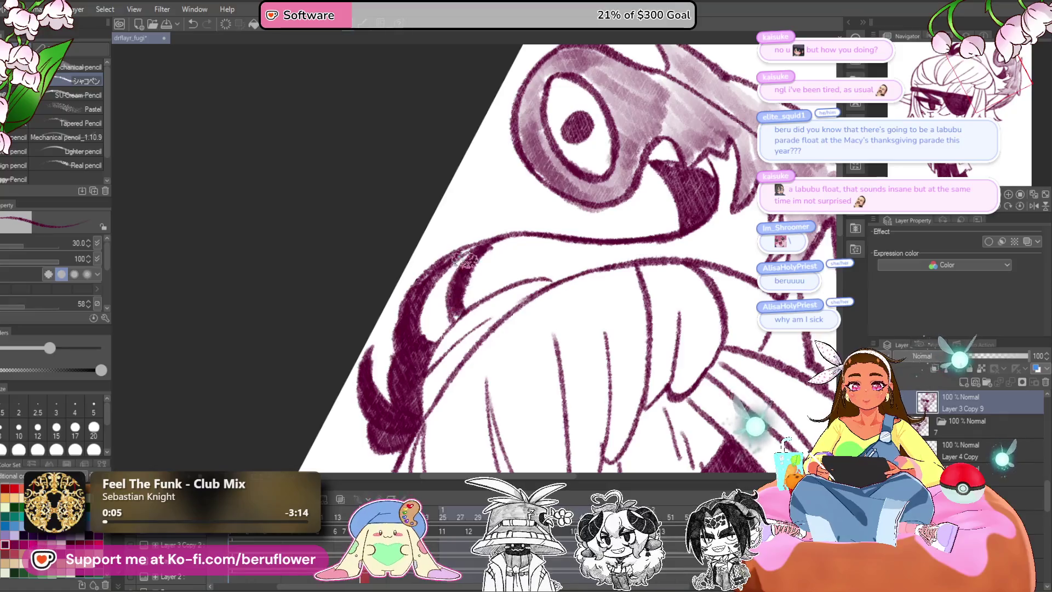
Darken the inside of the creature's mouth with a pencil stroke.
{"action": "mouse_move", "coordinate": [470, 264]}
{"action": "left_mouse_down"}
{"action": "mouse_move", "coordinate": [493, 274]}
{"action": "mouse_move", "coordinate": [547, 252]}
{"action": "mouse_move", "coordinate": [504, 262]}
{"action": "left_mouse_up"}
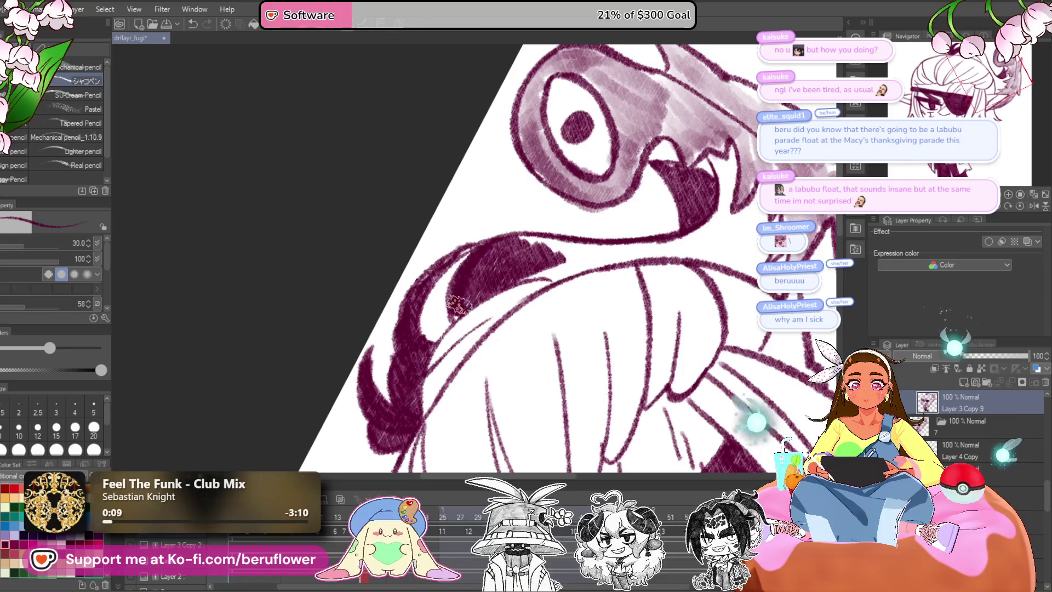
{"action": "left_click_drag", "start_coordinate": [634, 260], "coordinate": [502, 328]}
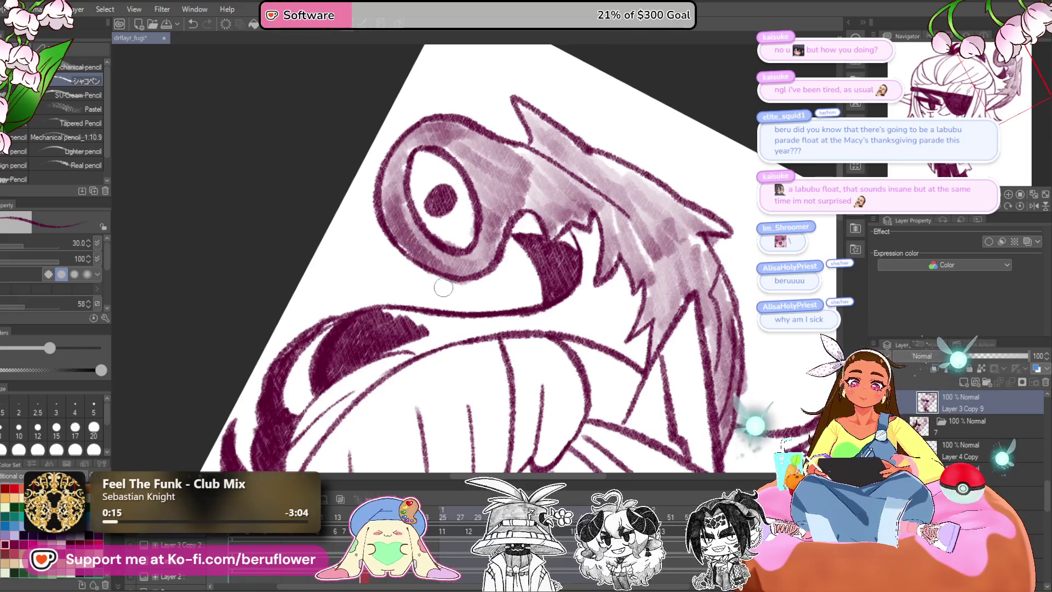
{"action": "left_click_drag", "start_coordinate": [503, 242], "coordinate": [492, 261]}
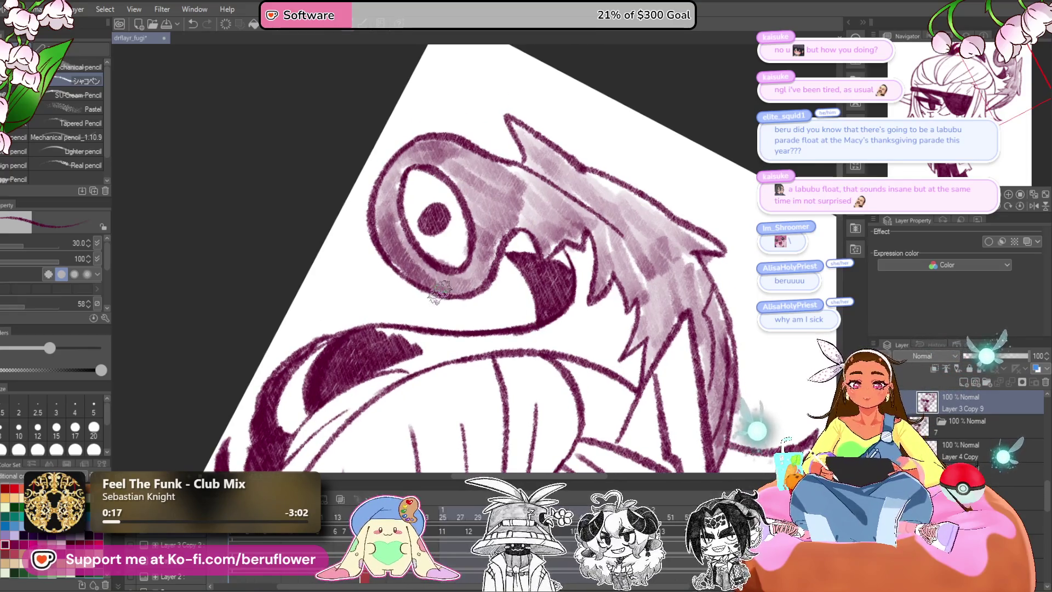
{"action": "mouse_move", "coordinate": [567, 247]}
{"action": "left_mouse_down"}
{"action": "mouse_move", "coordinate": [538, 251]}
{"action": "mouse_move", "coordinate": [546, 275]}
{"action": "mouse_move", "coordinate": [560, 267]}
{"action": "mouse_move", "coordinate": [531, 247]}
{"action": "mouse_move", "coordinate": [562, 309]}
{"action": "mouse_move", "coordinate": [518, 299]}
{"action": "mouse_move", "coordinate": [493, 274]}
{"action": "mouse_move", "coordinate": [410, 274]}
{"action": "mouse_move", "coordinate": [417, 308]}
{"action": "left_mouse_up"}
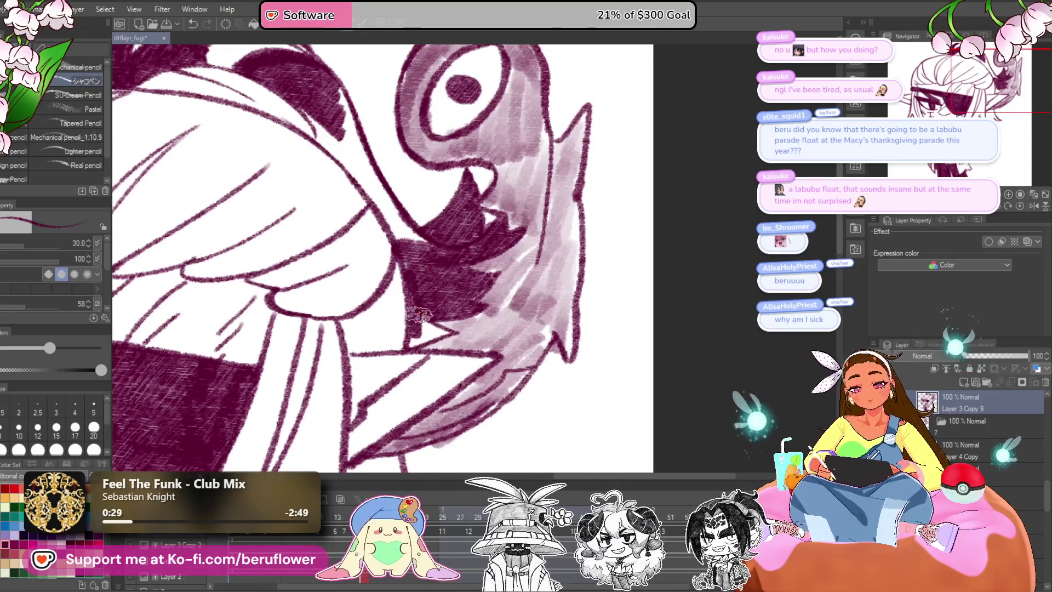
{"action": "scroll", "coordinate": [424, 338], "scroll_direction": "down", "scroll_amount": 5}
{"action": "scroll", "coordinate": [676, 312], "scroll_direction": "up", "scroll_amount": 2}
{"action": "scroll", "coordinate": [676, 313], "scroll_direction": "up", "scroll_amount": 1}
{"action": "scroll", "coordinate": [676, 312], "scroll_direction": "up", "scroll_amount": 1}
On a tilted canvas, hatch dense dark maroon shading across the hair band, then reset rotation.
{"action": "mouse_move", "coordinate": [493, 263]}
{"action": "left_mouse_down"}
{"action": "mouse_move", "coordinate": [421, 253]}
{"action": "mouse_move", "coordinate": [469, 228]}
{"action": "mouse_move", "coordinate": [548, 235]}
{"action": "mouse_move", "coordinate": [570, 257]}
{"action": "mouse_move", "coordinate": [493, 307]}
{"action": "left_mouse_up"}
{"action": "scroll", "coordinate": [421, 253], "scroll_direction": "up", "scroll_amount": 2}
{"action": "scroll", "coordinate": [463, 245], "scroll_direction": "up", "scroll_amount": 1}
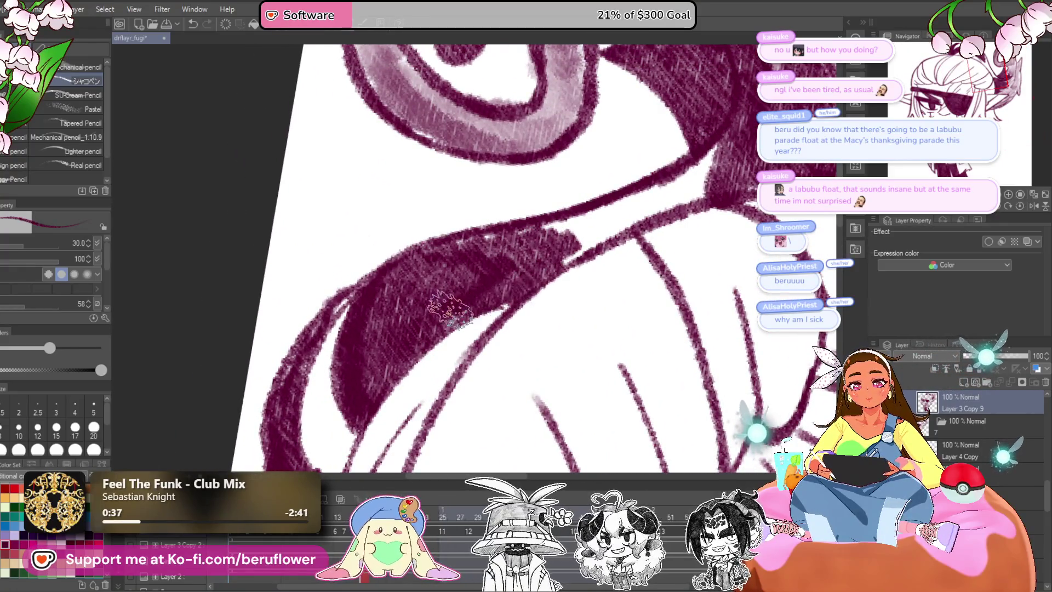
{"action": "left_click_drag", "start_coordinate": [632, 213], "coordinate": [587, 233]}
{"action": "mouse_move", "coordinate": [690, 159]}
{"action": "left_mouse_down"}
{"action": "mouse_move", "coordinate": [635, 214]}
{"action": "mouse_move", "coordinate": [592, 236]}
{"action": "mouse_move", "coordinate": [509, 269]}
{"action": "mouse_move", "coordinate": [422, 284]}
{"action": "left_mouse_up"}
{"action": "scroll", "coordinate": [615, 215], "scroll_direction": "down", "scroll_amount": 3}
{"action": "scroll", "coordinate": [615, 215], "scroll_direction": "up", "scroll_amount": 2}
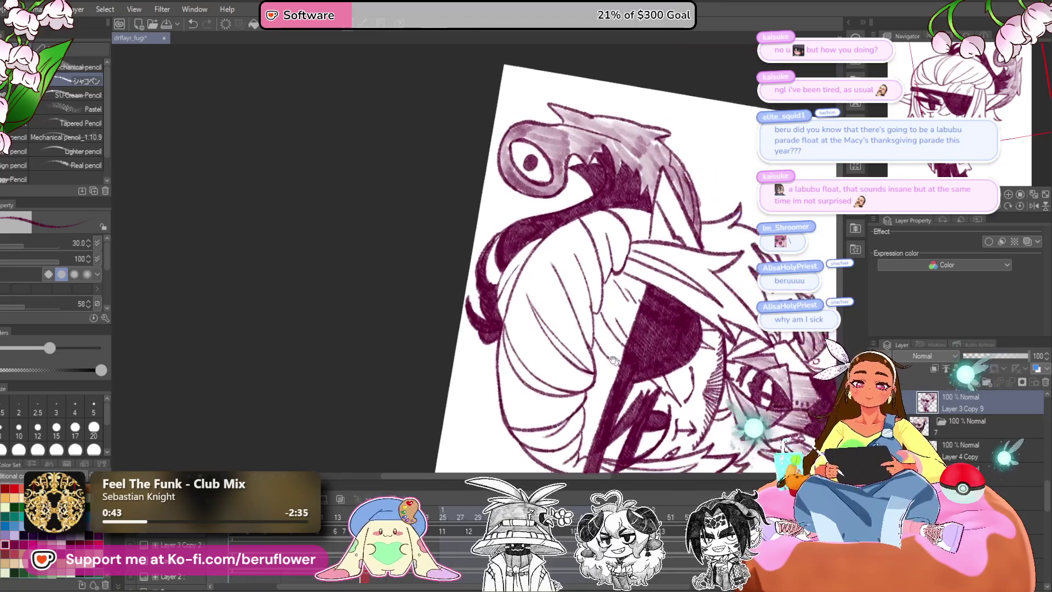
{"action": "left_click", "coordinate": [1020, 206]}
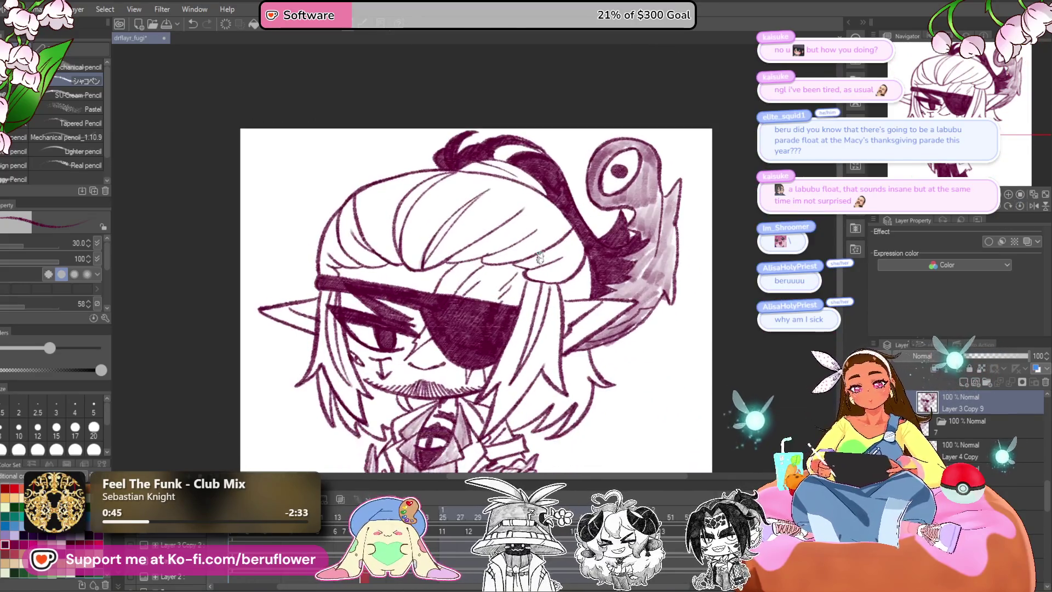
{"action": "scroll", "coordinate": [540, 258], "scroll_direction": "up", "scroll_amount": 5}
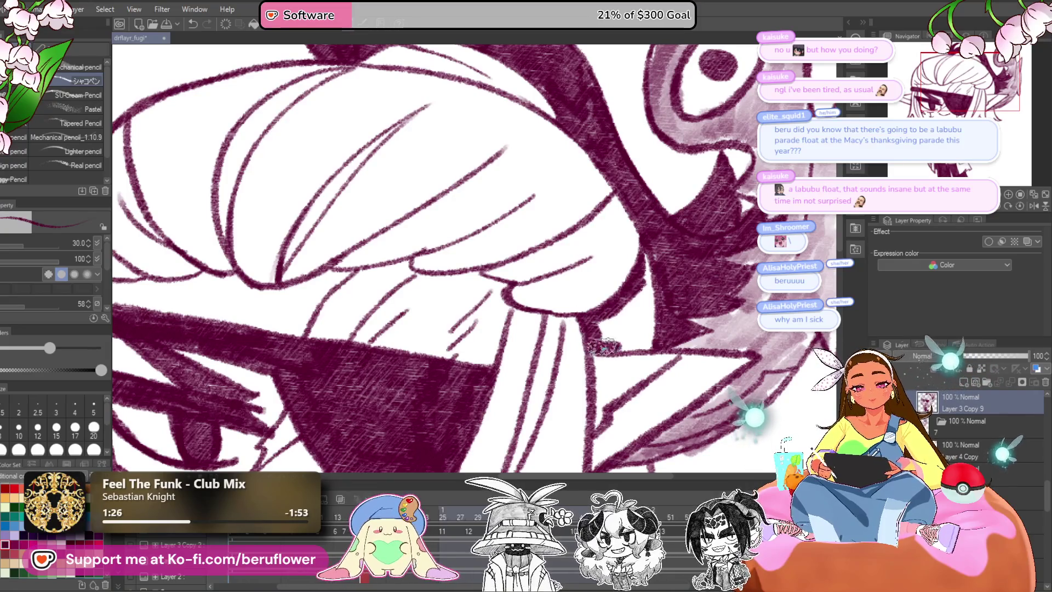
{"action": "left_click_drag", "start_coordinate": [636, 330], "coordinate": [598, 329]}
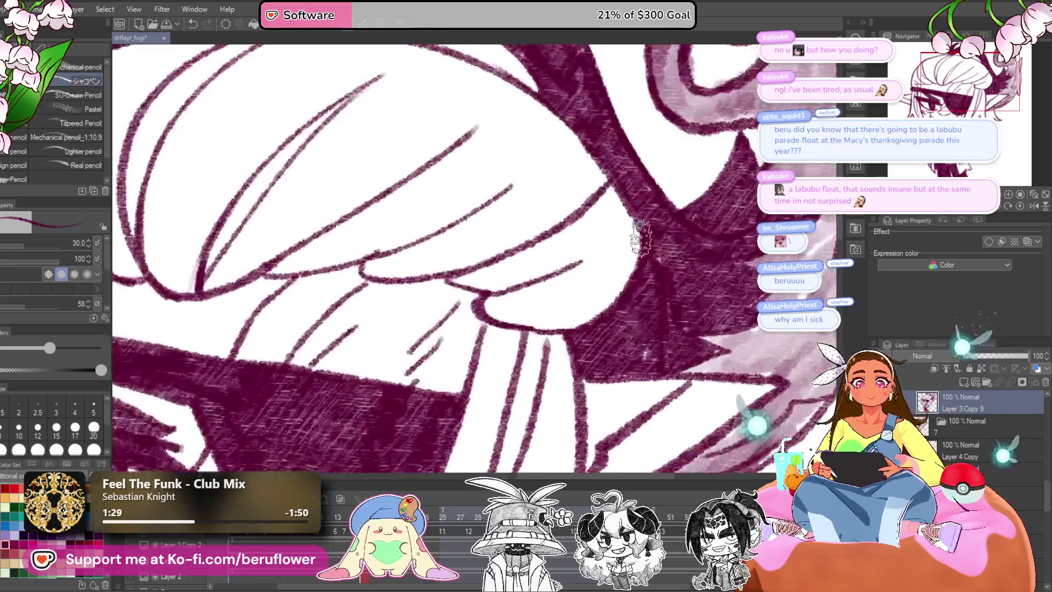
Hatch dark maroon shading down the left hair edge from the hairband to the chin.
{"action": "mouse_move", "coordinate": [635, 239]}
{"action": "left_mouse_down"}
{"action": "mouse_move", "coordinate": [419, 220]}
{"action": "mouse_move", "coordinate": [485, 197]}
{"action": "left_mouse_up"}
{"action": "mouse_move", "coordinate": [384, 202]}
{"action": "left_mouse_down"}
{"action": "mouse_move", "coordinate": [443, 339]}
{"action": "mouse_move", "coordinate": [383, 296]}
{"action": "mouse_move", "coordinate": [382, 223]}
{"action": "mouse_move", "coordinate": [359, 254]}
{"action": "mouse_move", "coordinate": [348, 355]}
{"action": "mouse_move", "coordinate": [390, 368]}
{"action": "left_mouse_up"}
{"action": "left_click_drag", "start_coordinate": [339, 302], "coordinate": [394, 369]}
{"action": "mouse_move", "coordinate": [356, 318]}
{"action": "left_mouse_down"}
{"action": "mouse_move", "coordinate": [408, 355]}
{"action": "mouse_move", "coordinate": [484, 246]}
{"action": "mouse_move", "coordinate": [512, 164]}
{"action": "left_mouse_up"}
{"action": "mouse_move", "coordinate": [422, 214]}
{"action": "left_mouse_down"}
{"action": "mouse_move", "coordinate": [394, 263]}
{"action": "mouse_move", "coordinate": [397, 285]}
{"action": "left_mouse_up"}
{"action": "mouse_move", "coordinate": [411, 340]}
{"action": "left_mouse_down"}
{"action": "mouse_move", "coordinate": [410, 259]}
{"action": "mouse_move", "coordinate": [411, 378]}
{"action": "left_mouse_up"}
{"action": "mouse_move", "coordinate": [432, 235]}
{"action": "left_mouse_down"}
{"action": "mouse_move", "coordinate": [430, 181]}
{"action": "mouse_move", "coordinate": [463, 356]}
{"action": "left_mouse_up"}
{"action": "mouse_move", "coordinate": [460, 301]}
{"action": "left_mouse_down"}
{"action": "mouse_move", "coordinate": [492, 424]}
{"action": "mouse_move", "coordinate": [467, 363]}
{"action": "left_mouse_up"}
{"action": "left_click_drag", "start_coordinate": [422, 241], "coordinate": [463, 342]}
{"action": "left_click_drag", "start_coordinate": [439, 268], "coordinate": [495, 361]}
{"action": "left_click_drag", "start_coordinate": [462, 326], "coordinate": [501, 365]}
{"action": "left_click_drag", "start_coordinate": [413, 206], "coordinate": [444, 223]}
Darken the left hair strand top to bottom with denser hatching, down to its end near the chin.
{"action": "mouse_move", "coordinate": [405, 189]}
{"action": "left_mouse_down"}
{"action": "mouse_move", "coordinate": [454, 345]}
{"action": "mouse_move", "coordinate": [496, 381]}
{"action": "mouse_move", "coordinate": [504, 424]}
{"action": "left_mouse_up"}
{"action": "left_click_drag", "start_coordinate": [482, 356], "coordinate": [517, 449]}
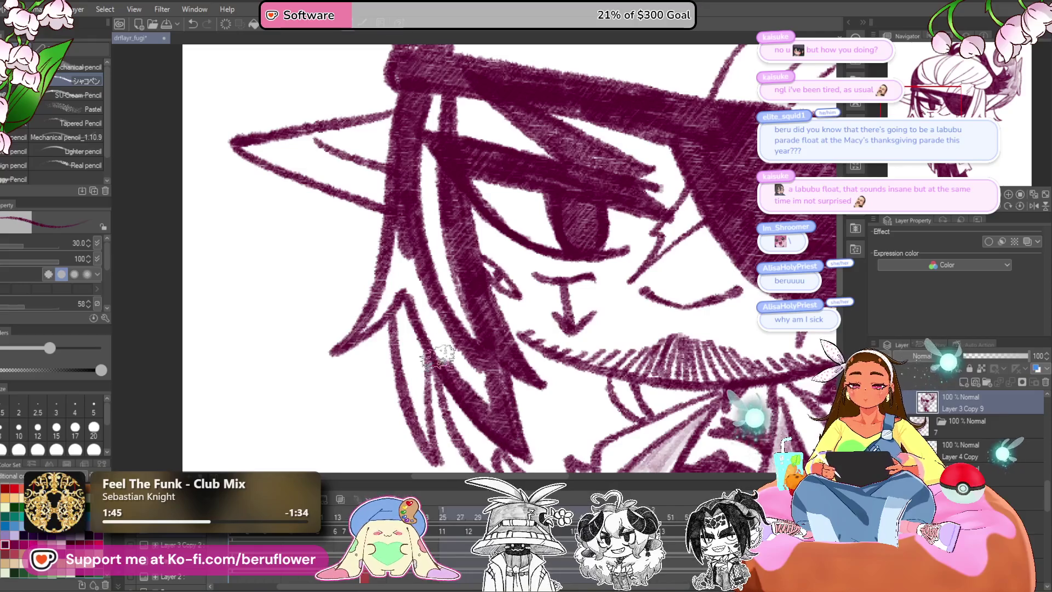
{"action": "left_click_drag", "start_coordinate": [384, 197], "coordinate": [461, 378]}
{"action": "mouse_move", "coordinate": [391, 249]}
{"action": "left_mouse_down"}
{"action": "mouse_move", "coordinate": [465, 378]}
{"action": "mouse_move", "coordinate": [498, 405]}
{"action": "left_mouse_up"}
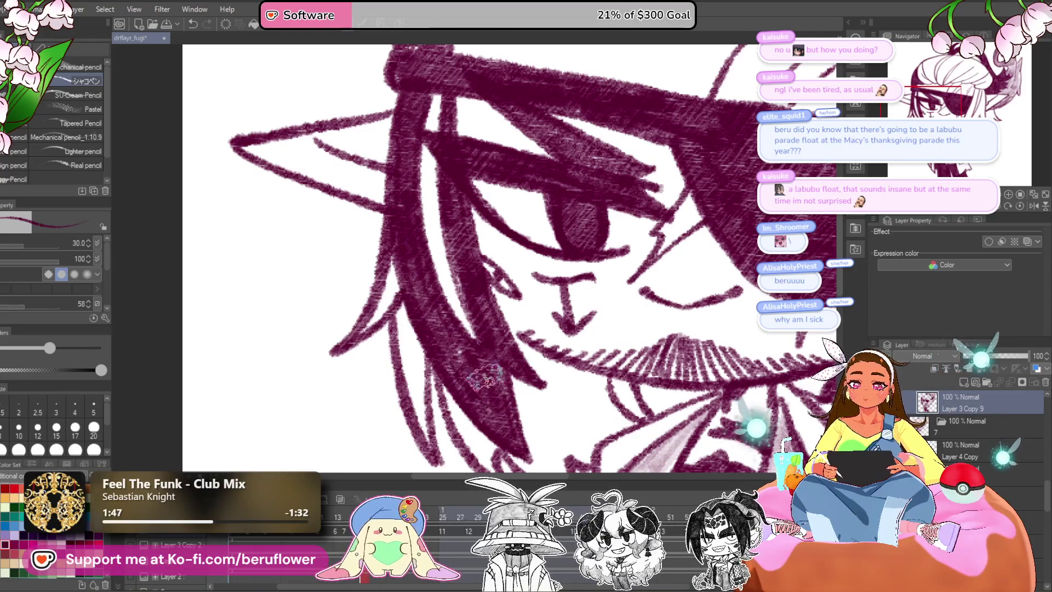
{"action": "left_click_drag", "start_coordinate": [468, 362], "coordinate": [499, 392]}
{"action": "left_click_drag", "start_coordinate": [465, 384], "coordinate": [531, 342]}
{"action": "left_click_drag", "start_coordinate": [503, 216], "coordinate": [465, 244]}
{"action": "mouse_move", "coordinate": [439, 211]}
{"action": "left_mouse_down"}
{"action": "mouse_move", "coordinate": [454, 266]}
{"action": "mouse_move", "coordinate": [438, 269]}
{"action": "mouse_move", "coordinate": [428, 296]}
{"action": "mouse_move", "coordinate": [415, 272]}
{"action": "mouse_move", "coordinate": [447, 334]}
{"action": "left_mouse_up"}
{"action": "mouse_move", "coordinate": [432, 299]}
{"action": "left_mouse_down"}
{"action": "mouse_move", "coordinate": [466, 350]}
{"action": "mouse_move", "coordinate": [457, 384]}
{"action": "left_mouse_up"}
{"action": "left_click_drag", "start_coordinate": [427, 323], "coordinate": [463, 367]}
{"action": "left_click_drag", "start_coordinate": [438, 296], "coordinate": [498, 405]}
{"action": "mouse_move", "coordinate": [471, 356]}
{"action": "left_mouse_down"}
{"action": "mouse_move", "coordinate": [513, 394]}
{"action": "mouse_move", "coordinate": [521, 433]}
{"action": "left_mouse_up"}
{"action": "left_click_drag", "start_coordinate": [636, 343], "coordinate": [445, 382]}
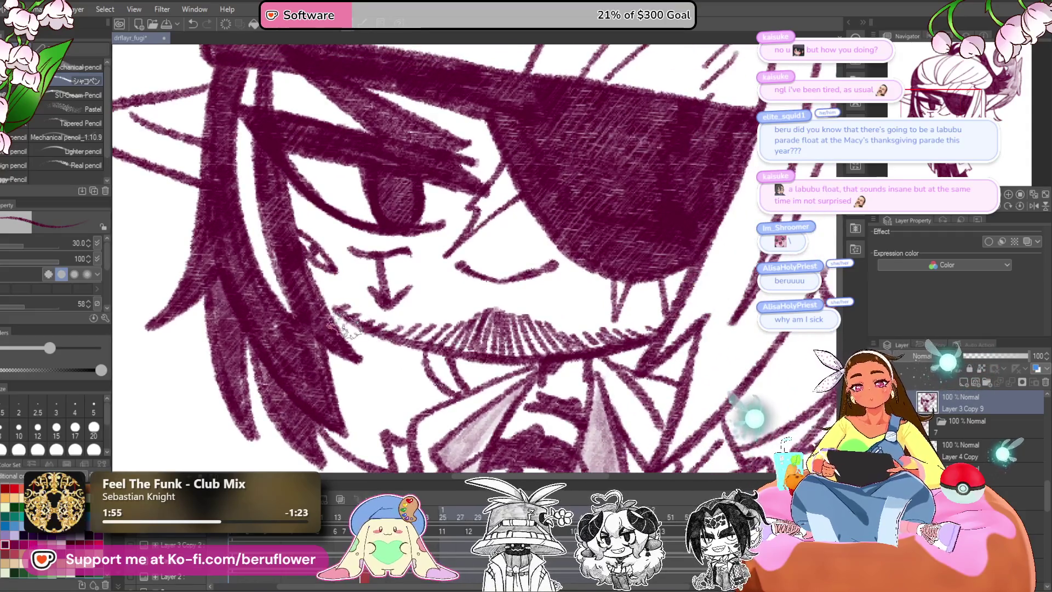
Fill the hair strand left of the mustache with dark maroon hatching.
{"action": "left_click_drag", "start_coordinate": [310, 293], "coordinate": [356, 345]}
{"action": "mouse_move", "coordinate": [328, 312]}
{"action": "left_mouse_down"}
{"action": "mouse_move", "coordinate": [384, 361]}
{"action": "mouse_move", "coordinate": [378, 375]}
{"action": "mouse_move", "coordinate": [381, 356]}
{"action": "left_mouse_up"}
{"action": "mouse_move", "coordinate": [298, 277]}
{"action": "left_mouse_down"}
{"action": "mouse_move", "coordinate": [365, 345]}
{"action": "mouse_move", "coordinate": [403, 364]}
{"action": "left_mouse_up"}
{"action": "mouse_move", "coordinate": [367, 329]}
{"action": "left_mouse_down"}
{"action": "mouse_move", "coordinate": [433, 362]}
{"action": "mouse_move", "coordinate": [438, 396]}
{"action": "mouse_move", "coordinate": [504, 304]}
{"action": "left_mouse_up"}
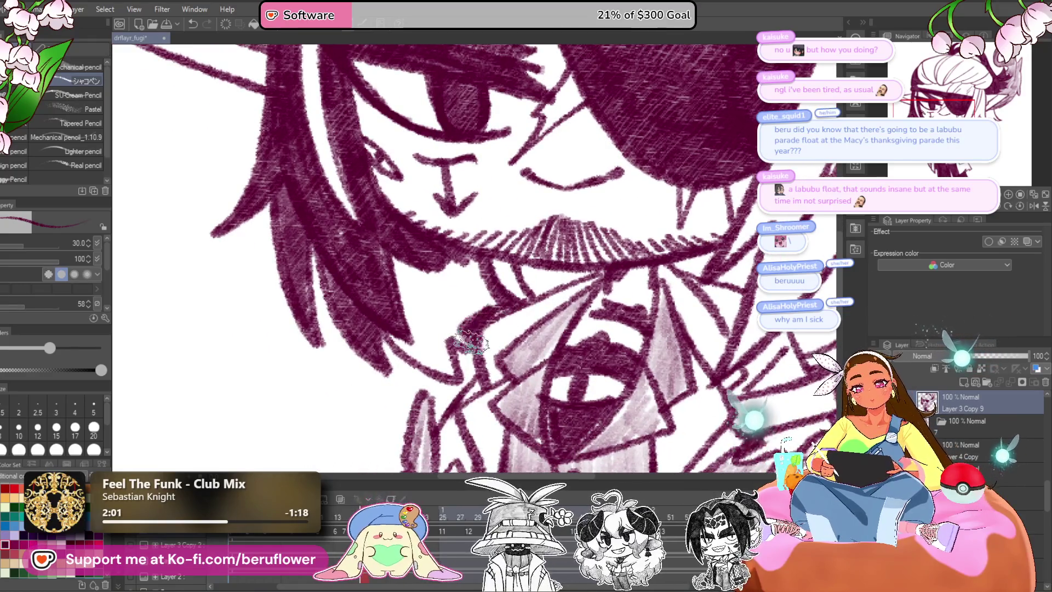
{"action": "left_click_drag", "start_coordinate": [448, 359], "coordinate": [394, 354]}
{"action": "mouse_move", "coordinate": [405, 307]}
{"action": "left_mouse_down"}
{"action": "mouse_move", "coordinate": [416, 362]}
{"action": "mouse_move", "coordinate": [465, 290]}
{"action": "mouse_move", "coordinate": [493, 274]}
{"action": "left_mouse_up"}
{"action": "left_click_drag", "start_coordinate": [466, 307], "coordinate": [504, 263]}
{"action": "mouse_move", "coordinate": [433, 285]}
{"action": "left_mouse_down"}
{"action": "mouse_move", "coordinate": [438, 308]}
{"action": "mouse_move", "coordinate": [394, 241]}
{"action": "left_mouse_up"}
Deepen the hatching in the hair by and below the mustache.
{"action": "left_click_drag", "start_coordinate": [394, 328], "coordinate": [406, 274]}
{"action": "scroll", "coordinate": [469, 225], "scroll_direction": "up", "scroll_amount": 2}
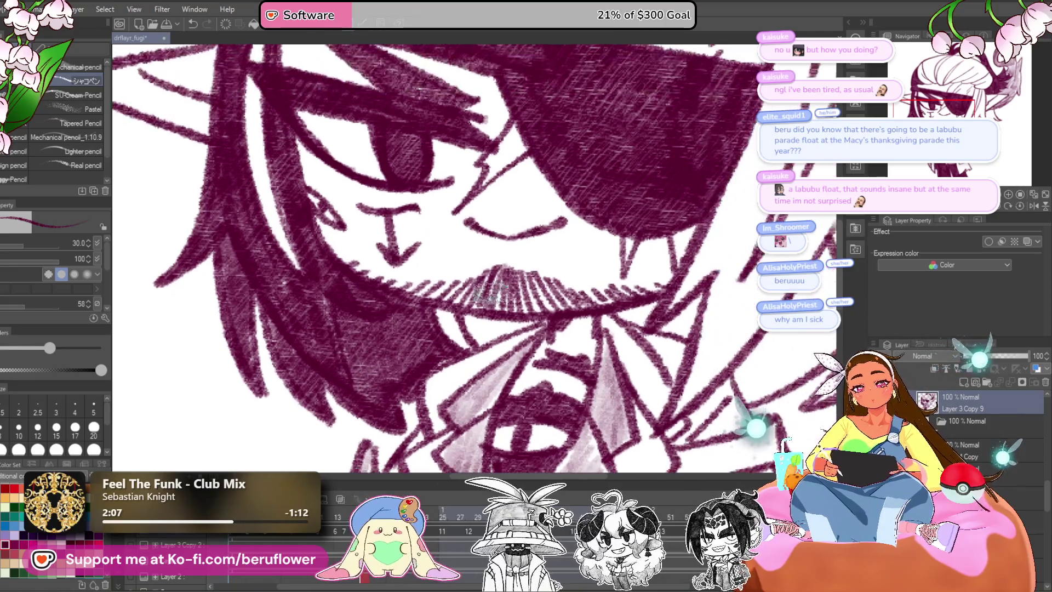
{"action": "mouse_move", "coordinate": [493, 318]}
{"action": "left_mouse_down"}
{"action": "mouse_move", "coordinate": [526, 323]}
{"action": "mouse_move", "coordinate": [465, 337]}
{"action": "mouse_move", "coordinate": [444, 315]}
{"action": "mouse_move", "coordinate": [469, 341]}
{"action": "left_mouse_up"}
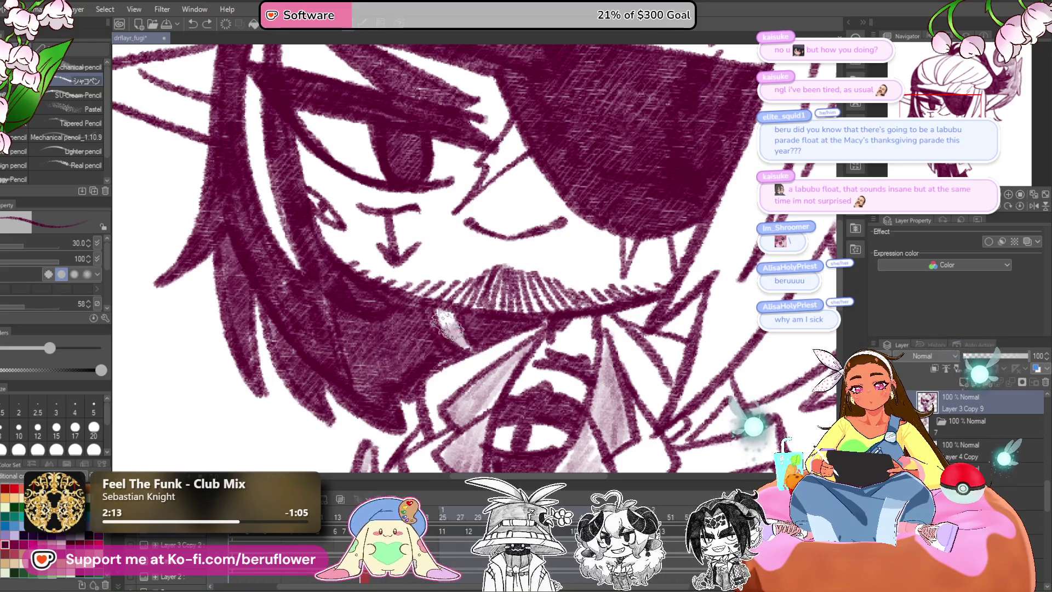
{"action": "scroll", "coordinate": [465, 304], "scroll_direction": "down", "scroll_amount": 2}
{"action": "scroll", "coordinate": [465, 304], "scroll_direction": "up", "scroll_amount": 1}
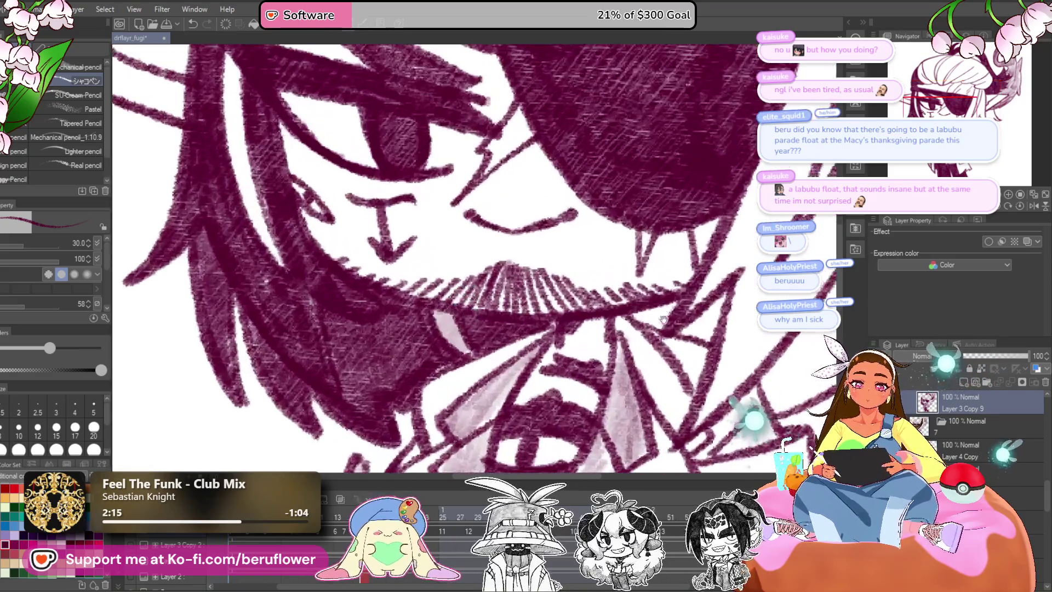
{"action": "scroll", "coordinate": [464, 304], "scroll_direction": "up", "scroll_amount": 1}
{"action": "scroll", "coordinate": [554, 339], "scroll_direction": "up", "scroll_amount": 1}
{"action": "scroll", "coordinate": [555, 340], "scroll_direction": "up", "scroll_amount": 1}
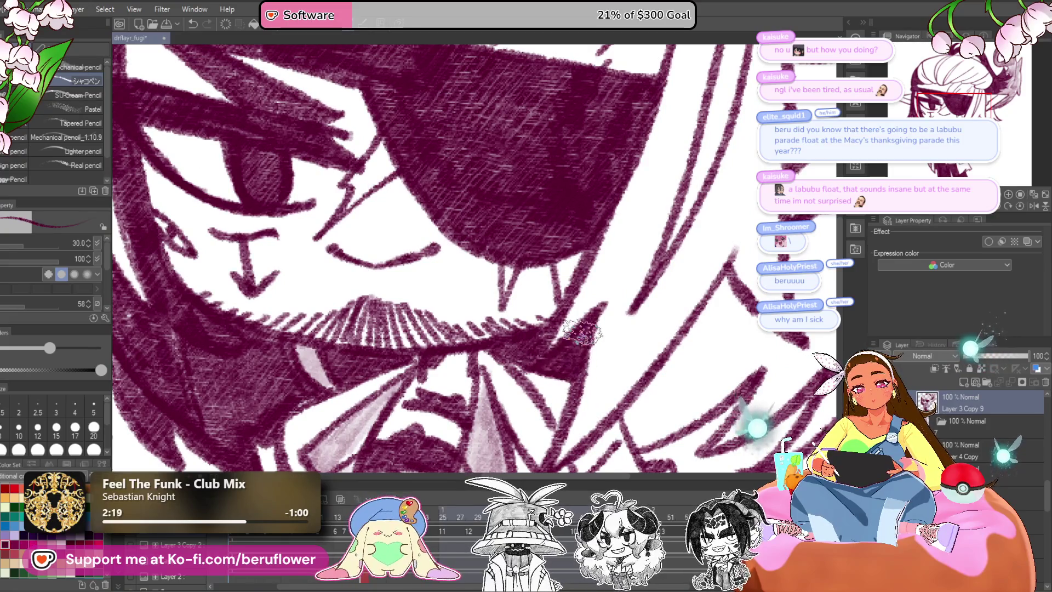
{"action": "scroll", "coordinate": [564, 350], "scroll_direction": "down", "scroll_amount": 3}
{"action": "scroll", "coordinate": [581, 367], "scroll_direction": "up", "scroll_amount": 1}
{"action": "scroll", "coordinate": [605, 390], "scroll_direction": "up", "scroll_amount": 1}
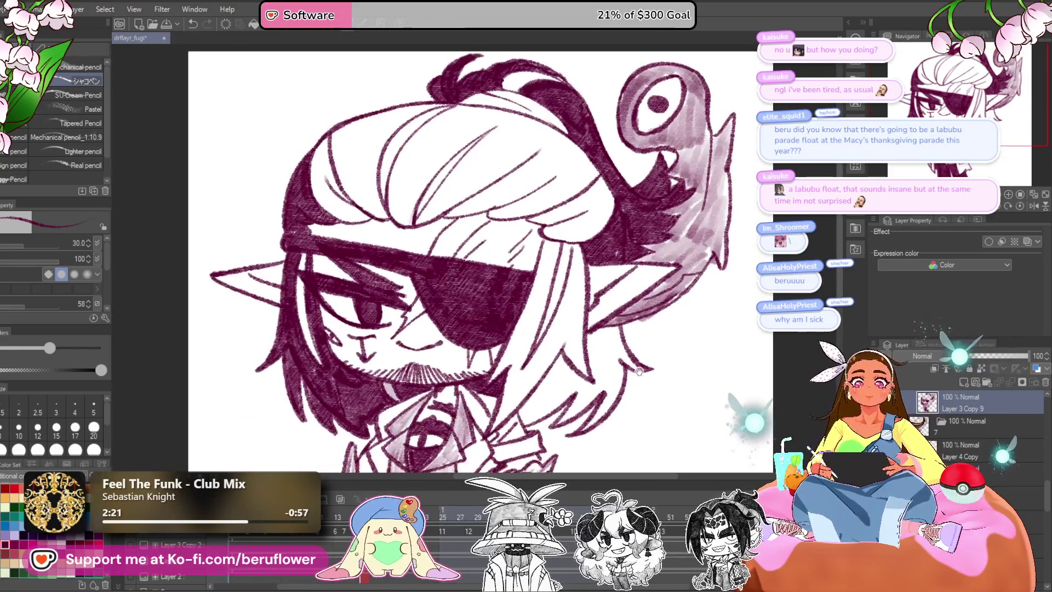
Zoom in on the right side of the face and hatch the strand beside the eyepatch dark.
{"action": "scroll", "coordinate": [600, 367], "scroll_direction": "up", "scroll_amount": 1}
{"action": "scroll", "coordinate": [591, 329], "scroll_direction": "up", "scroll_amount": 2}
{"action": "scroll", "coordinate": [576, 293], "scroll_direction": "up", "scroll_amount": 1}
{"action": "scroll", "coordinate": [575, 293], "scroll_direction": "up", "scroll_amount": 1}
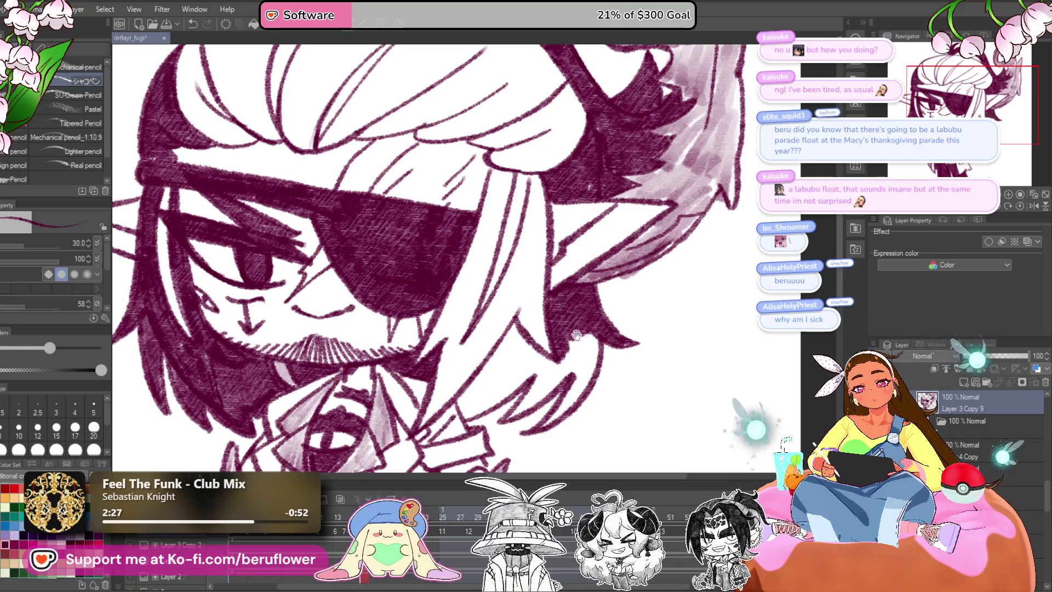
{"action": "scroll", "coordinate": [574, 332], "scroll_direction": "down", "scroll_amount": 1}
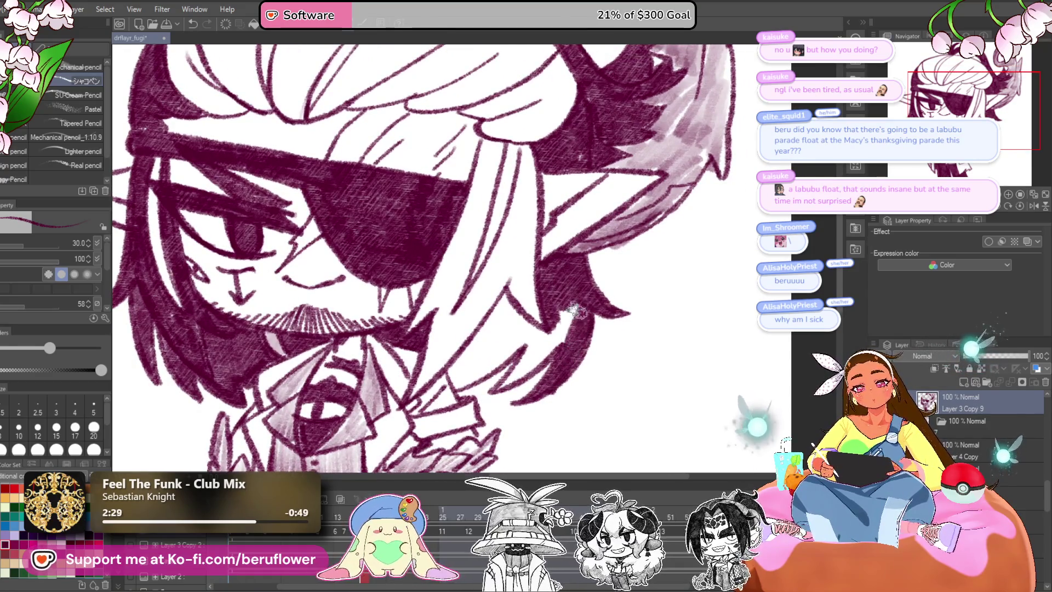
{"action": "left_click_drag", "start_coordinate": [515, 380], "coordinate": [535, 366]}
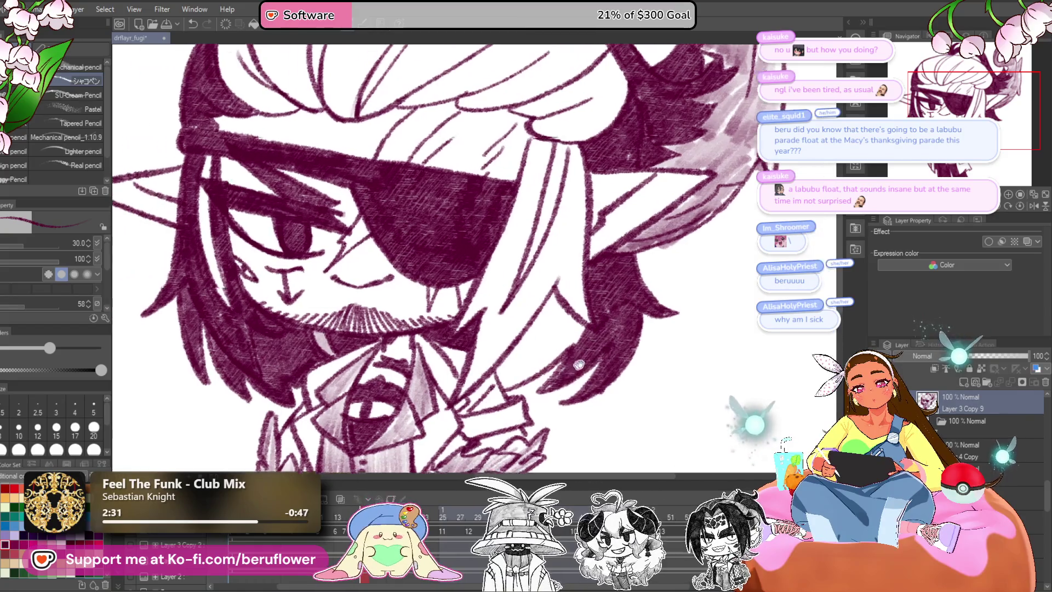
{"action": "scroll", "coordinate": [523, 375], "scroll_direction": "up", "scroll_amount": 1}
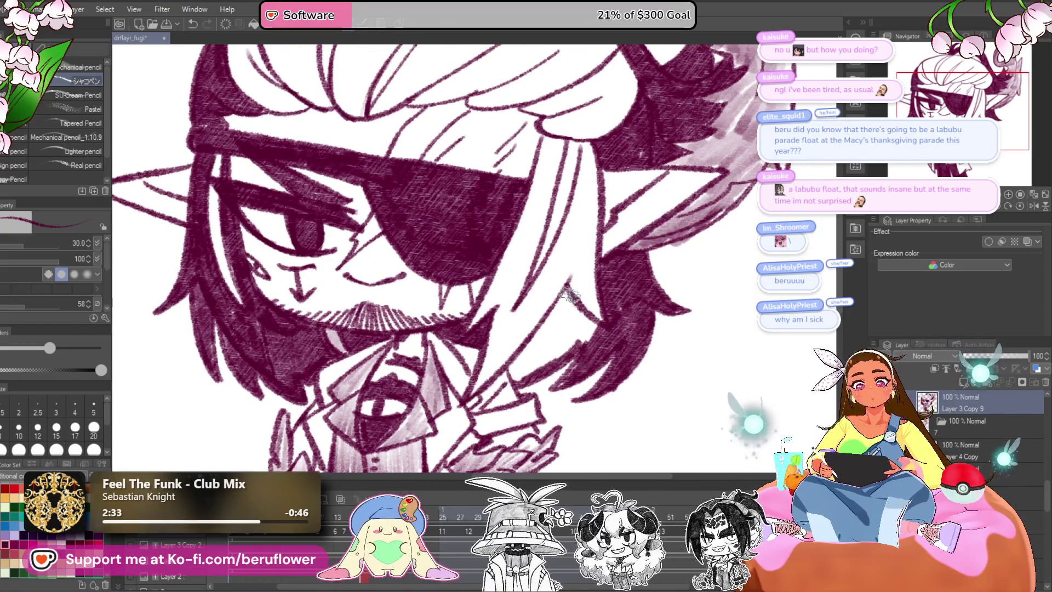
{"action": "left_click_drag", "start_coordinate": [576, 345], "coordinate": [562, 293]}
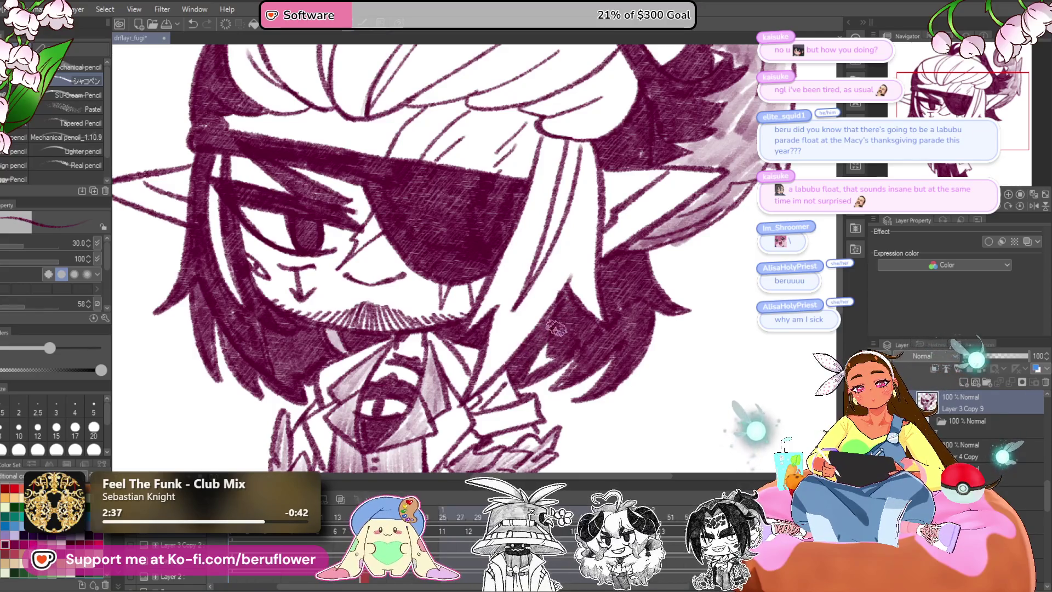
{"action": "scroll", "coordinate": [567, 311], "scroll_direction": "down", "scroll_amount": 1}
{"action": "scroll", "coordinate": [567, 311], "scroll_direction": "down", "scroll_amount": 1}
{"action": "scroll", "coordinate": [550, 207], "scroll_direction": "up", "scroll_amount": 2}
{"action": "mouse_move", "coordinate": [564, 210]}
{"action": "left_mouse_down"}
{"action": "mouse_move", "coordinate": [505, 337]}
{"action": "mouse_move", "coordinate": [535, 290]}
{"action": "mouse_move", "coordinate": [510, 372]}
{"action": "mouse_move", "coordinate": [581, 268]}
{"action": "left_mouse_up"}
{"action": "scroll", "coordinate": [498, 384], "scroll_direction": "down", "scroll_amount": 1}
Add more shading to the strand right of the eyepatch, extending it down toward the lower hair.
{"action": "mouse_move", "coordinate": [504, 384]}
{"action": "left_mouse_down"}
{"action": "mouse_move", "coordinate": [531, 318]}
{"action": "mouse_move", "coordinate": [504, 373]}
{"action": "left_mouse_up"}
{"action": "left_click_drag", "start_coordinate": [575, 272], "coordinate": [551, 312]}
{"action": "left_click_drag", "start_coordinate": [595, 241], "coordinate": [510, 372]}
{"action": "left_click_drag", "start_coordinate": [509, 329], "coordinate": [493, 400]}
{"action": "mouse_move", "coordinate": [537, 339]}
{"action": "left_mouse_down"}
{"action": "mouse_move", "coordinate": [570, 265]}
{"action": "mouse_move", "coordinate": [548, 383]}
{"action": "mouse_move", "coordinate": [532, 378]}
{"action": "left_mouse_up"}
{"action": "left_click_drag", "start_coordinate": [526, 317], "coordinate": [564, 405]}
Darken the left edge and left strand of the top hair mass with hatching.
{"action": "left_click_drag", "start_coordinate": [372, 144], "coordinate": [493, 245]}
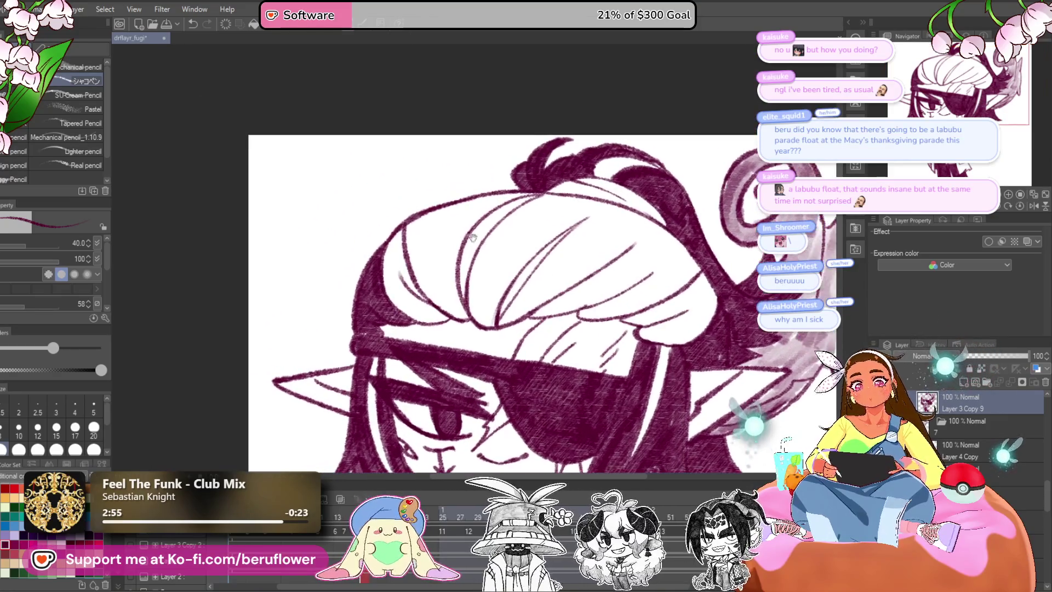
{"action": "left_click_drag", "start_coordinate": [408, 227], "coordinate": [417, 277]}
{"action": "mouse_move", "coordinate": [471, 323]}
{"action": "left_mouse_down"}
{"action": "mouse_move", "coordinate": [447, 230]}
{"action": "mouse_move", "coordinate": [469, 315]}
{"action": "left_mouse_up"}
{"action": "left_click_drag", "start_coordinate": [438, 221], "coordinate": [515, 193]}
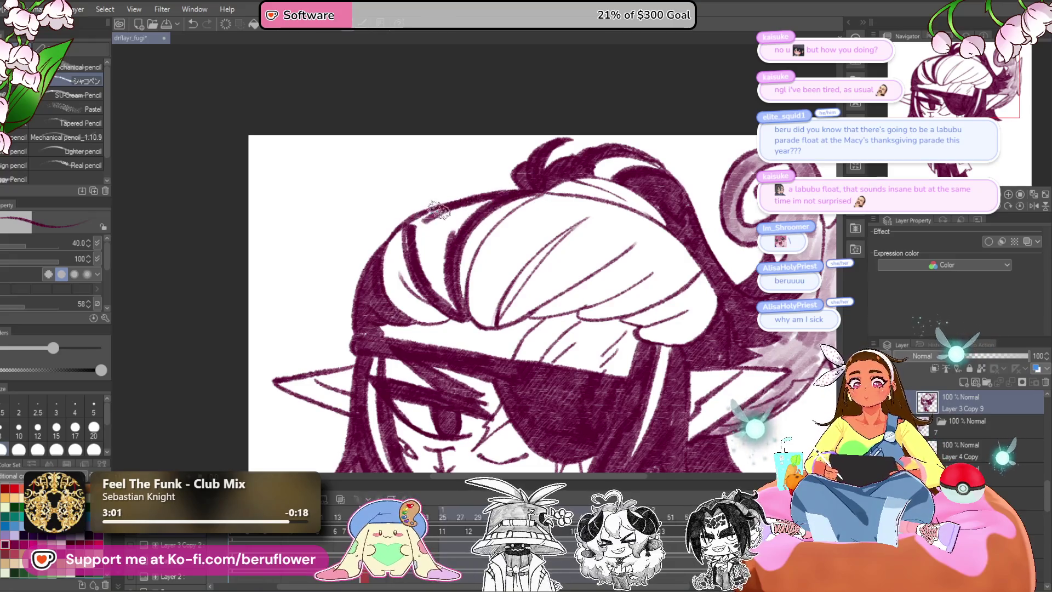
{"action": "left_click_drag", "start_coordinate": [435, 240], "coordinate": [452, 307]}
{"action": "left_click_drag", "start_coordinate": [439, 261], "coordinate": [459, 315]}
{"action": "mouse_move", "coordinate": [443, 270]}
{"action": "left_mouse_down"}
{"action": "mouse_move", "coordinate": [422, 233]}
{"action": "mouse_move", "coordinate": [465, 217]}
{"action": "left_mouse_up"}
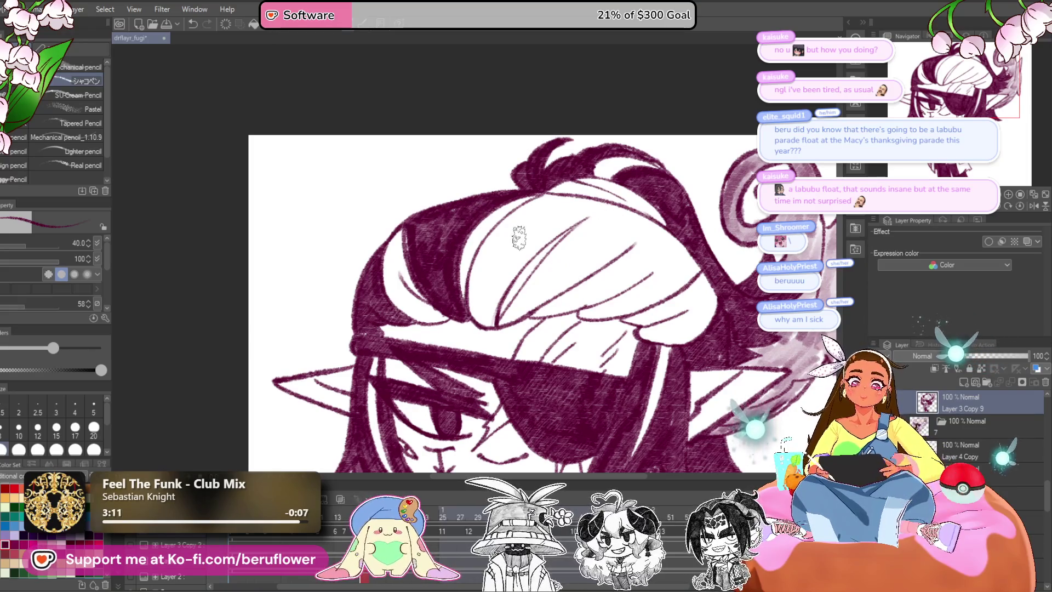
Shade the folded hair band down from the top knot, closing its white slit.
{"action": "scroll", "coordinate": [519, 237], "scroll_direction": "up", "scroll_amount": 2}
{"action": "left_click_drag", "start_coordinate": [565, 171], "coordinate": [520, 203]}
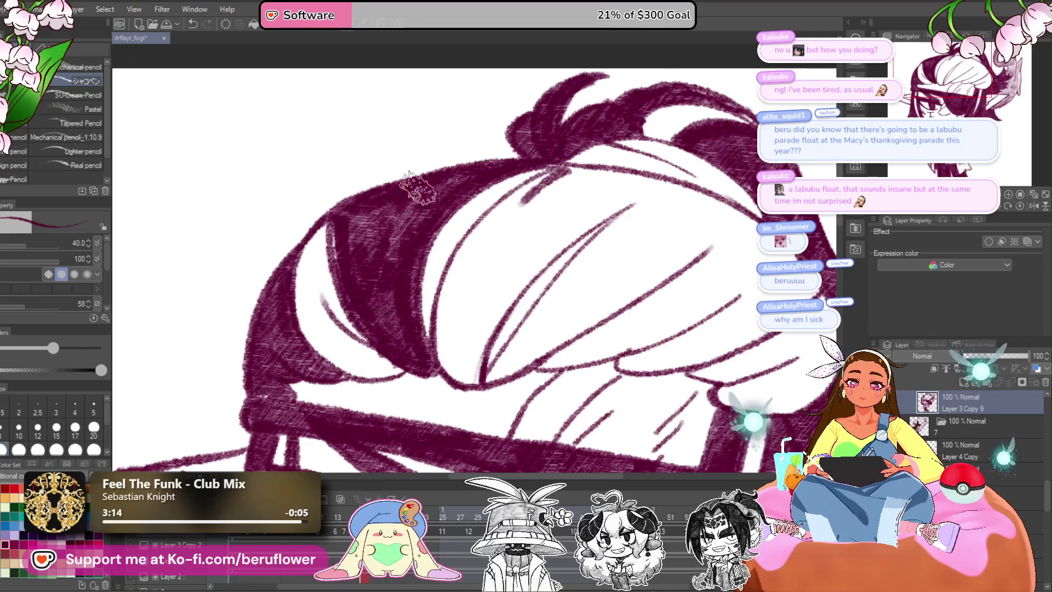
{"action": "mouse_move", "coordinate": [539, 165]}
{"action": "left_mouse_down"}
{"action": "mouse_move", "coordinate": [529, 200]}
{"action": "mouse_move", "coordinate": [493, 223]}
{"action": "mouse_move", "coordinate": [444, 310]}
{"action": "left_mouse_up"}
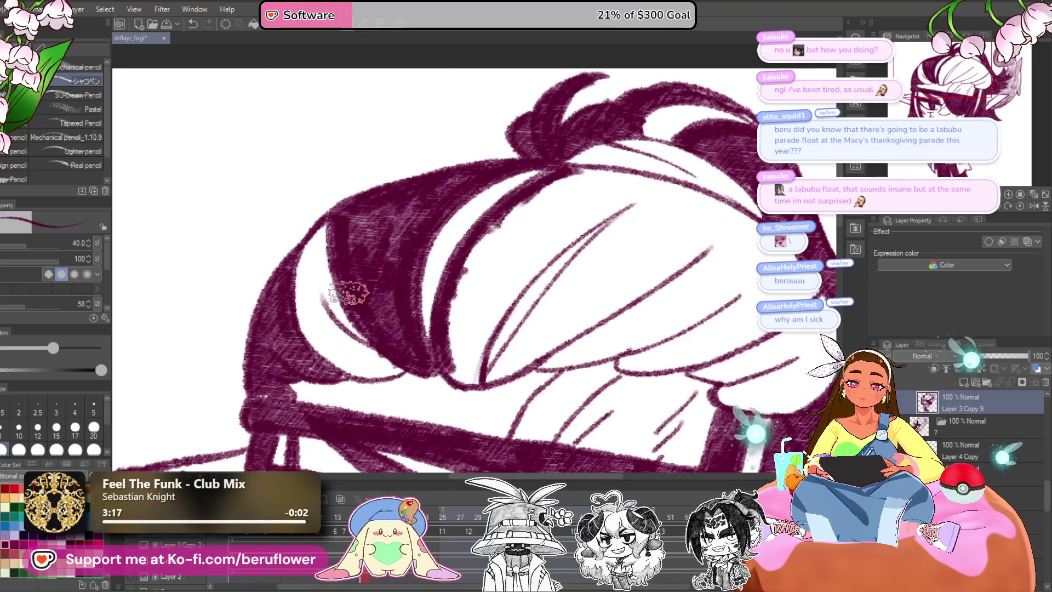
{"action": "mouse_move", "coordinate": [470, 356]}
{"action": "left_mouse_down"}
{"action": "mouse_move", "coordinate": [481, 329]}
{"action": "mouse_move", "coordinate": [615, 200]}
{"action": "mouse_move", "coordinate": [521, 254]}
{"action": "mouse_move", "coordinate": [597, 195]}
{"action": "mouse_move", "coordinate": [449, 284]}
{"action": "left_mouse_up"}
{"action": "left_click_drag", "start_coordinate": [515, 213], "coordinate": [436, 299]}
{"action": "mouse_move", "coordinate": [515, 311]}
{"action": "left_mouse_down"}
{"action": "mouse_move", "coordinate": [584, 323]}
{"action": "mouse_move", "coordinate": [640, 370]}
{"action": "left_mouse_up"}
{"action": "mouse_move", "coordinate": [597, 433]}
{"action": "left_mouse_down"}
{"action": "mouse_move", "coordinate": [592, 361]}
{"action": "mouse_move", "coordinate": [608, 307]}
{"action": "mouse_move", "coordinate": [619, 357]}
{"action": "left_mouse_up"}
On a rotated view, fill the top hair strand and its white gap with dark hatching.
{"action": "scroll", "coordinate": [689, 309], "scroll_direction": "down", "scroll_amount": 2}
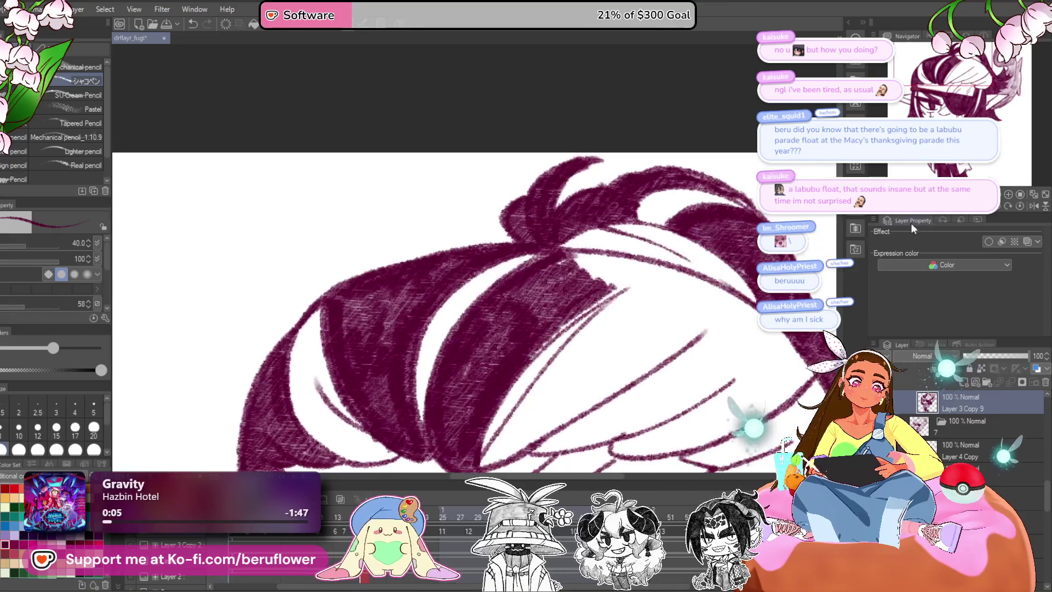
{"action": "mouse_move", "coordinate": [689, 308]}
{"action": "left_mouse_down"}
{"action": "mouse_move", "coordinate": [519, 289]}
{"action": "mouse_move", "coordinate": [606, 219]}
{"action": "mouse_move", "coordinate": [698, 181]}
{"action": "mouse_move", "coordinate": [570, 247]}
{"action": "mouse_move", "coordinate": [555, 308]}
{"action": "left_mouse_up"}
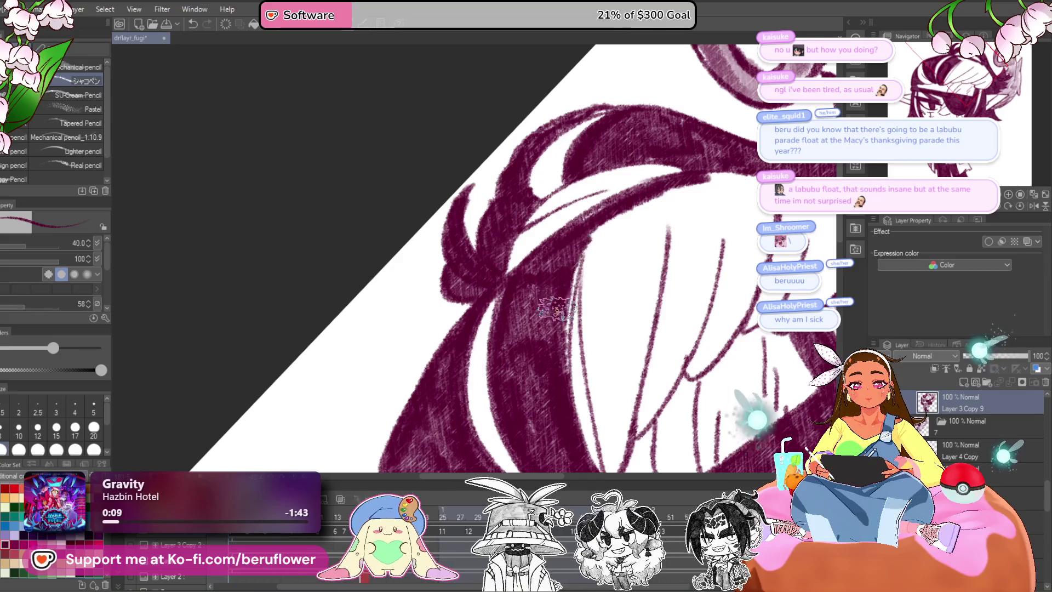
{"action": "mouse_move", "coordinate": [589, 246]}
{"action": "left_mouse_down"}
{"action": "mouse_move", "coordinate": [548, 384]}
{"action": "mouse_move", "coordinate": [477, 313]}
{"action": "left_mouse_up"}
{"action": "left_click_drag", "start_coordinate": [548, 189], "coordinate": [531, 307]}
{"action": "mouse_move", "coordinate": [540, 241]}
{"action": "left_mouse_down"}
{"action": "mouse_move", "coordinate": [535, 305]}
{"action": "mouse_move", "coordinate": [526, 265]}
{"action": "mouse_move", "coordinate": [545, 383]}
{"action": "mouse_move", "coordinate": [603, 112]}
{"action": "left_mouse_up"}
{"action": "mouse_move", "coordinate": [587, 172]}
{"action": "left_mouse_down"}
{"action": "mouse_move", "coordinate": [544, 199]}
{"action": "mouse_move", "coordinate": [541, 183]}
{"action": "mouse_move", "coordinate": [553, 287]}
{"action": "mouse_move", "coordinate": [534, 329]}
{"action": "mouse_move", "coordinate": [535, 408]}
{"action": "left_mouse_up"}
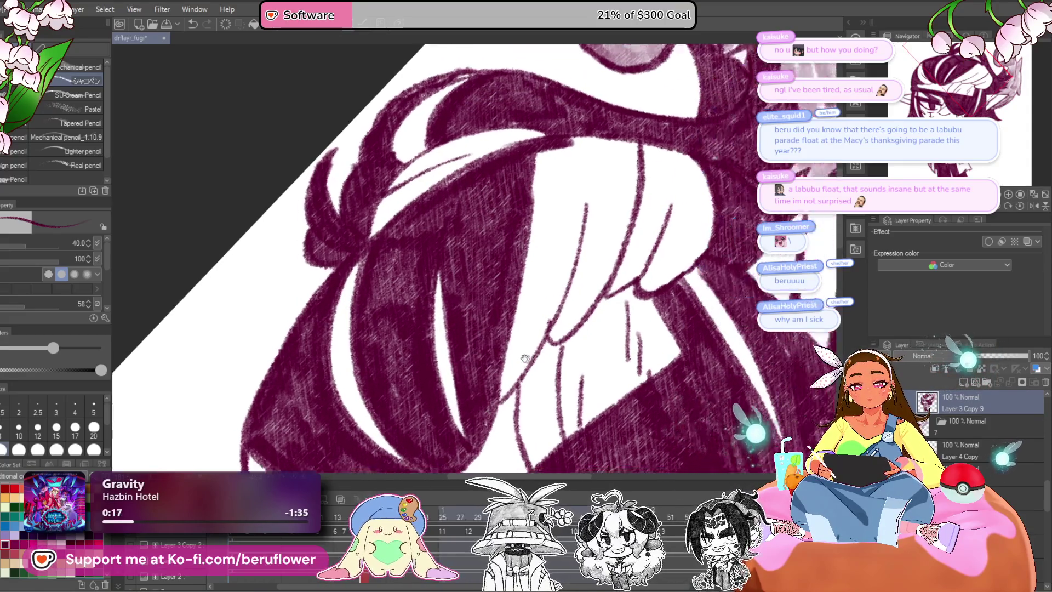
{"action": "mouse_move", "coordinate": [519, 368]}
{"action": "left_mouse_down"}
{"action": "mouse_move", "coordinate": [597, 133]}
{"action": "mouse_move", "coordinate": [627, 197]}
{"action": "mouse_move", "coordinate": [620, 240]}
{"action": "left_mouse_up"}
{"action": "left_click_drag", "start_coordinate": [569, 332], "coordinate": [618, 148]}
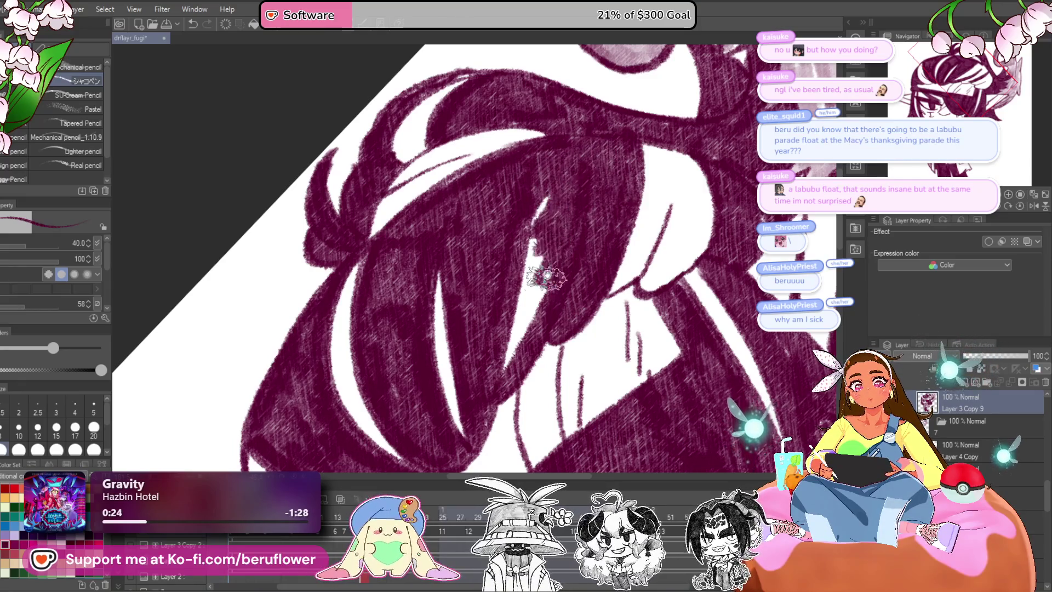
Fill the last white gaps lower in the top hair strand.
{"action": "left_click_drag", "start_coordinate": [548, 277], "coordinate": [617, 308]}
{"action": "left_click_drag", "start_coordinate": [580, 388], "coordinate": [592, 303]}
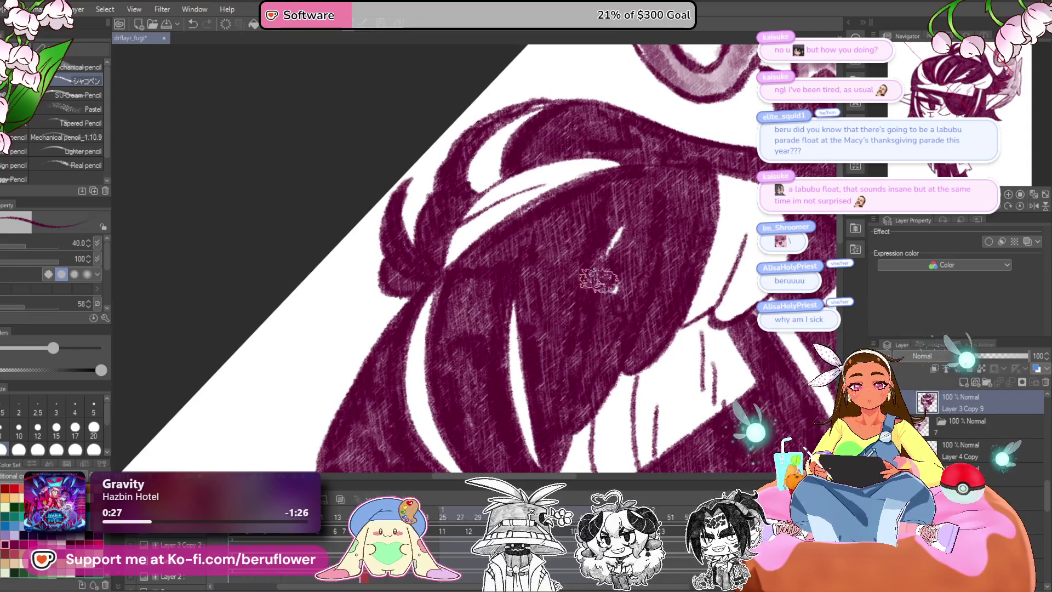
{"action": "scroll", "coordinate": [621, 280], "scroll_direction": "down", "scroll_amount": 2}
{"action": "scroll", "coordinate": [621, 279], "scroll_direction": "down", "scroll_amount": 2}
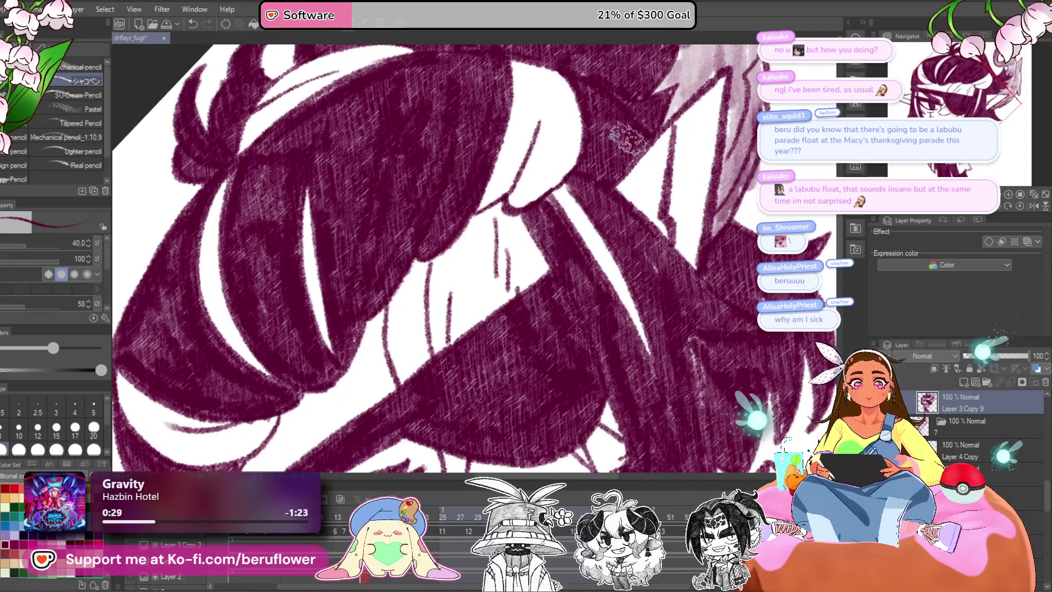
{"action": "scroll", "coordinate": [634, 126], "scroll_direction": "down", "scroll_amount": 2}
{"action": "scroll", "coordinate": [633, 126], "scroll_direction": "up", "scroll_amount": 1}
{"action": "scroll", "coordinate": [658, 142], "scroll_direction": "up", "scroll_amount": 1}
{"action": "scroll", "coordinate": [713, 164], "scroll_direction": "up", "scroll_amount": 1}
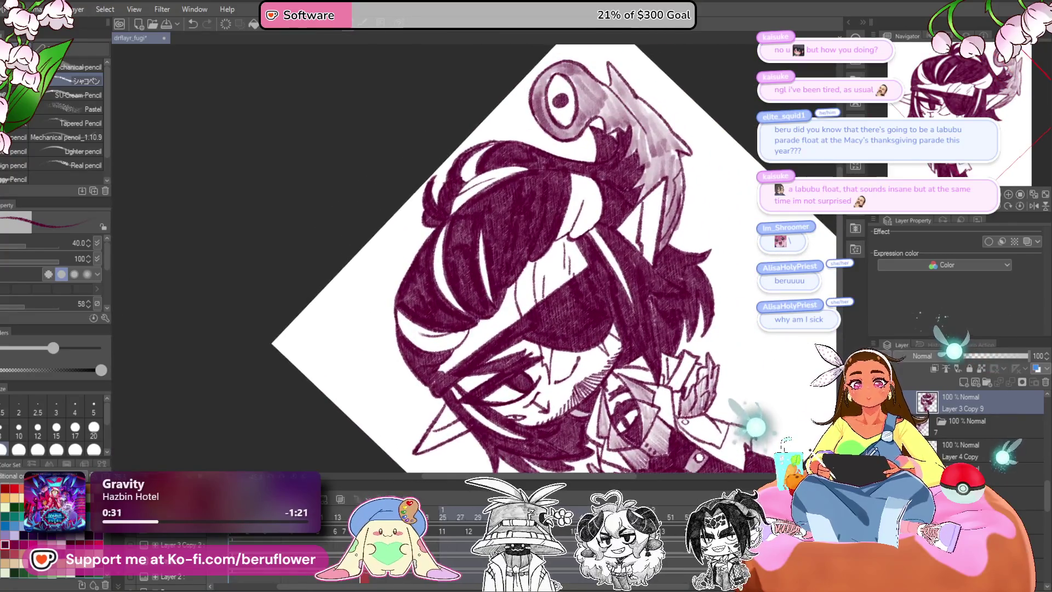
Rotate the canvas back upright and zoom in on the eyepatch hair.
{"action": "left_click", "coordinate": [1010, 206]}
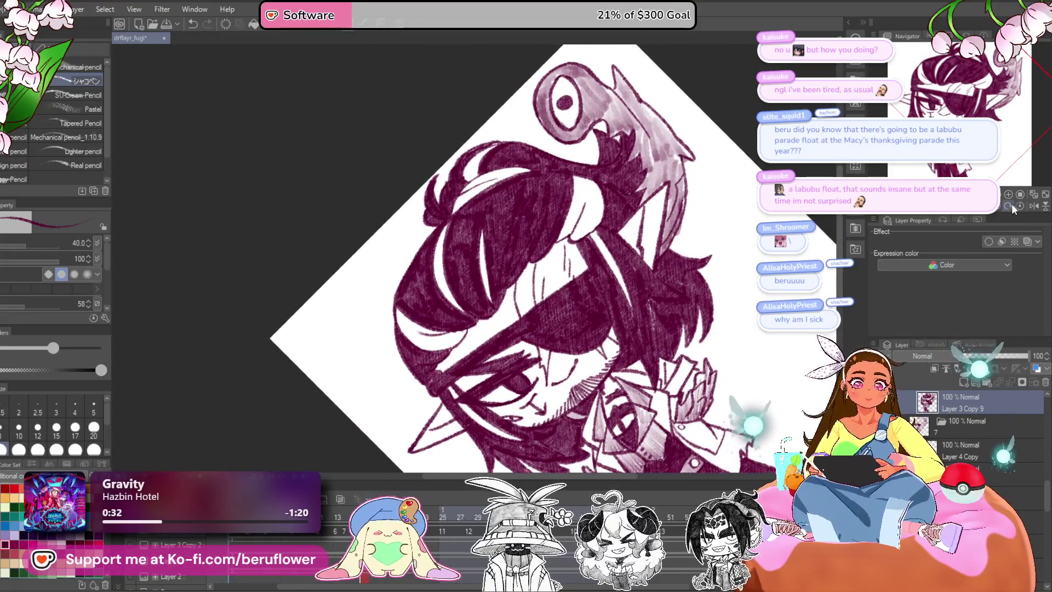
{"action": "left_click", "coordinate": [1009, 205]}
{"action": "left_click", "coordinate": [1009, 206]}
{"action": "left_click", "coordinate": [1009, 206]}
{"action": "scroll", "coordinate": [497, 316], "scroll_direction": "up", "scroll_amount": 3}
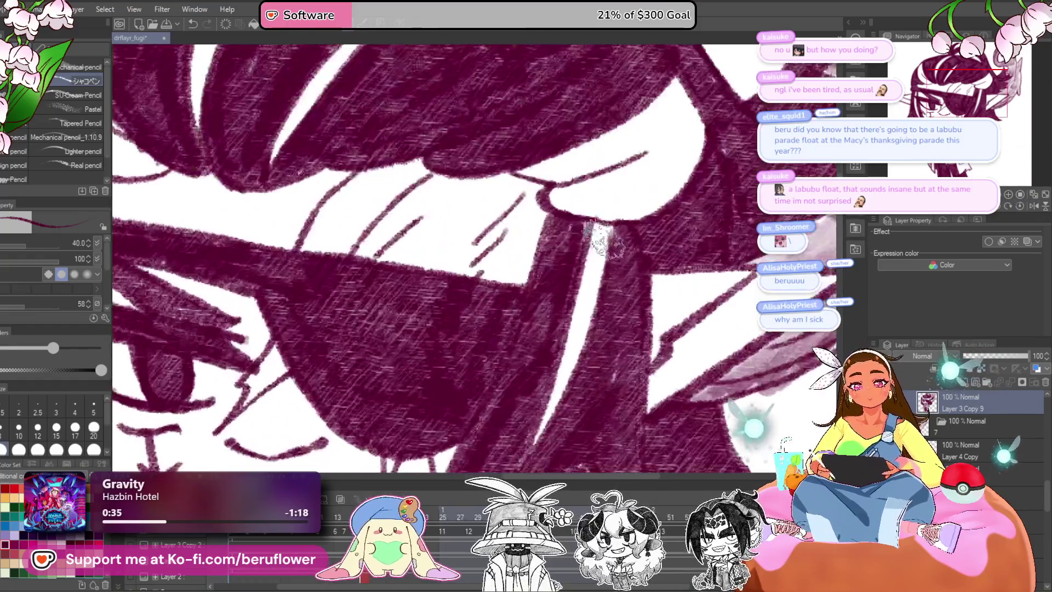
Widen the white highlight and paint a pale streak along the hair diagonal.
{"action": "left_click_drag", "start_coordinate": [590, 276], "coordinate": [550, 378]}
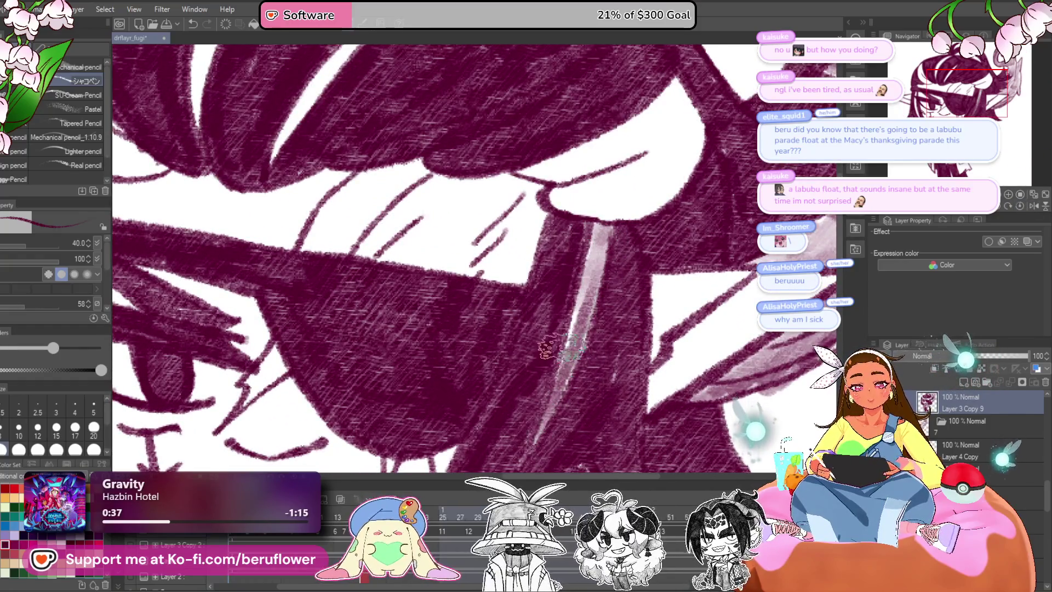
{"action": "left_click_drag", "start_coordinate": [602, 225], "coordinate": [536, 443]}
{"action": "scroll", "coordinate": [583, 259], "scroll_direction": "up", "scroll_amount": 2}
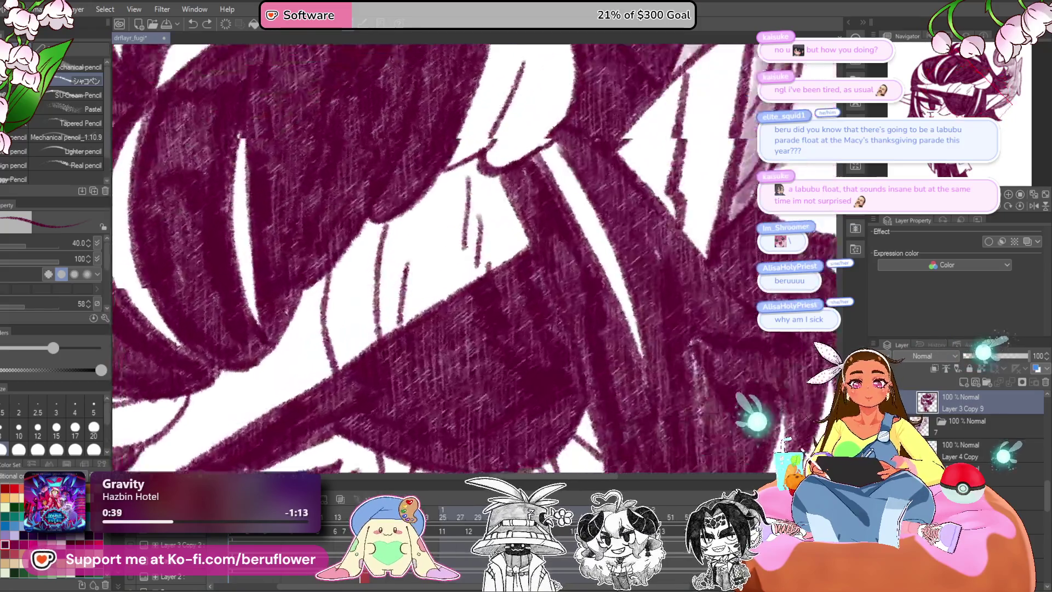
{"action": "mouse_move", "coordinate": [515, 207]}
{"action": "left_mouse_down"}
{"action": "mouse_move", "coordinate": [540, 266]}
{"action": "mouse_move", "coordinate": [626, 343]}
{"action": "left_mouse_up"}
{"action": "scroll", "coordinate": [660, 393], "scroll_direction": "down", "scroll_amount": 5}
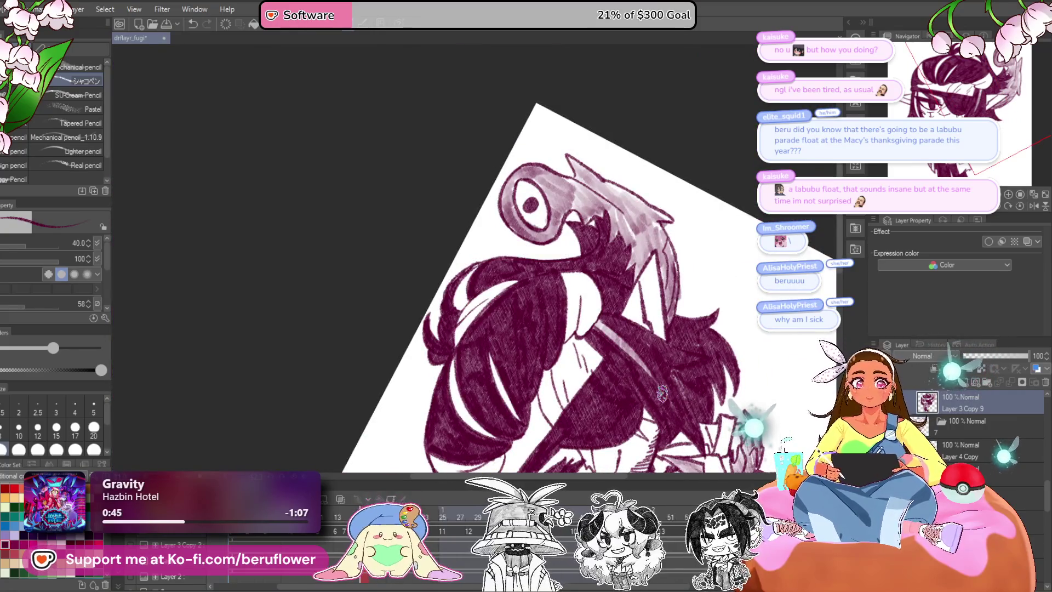
{"action": "scroll", "coordinate": [662, 393], "scroll_direction": "up", "scroll_amount": 1}
{"action": "scroll", "coordinate": [662, 393], "scroll_direction": "up", "scroll_amount": 2}
{"action": "scroll", "coordinate": [662, 392], "scroll_direction": "up", "scroll_amount": 1}
{"action": "scroll", "coordinate": [662, 392], "scroll_direction": "up", "scroll_amount": 1}
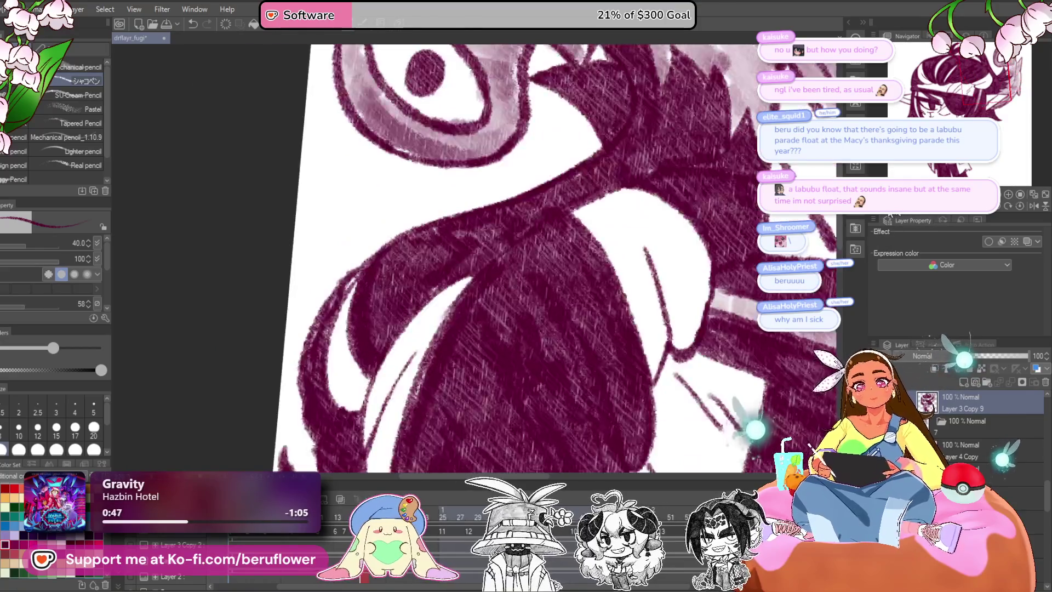
{"action": "key", "text": "minus"}
{"action": "key", "text": "minus"}
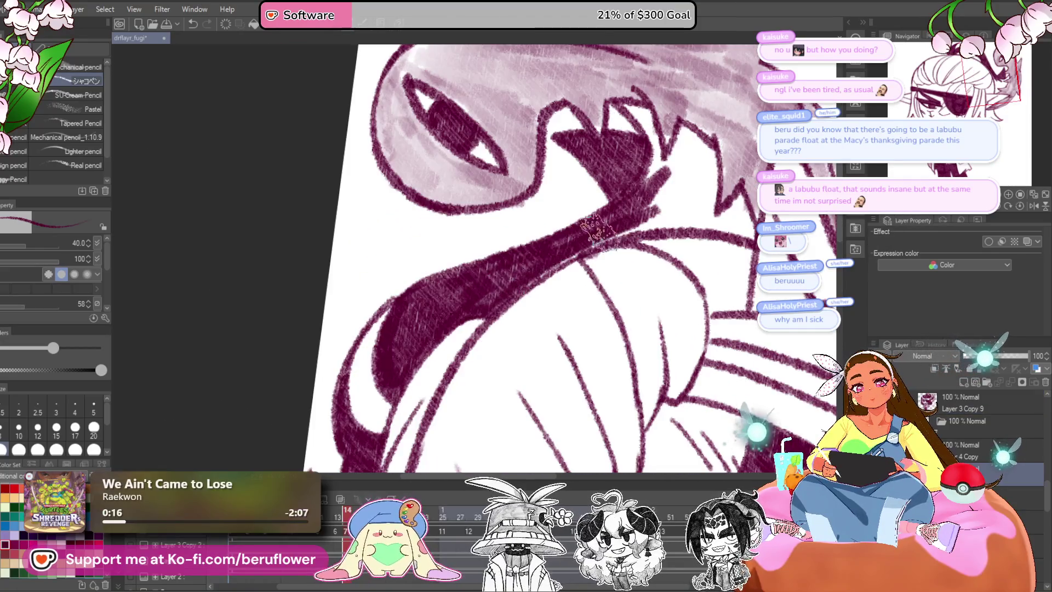
Paint the creature's mouth interior and the white patch below it dark maroon.
{"action": "mouse_move", "coordinate": [547, 247]}
{"action": "left_mouse_down"}
{"action": "mouse_move", "coordinate": [712, 208]}
{"action": "mouse_move", "coordinate": [581, 301]}
{"action": "left_mouse_up"}
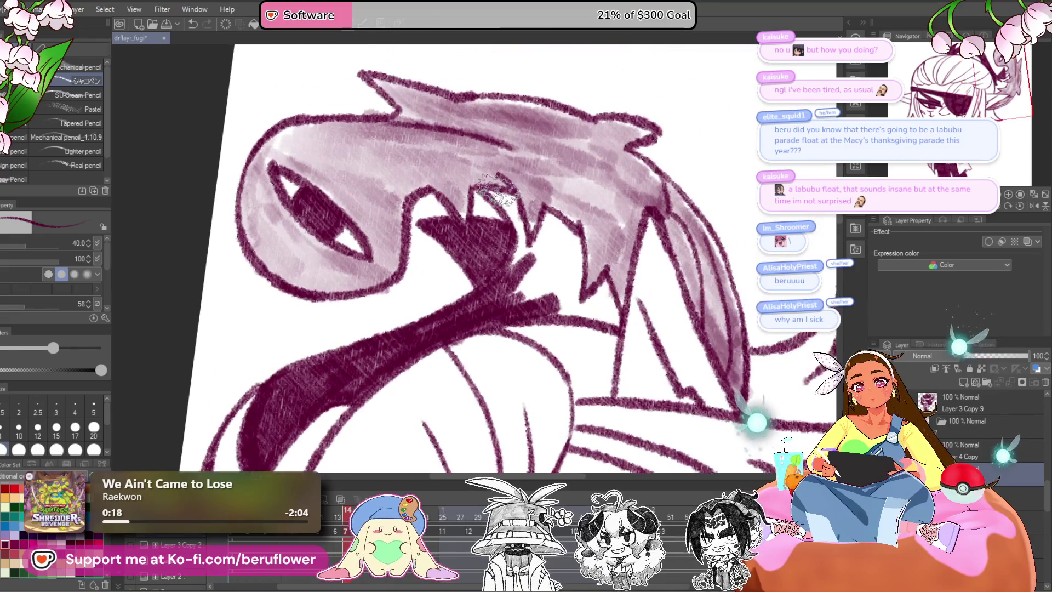
{"action": "mouse_move", "coordinate": [510, 199]}
{"action": "left_mouse_down"}
{"action": "mouse_move", "coordinate": [569, 273]}
{"action": "mouse_move", "coordinate": [540, 236]}
{"action": "mouse_move", "coordinate": [564, 306]}
{"action": "mouse_move", "coordinate": [548, 239]}
{"action": "left_mouse_up"}
{"action": "scroll", "coordinate": [475, 335], "scroll_direction": "up", "scroll_amount": 3}
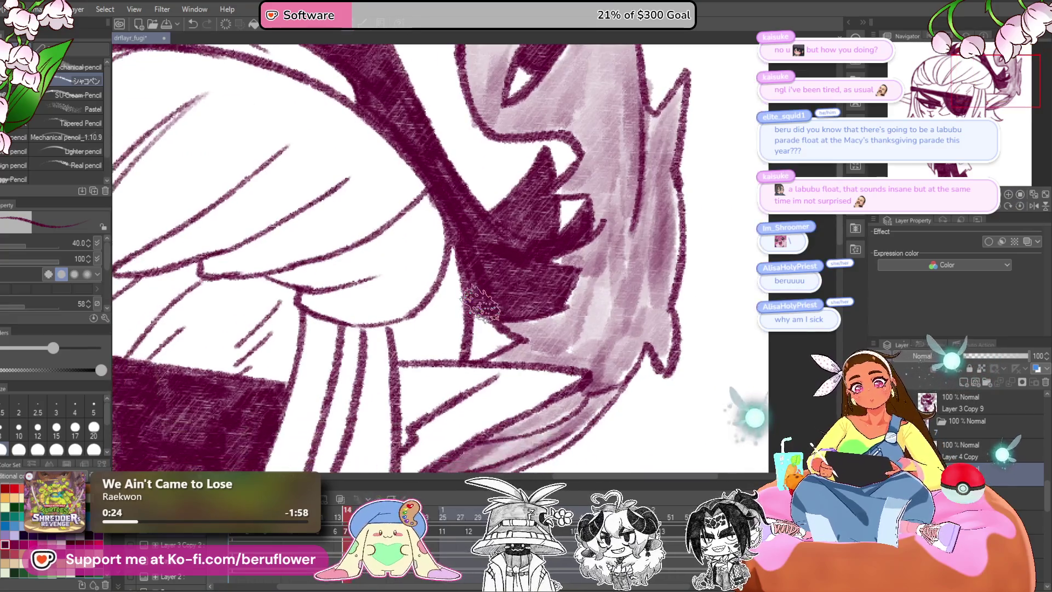
{"action": "scroll", "coordinate": [501, 318], "scroll_direction": "down", "scroll_amount": 5}
{"action": "scroll", "coordinate": [548, 290], "scroll_direction": "up", "scroll_amount": 2}
{"action": "scroll", "coordinate": [559, 282], "scroll_direction": "up", "scroll_amount": 2}
{"action": "scroll", "coordinate": [567, 277], "scroll_direction": "up", "scroll_amount": 2}
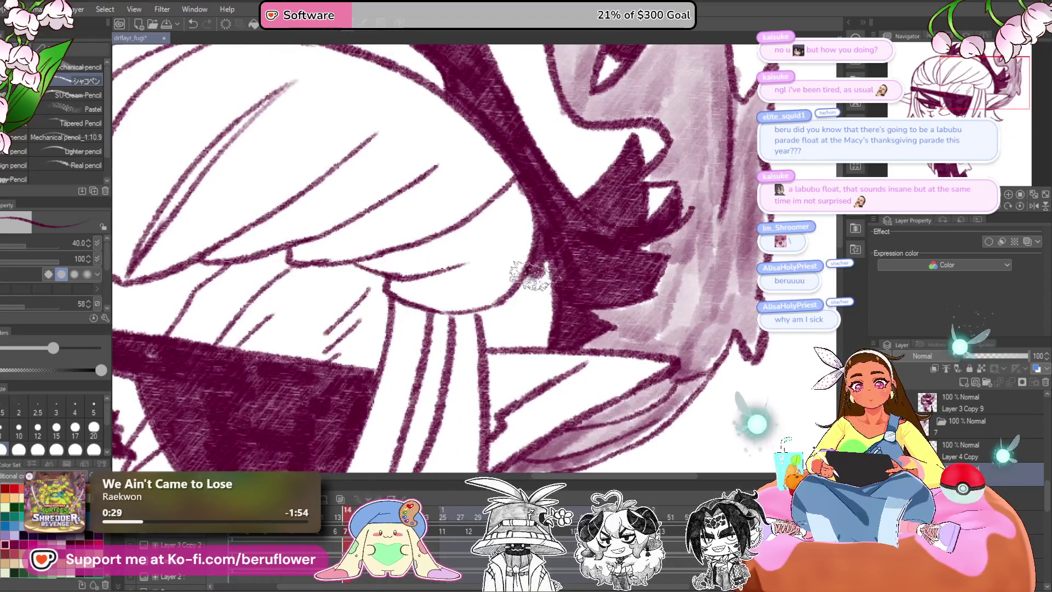
{"action": "mouse_move", "coordinate": [500, 317]}
{"action": "left_mouse_down"}
{"action": "mouse_move", "coordinate": [537, 257]}
{"action": "mouse_move", "coordinate": [550, 334]}
{"action": "mouse_move", "coordinate": [518, 309]}
{"action": "mouse_move", "coordinate": [535, 294]}
{"action": "left_mouse_up"}
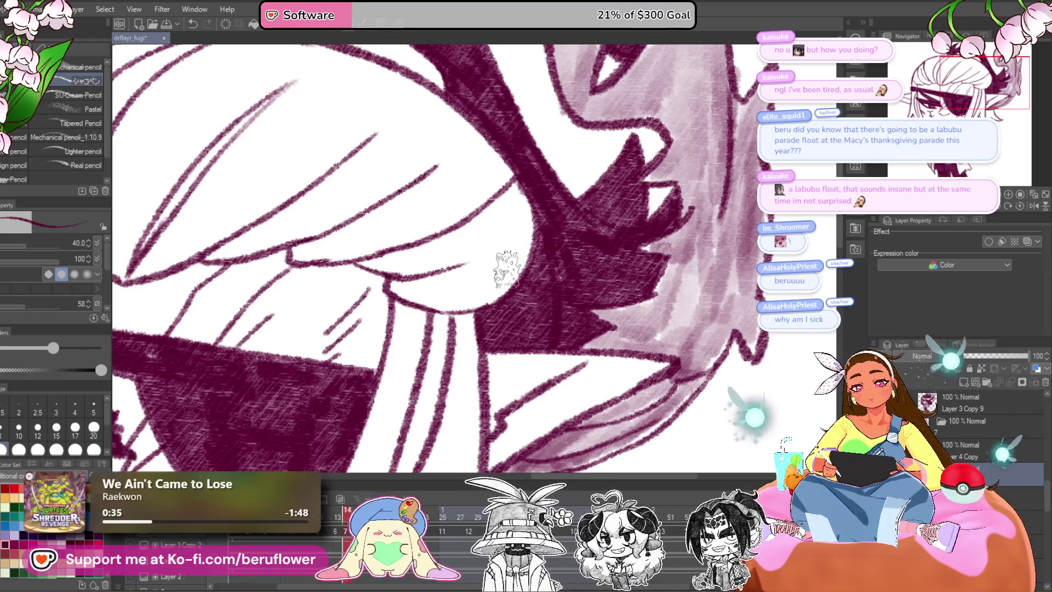
{"action": "scroll", "coordinate": [505, 274], "scroll_direction": "down", "scroll_amount": 5}
{"action": "scroll", "coordinate": [571, 256], "scroll_direction": "up", "scroll_amount": 2}
{"action": "scroll", "coordinate": [571, 257], "scroll_direction": "up", "scroll_amount": 2}
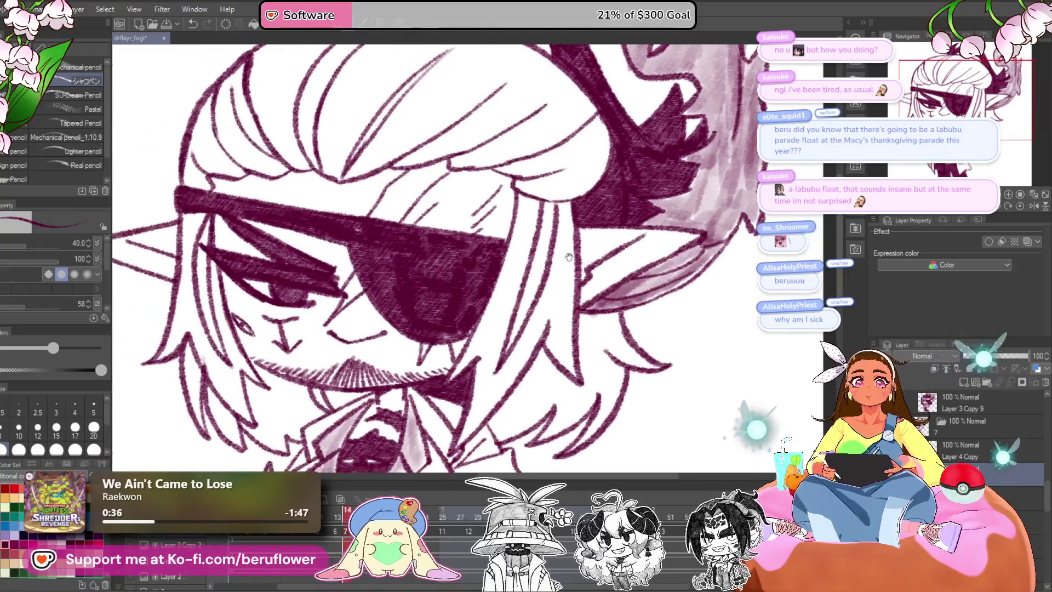
Hatch the side hair strands dark maroon, from the eye and ear down toward the chin and beard.
{"action": "left_click_drag", "start_coordinate": [571, 256], "coordinate": [541, 231]}
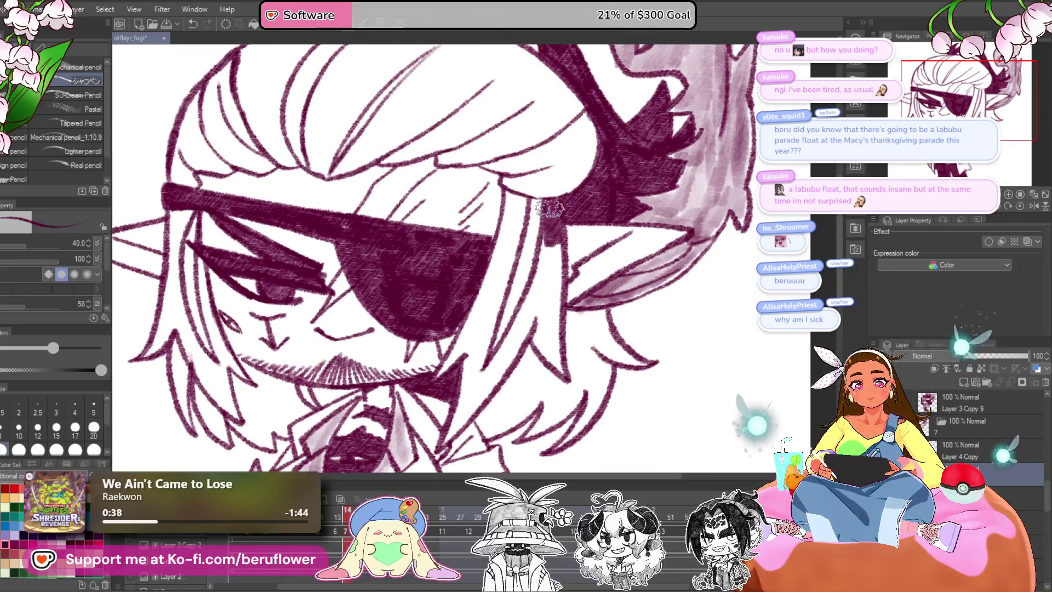
{"action": "mouse_move", "coordinate": [557, 370]}
{"action": "left_mouse_down"}
{"action": "mouse_move", "coordinate": [544, 270]}
{"action": "mouse_move", "coordinate": [493, 372]}
{"action": "mouse_move", "coordinate": [547, 308]}
{"action": "left_mouse_up"}
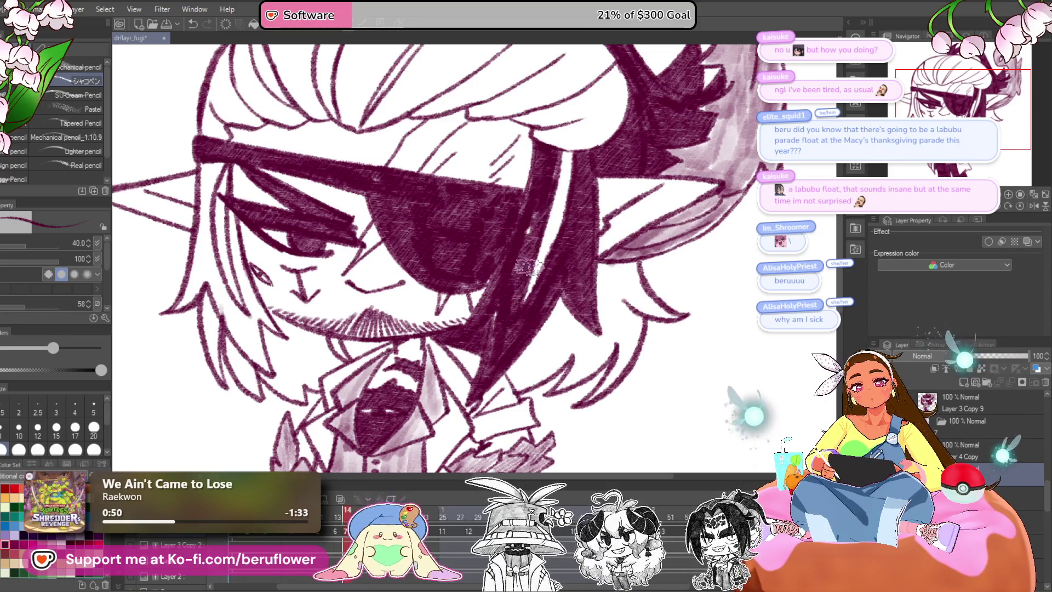
{"action": "scroll", "coordinate": [510, 293], "scroll_direction": "down", "scroll_amount": 2}
{"action": "scroll", "coordinate": [441, 273], "scroll_direction": "up", "scroll_amount": 1}
{"action": "scroll", "coordinate": [404, 231], "scroll_direction": "up", "scroll_amount": 2}
{"action": "mouse_move", "coordinate": [414, 206]}
{"action": "left_mouse_down"}
{"action": "mouse_move", "coordinate": [441, 346]}
{"action": "mouse_move", "coordinate": [518, 391]}
{"action": "left_mouse_up"}
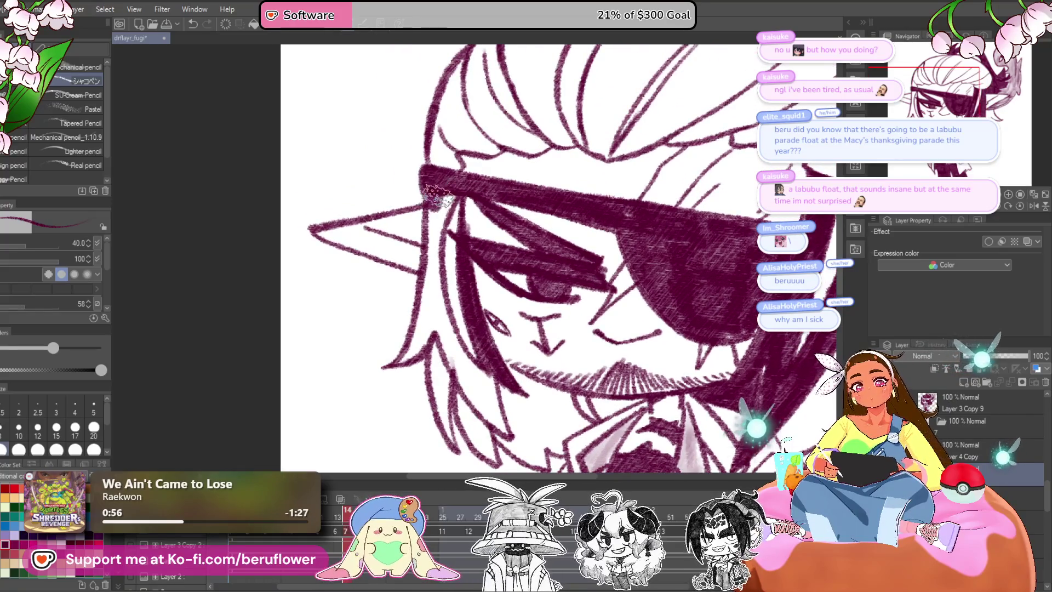
{"action": "mouse_move", "coordinate": [435, 253]}
{"action": "left_mouse_down"}
{"action": "mouse_move", "coordinate": [485, 389]}
{"action": "mouse_move", "coordinate": [448, 341]}
{"action": "mouse_move", "coordinate": [502, 386]}
{"action": "left_mouse_up"}
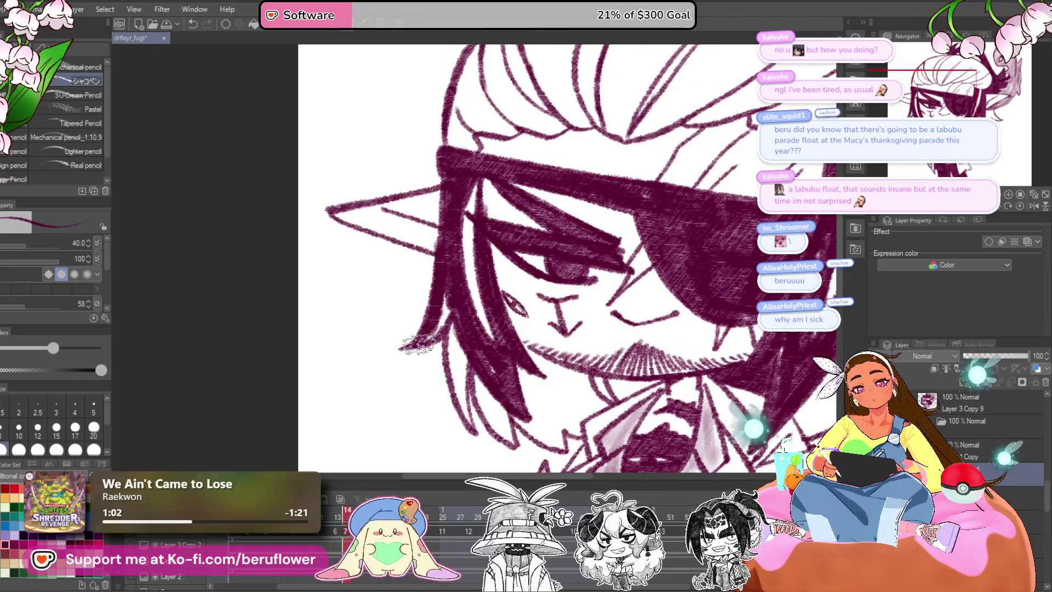
Pan the view to frame the lower face, beard and side hair.
{"action": "left_click_drag", "start_coordinate": [443, 305], "coordinate": [417, 210]}
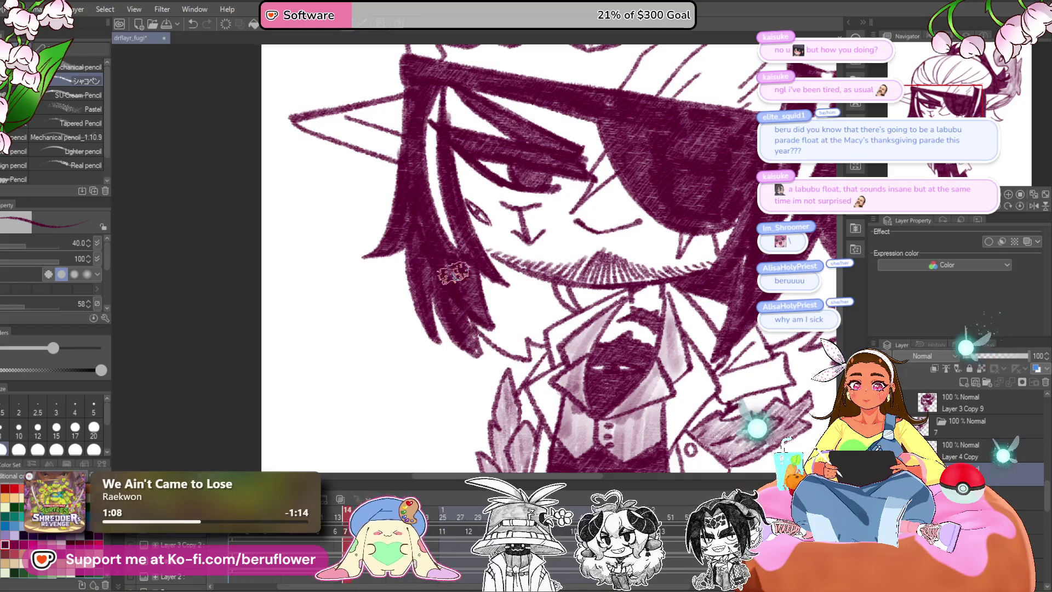
{"action": "left_click_drag", "start_coordinate": [498, 320], "coordinate": [493, 330]}
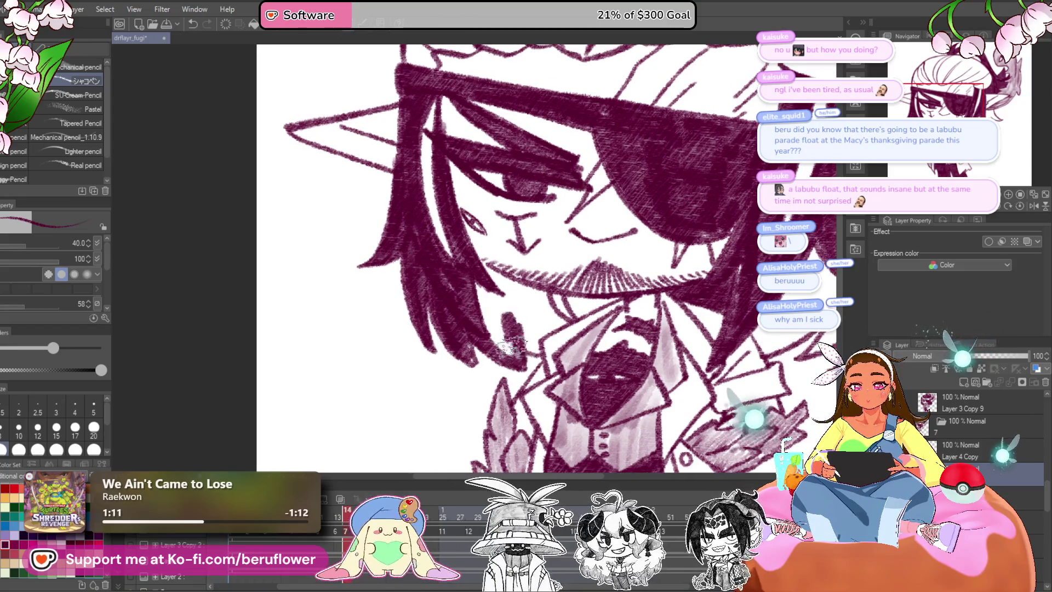
{"action": "left_click_drag", "start_coordinate": [495, 351], "coordinate": [485, 368]}
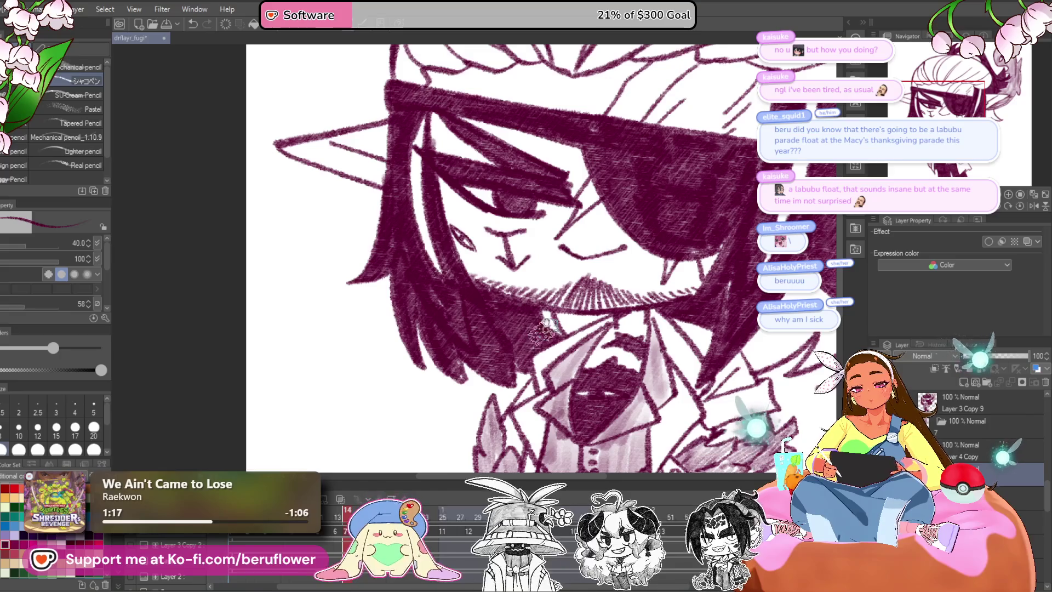
{"action": "left_click_drag", "start_coordinate": [543, 339], "coordinate": [549, 324]}
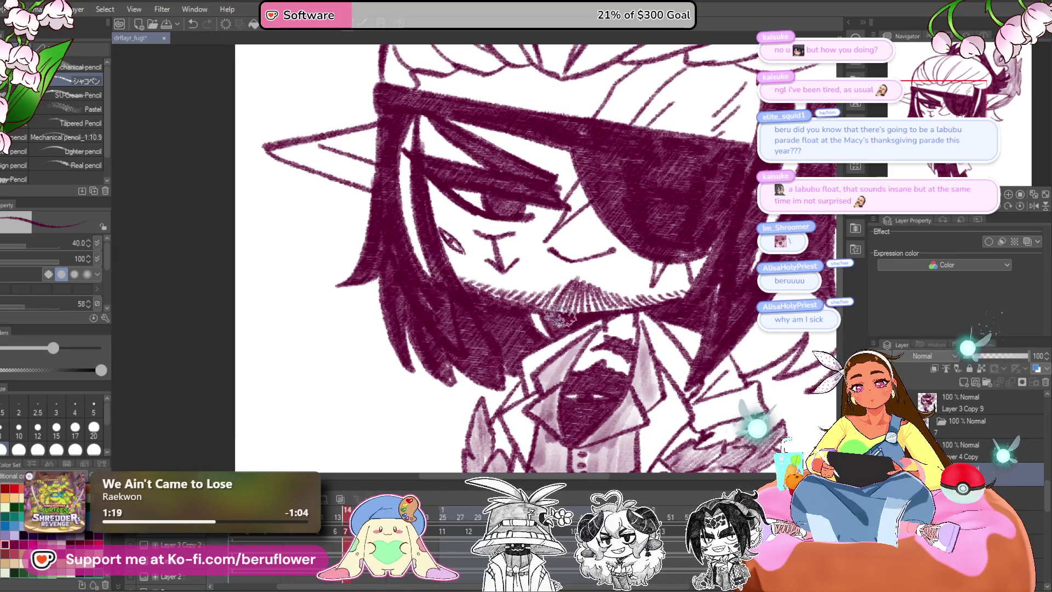
{"action": "scroll", "coordinate": [653, 286], "scroll_direction": "down", "scroll_amount": 3}
{"action": "scroll", "coordinate": [654, 286], "scroll_direction": "up", "scroll_amount": 1}
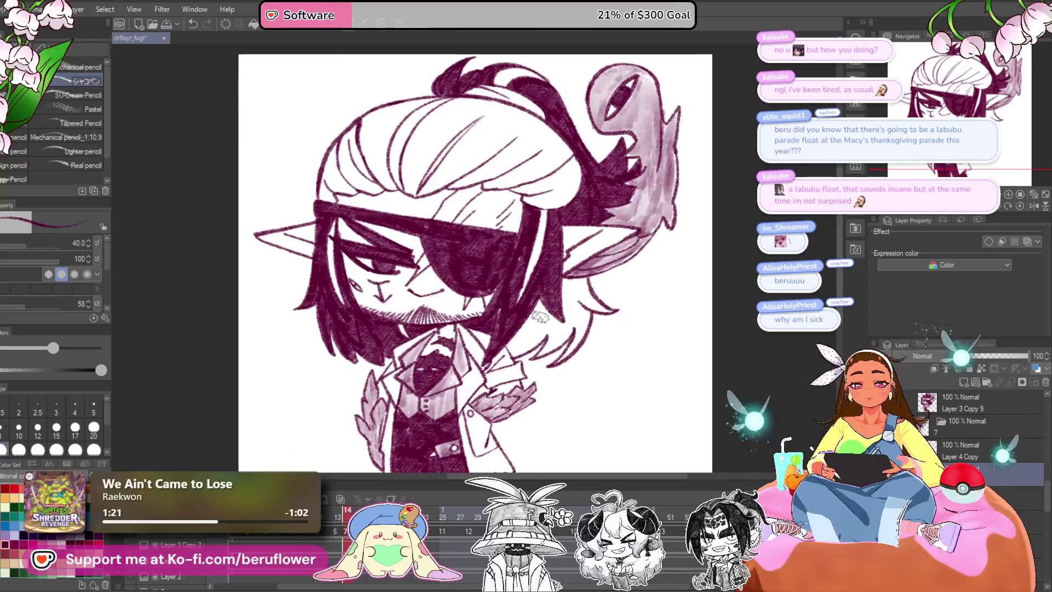
Densely hatch the hair strands below the right ear in dark maroon, closing the white gaps.
{"action": "scroll", "coordinate": [653, 286], "scroll_direction": "up", "scroll_amount": 5}
{"action": "left_click_drag", "start_coordinate": [654, 285], "coordinate": [628, 305]}
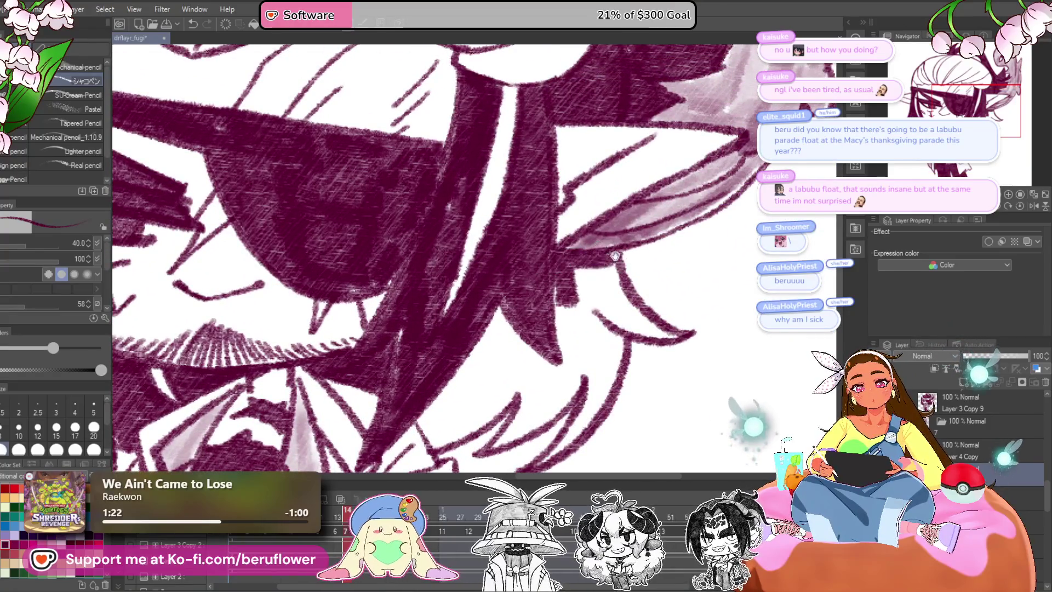
{"action": "left_click_drag", "start_coordinate": [597, 258], "coordinate": [539, 274]}
{"action": "mouse_move", "coordinate": [608, 350]}
{"action": "left_mouse_down"}
{"action": "mouse_move", "coordinate": [547, 307]}
{"action": "mouse_move", "coordinate": [526, 318]}
{"action": "mouse_move", "coordinate": [521, 307]}
{"action": "mouse_move", "coordinate": [550, 373]}
{"action": "mouse_move", "coordinate": [621, 274]}
{"action": "left_mouse_up"}
{"action": "mouse_move", "coordinate": [646, 236]}
{"action": "left_mouse_down"}
{"action": "mouse_move", "coordinate": [584, 353]}
{"action": "mouse_move", "coordinate": [614, 252]}
{"action": "mouse_move", "coordinate": [548, 329]}
{"action": "mouse_move", "coordinate": [535, 301]}
{"action": "mouse_move", "coordinate": [548, 323]}
{"action": "mouse_move", "coordinate": [500, 369]}
{"action": "mouse_move", "coordinate": [597, 260]}
{"action": "mouse_move", "coordinate": [511, 218]}
{"action": "mouse_move", "coordinate": [433, 332]}
{"action": "mouse_move", "coordinate": [548, 258]}
{"action": "mouse_move", "coordinate": [458, 301]}
{"action": "left_mouse_up"}
{"action": "scroll", "coordinate": [589, 221], "scroll_direction": "down", "scroll_amount": 3}
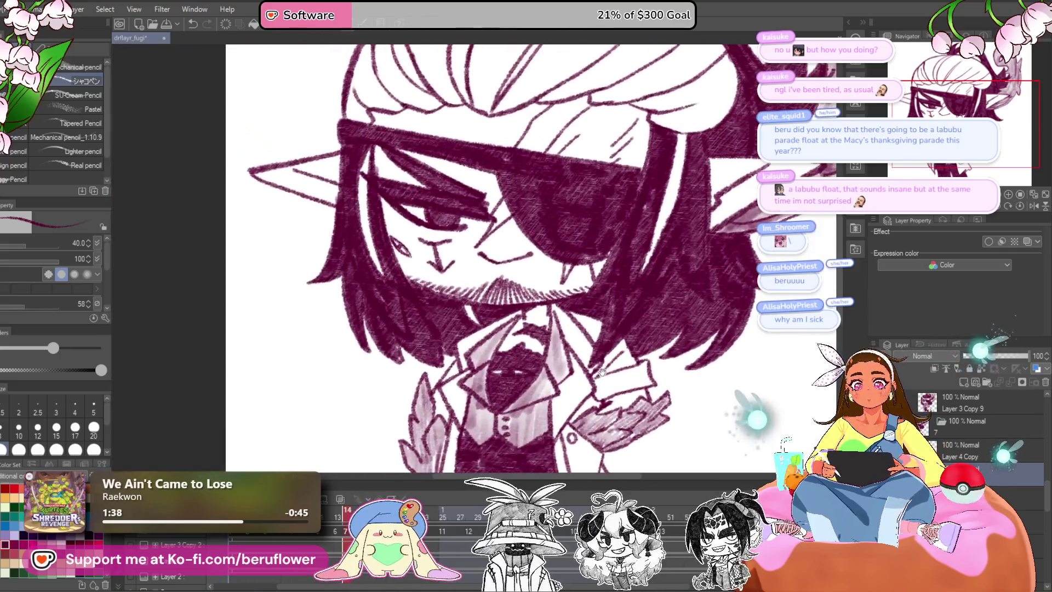
{"action": "left_click_drag", "start_coordinate": [481, 252], "coordinate": [583, 245]}
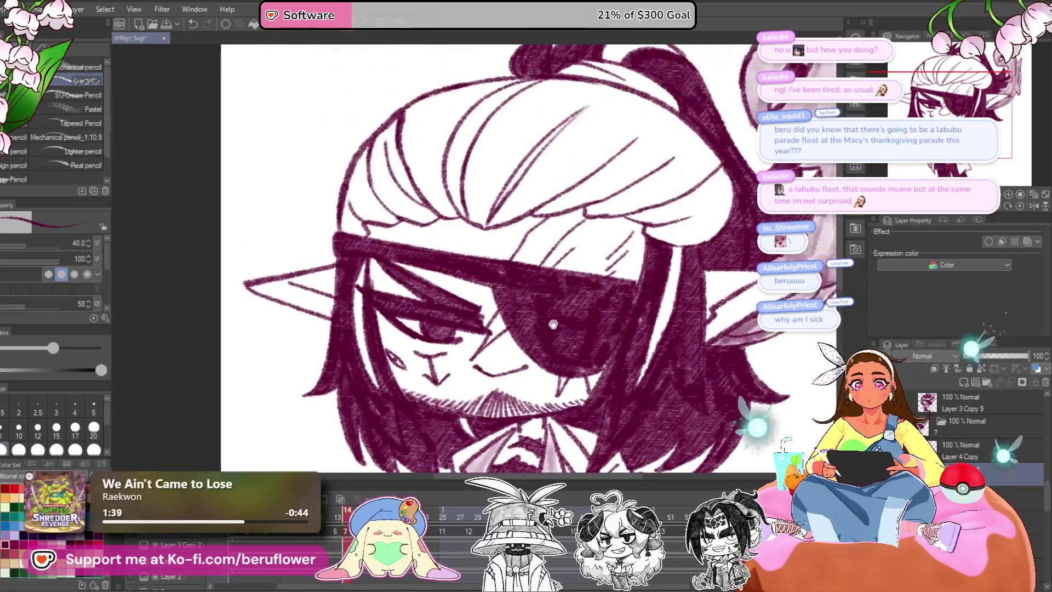
{"action": "scroll", "coordinate": [538, 198], "scroll_direction": "up", "scroll_amount": 3}
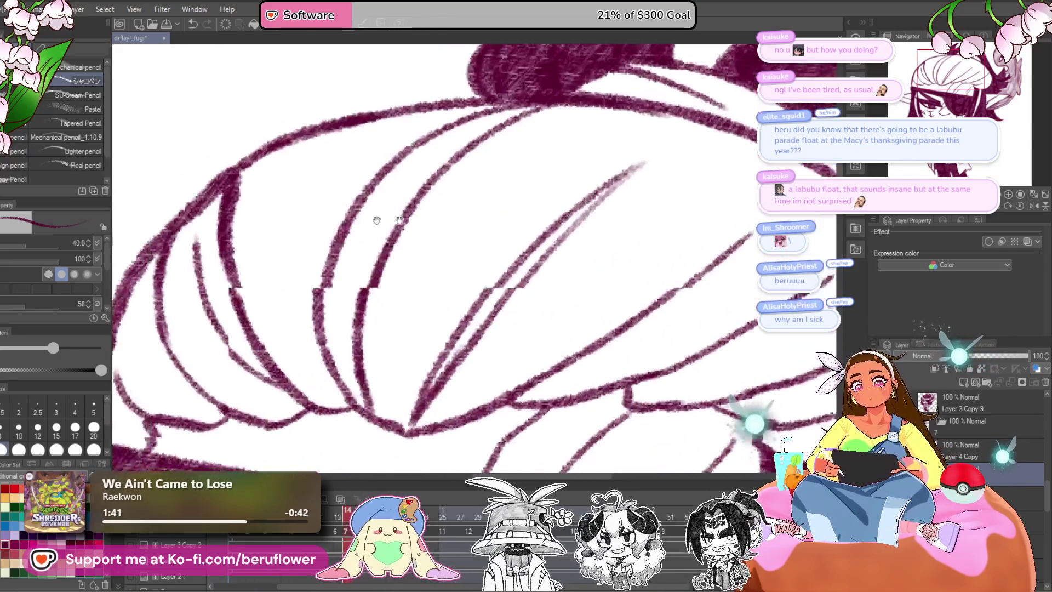
Hatch the middle, upper and lower crown strands densely in dark maroon.
{"action": "mouse_move", "coordinate": [418, 172]}
{"action": "left_mouse_down"}
{"action": "mouse_move", "coordinate": [430, 265]}
{"action": "mouse_move", "coordinate": [496, 406]}
{"action": "mouse_move", "coordinate": [488, 347]}
{"action": "mouse_move", "coordinate": [623, 141]}
{"action": "mouse_move", "coordinate": [681, 94]}
{"action": "mouse_move", "coordinate": [425, 186]}
{"action": "mouse_move", "coordinate": [442, 235]}
{"action": "mouse_move", "coordinate": [591, 140]}
{"action": "mouse_move", "coordinate": [452, 213]}
{"action": "mouse_move", "coordinate": [466, 307]}
{"action": "mouse_move", "coordinate": [512, 422]}
{"action": "mouse_move", "coordinate": [493, 181]}
{"action": "mouse_move", "coordinate": [470, 270]}
{"action": "left_mouse_up"}
{"action": "mouse_move", "coordinate": [660, 170]}
{"action": "left_mouse_down"}
{"action": "mouse_move", "coordinate": [538, 275]}
{"action": "mouse_move", "coordinate": [500, 291]}
{"action": "mouse_move", "coordinate": [457, 436]}
{"action": "mouse_move", "coordinate": [509, 380]}
{"action": "mouse_move", "coordinate": [486, 371]}
{"action": "mouse_move", "coordinate": [496, 414]}
{"action": "mouse_move", "coordinate": [648, 211]}
{"action": "mouse_move", "coordinate": [536, 312]}
{"action": "mouse_move", "coordinate": [540, 164]}
{"action": "mouse_move", "coordinate": [493, 324]}
{"action": "mouse_move", "coordinate": [526, 343]}
{"action": "mouse_move", "coordinate": [729, 137]}
{"action": "mouse_move", "coordinate": [548, 296]}
{"action": "mouse_move", "coordinate": [630, 143]}
{"action": "mouse_move", "coordinate": [587, 176]}
{"action": "mouse_move", "coordinate": [707, 120]}
{"action": "mouse_move", "coordinate": [581, 241]}
{"action": "left_mouse_up"}
{"action": "mouse_move", "coordinate": [608, 203]}
{"action": "left_mouse_down"}
{"action": "mouse_move", "coordinate": [688, 170]}
{"action": "mouse_move", "coordinate": [729, 187]}
{"action": "mouse_move", "coordinate": [691, 214]}
{"action": "left_mouse_up"}
{"action": "scroll", "coordinate": [630, 230], "scroll_direction": "down", "scroll_amount": 3}
{"action": "scroll", "coordinate": [628, 236], "scroll_direction": "up", "scroll_amount": 1}
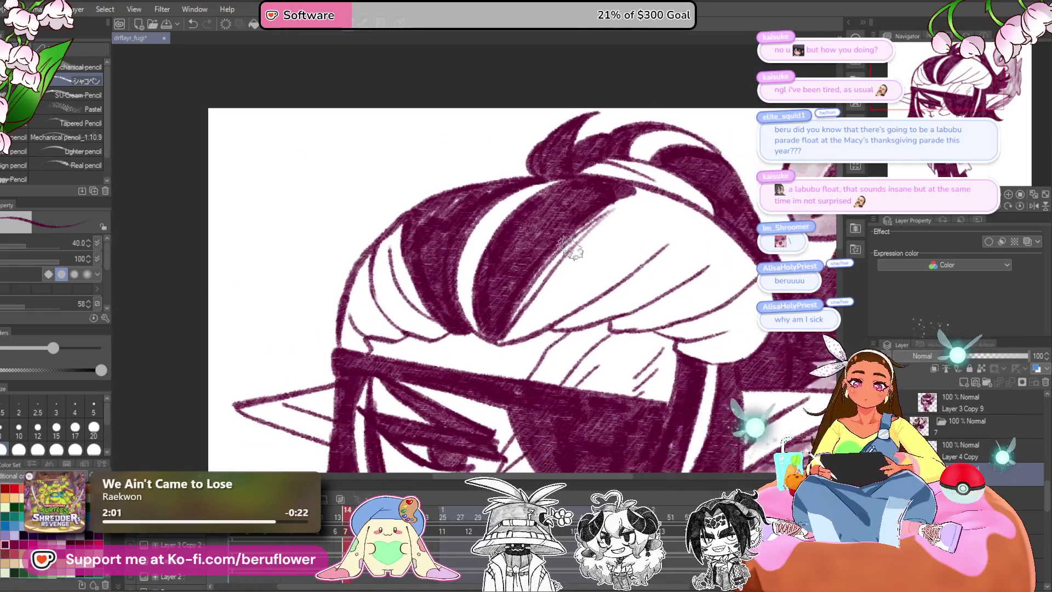
{"action": "scroll", "coordinate": [628, 235], "scroll_direction": "up", "scroll_amount": 2}
{"action": "mouse_move", "coordinate": [493, 329]}
{"action": "left_mouse_down"}
{"action": "mouse_move", "coordinate": [707, 131]}
{"action": "mouse_move", "coordinate": [742, 146]}
{"action": "left_mouse_up"}
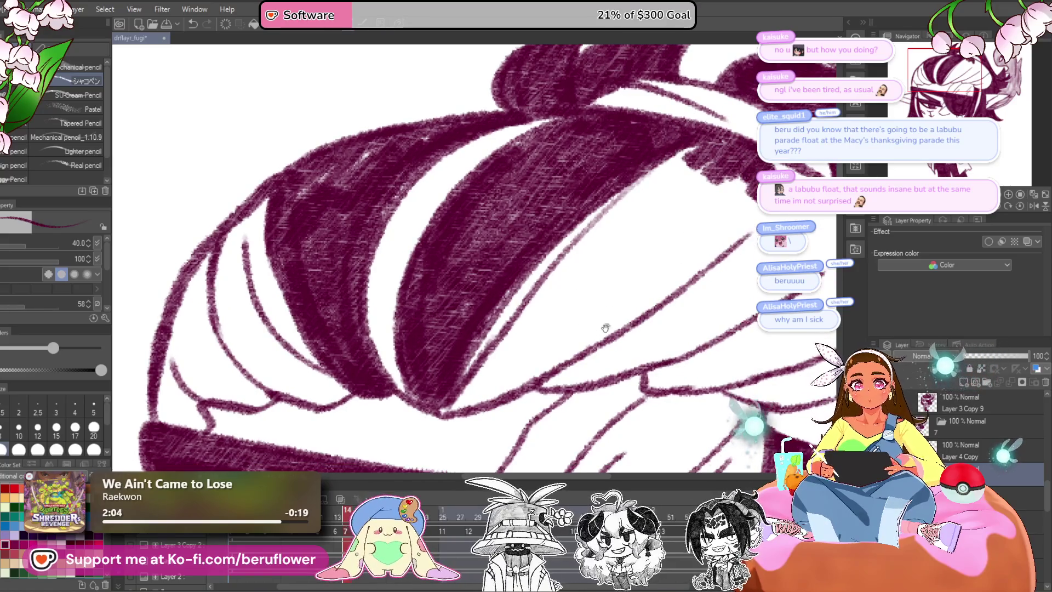
{"action": "left_click_drag", "start_coordinate": [480, 369], "coordinate": [624, 289]}
{"action": "mouse_move", "coordinate": [575, 329]}
{"action": "left_mouse_down"}
{"action": "mouse_move", "coordinate": [736, 180]}
{"action": "mouse_move", "coordinate": [617, 298]}
{"action": "mouse_move", "coordinate": [469, 376]}
{"action": "mouse_move", "coordinate": [657, 154]}
{"action": "mouse_move", "coordinate": [591, 208]}
{"action": "mouse_move", "coordinate": [493, 329]}
{"action": "mouse_move", "coordinate": [567, 304]}
{"action": "mouse_move", "coordinate": [692, 215]}
{"action": "mouse_move", "coordinate": [669, 207]}
{"action": "mouse_move", "coordinate": [674, 165]}
{"action": "mouse_move", "coordinate": [605, 260]}
{"action": "mouse_move", "coordinate": [608, 274]}
{"action": "mouse_move", "coordinate": [525, 318]}
{"action": "mouse_move", "coordinate": [673, 149]}
{"action": "left_mouse_up"}
Darken the hair's left edge above the headband, checking the whole character before and after.
{"action": "key", "text": "ctrl+0"}
{"action": "scroll", "coordinate": [468, 205], "scroll_direction": "up", "scroll_amount": 3}
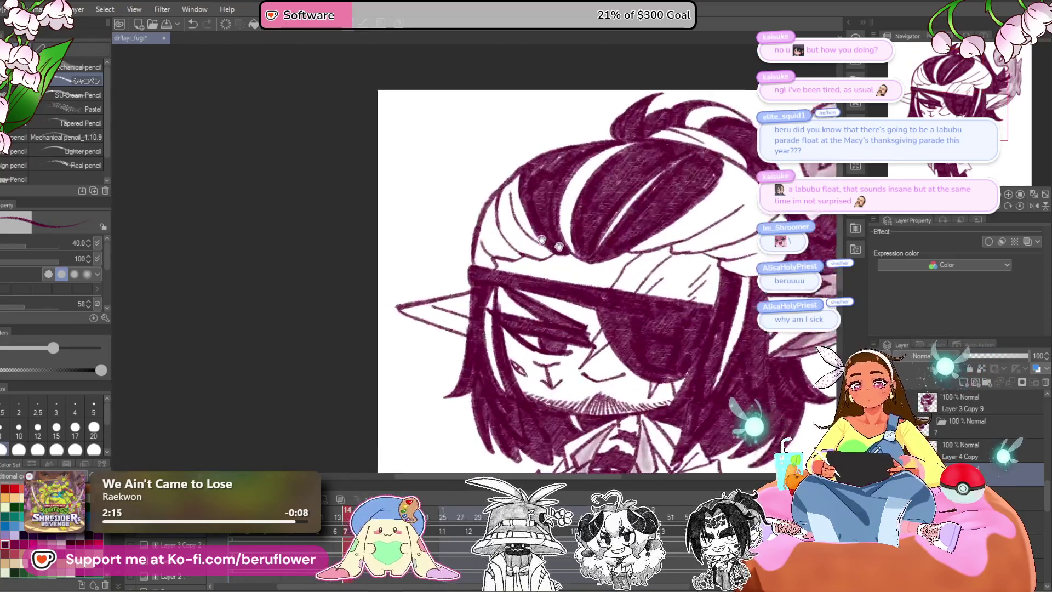
{"action": "scroll", "coordinate": [468, 205], "scroll_direction": "up", "scroll_amount": 2}
{"action": "scroll", "coordinate": [468, 205], "scroll_direction": "up", "scroll_amount": 2}
{"action": "mouse_move", "coordinate": [468, 206]}
{"action": "left_mouse_down"}
{"action": "mouse_move", "coordinate": [452, 306]}
{"action": "mouse_move", "coordinate": [535, 298]}
{"action": "mouse_move", "coordinate": [470, 172]}
{"action": "mouse_move", "coordinate": [447, 258]}
{"action": "mouse_move", "coordinate": [507, 288]}
{"action": "left_mouse_up"}
{"action": "key", "text": "ctrl+0"}
{"action": "scroll", "coordinate": [668, 326], "scroll_direction": "up", "scroll_amount": 2}
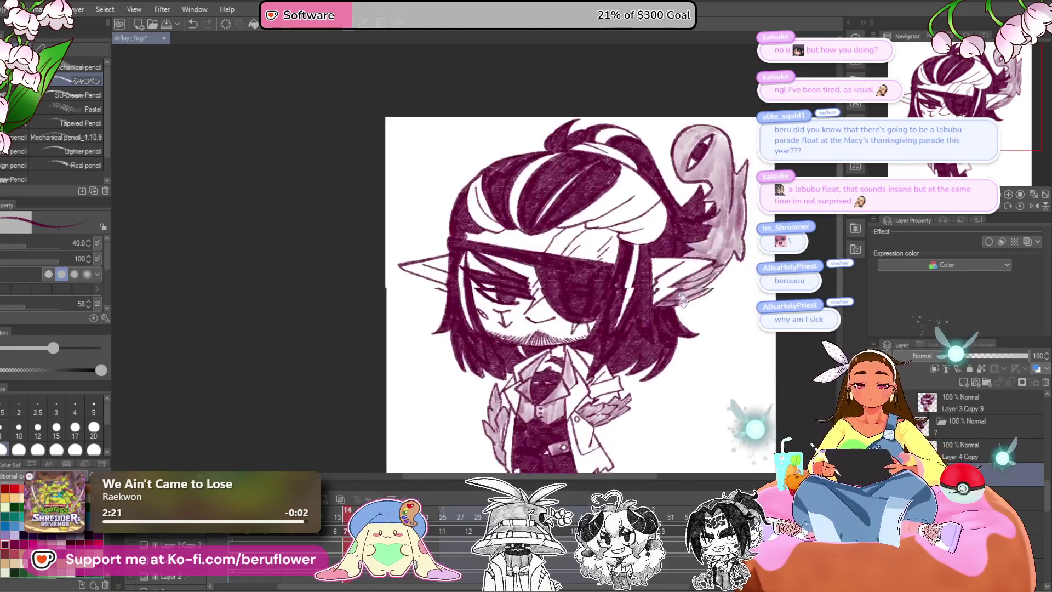
{"action": "scroll", "coordinate": [669, 325], "scroll_direction": "up", "scroll_amount": 1}
{"action": "left_click_drag", "start_coordinate": [668, 326], "coordinate": [659, 331]}
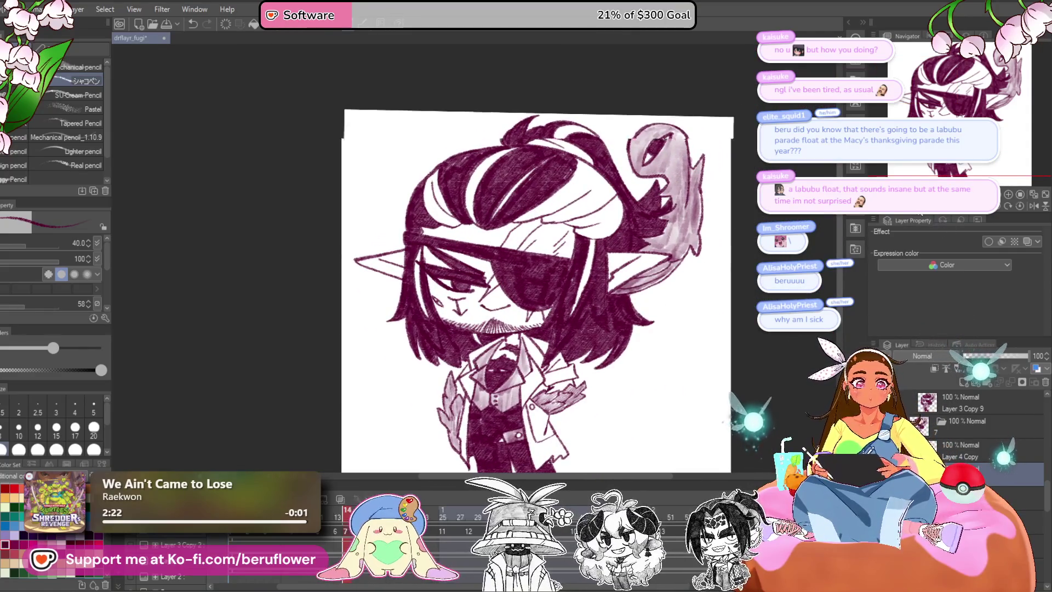
{"action": "left_click_drag", "start_coordinate": [603, 274], "coordinate": [526, 153]}
{"action": "scroll", "coordinate": [526, 153], "scroll_direction": "up", "scroll_amount": 5}
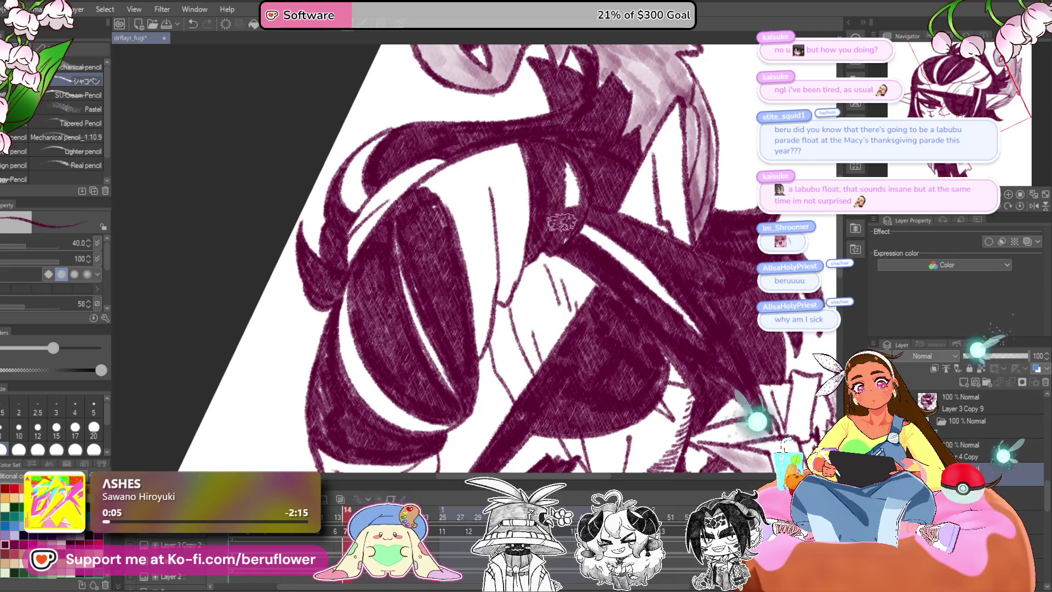
{"action": "scroll", "coordinate": [557, 171], "scroll_direction": "down", "scroll_amount": 5}
{"action": "scroll", "coordinate": [556, 170], "scroll_direction": "up", "scroll_amount": 2}
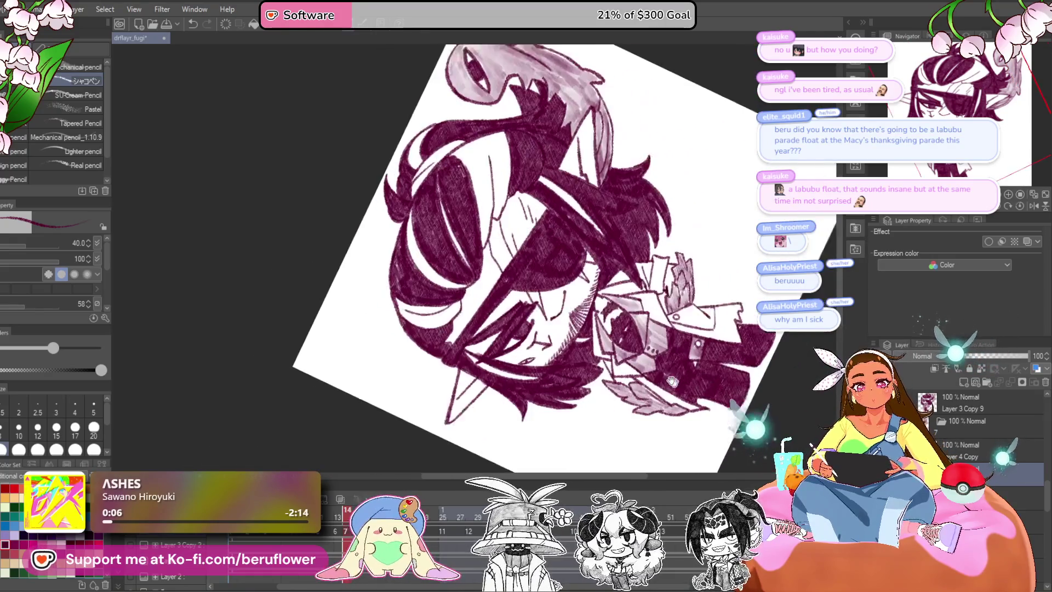
{"action": "key", "text": "ctrl+0"}
{"action": "scroll", "coordinate": [609, 341], "scroll_direction": "down", "scroll_amount": 2}
{"action": "scroll", "coordinate": [545, 351], "scroll_direction": "up", "scroll_amount": 3}
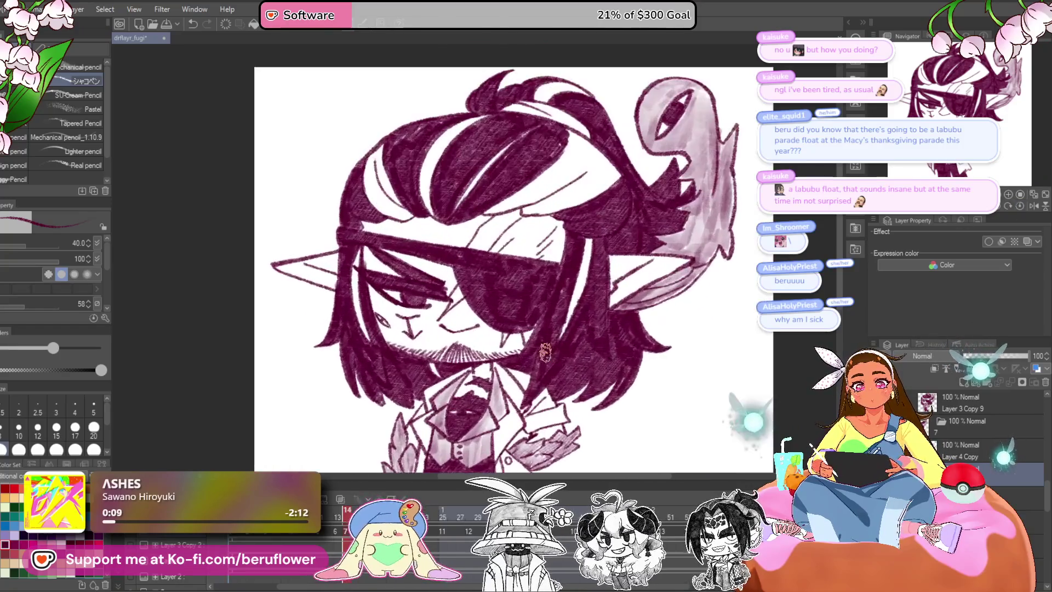
{"action": "scroll", "coordinate": [695, 360], "scroll_direction": "down", "scroll_amount": 2}
{"action": "scroll", "coordinate": [705, 294], "scroll_direction": "up", "scroll_amount": 2}
{"action": "scroll", "coordinate": [693, 359], "scroll_direction": "up", "scroll_amount": 1}
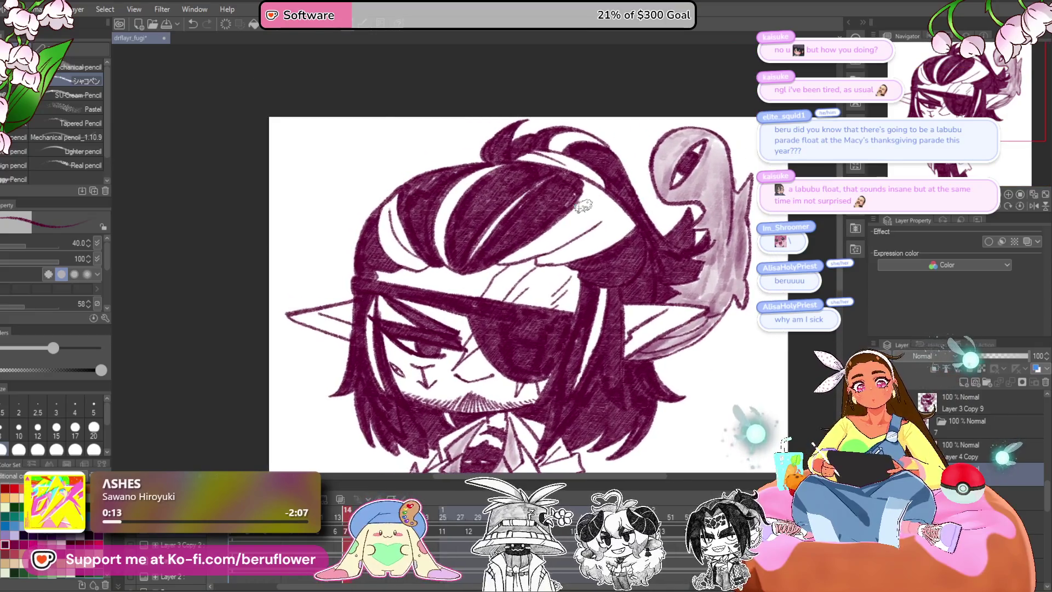
{"action": "scroll", "coordinate": [575, 159], "scroll_direction": "up", "scroll_amount": 3}
{"action": "scroll", "coordinate": [537, 190], "scroll_direction": "down", "scroll_amount": 4}
{"action": "scroll", "coordinate": [537, 190], "scroll_direction": "up", "scroll_amount": 1}
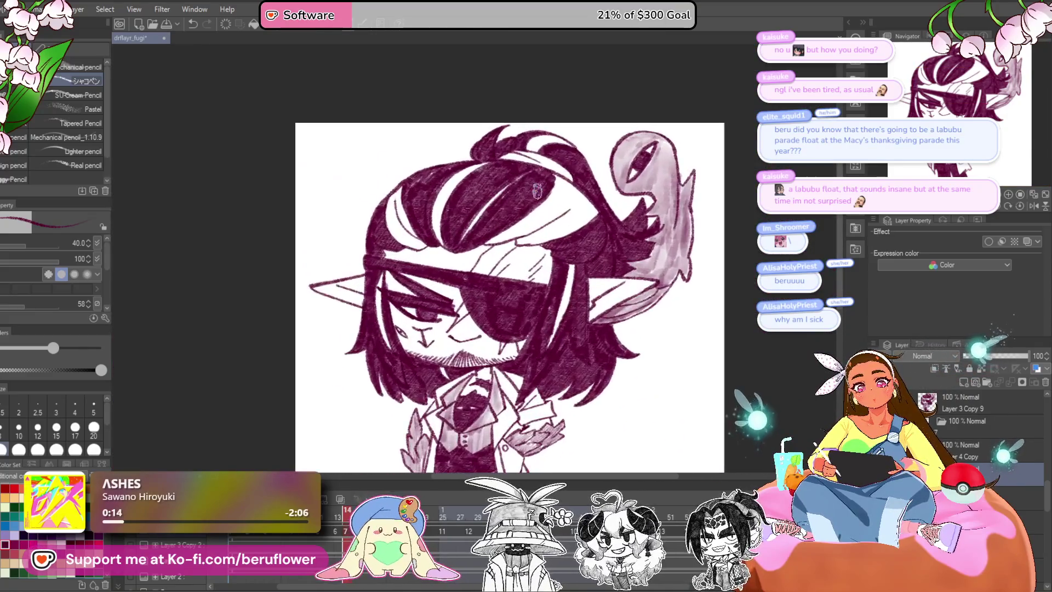
{"action": "scroll", "coordinate": [687, 276], "scroll_direction": "up", "scroll_amount": 2}
{"action": "left_click_drag", "start_coordinate": [609, 231], "coordinate": [608, 258]}
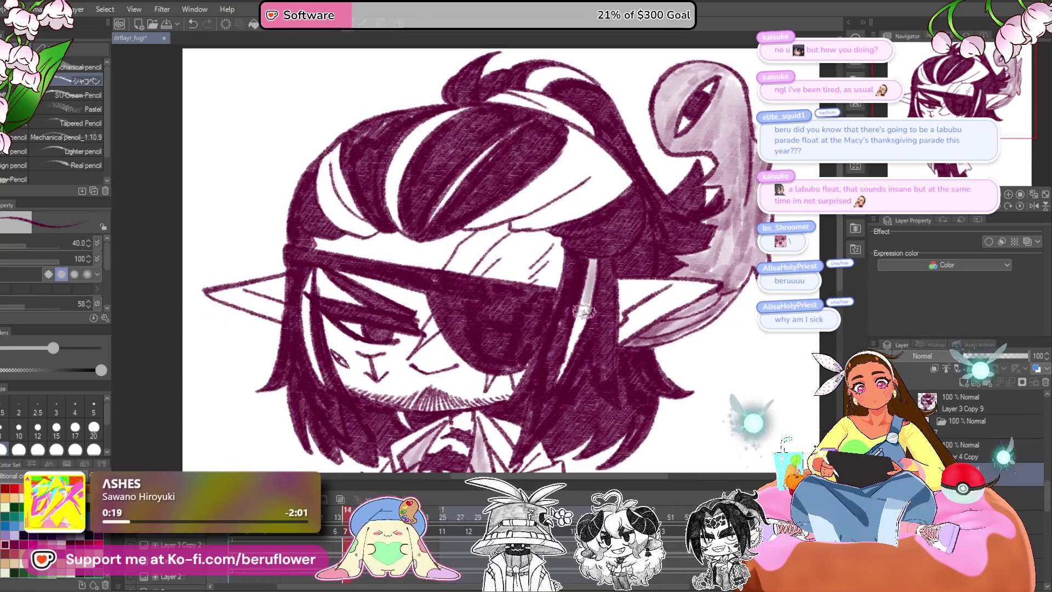
{"action": "left_click_drag", "start_coordinate": [568, 349], "coordinate": [659, 361]}
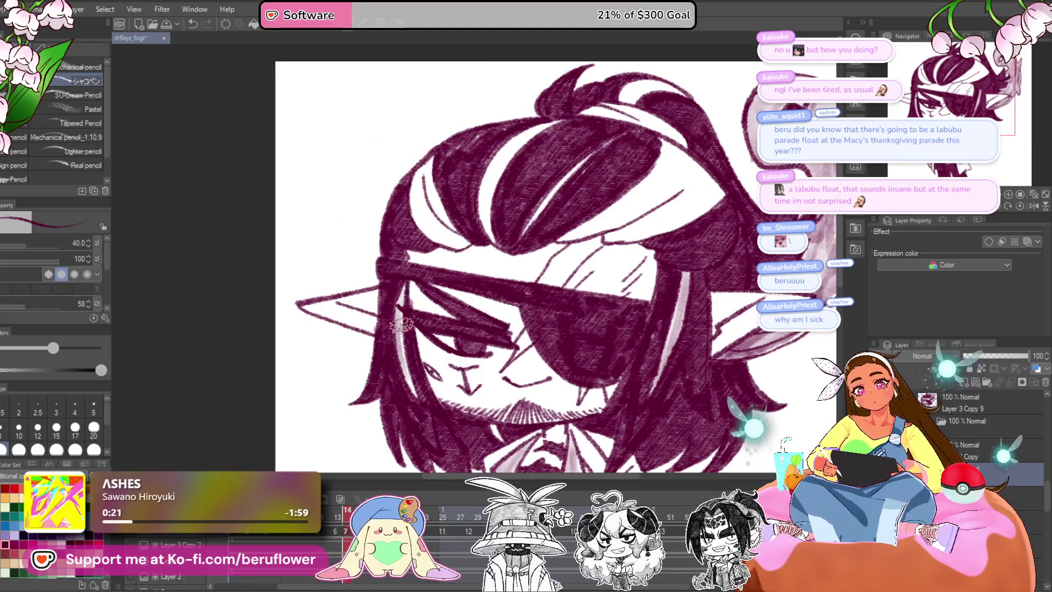
{"action": "left_click_drag", "start_coordinate": [441, 303], "coordinate": [450, 337]}
{"action": "scroll", "coordinate": [470, 216], "scroll_direction": "up", "scroll_amount": 4}
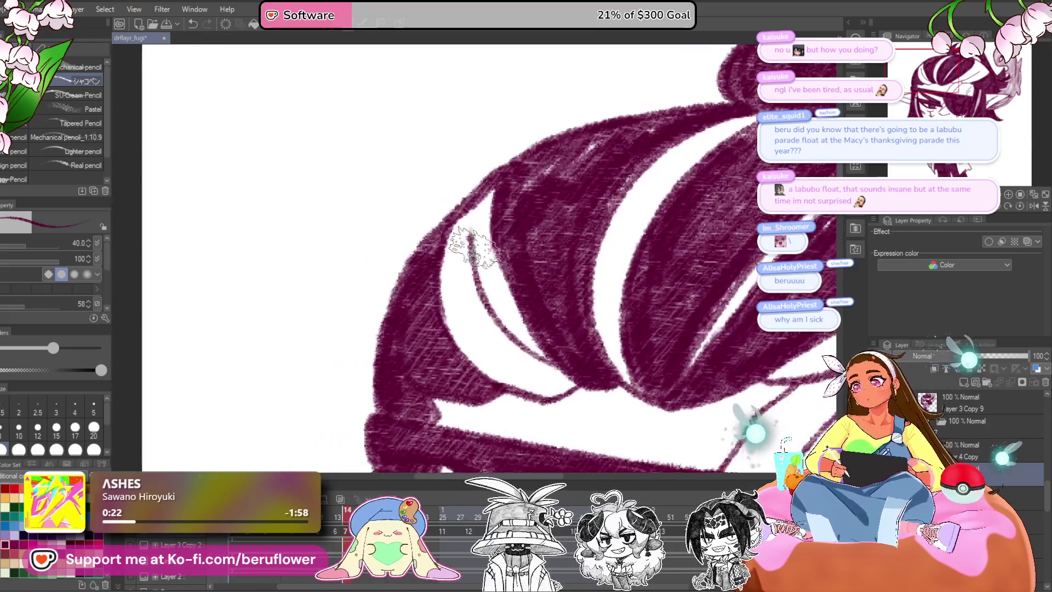
Tint the white hair strands and the hair ribbon with light pink strokes.
{"action": "mouse_move", "coordinate": [493, 197]}
{"action": "left_mouse_down"}
{"action": "mouse_move", "coordinate": [496, 370]}
{"action": "mouse_move", "coordinate": [471, 389]}
{"action": "left_mouse_up"}
{"action": "mouse_move", "coordinate": [581, 384]}
{"action": "left_mouse_down"}
{"action": "mouse_move", "coordinate": [563, 329]}
{"action": "mouse_move", "coordinate": [581, 271]}
{"action": "left_mouse_up"}
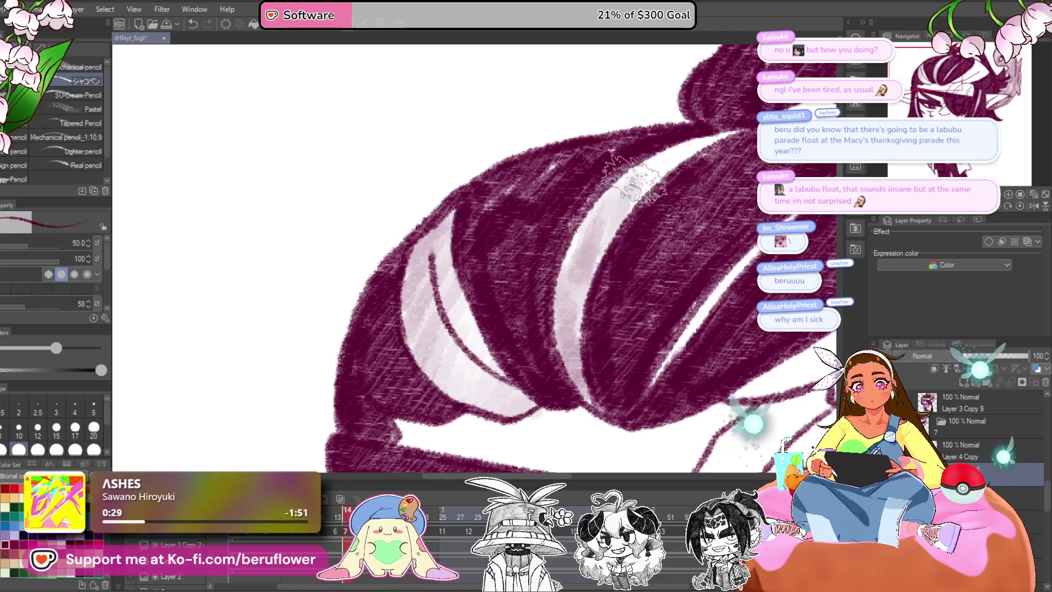
{"action": "left_click_drag", "start_coordinate": [741, 267], "coordinate": [588, 283]}
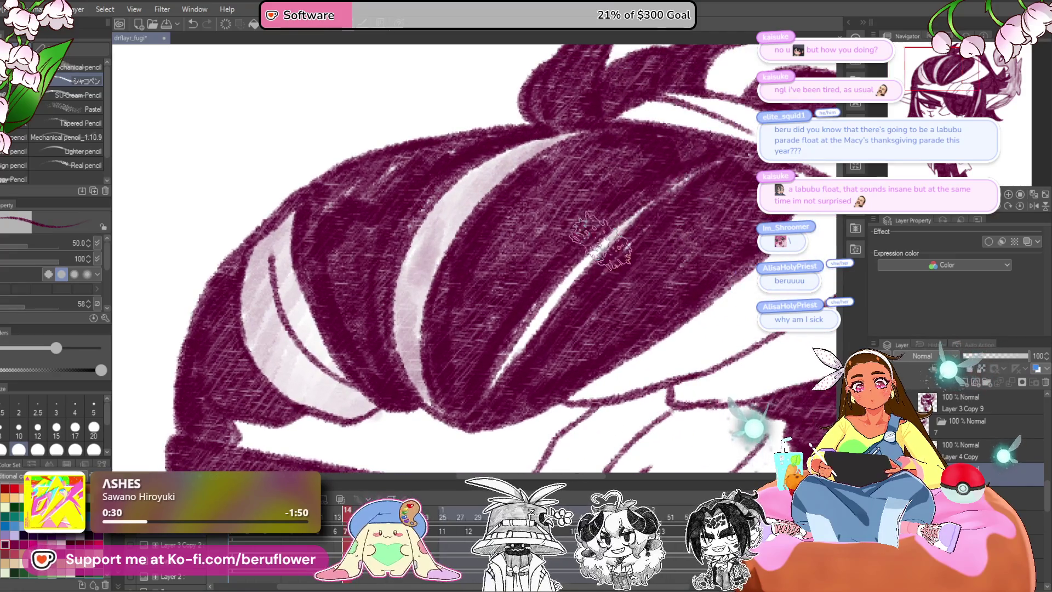
{"action": "left_click_drag", "start_coordinate": [493, 328], "coordinate": [537, 411]}
{"action": "mouse_move", "coordinate": [584, 217]}
{"action": "left_mouse_down"}
{"action": "mouse_move", "coordinate": [734, 262]}
{"action": "mouse_move", "coordinate": [682, 299]}
{"action": "left_mouse_up"}
{"action": "mouse_move", "coordinate": [570, 246]}
{"action": "left_mouse_down"}
{"action": "mouse_move", "coordinate": [630, 211]}
{"action": "mouse_move", "coordinate": [664, 231]}
{"action": "mouse_move", "coordinate": [709, 219]}
{"action": "left_mouse_up"}
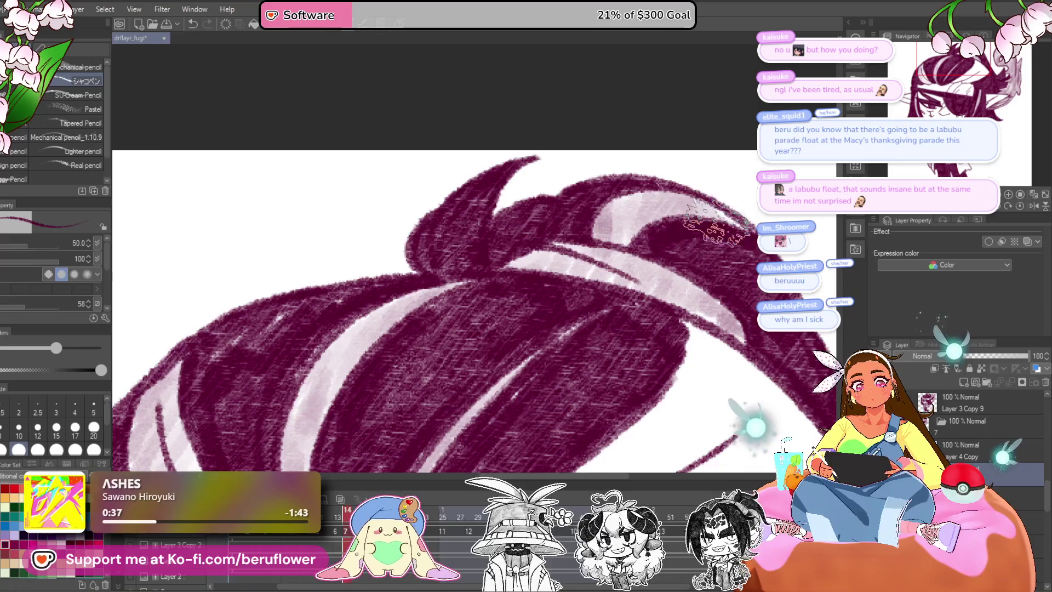
Reset the canvas rotation to upright and save the drawing with Ctrl+S.
{"action": "scroll", "coordinate": [710, 217], "scroll_direction": "down", "scroll_amount": 3}
{"action": "scroll", "coordinate": [602, 284], "scroll_direction": "down", "scroll_amount": 2}
{"action": "scroll", "coordinate": [503, 351], "scroll_direction": "up", "scroll_amount": 6}
{"action": "scroll", "coordinate": [504, 351], "scroll_direction": "down", "scroll_amount": 1}
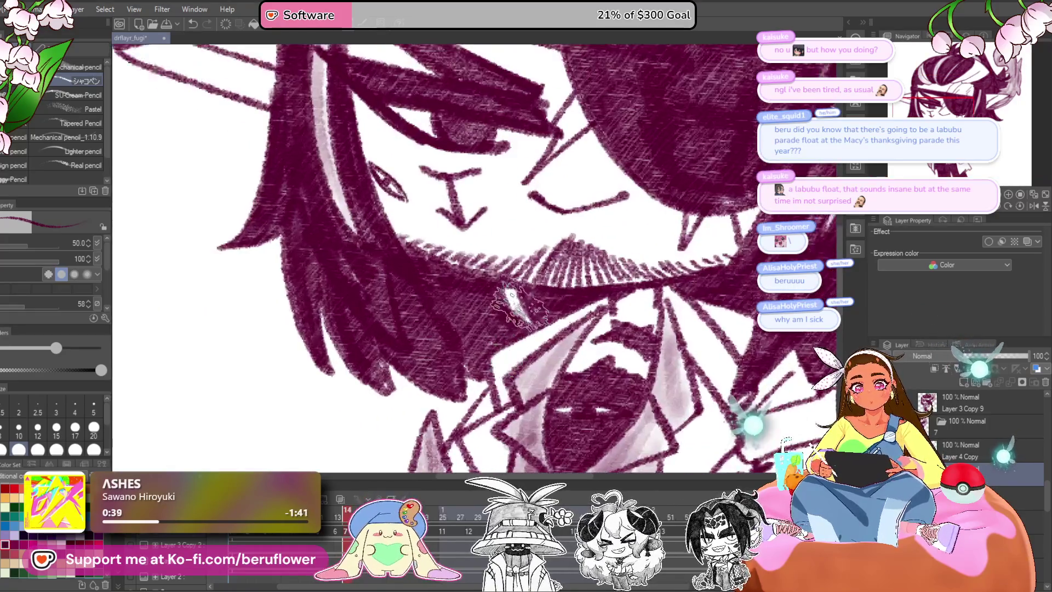
{"action": "scroll", "coordinate": [548, 329], "scroll_direction": "down", "scroll_amount": 3}
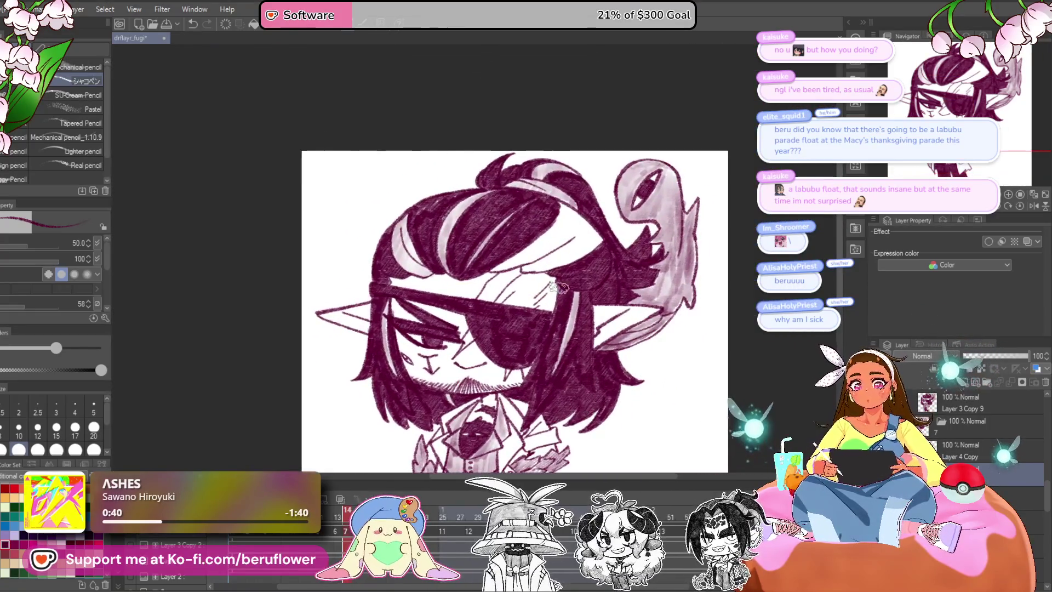
{"action": "scroll", "coordinate": [558, 241], "scroll_direction": "up", "scroll_amount": 5}
{"action": "mouse_move", "coordinate": [657, 230]}
{"action": "left_mouse_down"}
{"action": "mouse_move", "coordinate": [427, 189]}
{"action": "mouse_move", "coordinate": [454, 314]}
{"action": "mouse_move", "coordinate": [515, 305]}
{"action": "left_mouse_up"}
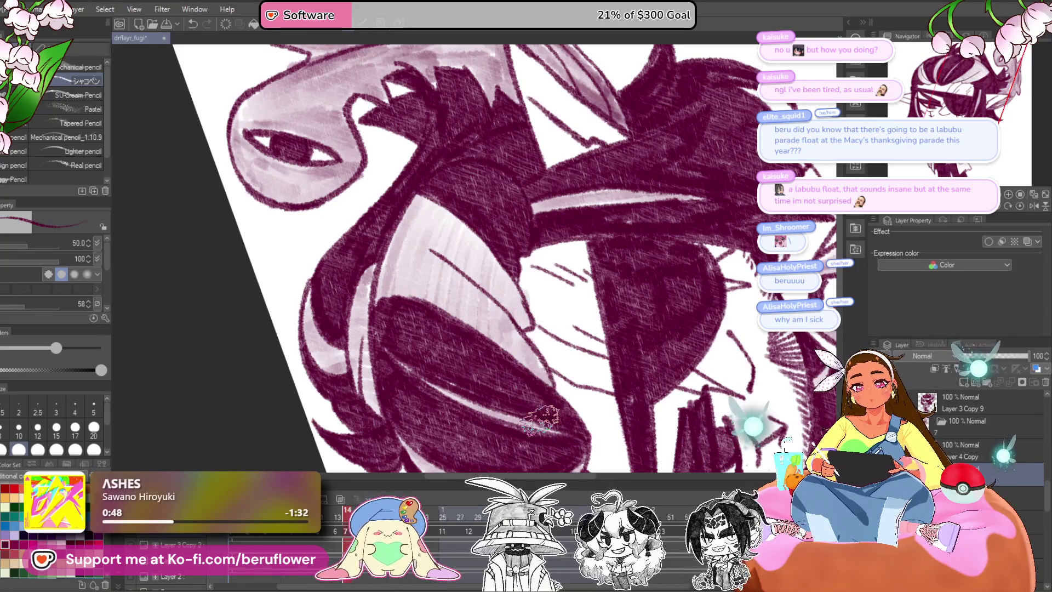
{"action": "key", "text": "ctrl+alt+0"}
{"action": "scroll", "coordinate": [603, 373], "scroll_direction": "down", "scroll_amount": 5}
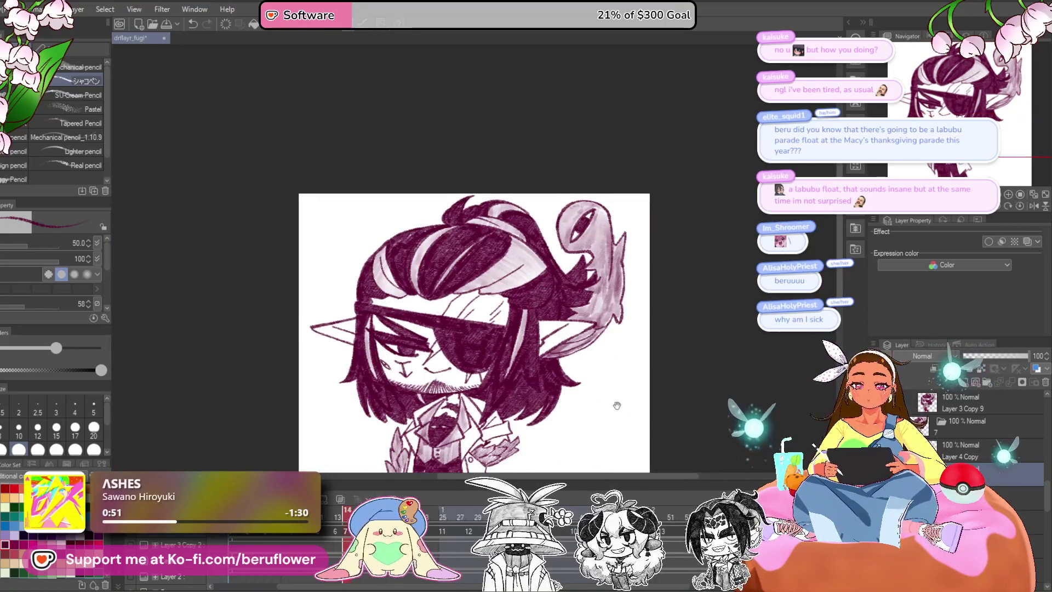
{"action": "scroll", "coordinate": [602, 373], "scroll_direction": "up", "scroll_amount": 1}
{"action": "key", "text": "ctrl+s"}
{"action": "left_click_drag", "start_coordinate": [603, 373], "coordinate": [588, 362]}
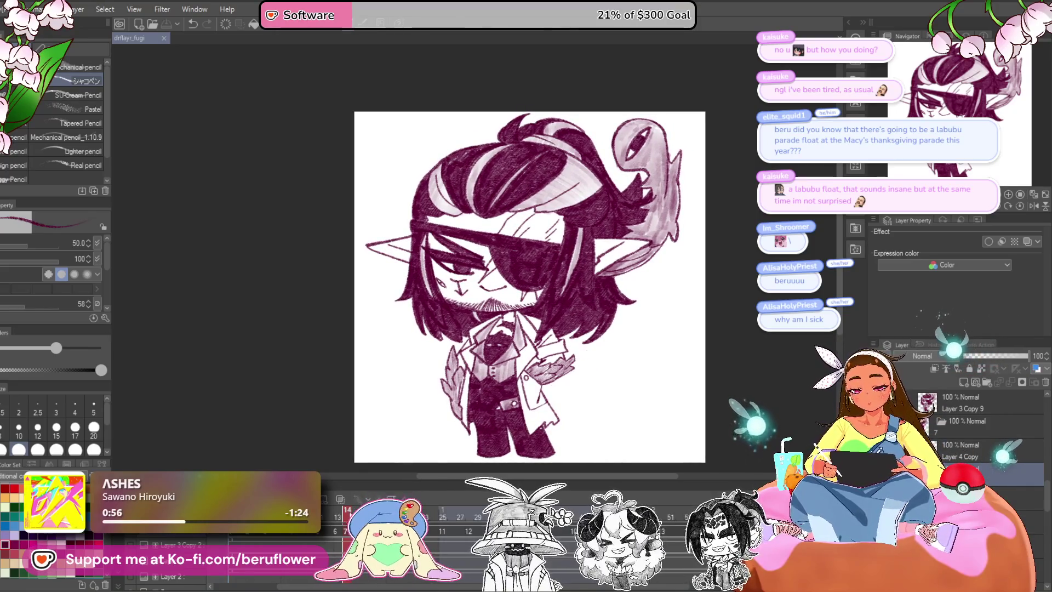
Switch to the previous animation frame, 13, to compare the unshaded hair.
{"action": "left_click", "coordinate": [338, 524]}
{"action": "mouse_move", "coordinate": [338, 524]}
{"action": "left_mouse_down"}
{"action": "mouse_move", "coordinate": [285, 524]}
{"action": "mouse_move", "coordinate": [338, 509]}
{"action": "left_mouse_up"}
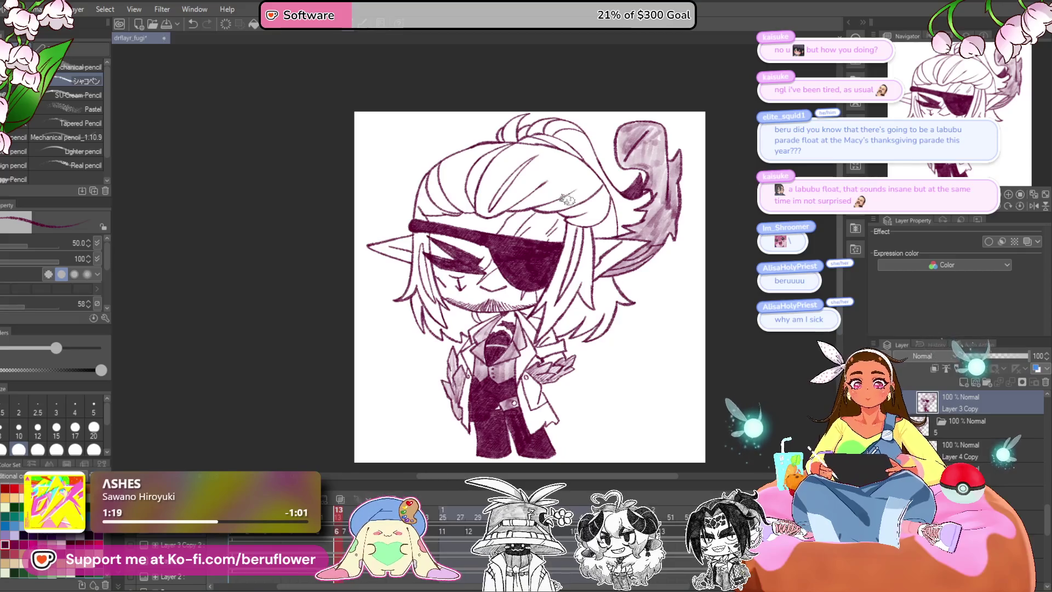
Fill the small hair lock and upper strand with dark maroon, undoing one stray blob.
{"action": "scroll", "coordinate": [567, 201], "scroll_direction": "up", "scroll_amount": 2}
{"action": "scroll", "coordinate": [567, 201], "scroll_direction": "up", "scroll_amount": 1}
{"action": "scroll", "coordinate": [567, 200], "scroll_direction": "down", "scroll_amount": 1}
{"action": "scroll", "coordinate": [496, 247], "scroll_direction": "up", "scroll_amount": 3}
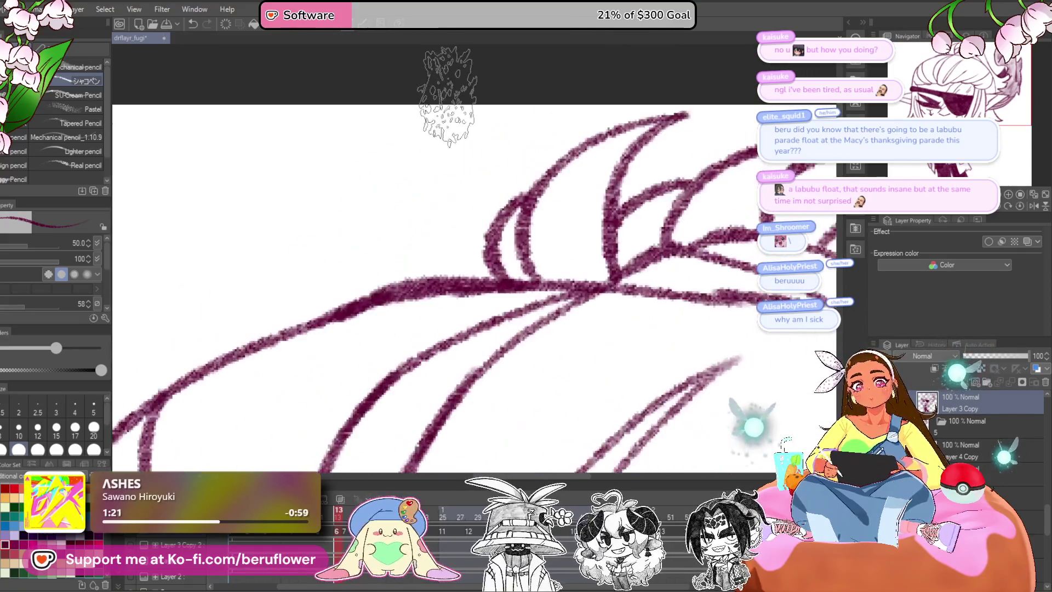
{"action": "left_click_drag", "start_coordinate": [496, 246], "coordinate": [484, 260]}
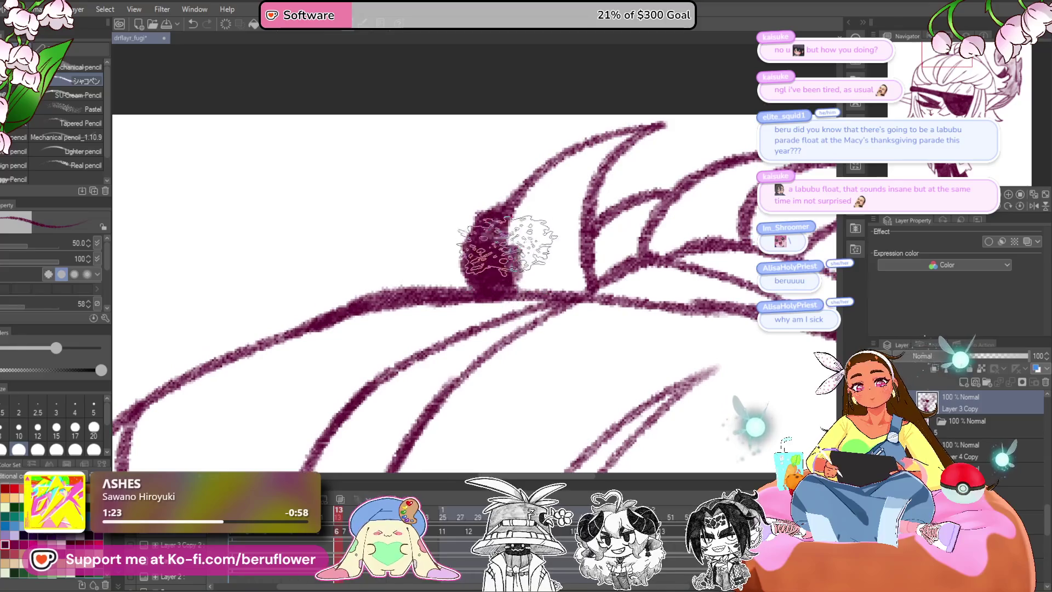
{"action": "key", "text": "ctrl+z"}
{"action": "scroll", "coordinate": [529, 253], "scroll_direction": "down", "scroll_amount": 1}
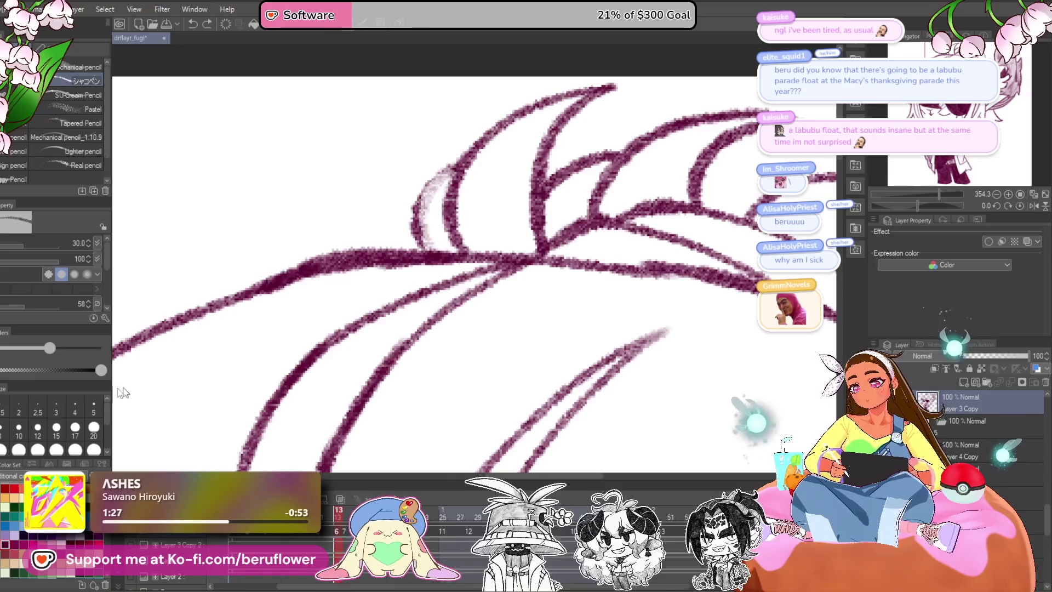
{"action": "left_click_drag", "start_coordinate": [432, 178], "coordinate": [454, 247]}
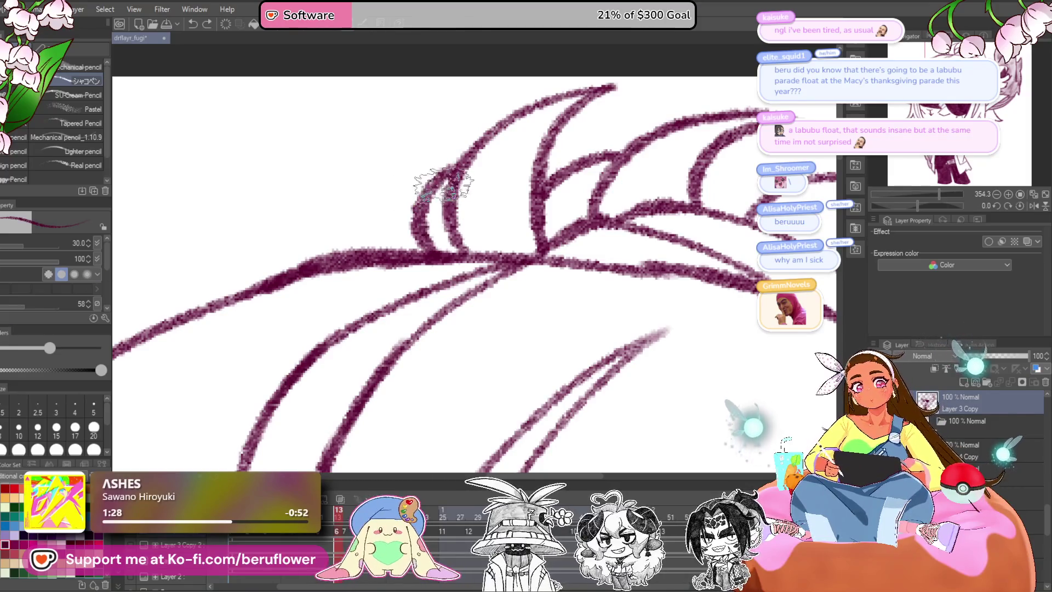
{"action": "scroll", "coordinate": [453, 248], "scroll_direction": "down", "scroll_amount": 3}
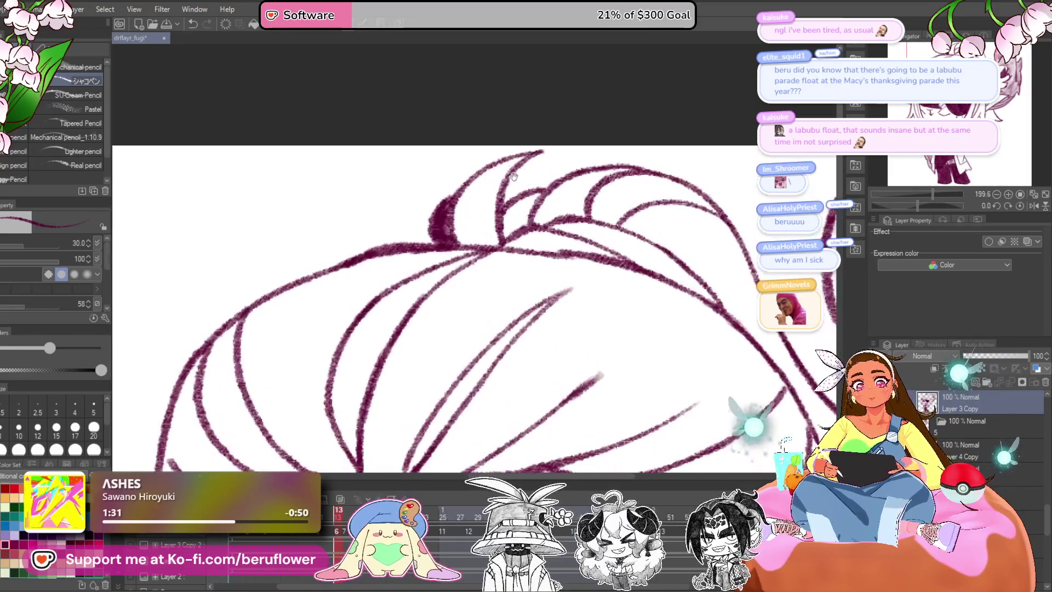
{"action": "left_click_drag", "start_coordinate": [468, 203], "coordinate": [483, 222]}
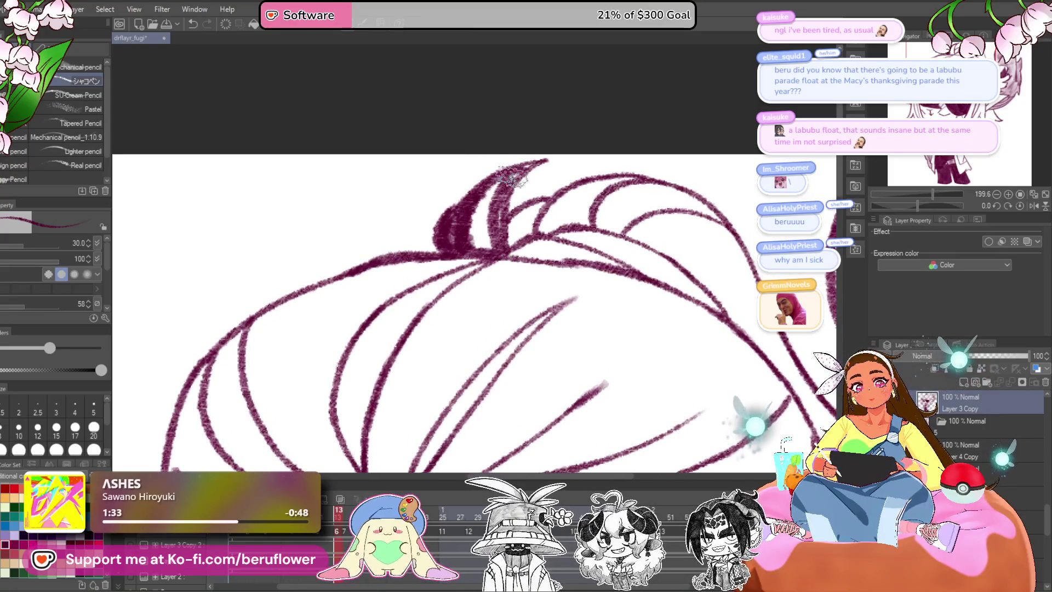
{"action": "scroll", "coordinate": [493, 216], "scroll_direction": "down", "scroll_amount": 5}
{"action": "scroll", "coordinate": [500, 189], "scroll_direction": "up", "scroll_amount": 5}
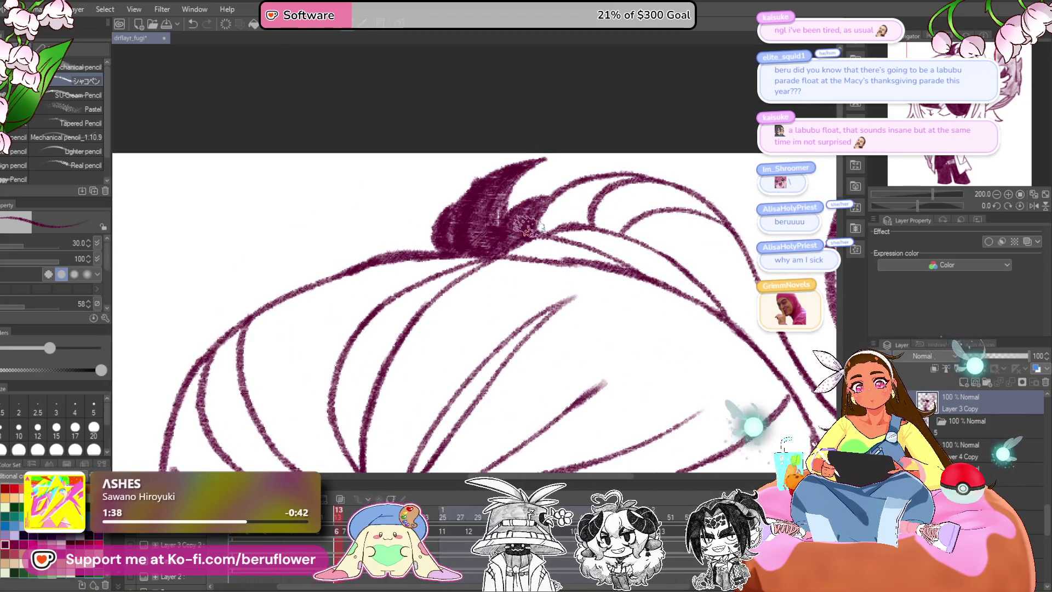
{"action": "scroll", "coordinate": [530, 225], "scroll_direction": "down", "scroll_amount": 5}
{"action": "scroll", "coordinate": [629, 347], "scroll_direction": "up", "scroll_amount": 1}
{"action": "scroll", "coordinate": [630, 348], "scroll_direction": "up", "scroll_amount": 2}
{"action": "scroll", "coordinate": [556, 287], "scroll_direction": "up", "scroll_amount": 3}
{"action": "scroll", "coordinate": [556, 287], "scroll_direction": "up", "scroll_amount": 2}
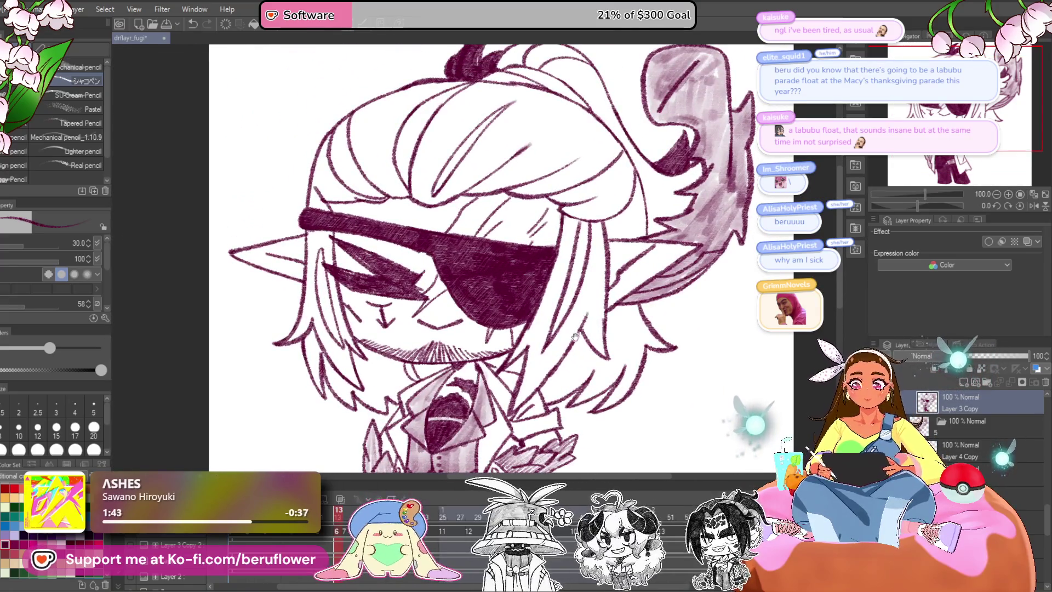
Darken the hair strand beside the right side of the face with strokes along its edge.
{"action": "left_click_drag", "start_coordinate": [569, 357], "coordinate": [561, 229]}
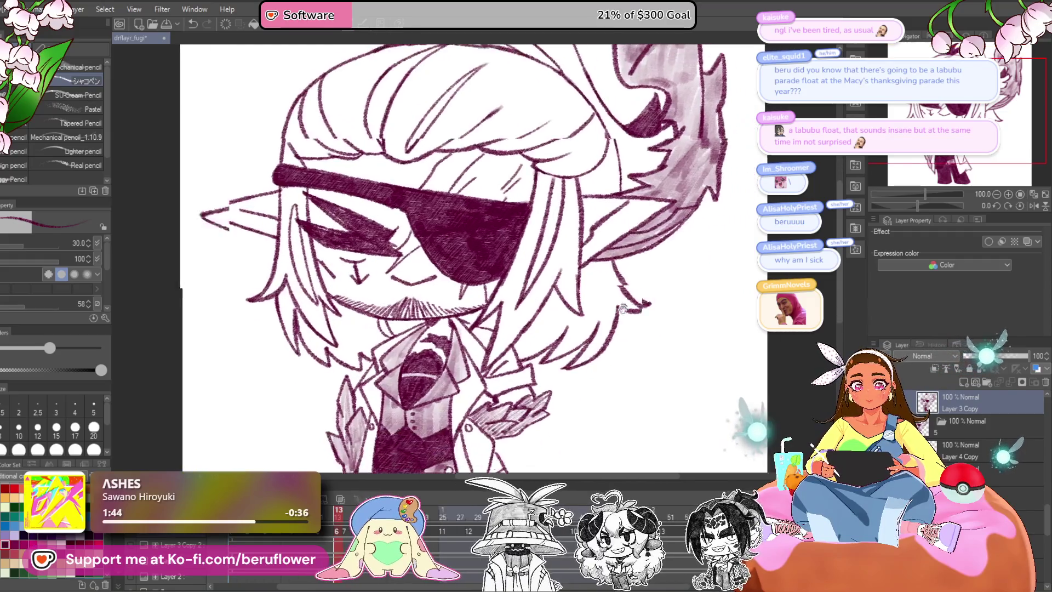
{"action": "scroll", "coordinate": [561, 229], "scroll_direction": "down", "scroll_amount": 2}
{"action": "scroll", "coordinate": [561, 229], "scroll_direction": "up", "scroll_amount": 2}
{"action": "left_click_drag", "start_coordinate": [570, 191], "coordinate": [595, 268]}
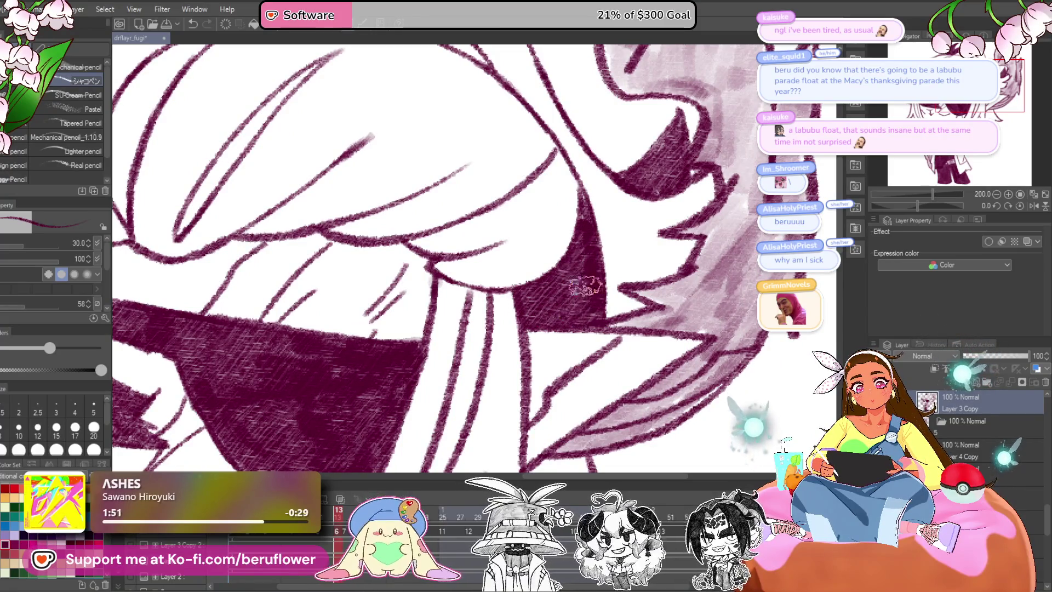
{"action": "scroll", "coordinate": [573, 282], "scroll_direction": "down", "scroll_amount": 3}
{"action": "scroll", "coordinate": [554, 252], "scroll_direction": "up", "scroll_amount": 2}
{"action": "scroll", "coordinate": [541, 311], "scroll_direction": "up", "scroll_amount": 2}
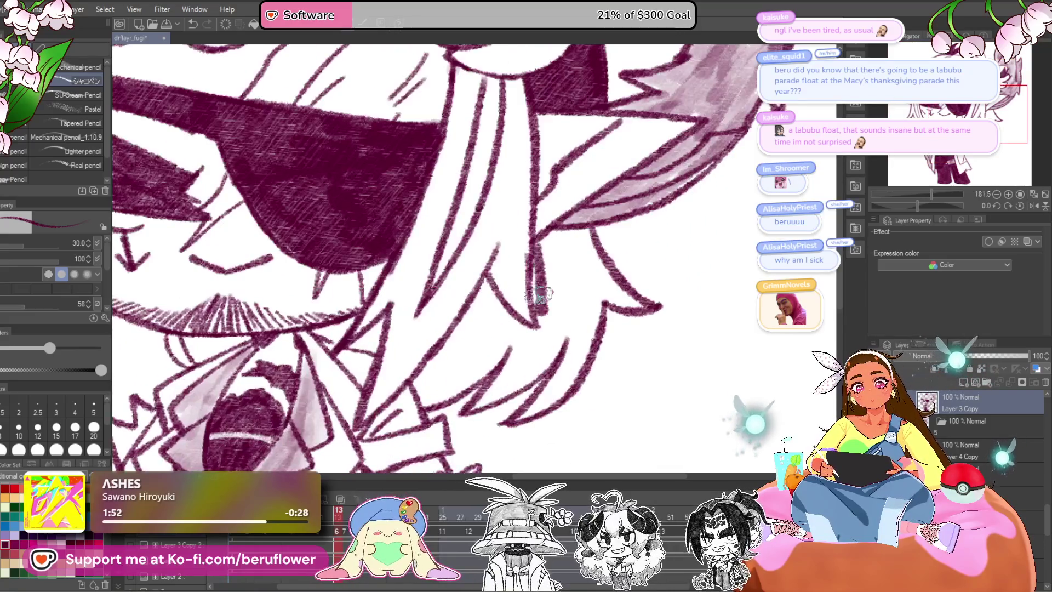
{"action": "mouse_move", "coordinate": [584, 231]}
{"action": "left_mouse_down"}
{"action": "mouse_move", "coordinate": [553, 258]}
{"action": "mouse_move", "coordinate": [597, 329]}
{"action": "left_mouse_up"}
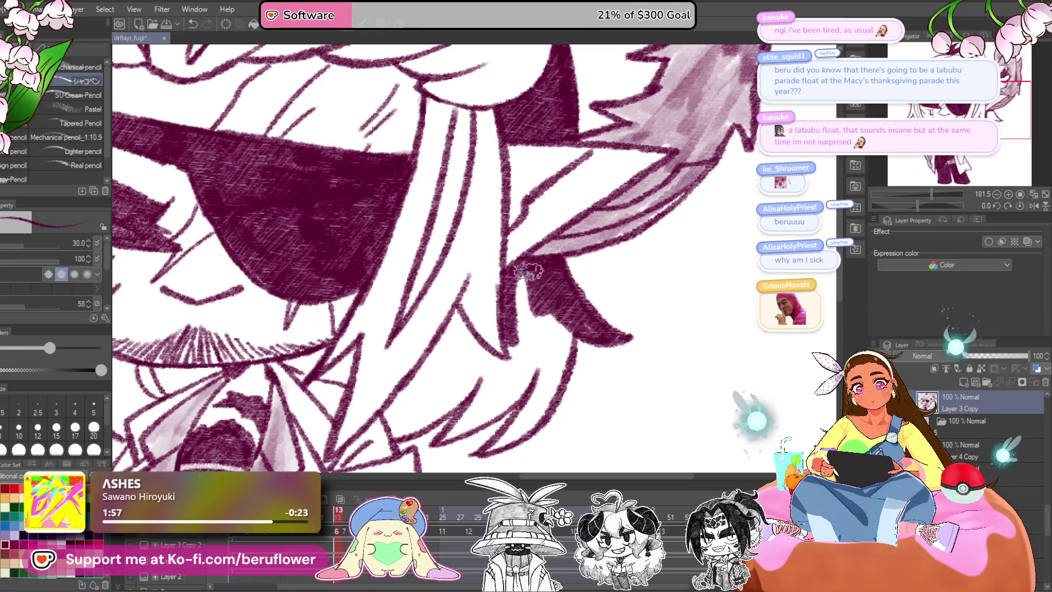
Hatch the hair lock below the right ear solid dark maroon.
{"action": "mouse_move", "coordinate": [517, 340]}
{"action": "left_mouse_down"}
{"action": "mouse_move", "coordinate": [526, 290]}
{"action": "mouse_move", "coordinate": [455, 367]}
{"action": "mouse_move", "coordinate": [493, 317]}
{"action": "mouse_move", "coordinate": [496, 338]}
{"action": "left_mouse_up"}
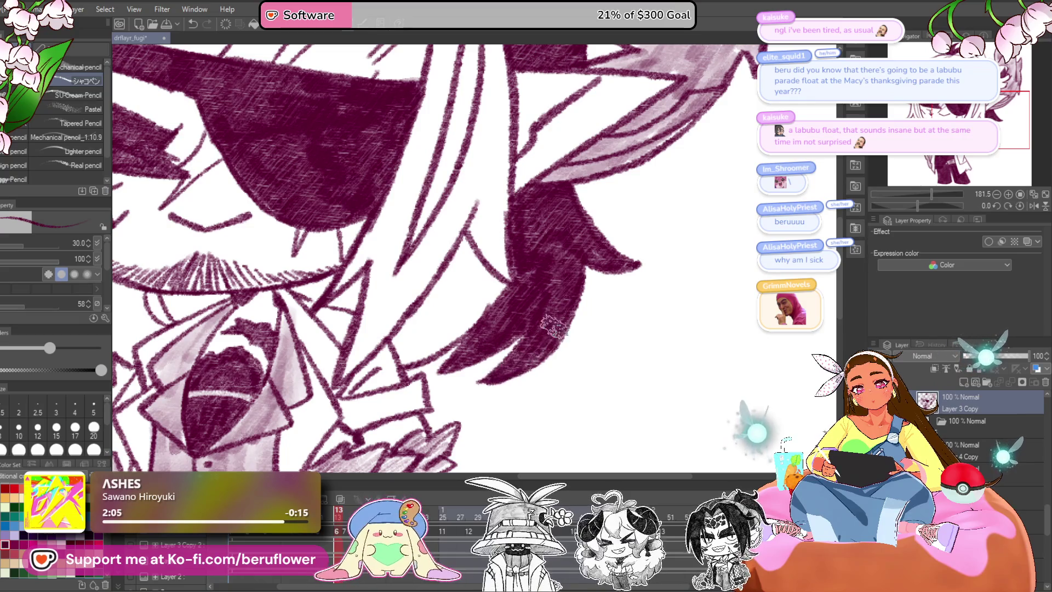
{"action": "left_click_drag", "start_coordinate": [553, 327], "coordinate": [568, 281]}
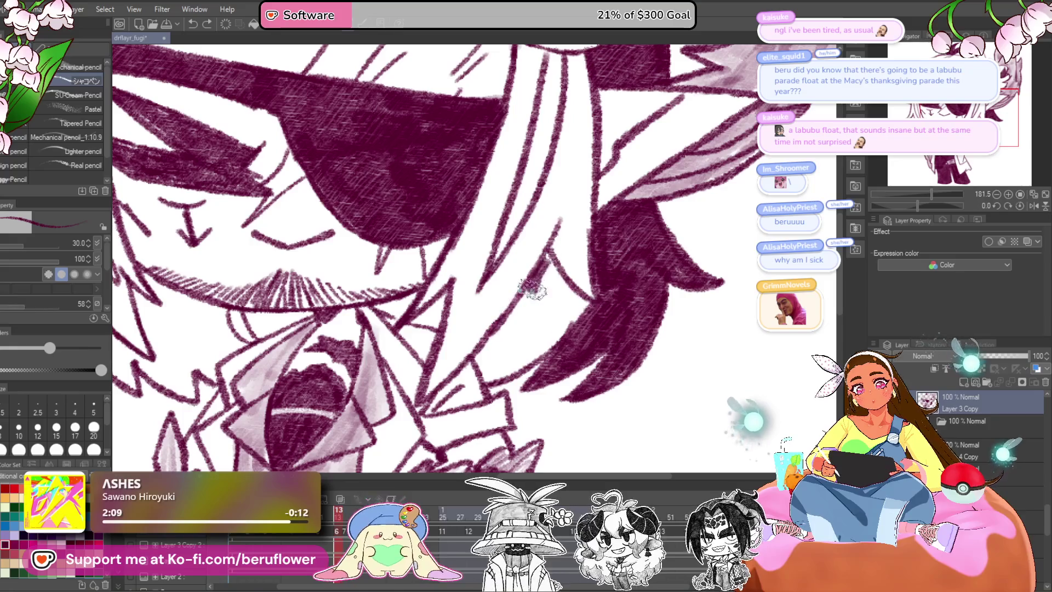
{"action": "mouse_move", "coordinate": [523, 364]}
{"action": "left_mouse_down"}
{"action": "mouse_move", "coordinate": [589, 303]}
{"action": "mouse_move", "coordinate": [552, 282]}
{"action": "left_mouse_up"}
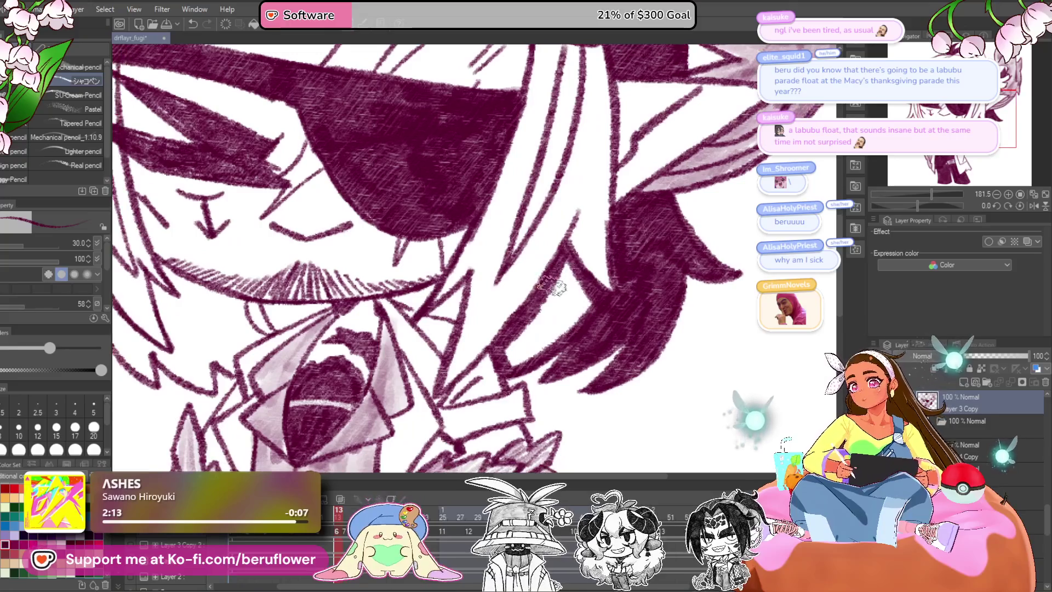
{"action": "mouse_move", "coordinate": [577, 320]}
{"action": "left_mouse_down"}
{"action": "mouse_move", "coordinate": [563, 329]}
{"action": "mouse_move", "coordinate": [559, 290]}
{"action": "mouse_move", "coordinate": [518, 334]}
{"action": "left_mouse_up"}
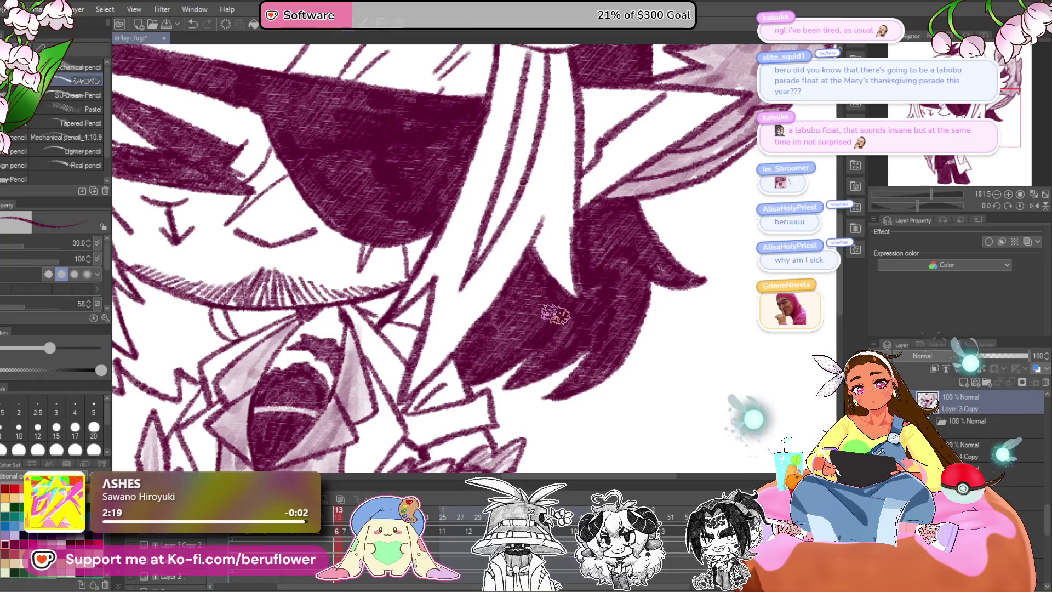
Fit the whole drawing on screen and recentre the view on the character.
{"action": "key", "text": "ctrl+0"}
{"action": "scroll", "coordinate": [611, 298], "scroll_direction": "up", "scroll_amount": 3}
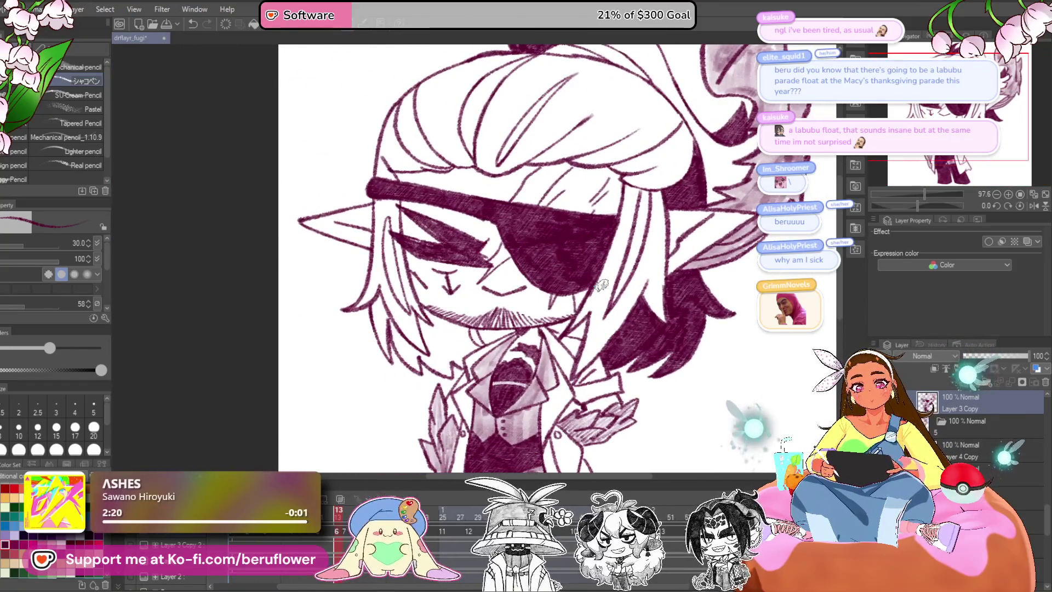
{"action": "scroll", "coordinate": [611, 299], "scroll_direction": "up", "scroll_amount": 3}
{"action": "left_click_drag", "start_coordinate": [548, 342], "coordinate": [537, 384]}
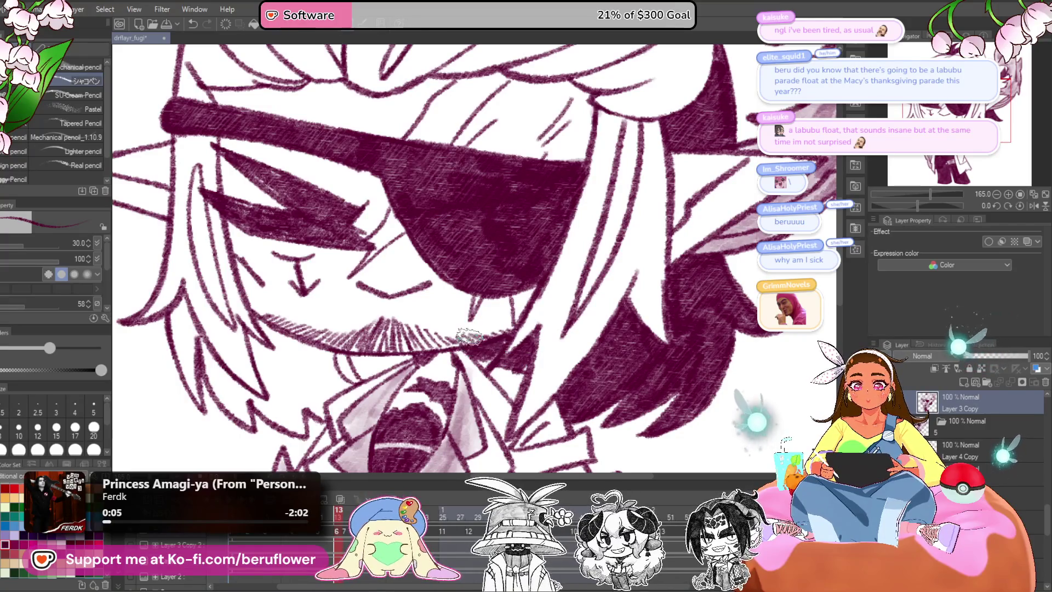
{"action": "scroll", "coordinate": [468, 335], "scroll_direction": "down", "scroll_amount": 5}
{"action": "scroll", "coordinate": [600, 327], "scroll_direction": "up", "scroll_amount": 4}
{"action": "scroll", "coordinate": [600, 327], "scroll_direction": "up", "scroll_amount": 1}
{"action": "scroll", "coordinate": [547, 323], "scroll_direction": "up", "scroll_amount": 1}
{"action": "scroll", "coordinate": [504, 315], "scroll_direction": "up", "scroll_amount": 1}
{"action": "scroll", "coordinate": [467, 310], "scroll_direction": "up", "scroll_amount": 2}
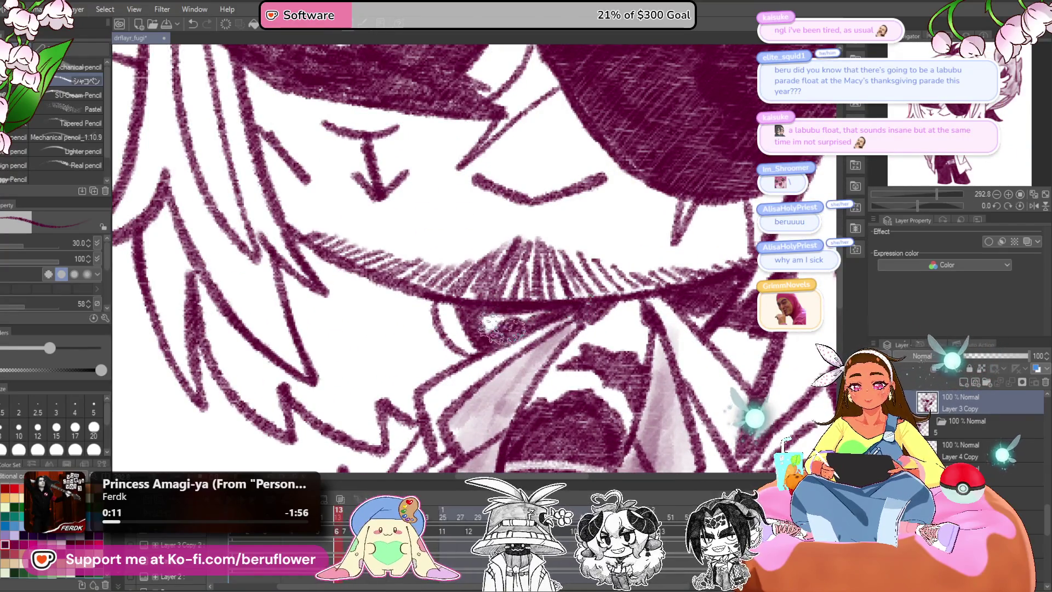
{"action": "scroll", "coordinate": [578, 304], "scroll_direction": "down", "scroll_amount": 4}
{"action": "left_click_drag", "start_coordinate": [613, 276], "coordinate": [606, 294]}
{"action": "scroll", "coordinate": [605, 295], "scroll_direction": "up", "scroll_amount": 1}
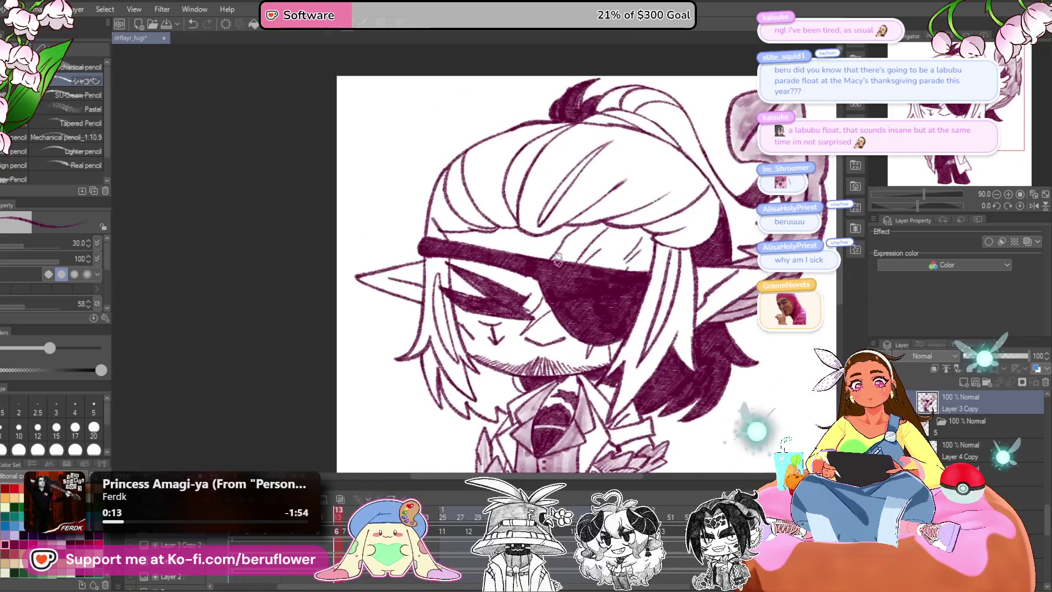
Thicken and shade the left hair curve dark beside the eyepatch.
{"action": "scroll", "coordinate": [493, 231], "scroll_direction": "up", "scroll_amount": 2}
{"action": "scroll", "coordinate": [466, 201], "scroll_direction": "up", "scroll_amount": 1}
{"action": "left_click_drag", "start_coordinate": [466, 202], "coordinate": [522, 213]}
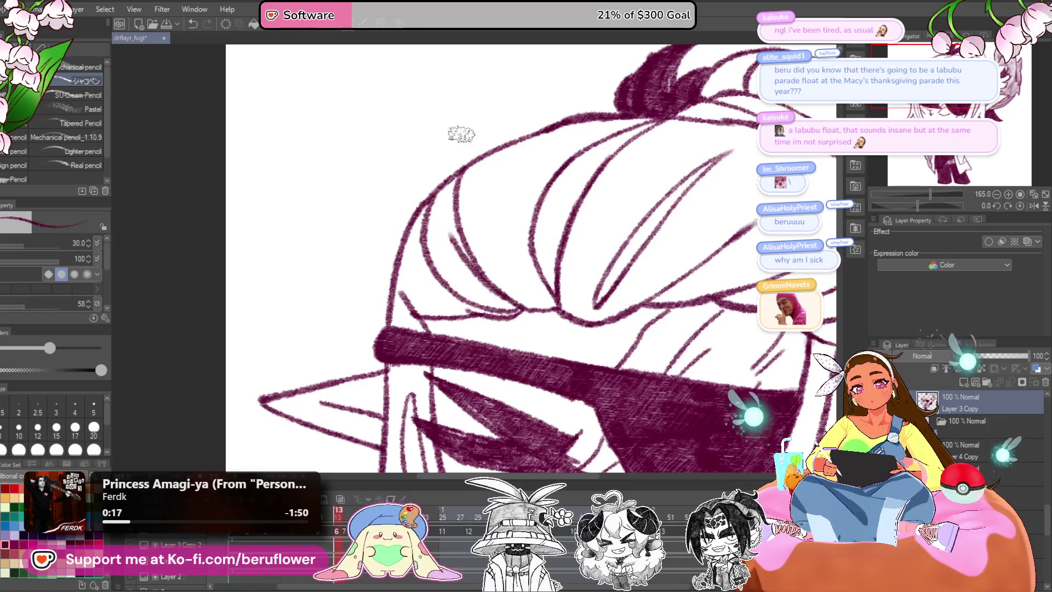
{"action": "left_click_drag", "start_coordinate": [406, 246], "coordinate": [412, 300]}
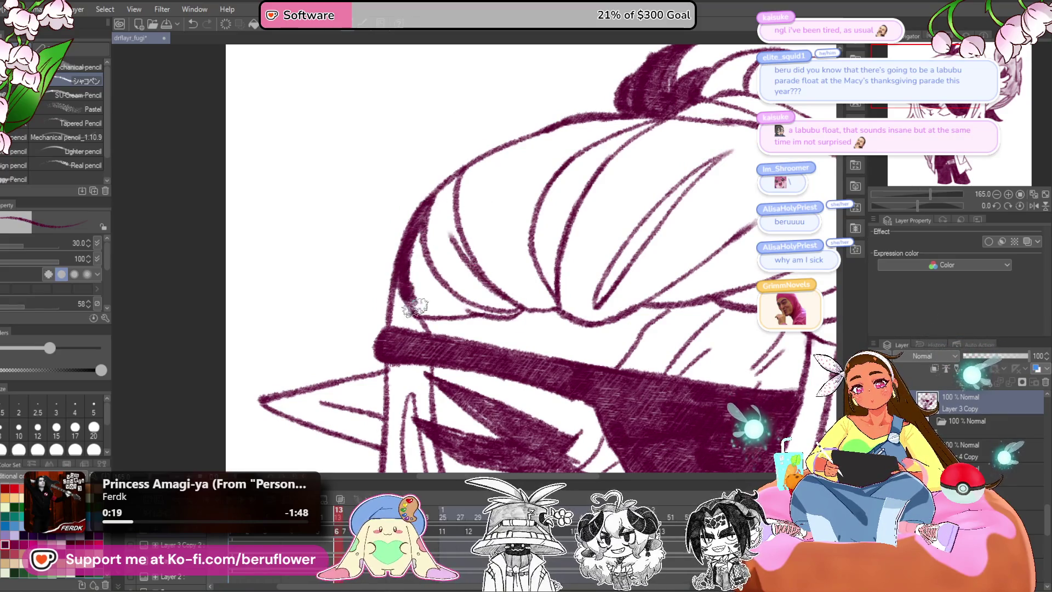
{"action": "left_click_drag", "start_coordinate": [417, 224], "coordinate": [430, 277]}
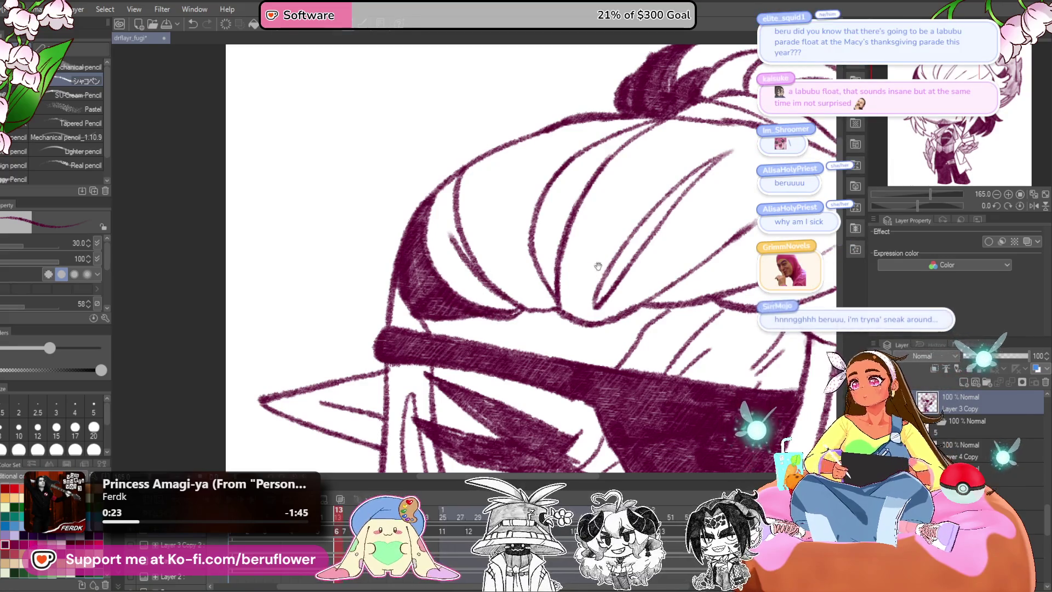
{"action": "left_click_drag", "start_coordinate": [564, 203], "coordinate": [517, 208]}
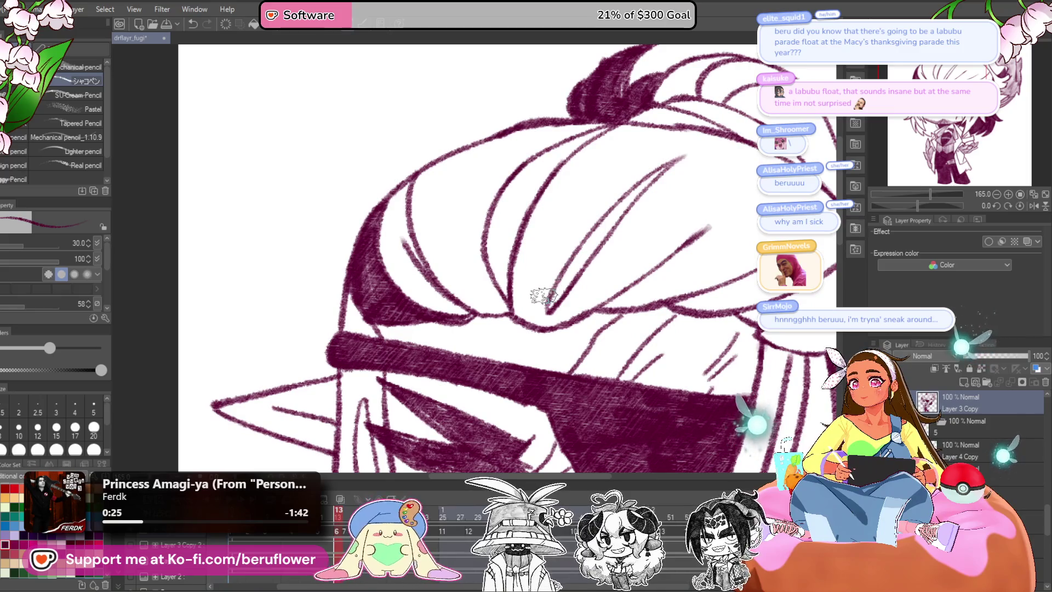
{"action": "left_click_drag", "start_coordinate": [545, 298], "coordinate": [553, 301]}
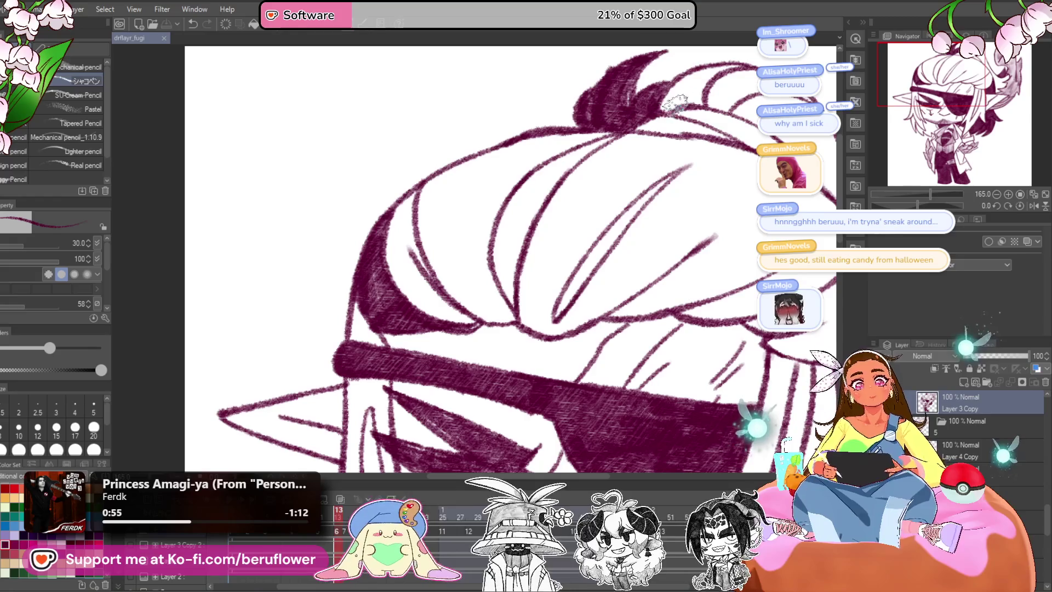
Darken the upper hair stroke and the fringe's lower-left curve with maroon hatching.
{"action": "left_click_drag", "start_coordinate": [654, 121], "coordinate": [627, 122]}
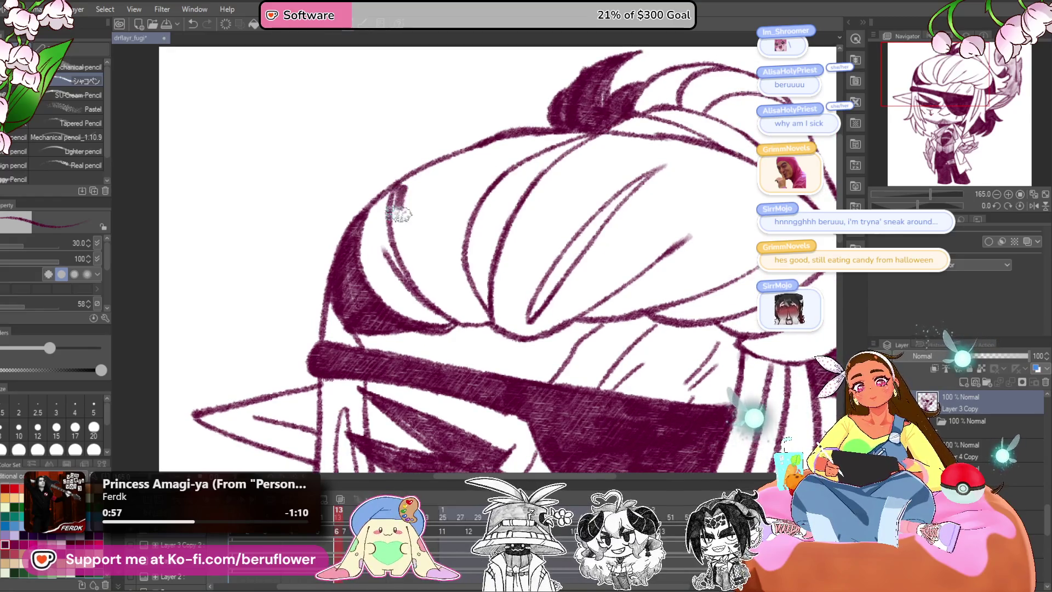
{"action": "scroll", "coordinate": [427, 192], "scroll_direction": "up", "scroll_amount": 2}
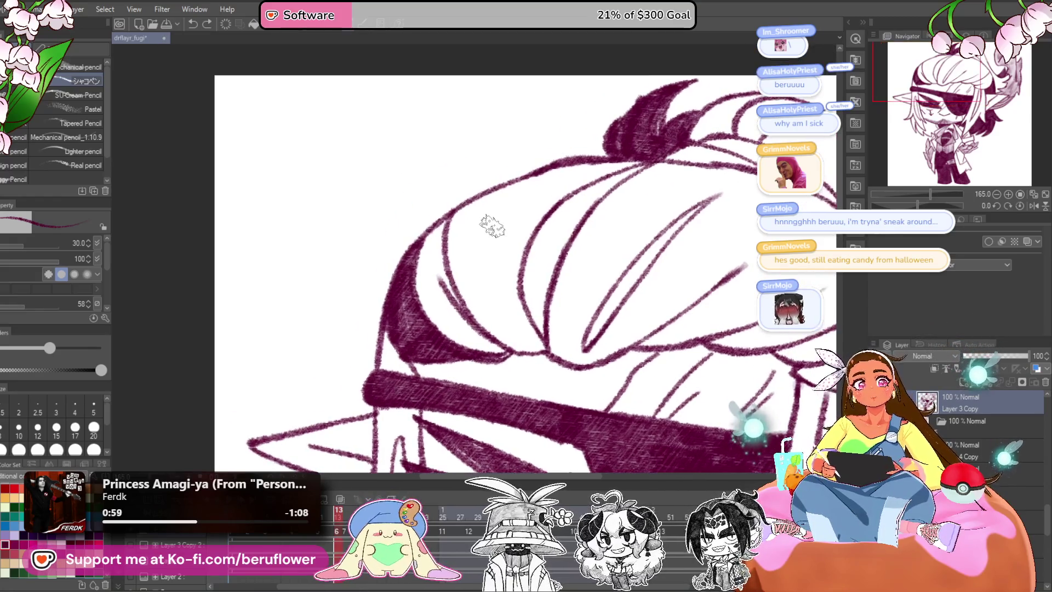
{"action": "scroll", "coordinate": [493, 222], "scroll_direction": "up", "scroll_amount": 2}
{"action": "mouse_move", "coordinate": [734, 104]}
{"action": "left_mouse_down"}
{"action": "mouse_move", "coordinate": [680, 95]}
{"action": "mouse_move", "coordinate": [483, 156]}
{"action": "mouse_move", "coordinate": [399, 223]}
{"action": "mouse_move", "coordinate": [399, 300]}
{"action": "mouse_move", "coordinate": [460, 406]}
{"action": "mouse_move", "coordinate": [373, 271]}
{"action": "mouse_move", "coordinate": [428, 351]}
{"action": "mouse_move", "coordinate": [482, 383]}
{"action": "mouse_move", "coordinate": [520, 377]}
{"action": "mouse_move", "coordinate": [406, 307]}
{"action": "mouse_move", "coordinate": [383, 197]}
{"action": "left_mouse_up"}
{"action": "mouse_move", "coordinate": [515, 219]}
{"action": "left_mouse_down"}
{"action": "mouse_move", "coordinate": [538, 271]}
{"action": "mouse_move", "coordinate": [516, 305]}
{"action": "left_mouse_up"}
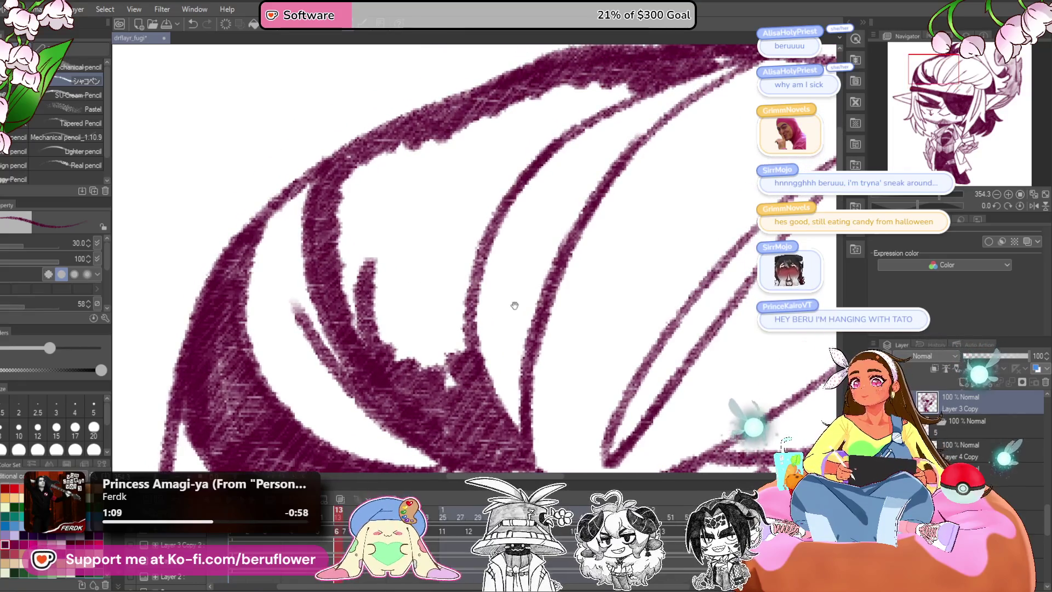
{"action": "left_click_drag", "start_coordinate": [513, 264], "coordinate": [486, 301]}
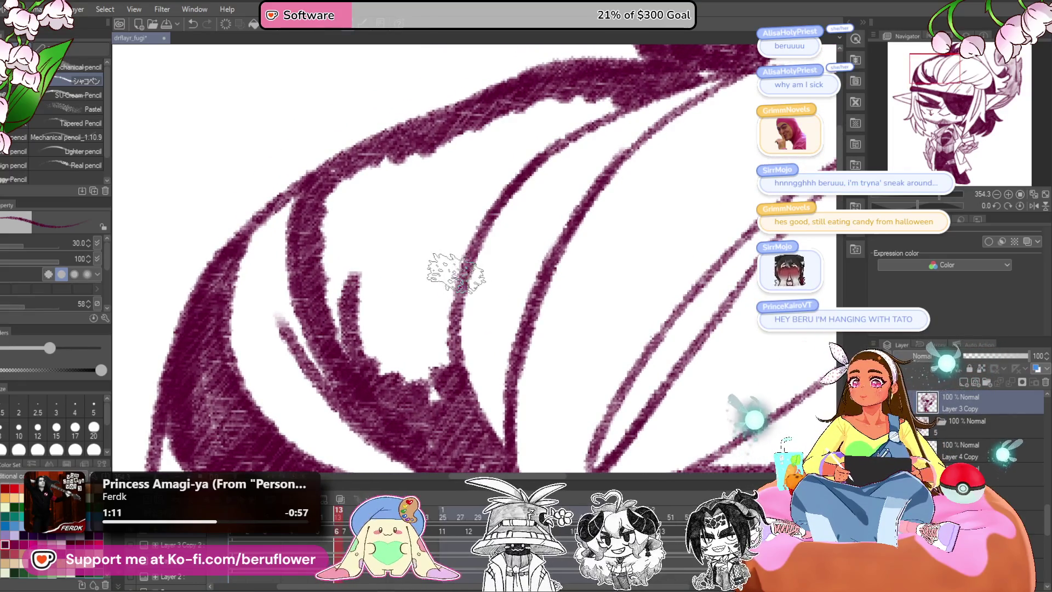
{"action": "scroll", "coordinate": [458, 270], "scroll_direction": "down", "scroll_amount": 2}
{"action": "scroll", "coordinate": [454, 272], "scroll_direction": "down", "scroll_amount": 1}
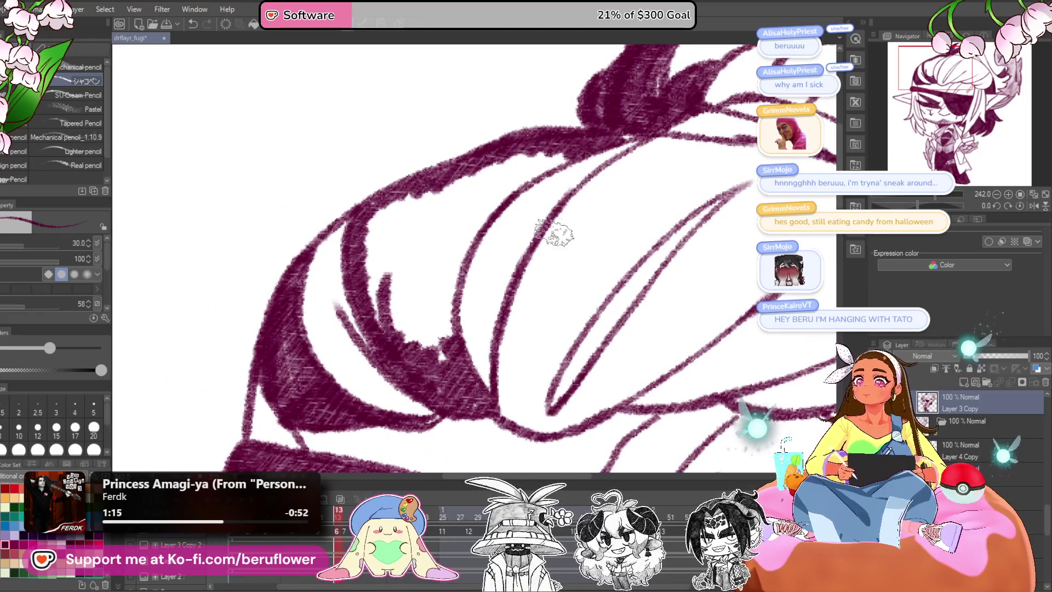
{"action": "left_click_drag", "start_coordinate": [534, 293], "coordinate": [517, 298]}
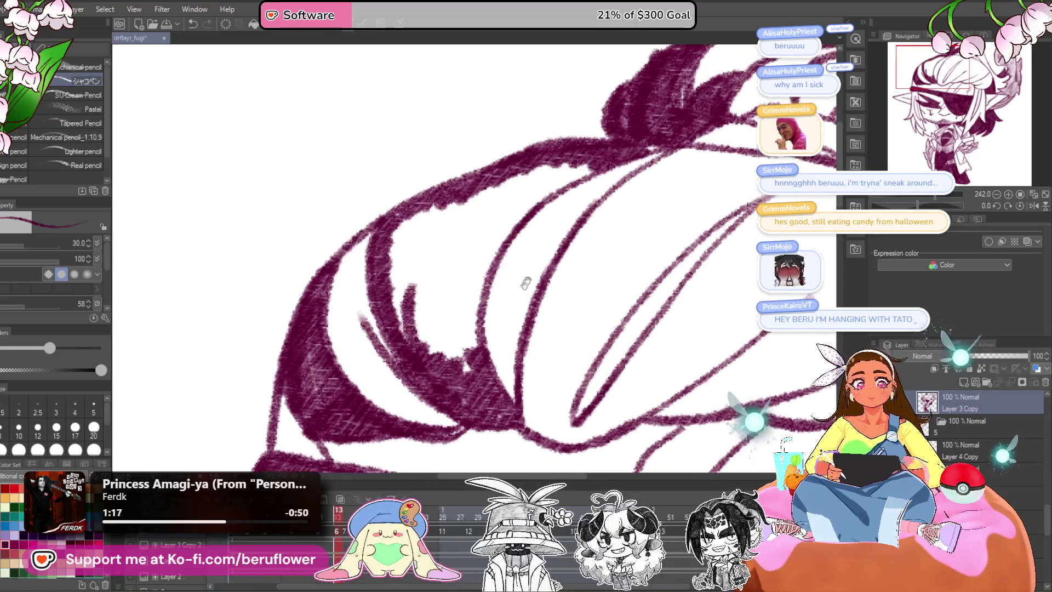
Enlarge the pencil to size 40 and fill the fringe's inner curve with dark hatching.
{"action": "key", "text": "bracketright"}
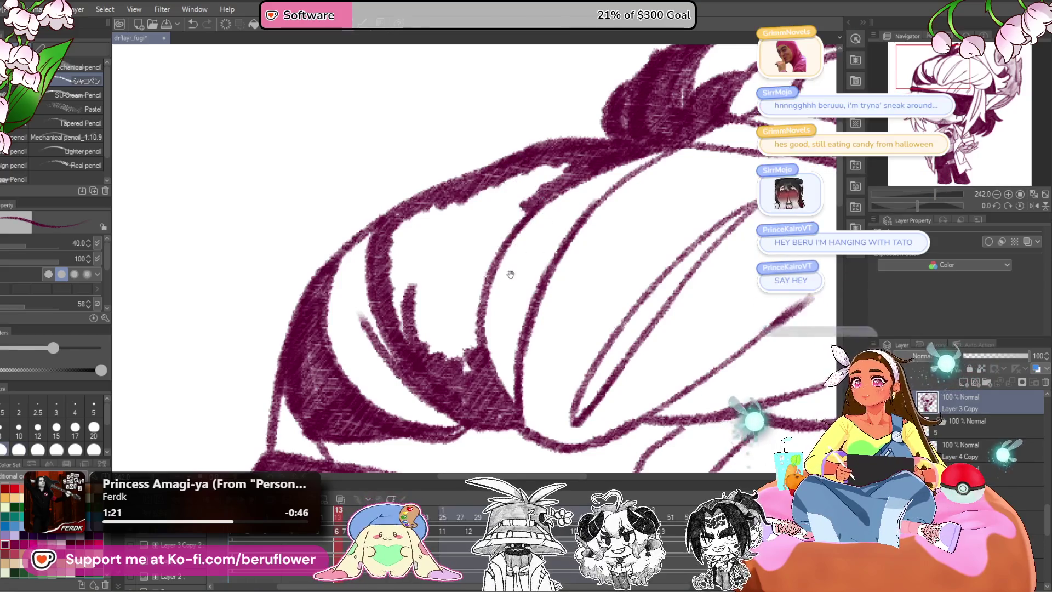
{"action": "left_click_drag", "start_coordinate": [510, 273], "coordinate": [539, 278]}
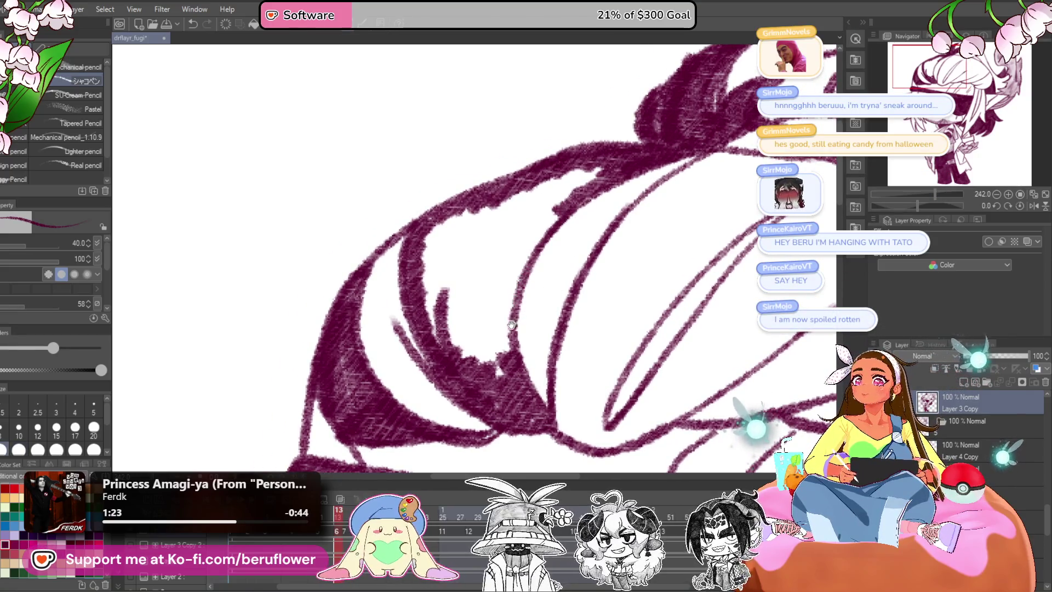
{"action": "left_click_drag", "start_coordinate": [482, 328], "coordinate": [510, 335]}
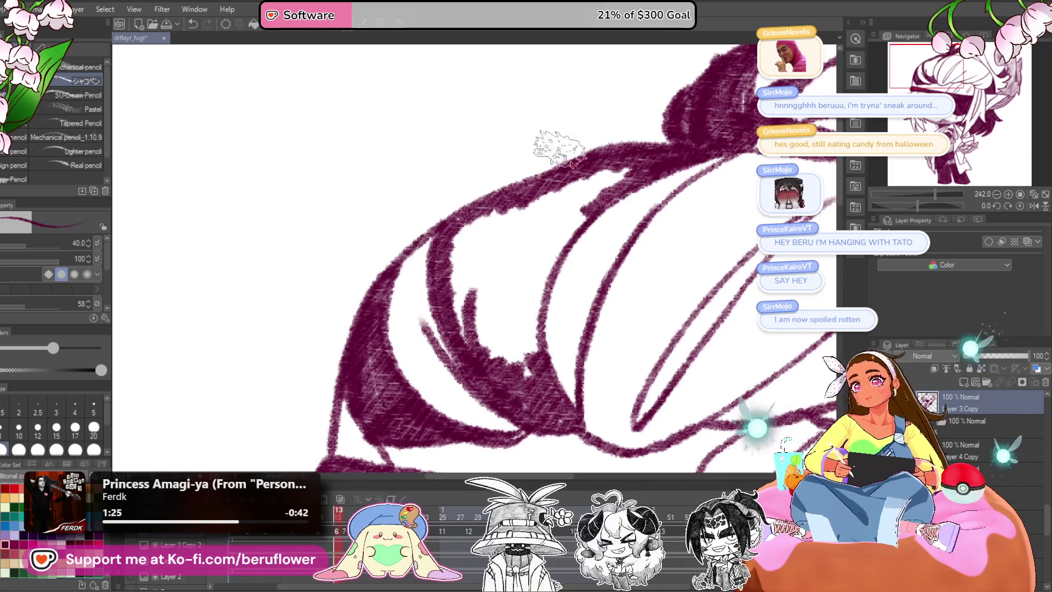
{"action": "left_click_drag", "start_coordinate": [532, 288], "coordinate": [534, 293]}
{"action": "mouse_move", "coordinate": [582, 169]}
{"action": "left_mouse_down"}
{"action": "mouse_move", "coordinate": [633, 159]}
{"action": "mouse_move", "coordinate": [548, 280]}
{"action": "mouse_move", "coordinate": [547, 329]}
{"action": "mouse_move", "coordinate": [512, 340]}
{"action": "mouse_move", "coordinate": [469, 280]}
{"action": "mouse_move", "coordinate": [501, 241]}
{"action": "mouse_move", "coordinate": [528, 235]}
{"action": "mouse_move", "coordinate": [626, 171]}
{"action": "mouse_move", "coordinate": [545, 192]}
{"action": "mouse_move", "coordinate": [511, 226]}
{"action": "mouse_move", "coordinate": [614, 181]}
{"action": "left_mouse_up"}
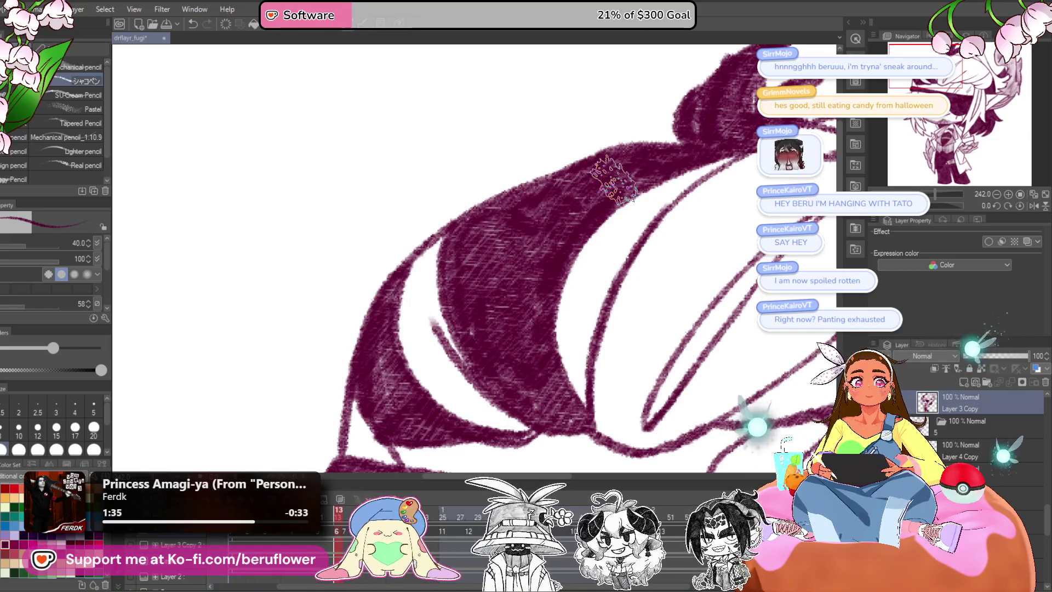
{"action": "scroll", "coordinate": [606, 206], "scroll_direction": "down", "scroll_amount": 2}
{"action": "mouse_move", "coordinate": [793, 450]}
{"action": "left_mouse_down"}
{"action": "mouse_move", "coordinate": [716, 390]}
{"action": "mouse_move", "coordinate": [628, 349]}
{"action": "mouse_move", "coordinate": [652, 383]}
{"action": "left_mouse_up"}
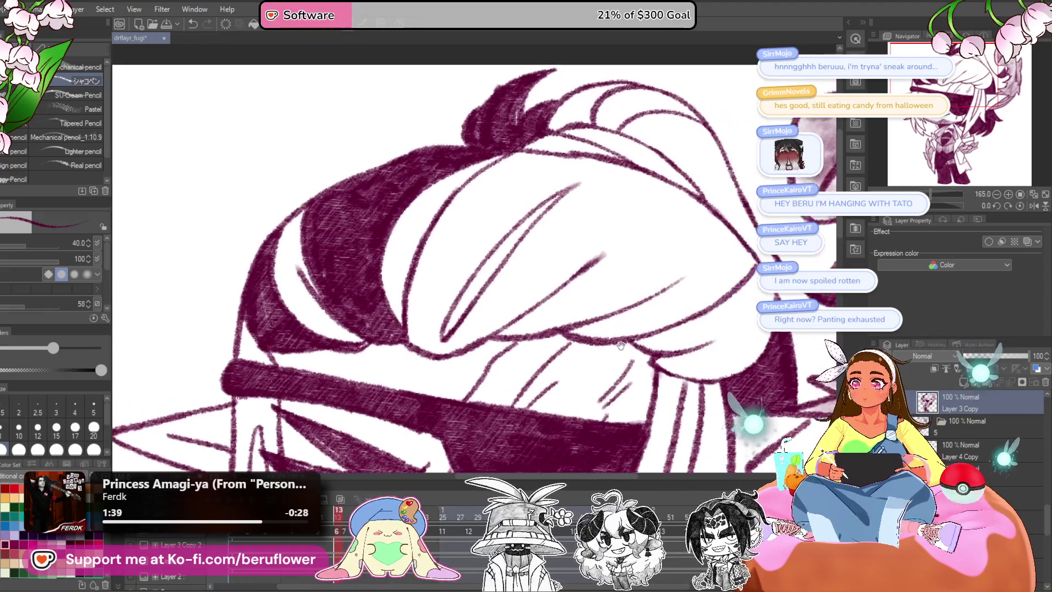
Reduce the pencil size and hatch down the top hair strand in dark maroon.
{"action": "mouse_move", "coordinate": [542, 192]}
{"action": "left_mouse_down"}
{"action": "mouse_move", "coordinate": [556, 213]}
{"action": "mouse_move", "coordinate": [481, 251]}
{"action": "mouse_move", "coordinate": [466, 349]}
{"action": "mouse_move", "coordinate": [584, 189]}
{"action": "left_mouse_up"}
{"action": "left_click_drag", "start_coordinate": [548, 251], "coordinate": [660, 262]}
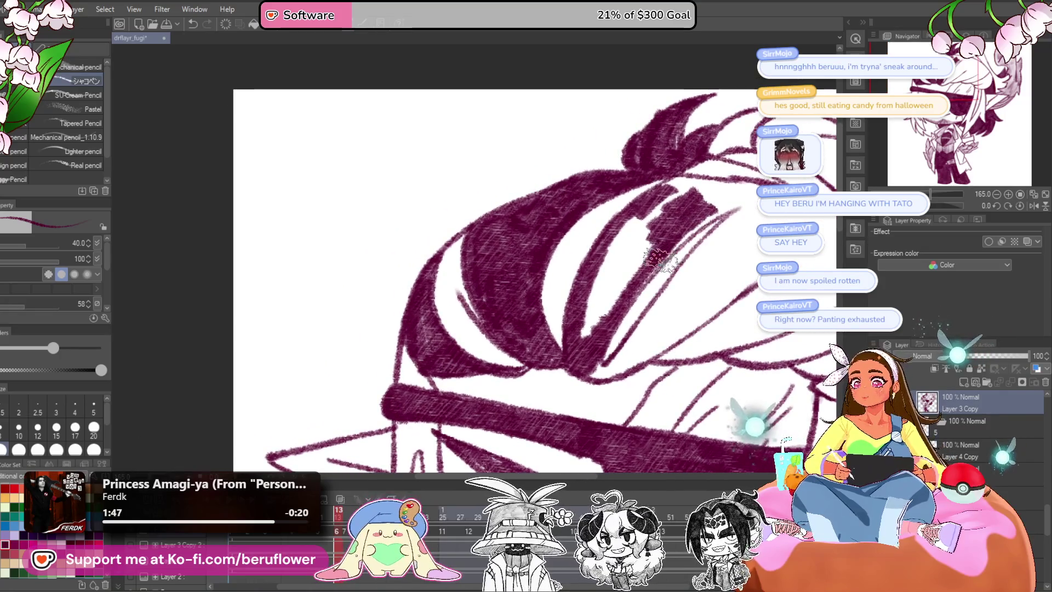
{"action": "key", "text": "bracketleft"}
{"action": "left_click_drag", "start_coordinate": [633, 215], "coordinate": [576, 345]}
{"action": "left_click_drag", "start_coordinate": [591, 252], "coordinate": [569, 350]}
{"action": "mouse_move", "coordinate": [602, 285]}
{"action": "left_mouse_down"}
{"action": "mouse_move", "coordinate": [588, 353]}
{"action": "mouse_move", "coordinate": [603, 372]}
{"action": "mouse_move", "coordinate": [679, 285]}
{"action": "mouse_move", "coordinate": [608, 372]}
{"action": "mouse_move", "coordinate": [713, 274]}
{"action": "mouse_move", "coordinate": [737, 194]}
{"action": "mouse_move", "coordinate": [666, 189]}
{"action": "mouse_move", "coordinate": [737, 194]}
{"action": "mouse_move", "coordinate": [638, 211]}
{"action": "mouse_move", "coordinate": [676, 219]}
{"action": "left_mouse_up"}
Darken the hair tip and fill the white gap along the strand's top, then view the whole drawing.
{"action": "mouse_move", "coordinate": [597, 288]}
{"action": "left_mouse_down"}
{"action": "mouse_move", "coordinate": [611, 299]}
{"action": "mouse_move", "coordinate": [547, 351]}
{"action": "left_mouse_up"}
{"action": "left_click_drag", "start_coordinate": [596, 323], "coordinate": [563, 353]}
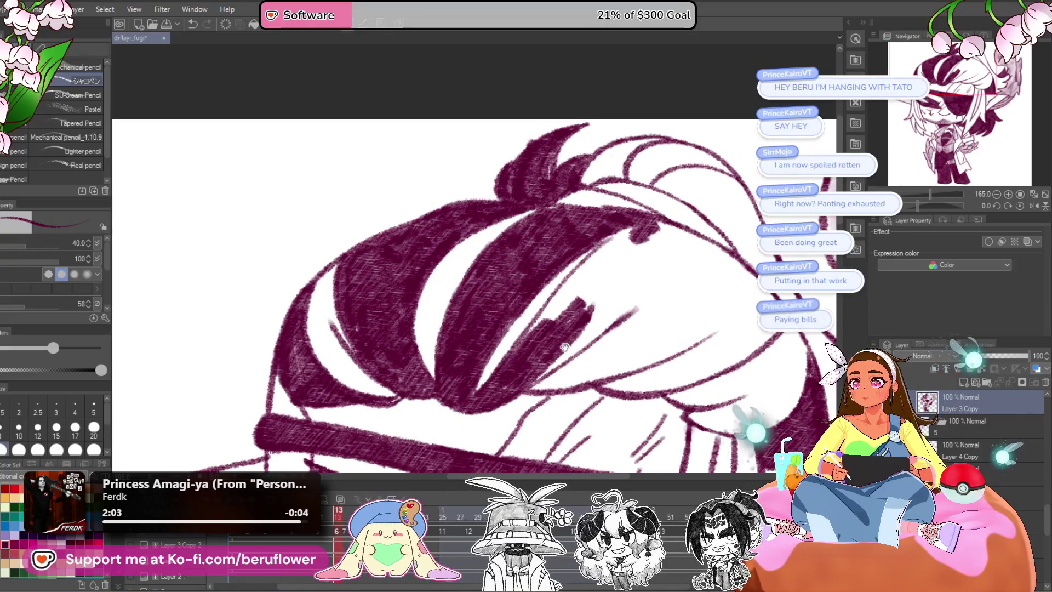
{"action": "mouse_move", "coordinate": [630, 227]}
{"action": "left_mouse_down"}
{"action": "mouse_move", "coordinate": [558, 306]}
{"action": "mouse_move", "coordinate": [674, 266]}
{"action": "mouse_move", "coordinate": [693, 285]}
{"action": "mouse_move", "coordinate": [728, 274]}
{"action": "mouse_move", "coordinate": [753, 296]}
{"action": "mouse_move", "coordinate": [748, 326]}
{"action": "mouse_move", "coordinate": [712, 384]}
{"action": "mouse_move", "coordinate": [515, 351]}
{"action": "mouse_move", "coordinate": [597, 373]}
{"action": "left_mouse_up"}
{"action": "mouse_move", "coordinate": [684, 208]}
{"action": "left_mouse_down"}
{"action": "mouse_move", "coordinate": [657, 284]}
{"action": "mouse_move", "coordinate": [616, 323]}
{"action": "mouse_move", "coordinate": [612, 269]}
{"action": "left_mouse_up"}
{"action": "mouse_move", "coordinate": [632, 326]}
{"action": "left_mouse_down"}
{"action": "mouse_move", "coordinate": [717, 214]}
{"action": "mouse_move", "coordinate": [674, 252]}
{"action": "left_mouse_up"}
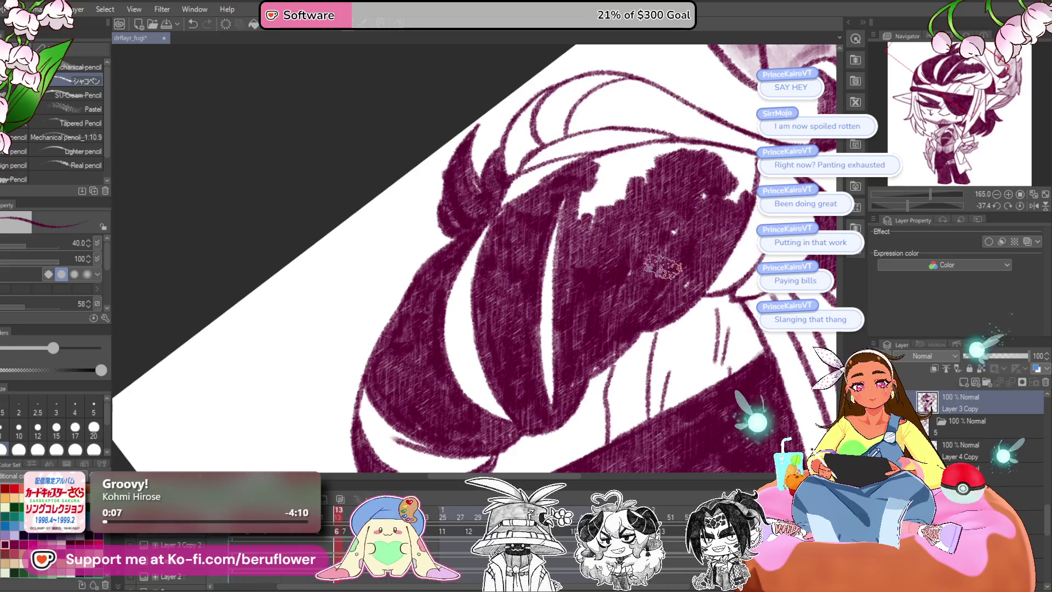
{"action": "mouse_move", "coordinate": [739, 155]}
{"action": "left_mouse_down"}
{"action": "mouse_move", "coordinate": [598, 165]}
{"action": "mouse_move", "coordinate": [623, 188]}
{"action": "mouse_move", "coordinate": [689, 144]}
{"action": "mouse_move", "coordinate": [729, 189]}
{"action": "mouse_move", "coordinate": [682, 214]}
{"action": "left_mouse_up"}
{"action": "key", "text": "ctrl+0"}
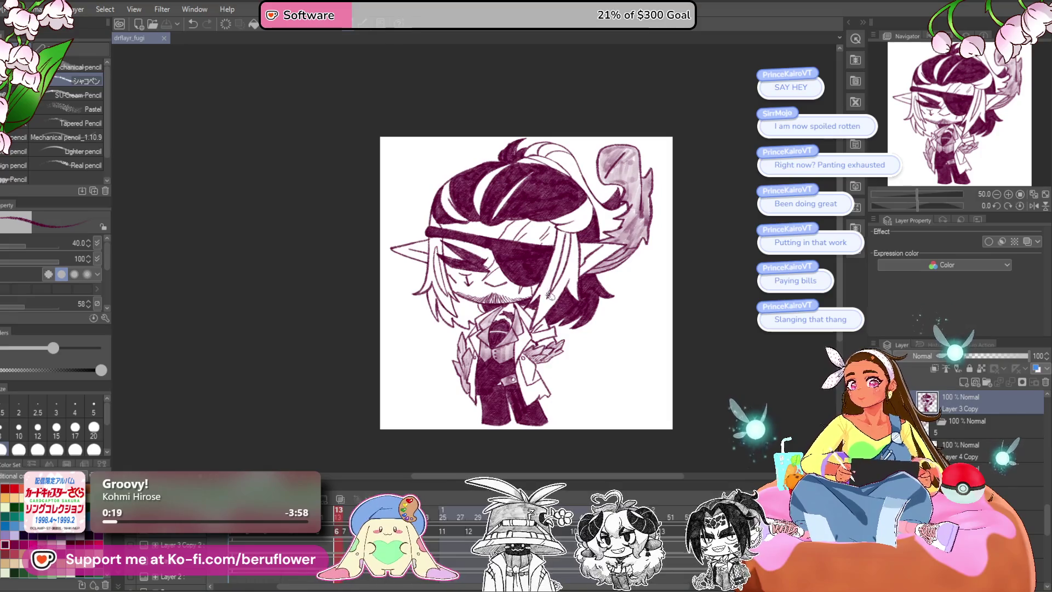
Hatch the hair strand below the eyepatch strap in dark maroon, down toward the chin.
{"action": "scroll", "coordinate": [519, 217], "scroll_direction": "up", "scroll_amount": 4}
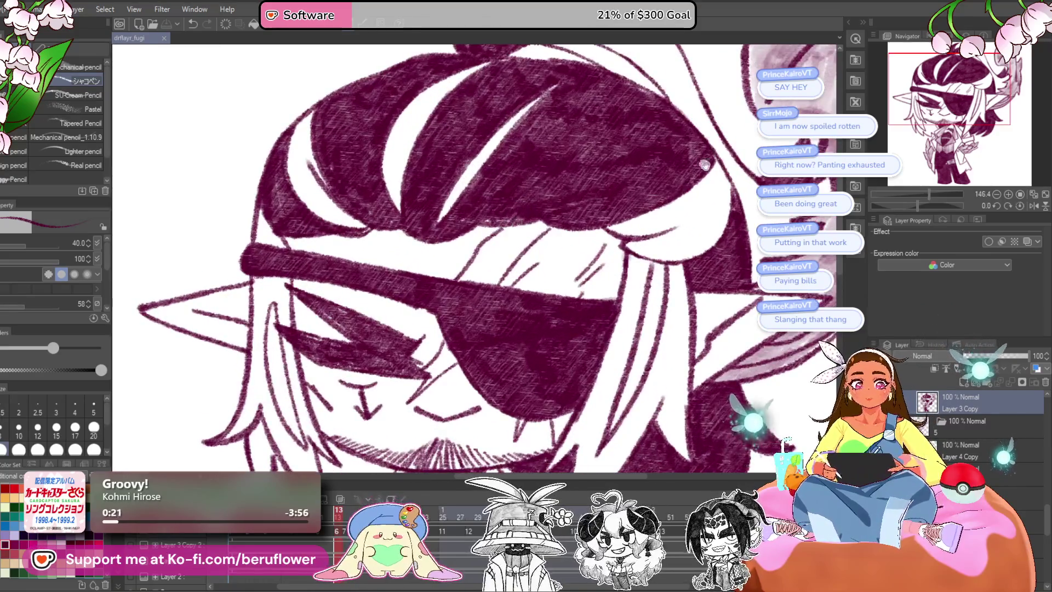
{"action": "scroll", "coordinate": [527, 195], "scroll_direction": "up", "scroll_amount": 3}
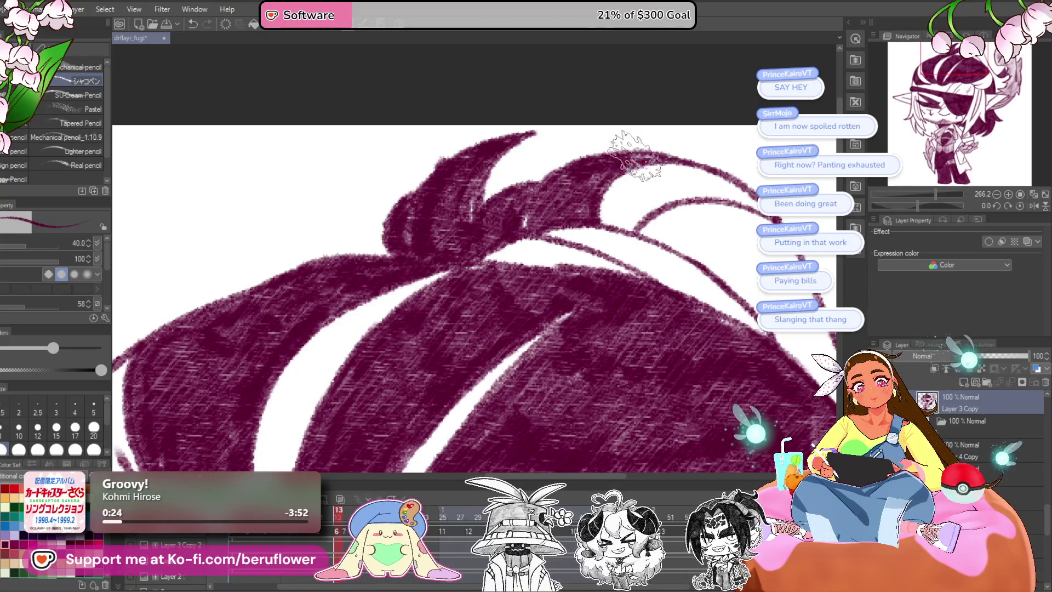
{"action": "scroll", "coordinate": [548, 181], "scroll_direction": "down", "scroll_amount": 4}
{"action": "left_click_drag", "start_coordinate": [697, 333], "coordinate": [710, 301]}
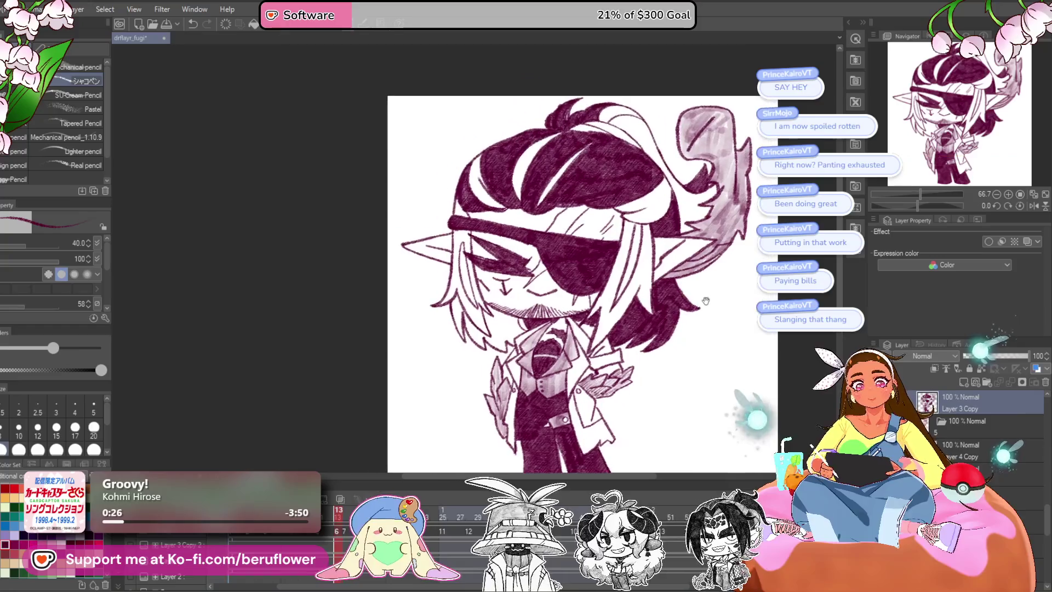
{"action": "scroll", "coordinate": [496, 263], "scroll_direction": "up", "scroll_amount": 2}
{"action": "scroll", "coordinate": [496, 263], "scroll_direction": "up", "scroll_amount": 1}
{"action": "scroll", "coordinate": [493, 258], "scroll_direction": "up", "scroll_amount": 1}
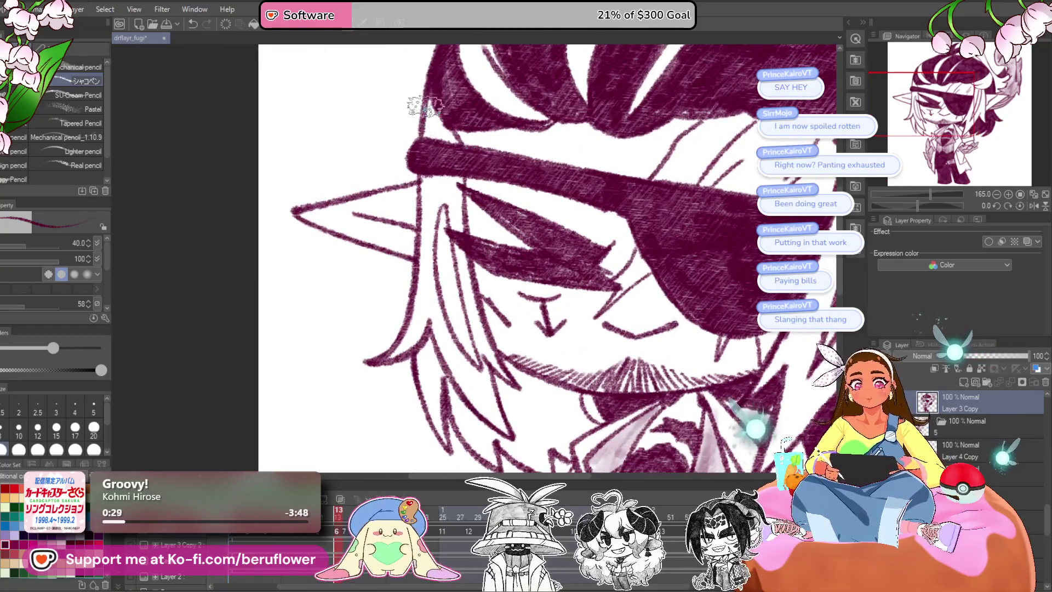
{"action": "left_click_drag", "start_coordinate": [469, 267], "coordinate": [458, 195]}
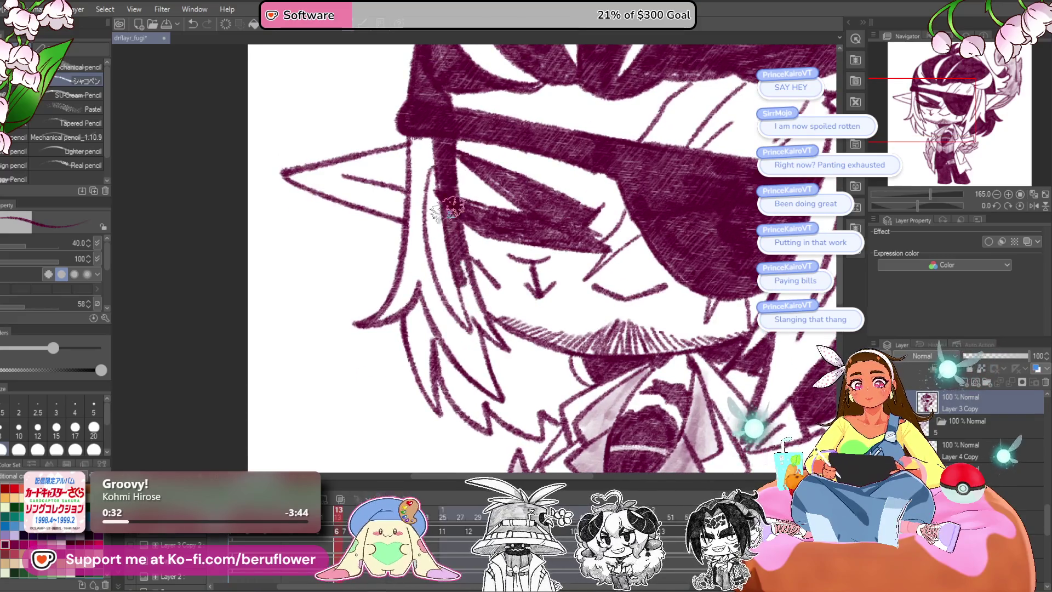
{"action": "left_click_drag", "start_coordinate": [460, 286], "coordinate": [504, 328]}
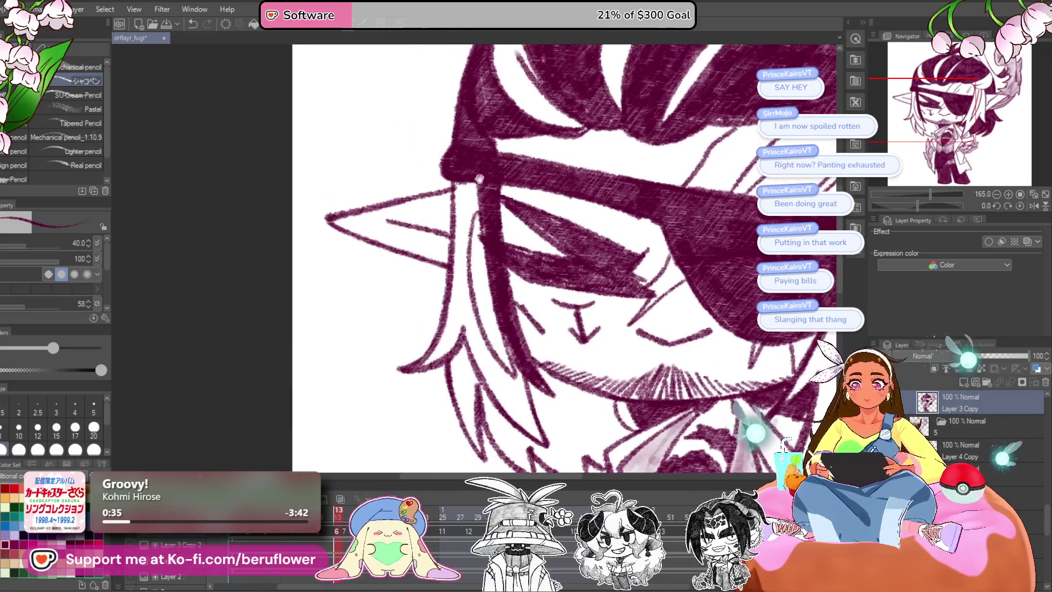
{"action": "left_click_drag", "start_coordinate": [461, 177], "coordinate": [484, 359]}
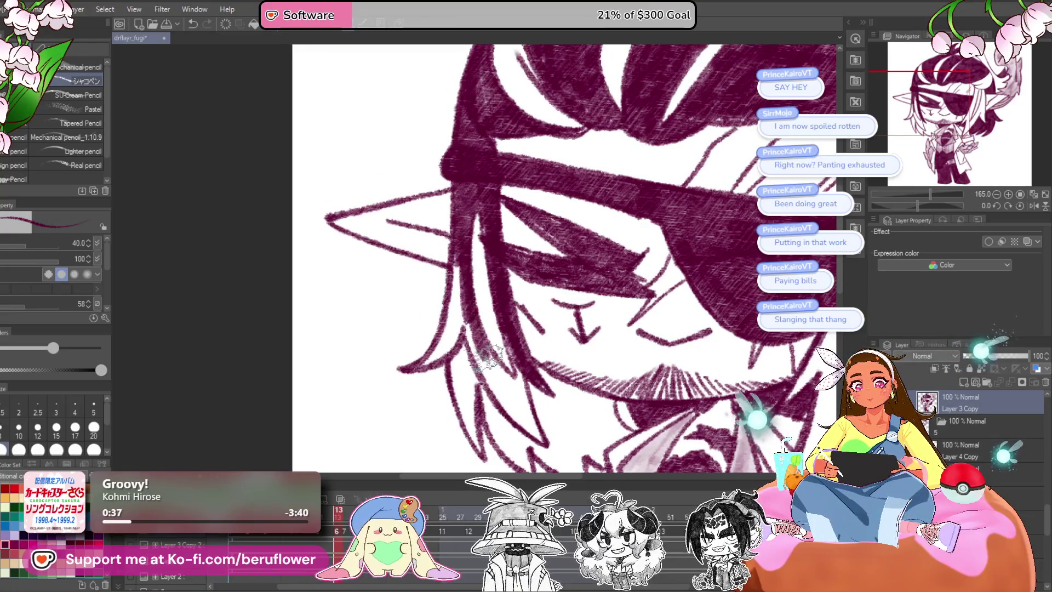
{"action": "left_click_drag", "start_coordinate": [466, 304], "coordinate": [495, 397]}
{"action": "left_click_drag", "start_coordinate": [486, 340], "coordinate": [457, 285]}
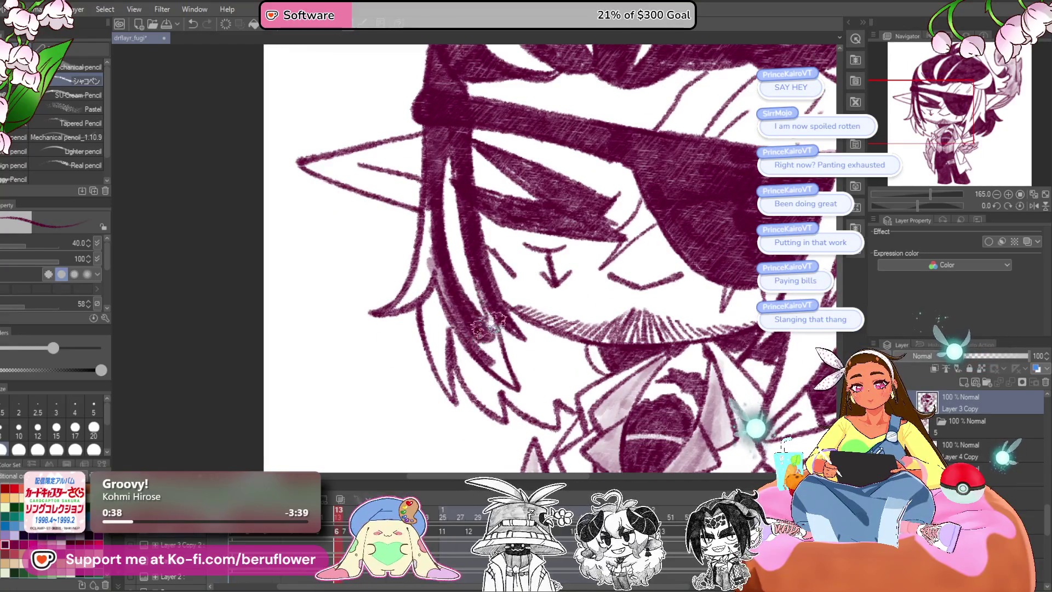
Darken the hair left of the face and the strand beside the beard with dense hatching.
{"action": "left_click_drag", "start_coordinate": [481, 340], "coordinate": [517, 376]}
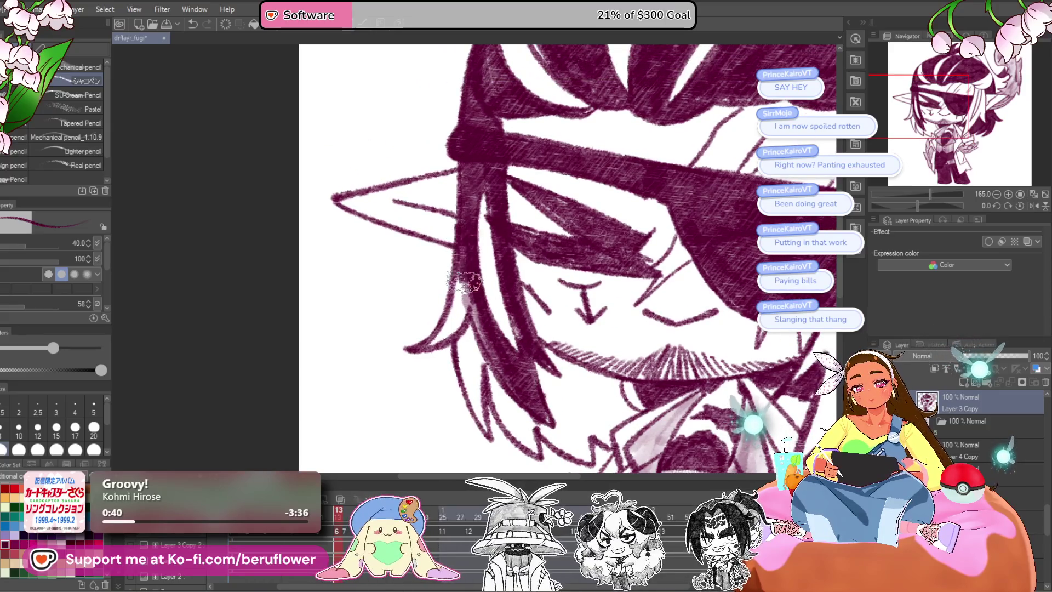
{"action": "mouse_move", "coordinate": [448, 315]}
{"action": "left_mouse_down"}
{"action": "mouse_move", "coordinate": [440, 253]}
{"action": "mouse_move", "coordinate": [477, 356]}
{"action": "left_mouse_up"}
{"action": "left_click_drag", "start_coordinate": [455, 252], "coordinate": [468, 328]}
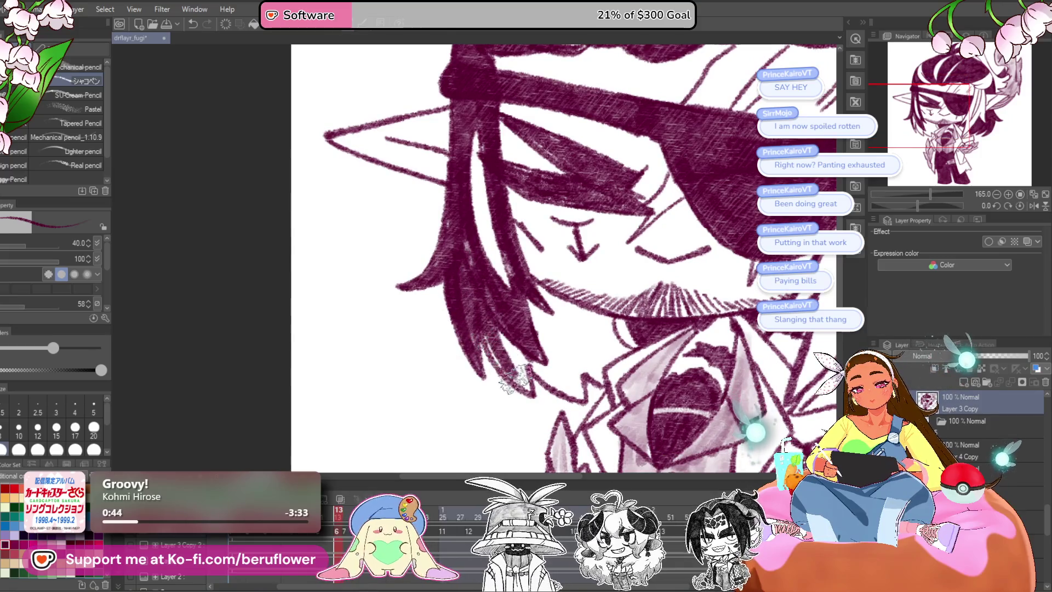
{"action": "left_click_drag", "start_coordinate": [530, 363], "coordinate": [499, 336]}
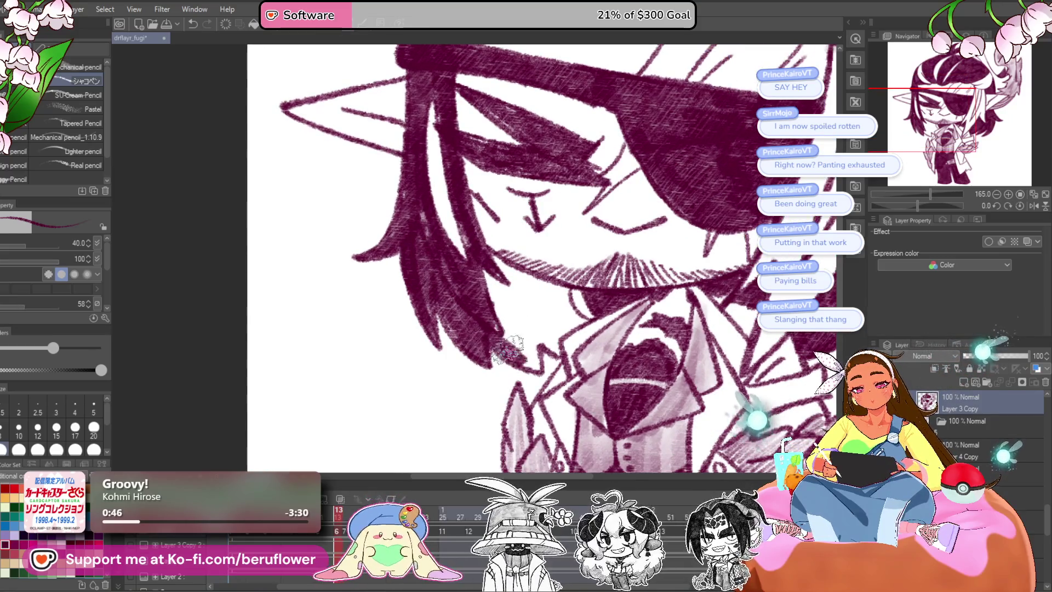
{"action": "mouse_move", "coordinate": [536, 366]}
{"action": "left_mouse_down"}
{"action": "mouse_move", "coordinate": [542, 336]}
{"action": "mouse_move", "coordinate": [575, 325]}
{"action": "left_mouse_up"}
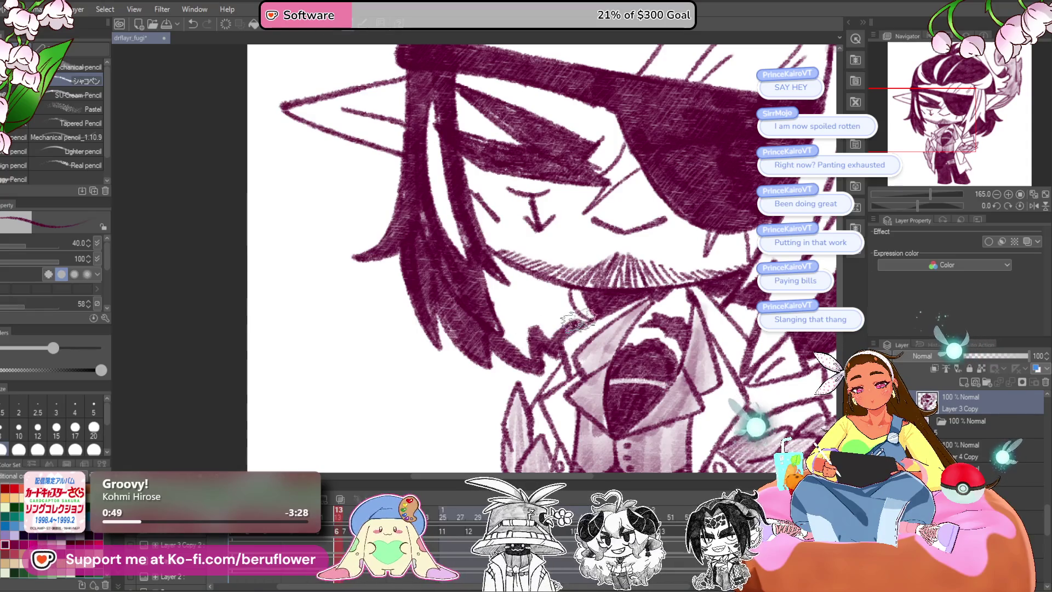
{"action": "left_click_drag", "start_coordinate": [487, 295], "coordinate": [570, 324]}
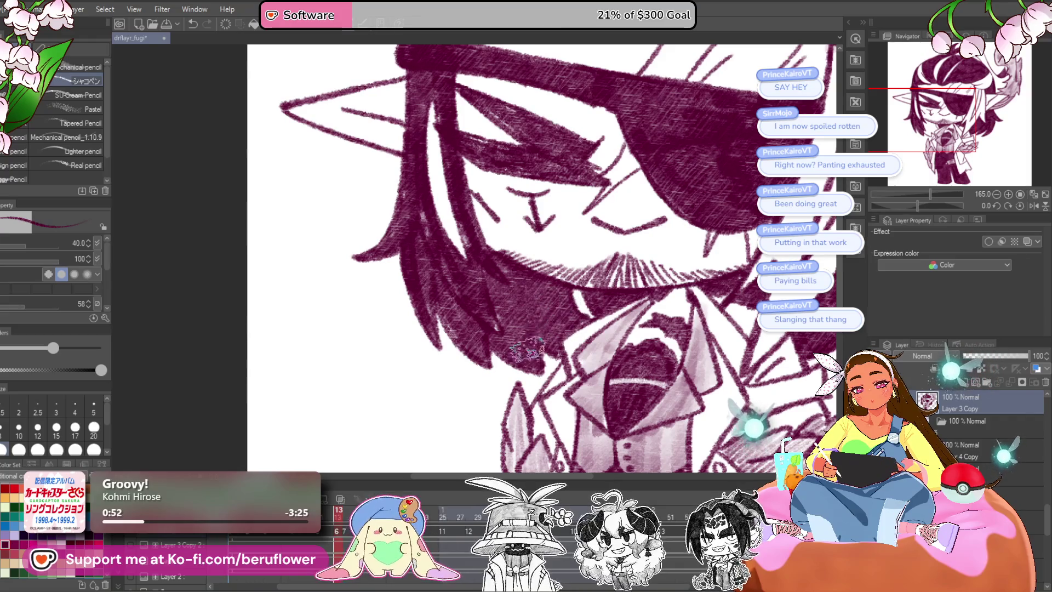
{"action": "scroll", "coordinate": [526, 344], "scroll_direction": "up", "scroll_amount": 3}
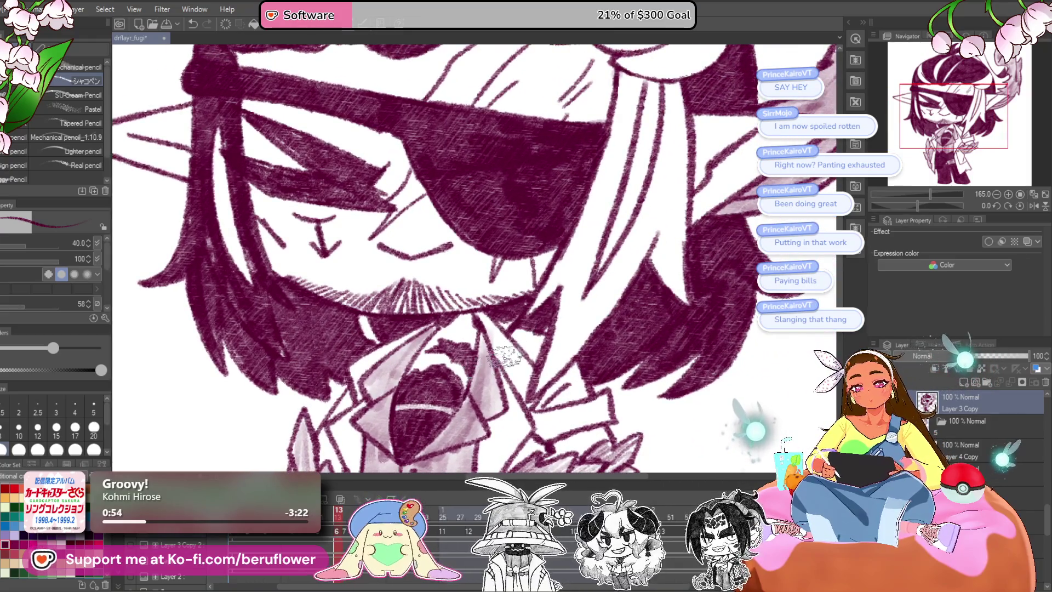
Hatch the right-side hair along the collar edge in dark maroon.
{"action": "left_click_drag", "start_coordinate": [503, 362], "coordinate": [586, 372]}
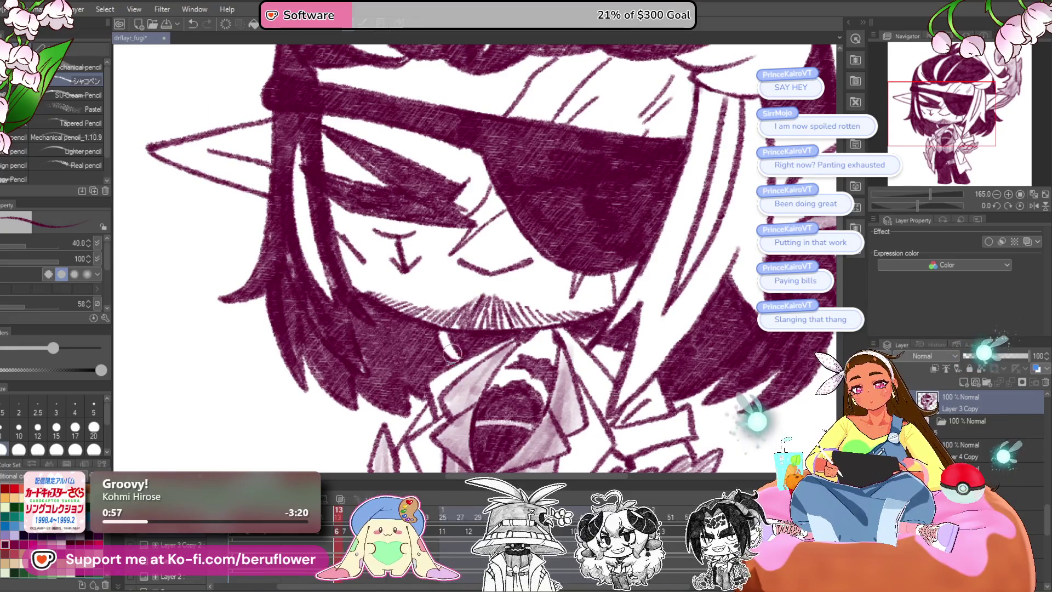
{"action": "scroll", "coordinate": [436, 278], "scroll_direction": "down", "scroll_amount": 3}
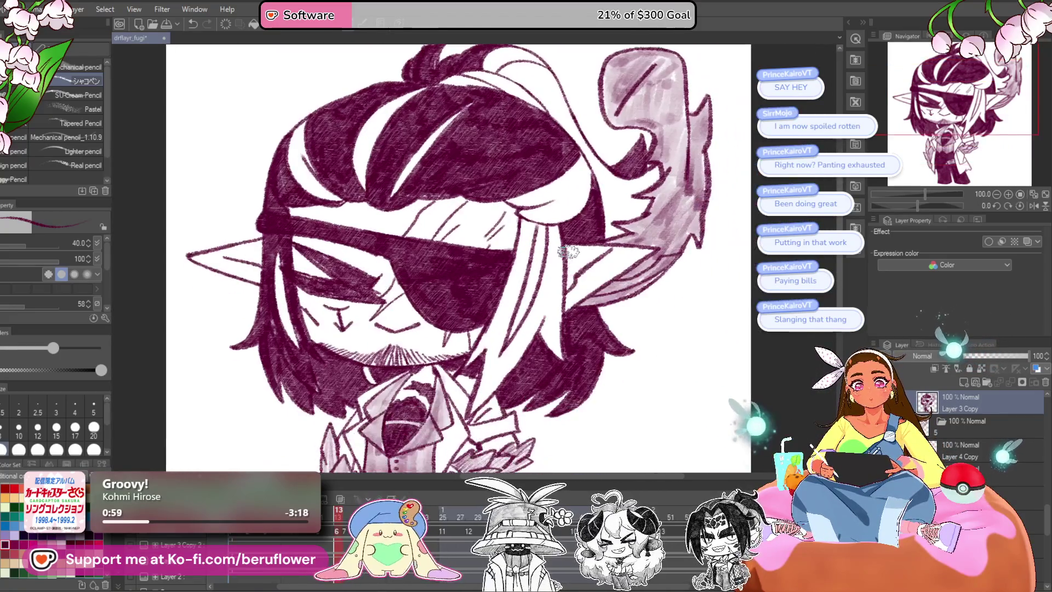
{"action": "scroll", "coordinate": [570, 252], "scroll_direction": "up", "scroll_amount": 5}
{"action": "scroll", "coordinate": [569, 252], "scroll_direction": "up", "scroll_amount": 3}
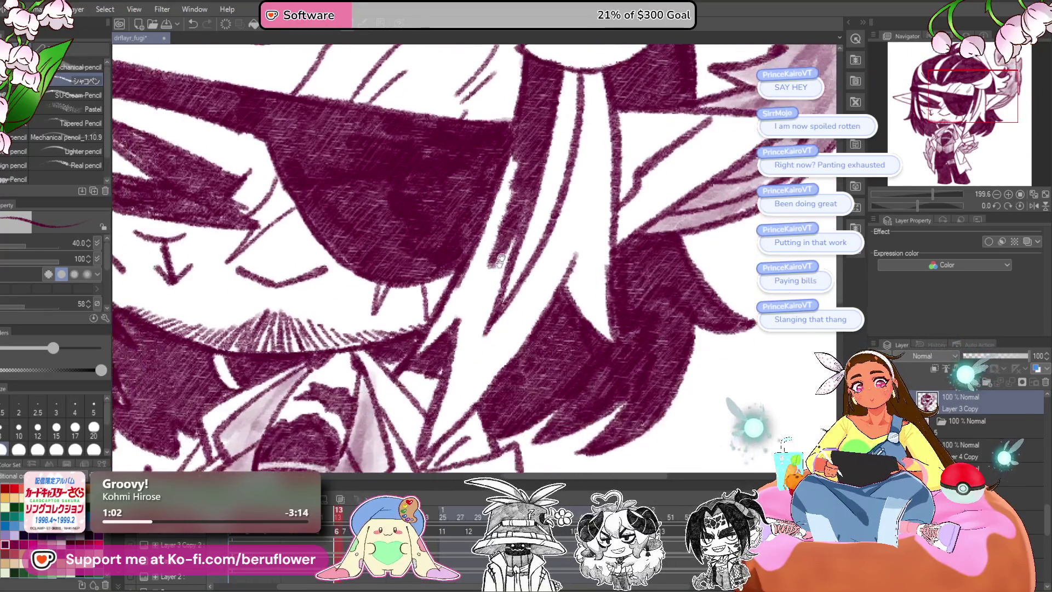
{"action": "mouse_move", "coordinate": [491, 268]}
{"action": "left_mouse_down"}
{"action": "mouse_move", "coordinate": [550, 188]}
{"action": "mouse_move", "coordinate": [483, 303]}
{"action": "mouse_move", "coordinate": [510, 350]}
{"action": "left_mouse_up"}
{"action": "scroll", "coordinate": [477, 329], "scroll_direction": "down", "scroll_amount": 3}
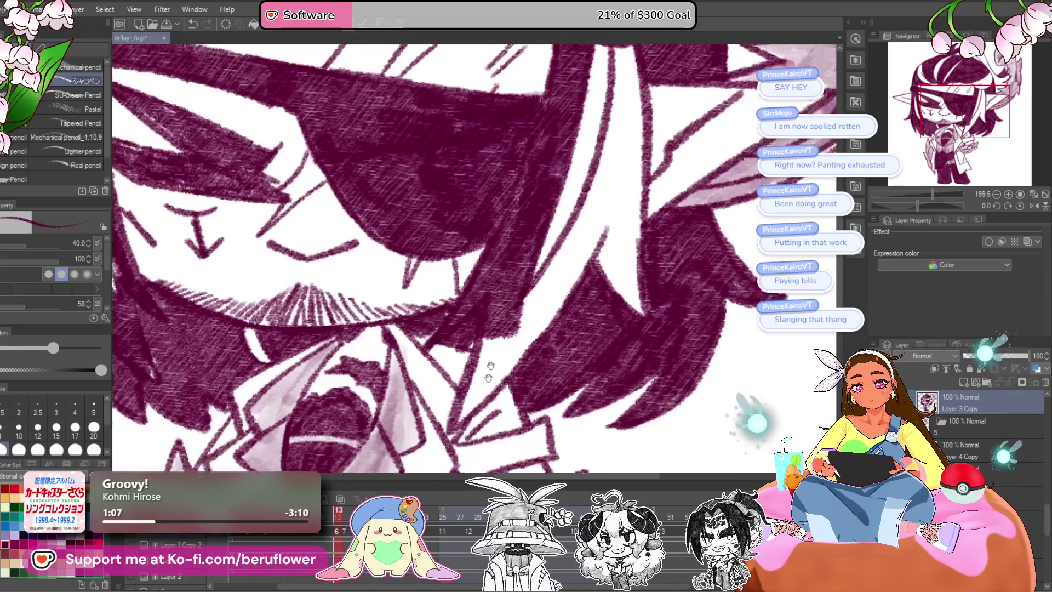
{"action": "left_click_drag", "start_coordinate": [504, 291], "coordinate": [460, 378]}
{"action": "left_click_drag", "start_coordinate": [614, 186], "coordinate": [460, 372]}
{"action": "mouse_move", "coordinate": [564, 219]}
{"action": "left_mouse_down"}
{"action": "mouse_move", "coordinate": [477, 340]}
{"action": "mouse_move", "coordinate": [518, 331]}
{"action": "mouse_move", "coordinate": [564, 227]}
{"action": "mouse_move", "coordinate": [510, 336]}
{"action": "mouse_move", "coordinate": [569, 150]}
{"action": "mouse_move", "coordinate": [564, 115]}
{"action": "mouse_move", "coordinate": [569, 191]}
{"action": "mouse_move", "coordinate": [523, 320]}
{"action": "mouse_move", "coordinate": [582, 146]}
{"action": "mouse_move", "coordinate": [564, 216]}
{"action": "mouse_move", "coordinate": [587, 356]}
{"action": "mouse_move", "coordinate": [557, 356]}
{"action": "mouse_move", "coordinate": [569, 216]}
{"action": "left_mouse_up"}
With the canvas tilted, darken the hair mass beneath the plume, then straighten the view.
{"action": "key", "text": "ctrl+0"}
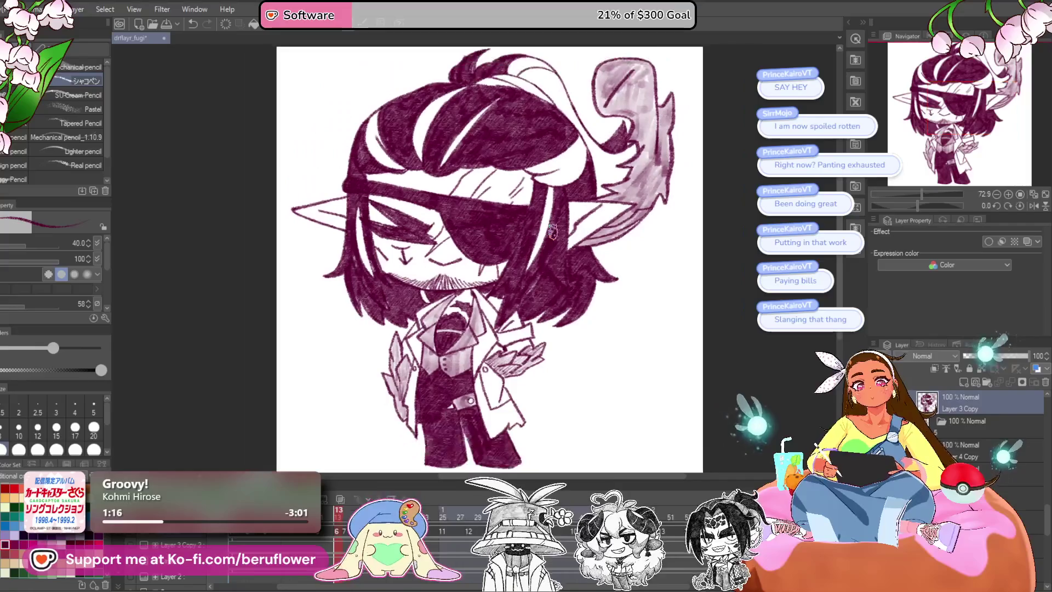
{"action": "scroll", "coordinate": [548, 148], "scroll_direction": "up", "scroll_amount": 2}
{"action": "scroll", "coordinate": [548, 148], "scroll_direction": "up", "scroll_amount": 2}
{"action": "left_click_drag", "start_coordinate": [919, 206], "coordinate": [897, 206]}
{"action": "mouse_move", "coordinate": [432, 228]}
{"action": "left_mouse_down"}
{"action": "mouse_move", "coordinate": [414, 284]}
{"action": "mouse_move", "coordinate": [509, 220]}
{"action": "mouse_move", "coordinate": [526, 225]}
{"action": "mouse_move", "coordinate": [569, 186]}
{"action": "mouse_move", "coordinate": [501, 205]}
{"action": "mouse_move", "coordinate": [449, 252]}
{"action": "left_mouse_up"}
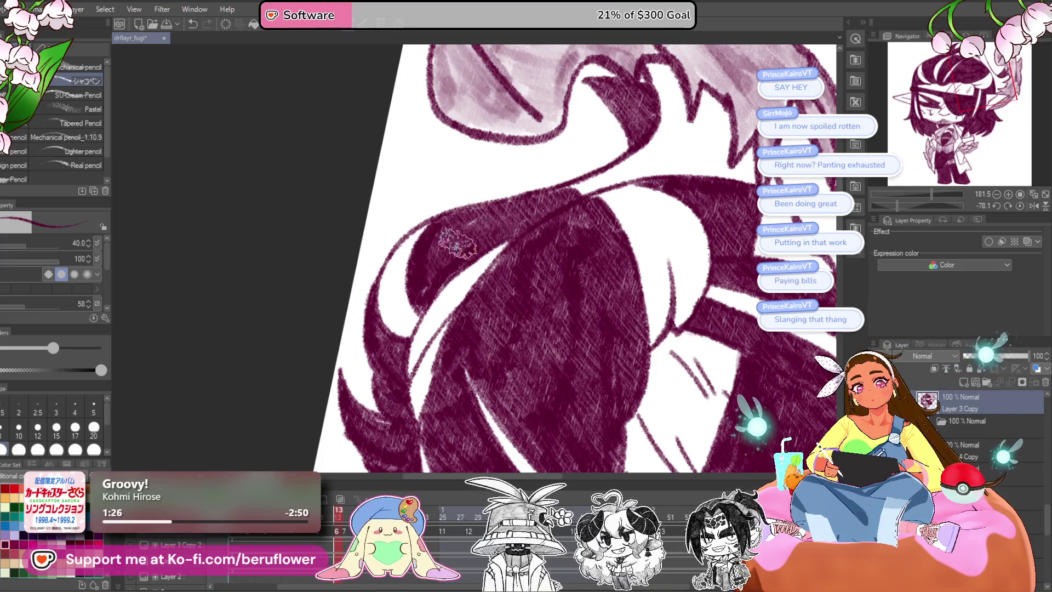
{"action": "mouse_move", "coordinate": [630, 211]}
{"action": "left_mouse_down"}
{"action": "mouse_move", "coordinate": [561, 255]}
{"action": "mouse_move", "coordinate": [650, 222]}
{"action": "mouse_move", "coordinate": [589, 162]}
{"action": "mouse_move", "coordinate": [594, 233]}
{"action": "left_mouse_up"}
{"action": "mouse_move", "coordinate": [607, 171]}
{"action": "left_mouse_down"}
{"action": "mouse_move", "coordinate": [608, 216]}
{"action": "mouse_move", "coordinate": [620, 222]}
{"action": "left_mouse_up"}
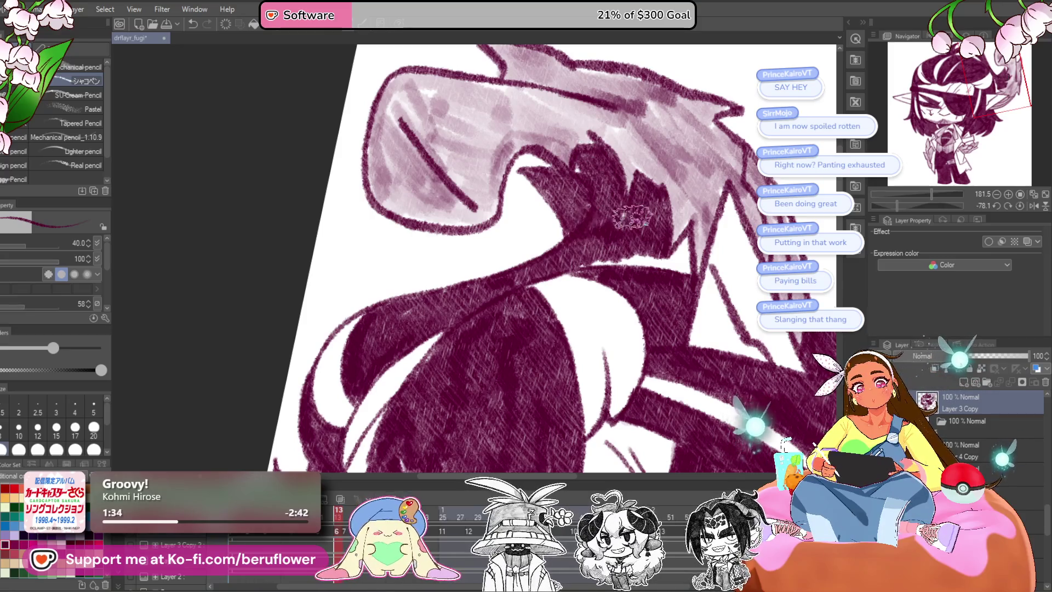
{"action": "left_click", "coordinate": [1020, 206]}
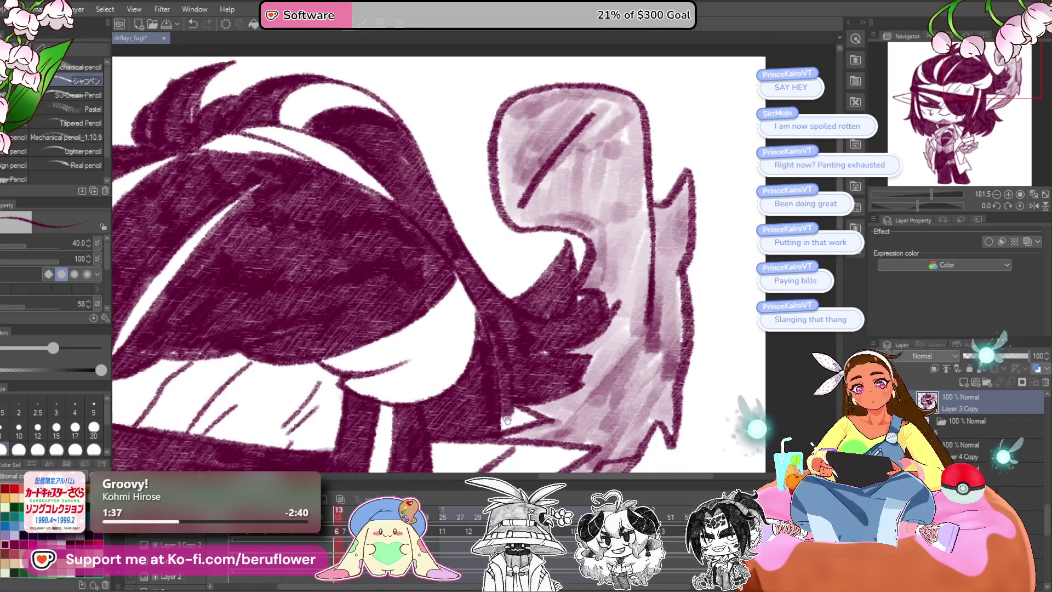
{"action": "key", "text": "ctrl+0"}
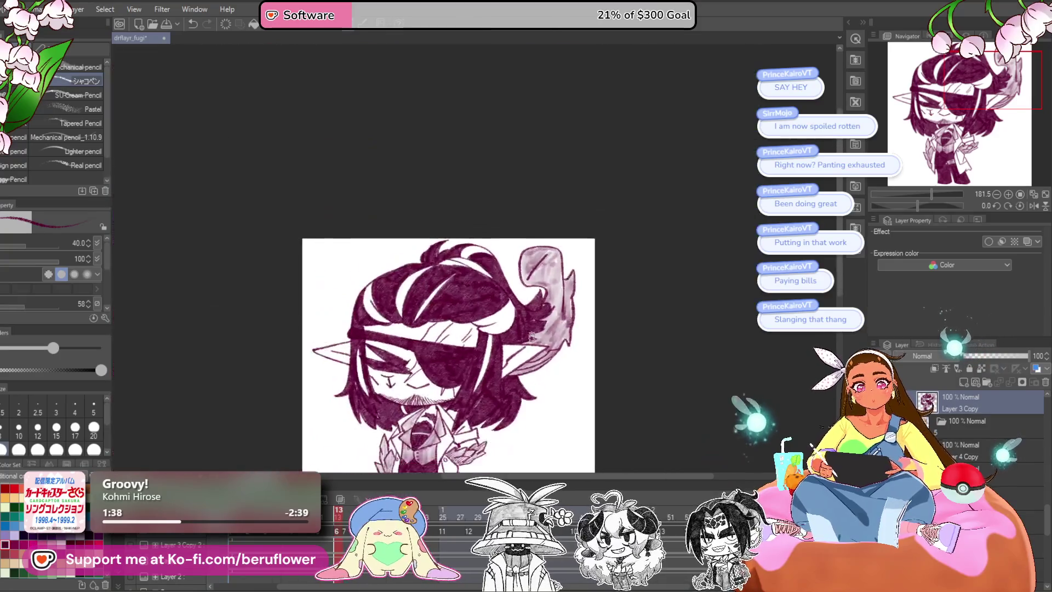
Undo the last stroke and enlarge the brush to size 50.
{"action": "scroll", "coordinate": [530, 336], "scroll_direction": "up", "scroll_amount": 2}
{"action": "scroll", "coordinate": [532, 335], "scroll_direction": "up", "scroll_amount": 2}
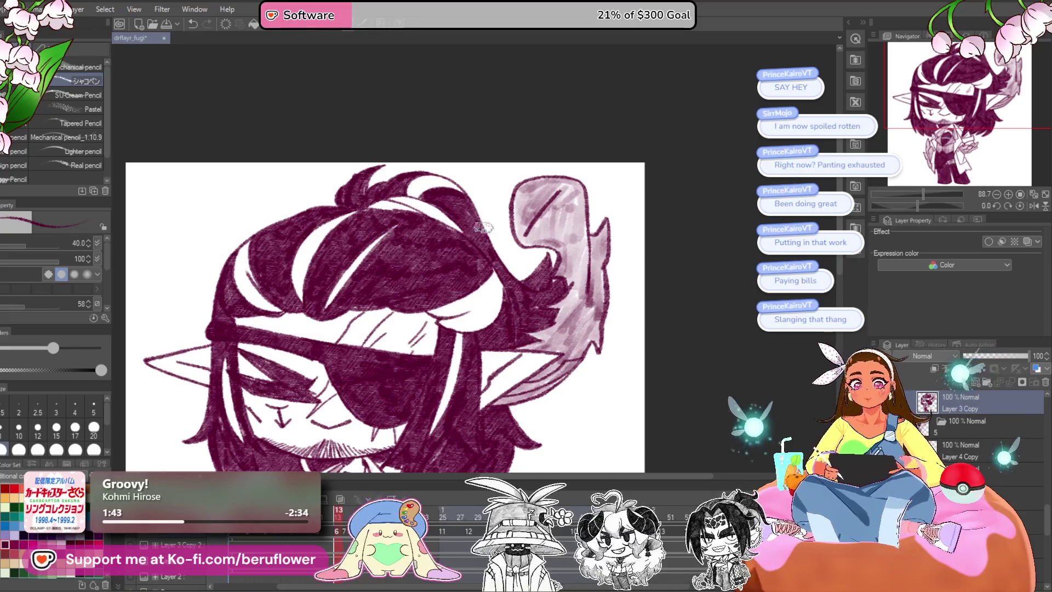
{"action": "key", "text": "ctrl+0"}
{"action": "scroll", "coordinate": [524, 335], "scroll_direction": "up", "scroll_amount": 2}
{"action": "scroll", "coordinate": [525, 336], "scroll_direction": "up", "scroll_amount": 2}
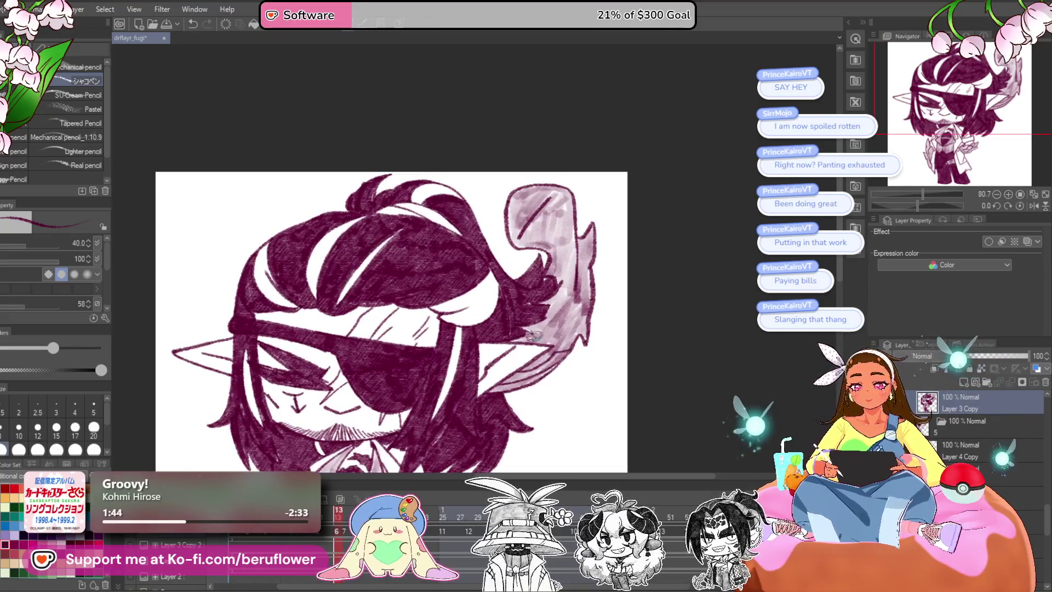
{"action": "mouse_move", "coordinate": [577, 327]}
{"action": "left_mouse_down"}
{"action": "mouse_move", "coordinate": [644, 297]}
{"action": "mouse_move", "coordinate": [599, 291]}
{"action": "left_mouse_up"}
{"action": "scroll", "coordinate": [643, 296], "scroll_direction": "up", "scroll_amount": 3}
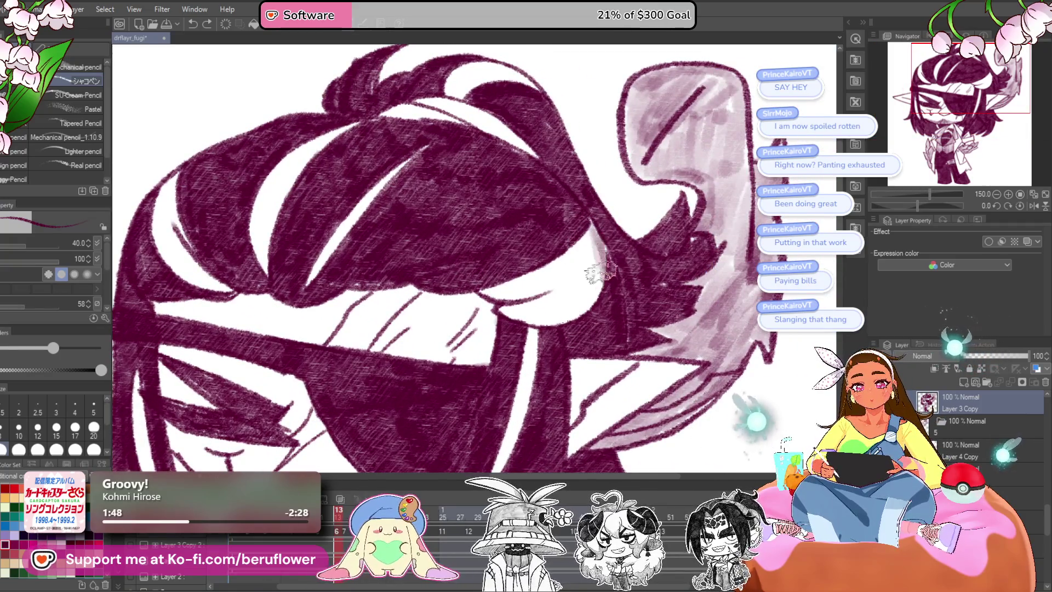
{"action": "key", "text": "ctrl+z"}
{"action": "key", "text": "bracketright"}
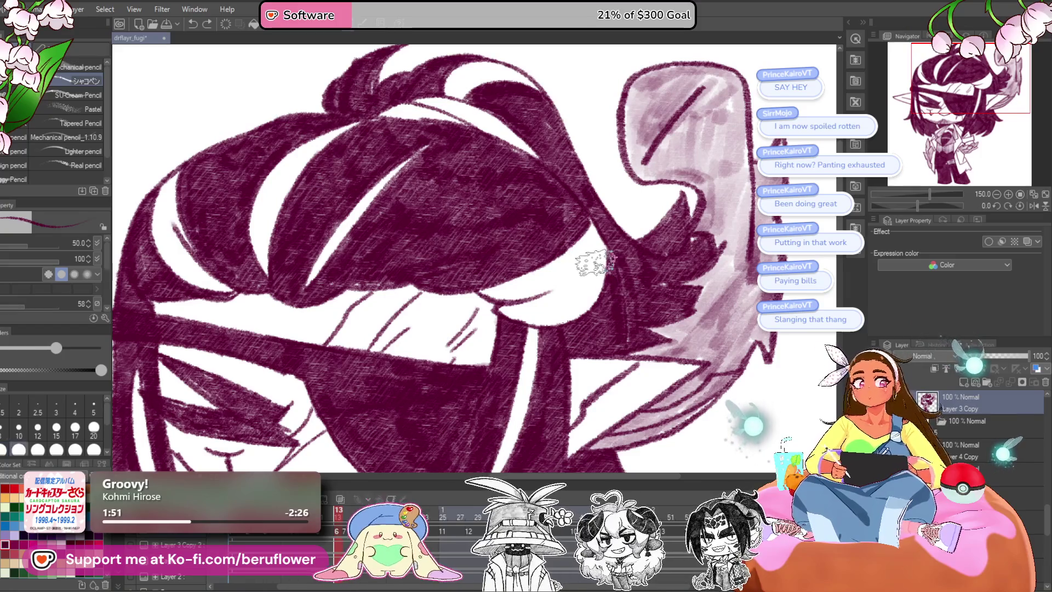
Paint light purple shading over the white hair highlight.
{"action": "left_click_drag", "start_coordinate": [590, 276], "coordinate": [510, 309]}
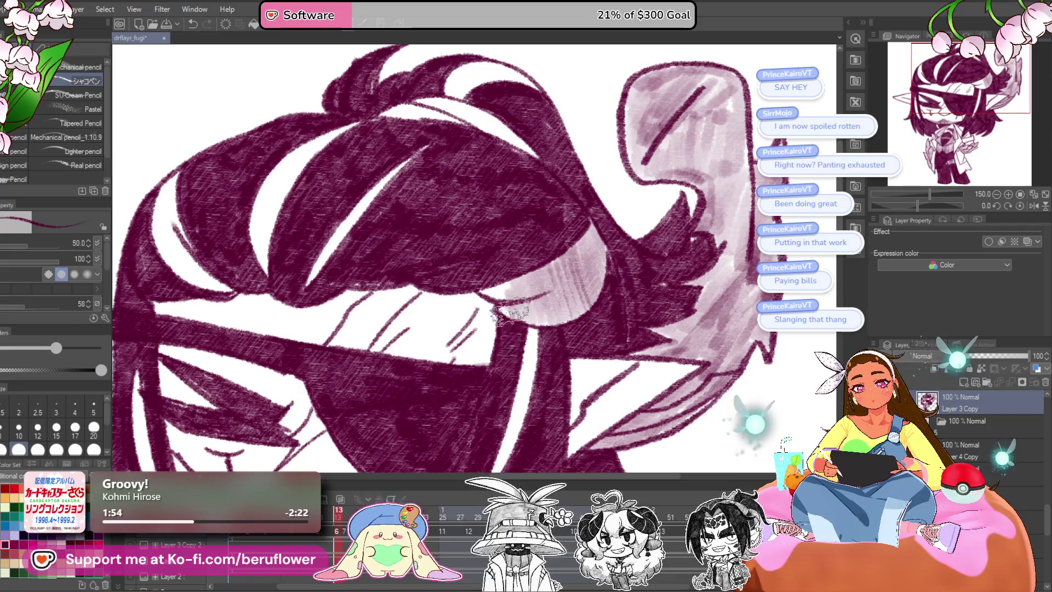
{"action": "scroll", "coordinate": [519, 250], "scroll_direction": "down", "scroll_amount": 2}
{"action": "left_click_drag", "start_coordinate": [575, 175], "coordinate": [463, 277]}
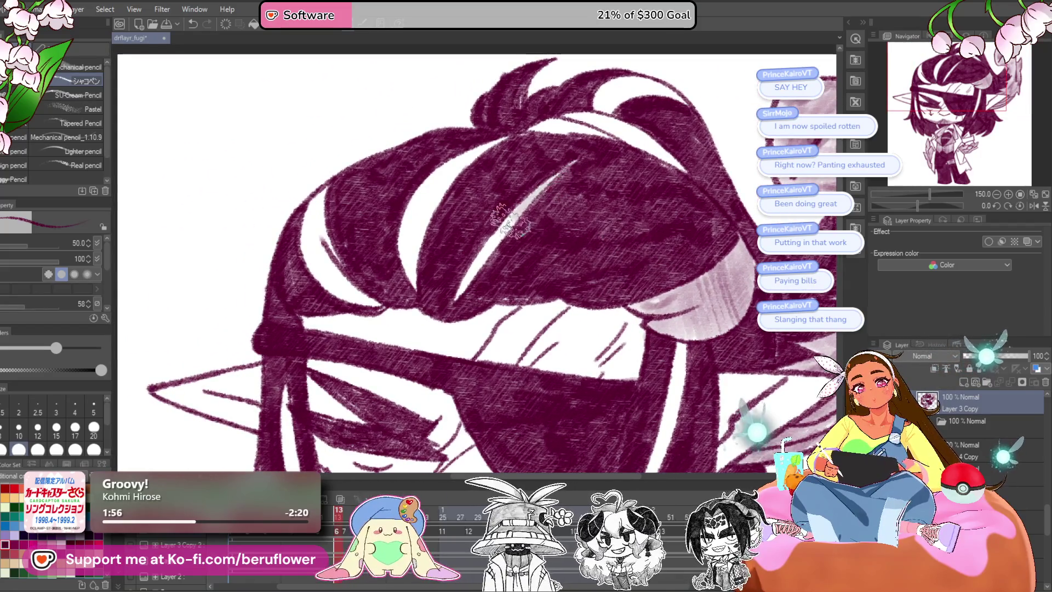
{"action": "left_click_drag", "start_coordinate": [564, 186], "coordinate": [581, 208]}
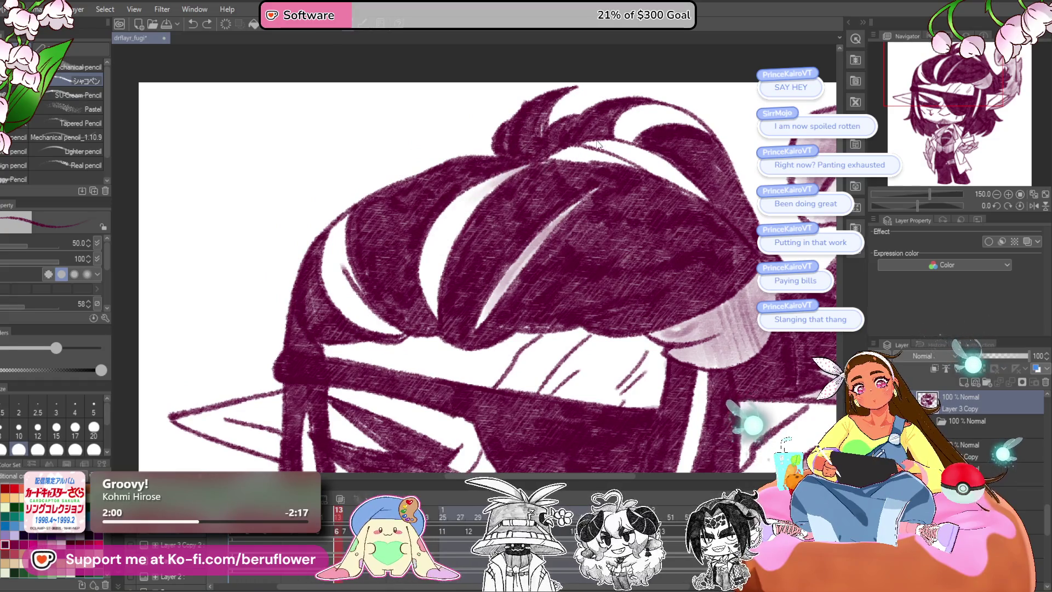
{"action": "left_click_drag", "start_coordinate": [516, 166], "coordinate": [423, 262]}
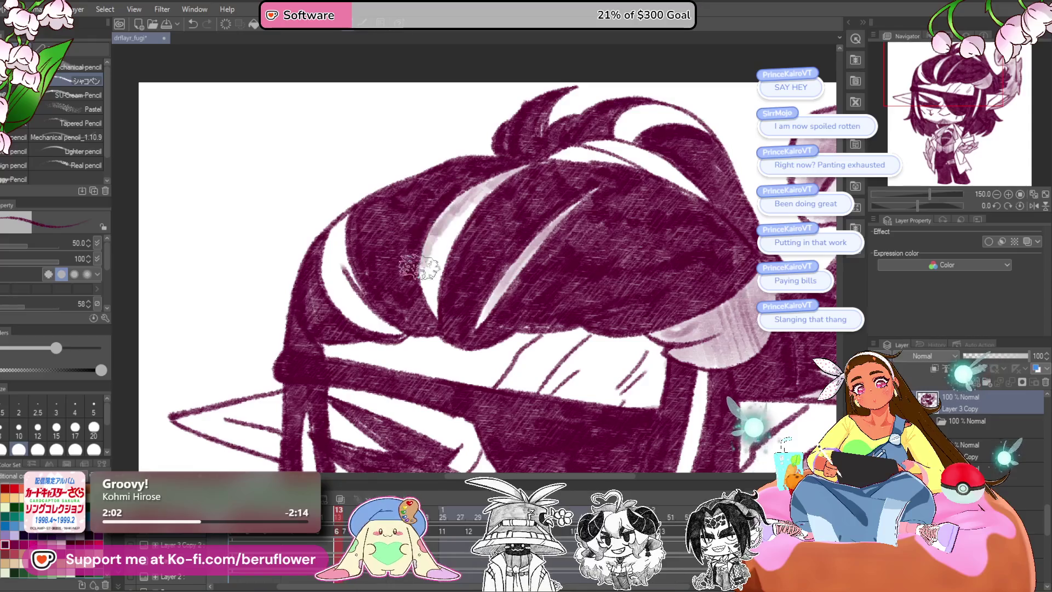
{"action": "mouse_move", "coordinate": [353, 213]}
{"action": "left_mouse_down"}
{"action": "mouse_move", "coordinate": [391, 205]}
{"action": "mouse_move", "coordinate": [378, 285]}
{"action": "mouse_move", "coordinate": [422, 320]}
{"action": "mouse_move", "coordinate": [464, 312]}
{"action": "left_mouse_up"}
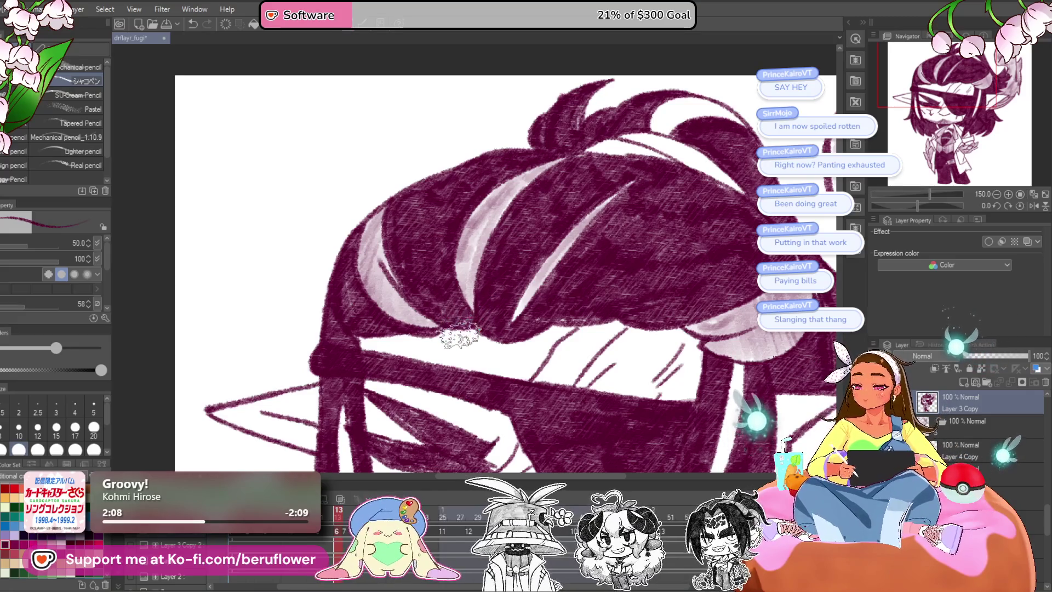
At -12.5 degrees rotation, extend light mauve over the top highlight, then reset rotation.
{"action": "left_click_drag", "start_coordinate": [917, 206], "coordinate": [869, 193]}
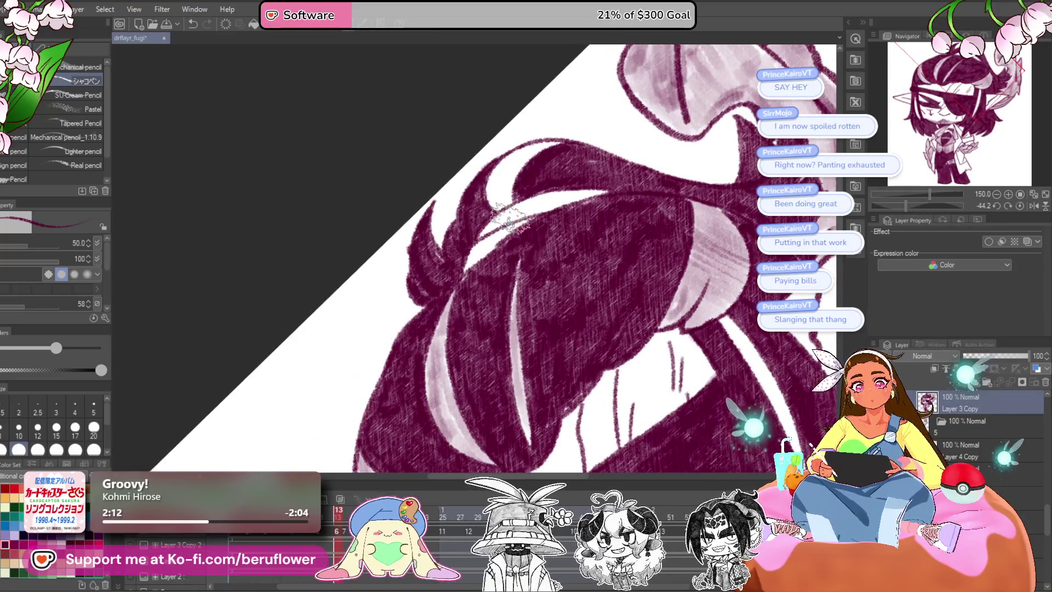
{"action": "scroll", "coordinate": [510, 216], "scroll_direction": "up", "scroll_amount": 1}
{"action": "scroll", "coordinate": [506, 219], "scroll_direction": "up", "scroll_amount": 1}
{"action": "left_click_drag", "start_coordinate": [561, 172], "coordinate": [658, 101]}
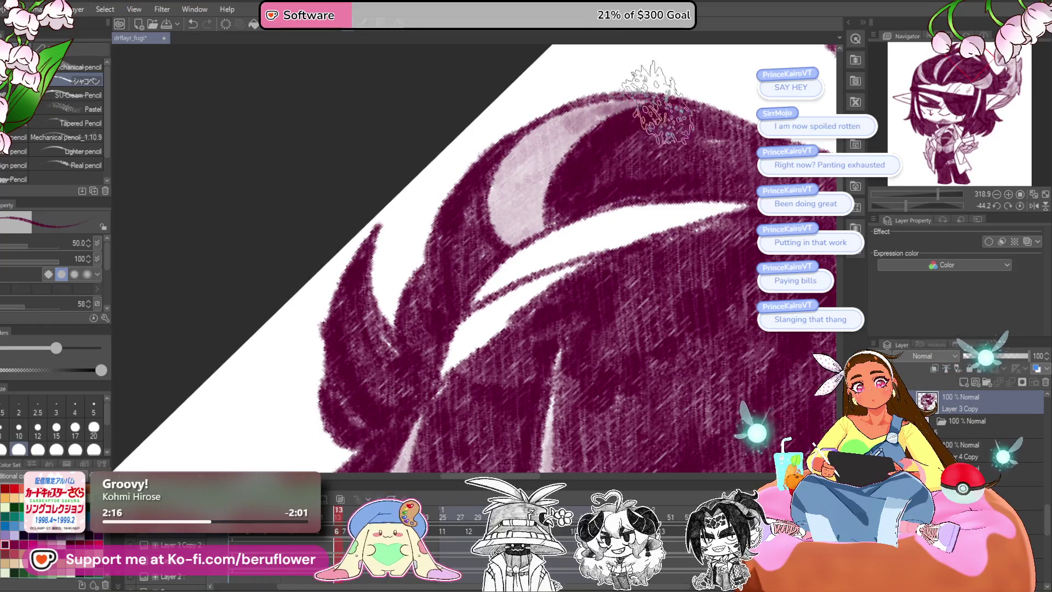
{"action": "mouse_move", "coordinate": [724, 217]}
{"action": "left_mouse_down"}
{"action": "mouse_move", "coordinate": [476, 302]}
{"action": "mouse_move", "coordinate": [416, 351]}
{"action": "left_mouse_up"}
{"action": "scroll", "coordinate": [619, 227], "scroll_direction": "down", "scroll_amount": 2}
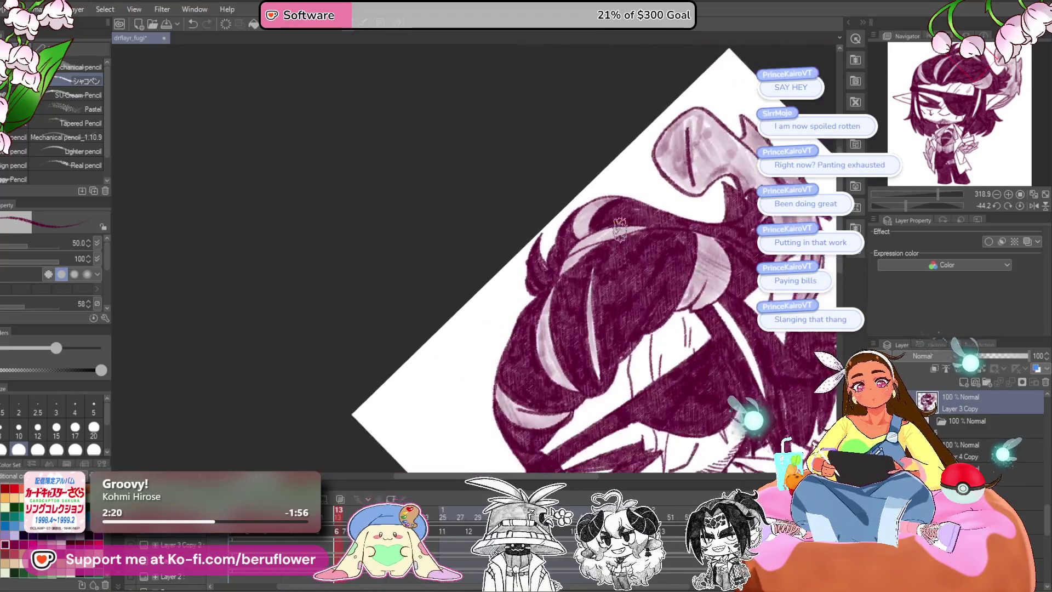
{"action": "left_click_drag", "start_coordinate": [619, 227], "coordinate": [545, 28]}
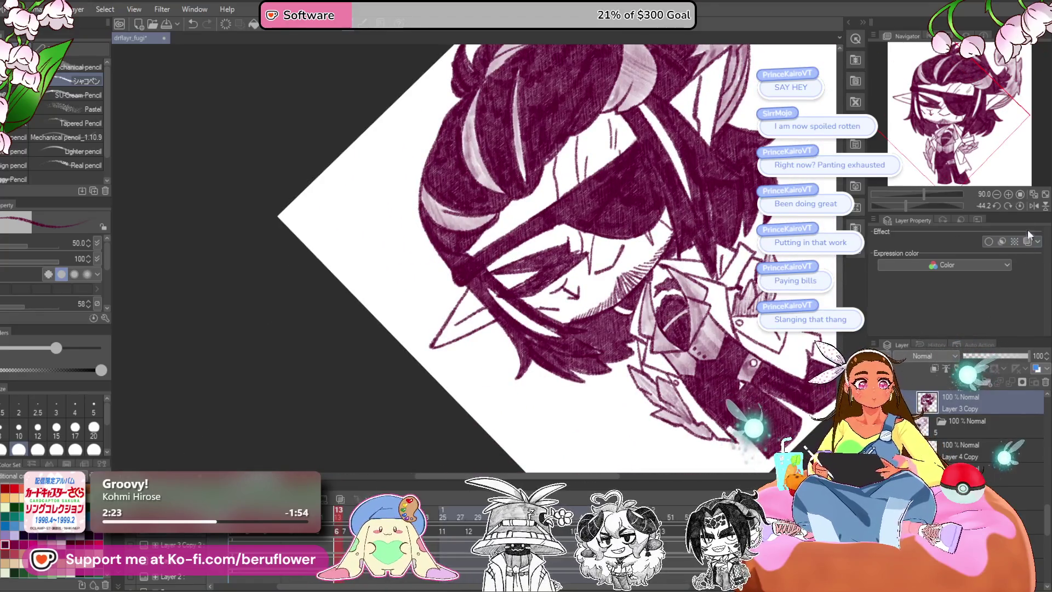
{"action": "left_click", "coordinate": [1020, 205]}
Zoom out to the whole drawing and switch to the earlier lineart frame.
{"action": "scroll", "coordinate": [584, 250], "scroll_direction": "up", "scroll_amount": 5}
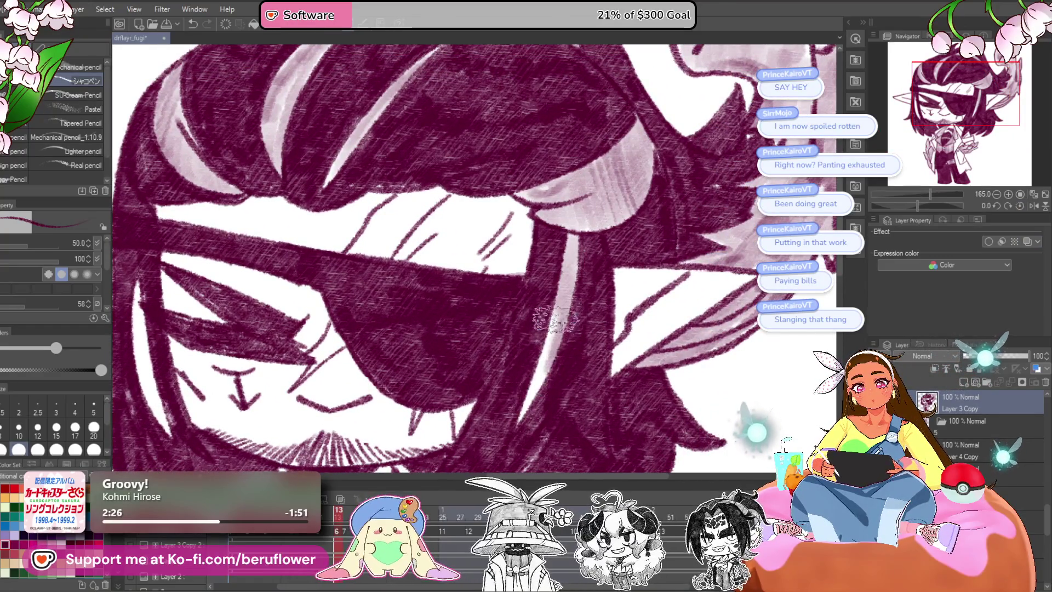
{"action": "left_click_drag", "start_coordinate": [132, 304], "coordinate": [408, 255]}
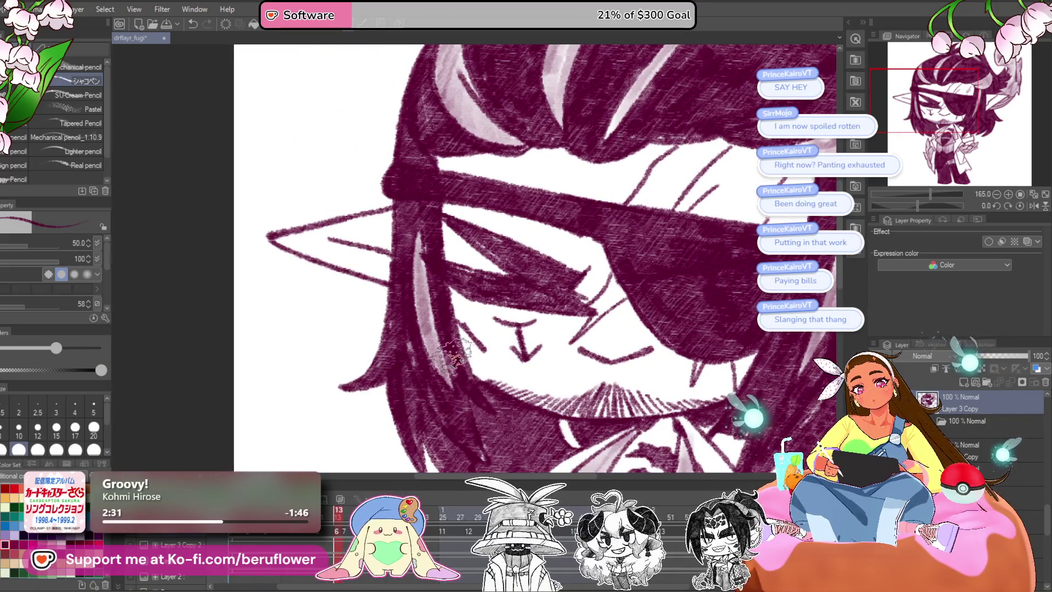
{"action": "scroll", "coordinate": [460, 460], "scroll_direction": "down", "scroll_amount": 5}
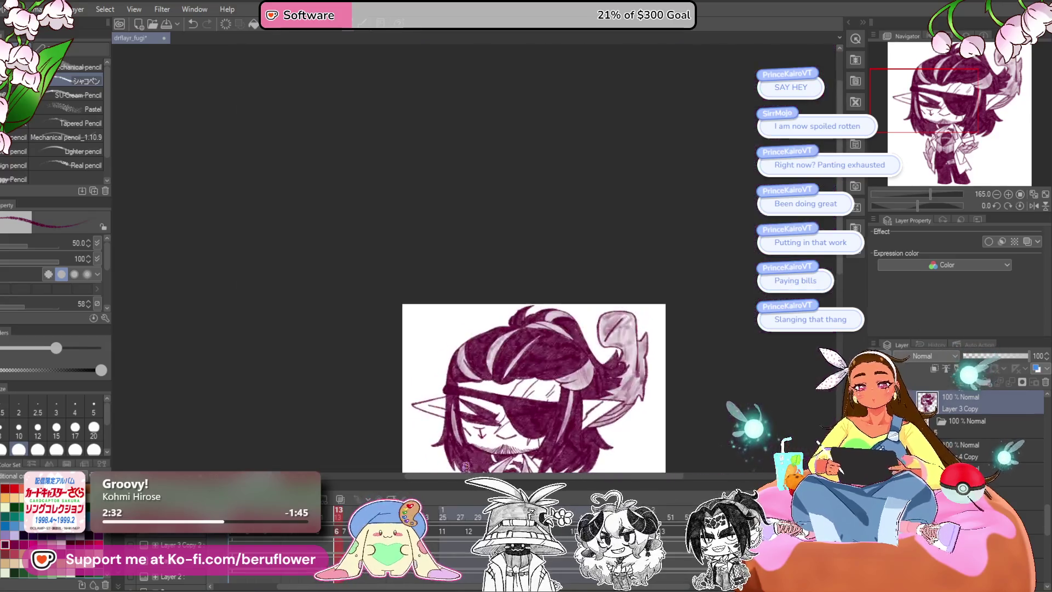
{"action": "mouse_move", "coordinate": [712, 498]}
{"action": "left_mouse_down"}
{"action": "mouse_move", "coordinate": [672, 349]}
{"action": "mouse_move", "coordinate": [645, 395]}
{"action": "mouse_move", "coordinate": [525, 360]}
{"action": "left_mouse_up"}
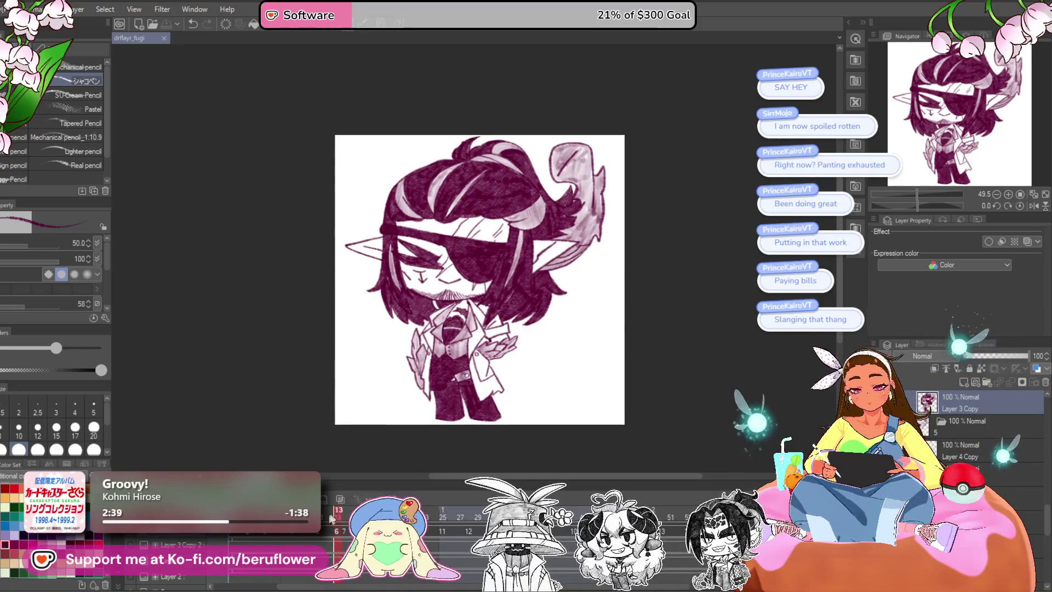
{"action": "left_click_drag", "start_coordinate": [331, 517], "coordinate": [322, 518]}
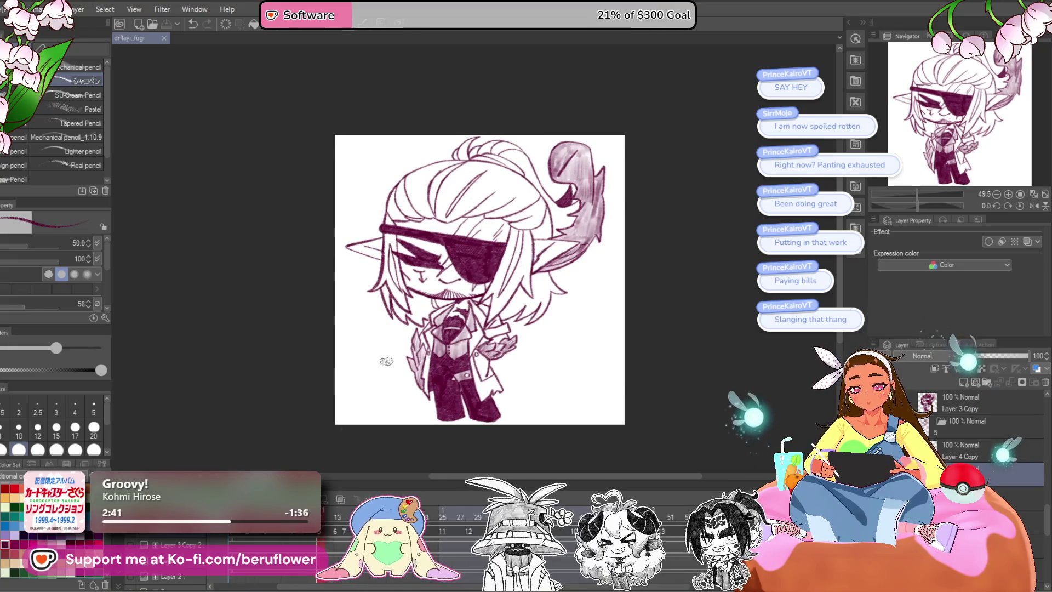
Shrink the brush to 20 and fill the first top hair tuft with dark hatching.
{"action": "scroll", "coordinate": [472, 178], "scroll_direction": "up", "scroll_amount": 3}
{"action": "scroll", "coordinate": [472, 178], "scroll_direction": "up", "scroll_amount": 3}
{"action": "scroll", "coordinate": [473, 178], "scroll_direction": "up", "scroll_amount": 2}
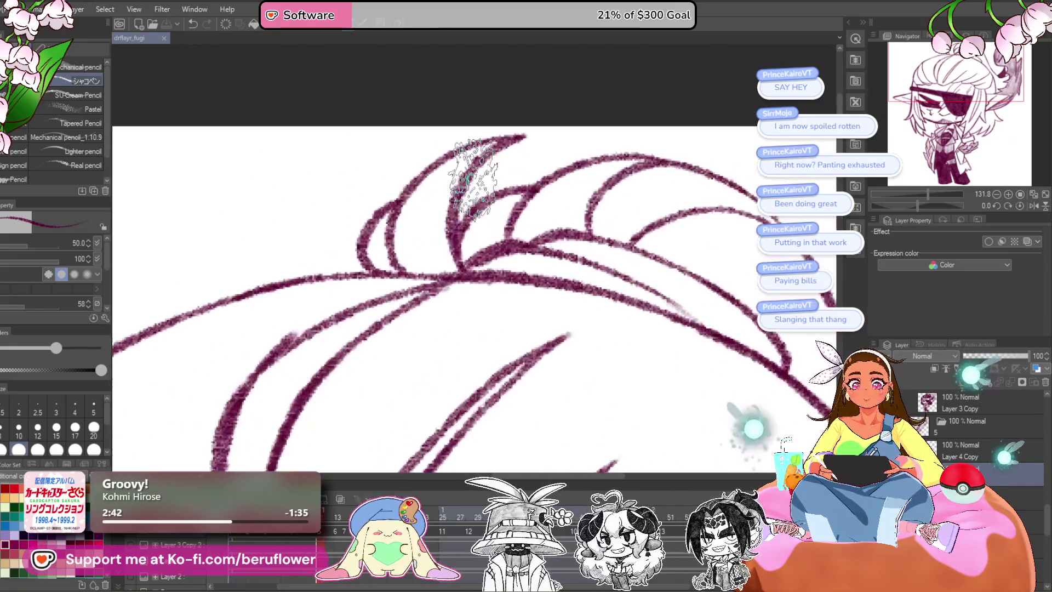
{"action": "scroll", "coordinate": [473, 178], "scroll_direction": "up", "scroll_amount": 3}
{"action": "key", "text": "bracketleft"}
{"action": "key", "text": "bracketleft"}
{"action": "key", "text": "bracketleft"}
{"action": "left_click_drag", "start_coordinate": [502, 174], "coordinate": [405, 284]}
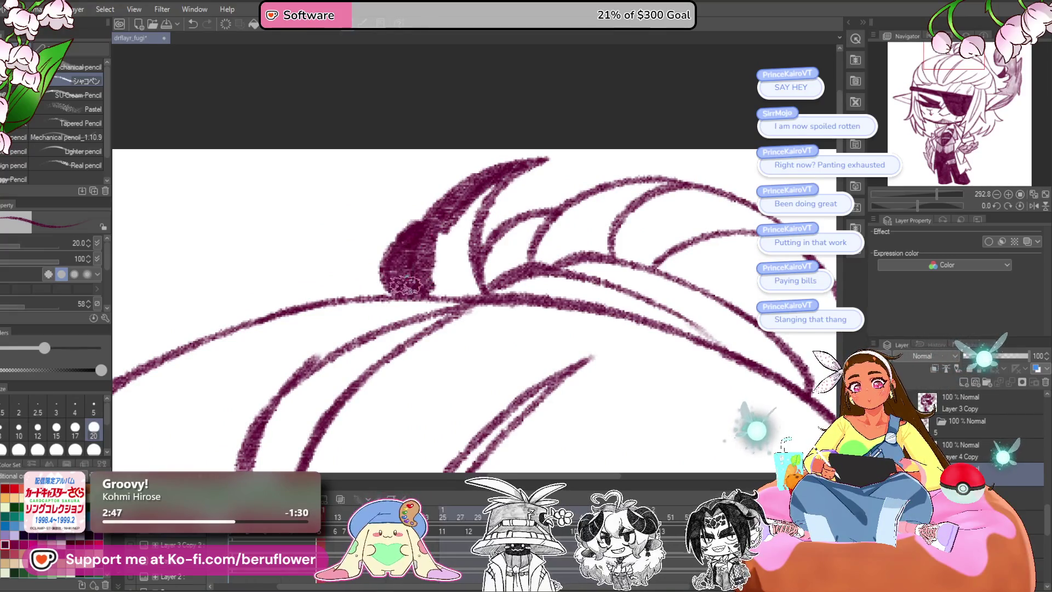
Darken the second top tuft with dense maroon hatching, then view the whole character.
{"action": "mouse_move", "coordinate": [466, 259]}
{"action": "left_mouse_down"}
{"action": "mouse_move", "coordinate": [411, 234]}
{"action": "mouse_move", "coordinate": [418, 242]}
{"action": "mouse_move", "coordinate": [442, 186]}
{"action": "left_mouse_up"}
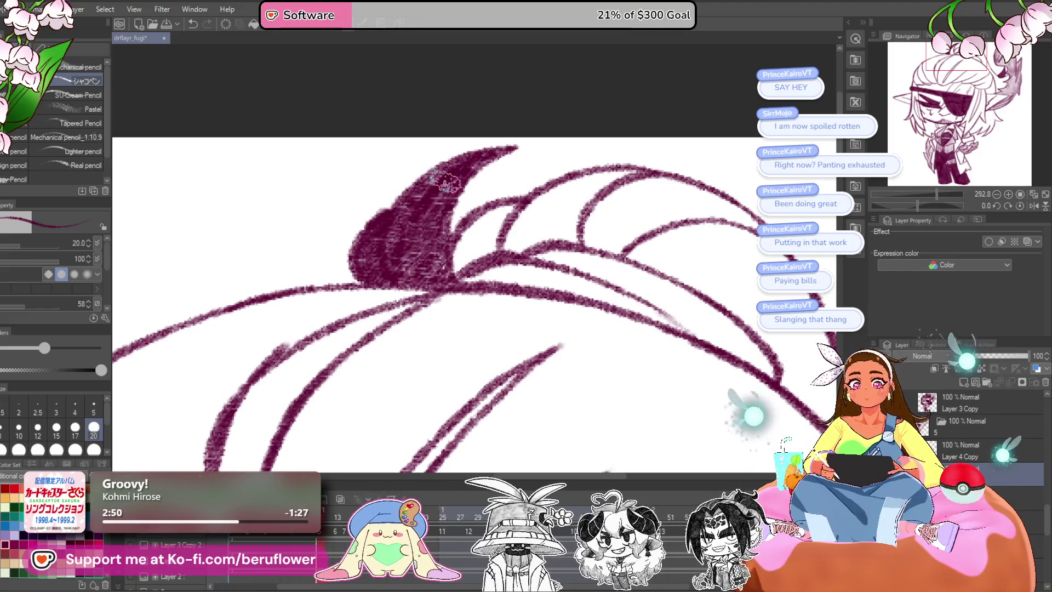
{"action": "left_click_drag", "start_coordinate": [557, 229], "coordinate": [544, 240]}
{"action": "mouse_move", "coordinate": [515, 206]}
{"action": "left_mouse_down"}
{"action": "mouse_move", "coordinate": [477, 263]}
{"action": "mouse_move", "coordinate": [446, 282]}
{"action": "left_mouse_up"}
{"action": "mouse_move", "coordinate": [599, 205]}
{"action": "left_mouse_down"}
{"action": "mouse_move", "coordinate": [560, 213]}
{"action": "mouse_move", "coordinate": [526, 260]}
{"action": "mouse_move", "coordinate": [603, 191]}
{"action": "mouse_move", "coordinate": [489, 239]}
{"action": "mouse_move", "coordinate": [539, 203]}
{"action": "mouse_move", "coordinate": [518, 253]}
{"action": "left_mouse_up"}
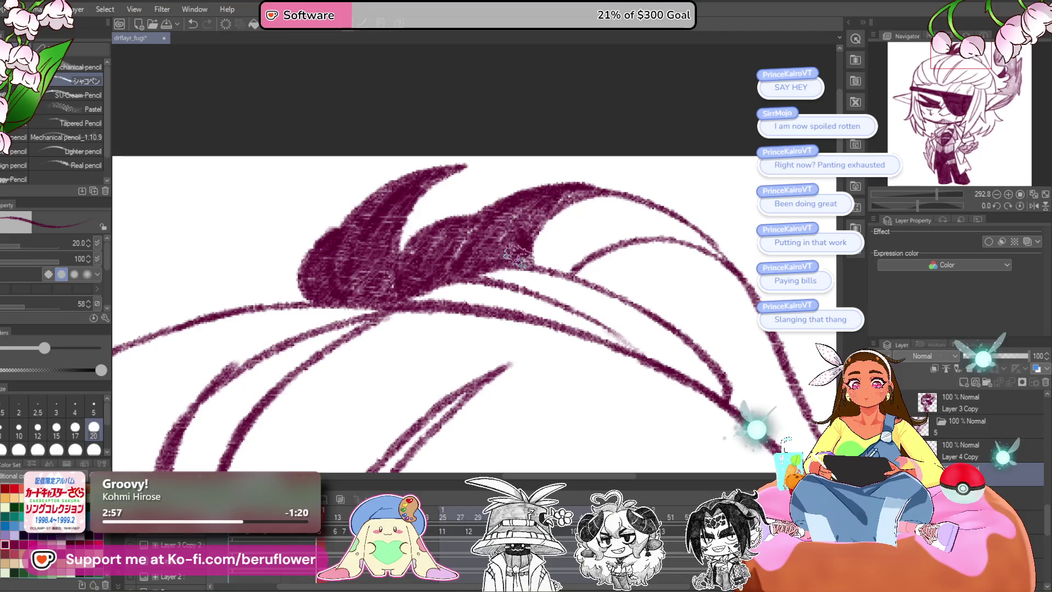
{"action": "scroll", "coordinate": [465, 239], "scroll_direction": "down", "scroll_amount": 1}
{"action": "scroll", "coordinate": [465, 240], "scroll_direction": "down", "scroll_amount": 2}
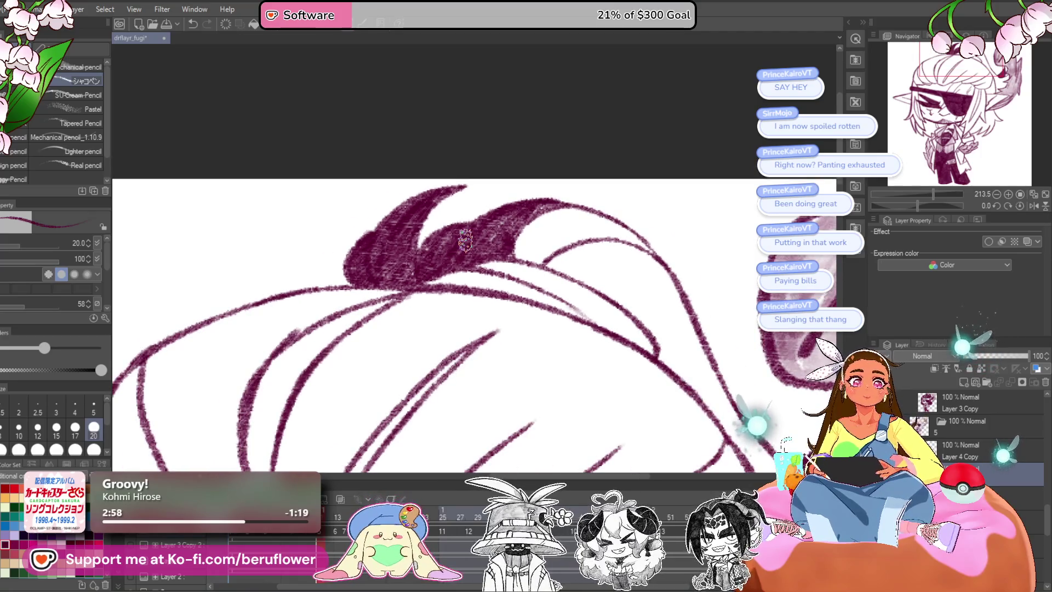
{"action": "left_click_drag", "start_coordinate": [583, 422], "coordinate": [577, 113]}
{"action": "scroll", "coordinate": [571, 128], "scroll_direction": "down", "scroll_amount": 3}
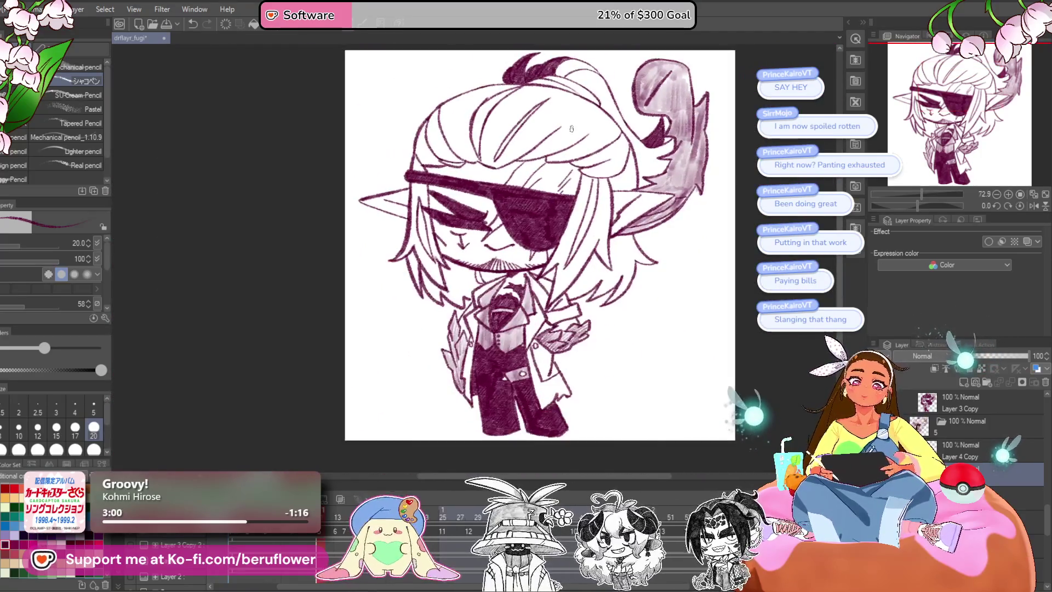
Rotate and zoom onto the topknot strand and lay a thick dark stroke into it.
{"action": "mouse_move", "coordinate": [632, 352]}
{"action": "left_mouse_down"}
{"action": "mouse_move", "coordinate": [609, 378]}
{"action": "mouse_move", "coordinate": [605, 370]}
{"action": "left_mouse_up"}
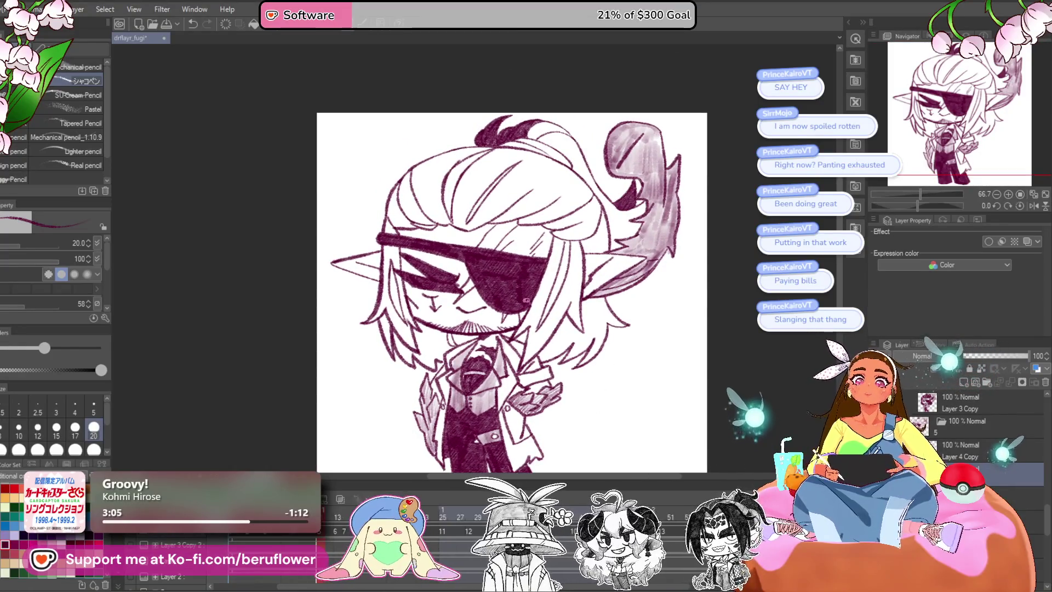
{"action": "left_click_drag", "start_coordinate": [513, 382], "coordinate": [512, 431]}
{"action": "left_click_drag", "start_coordinate": [918, 205], "coordinate": [905, 205]}
{"action": "scroll", "coordinate": [509, 186], "scroll_direction": "up", "scroll_amount": 2}
{"action": "scroll", "coordinate": [509, 186], "scroll_direction": "up", "scroll_amount": 3}
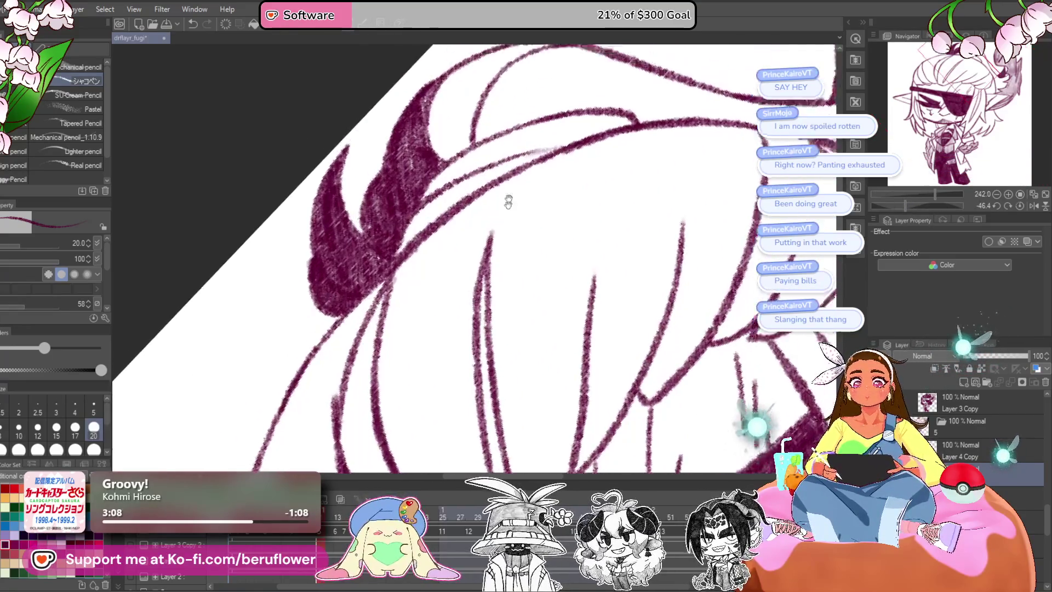
{"action": "scroll", "coordinate": [509, 186], "scroll_direction": "up", "scroll_amount": 1}
{"action": "scroll", "coordinate": [588, 104], "scroll_direction": "up", "scroll_amount": 1}
{"action": "scroll", "coordinate": [602, 120], "scroll_direction": "up", "scroll_amount": 2}
{"action": "mouse_move", "coordinate": [558, 175]}
{"action": "left_mouse_down"}
{"action": "mouse_move", "coordinate": [466, 285]}
{"action": "mouse_move", "coordinate": [455, 329]}
{"action": "mouse_move", "coordinate": [547, 280]}
{"action": "mouse_move", "coordinate": [702, 241]}
{"action": "mouse_move", "coordinate": [658, 208]}
{"action": "mouse_move", "coordinate": [682, 148]}
{"action": "mouse_move", "coordinate": [615, 169]}
{"action": "mouse_move", "coordinate": [521, 235]}
{"action": "mouse_move", "coordinate": [526, 258]}
{"action": "mouse_move", "coordinate": [630, 219]}
{"action": "mouse_move", "coordinate": [652, 164]}
{"action": "mouse_move", "coordinate": [515, 233]}
{"action": "left_mouse_up"}
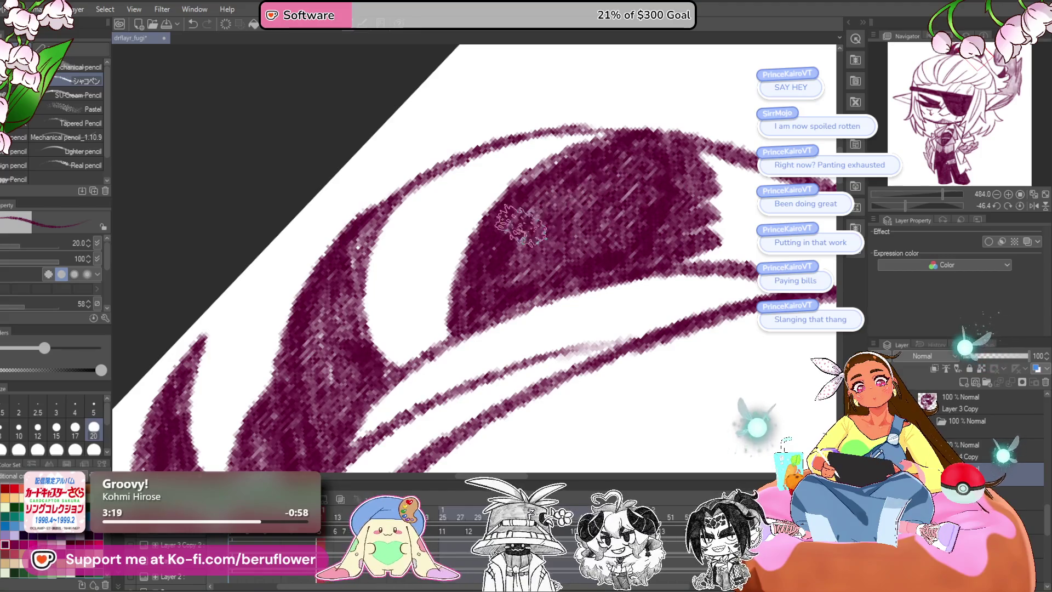
Rotate the view to 55.5 degrees and extend the dark fill down the strand.
{"action": "scroll", "coordinate": [515, 233], "scroll_direction": "down", "scroll_amount": 1}
{"action": "scroll", "coordinate": [515, 233], "scroll_direction": "down", "scroll_amount": 2}
{"action": "scroll", "coordinate": [515, 233], "scroll_direction": "down", "scroll_amount": 1}
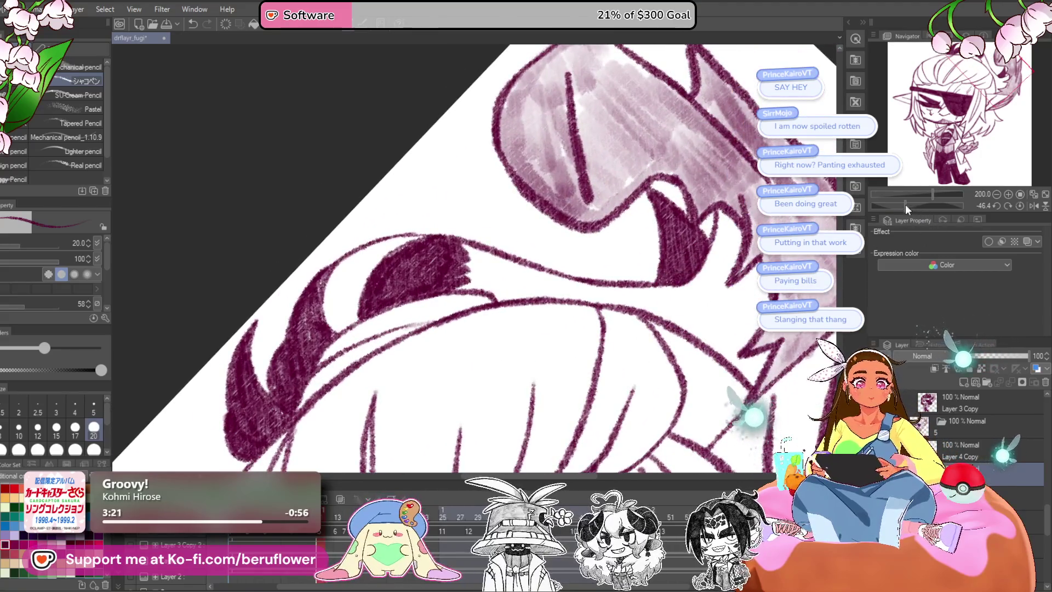
{"action": "left_click_drag", "start_coordinate": [905, 205], "coordinate": [931, 206]}
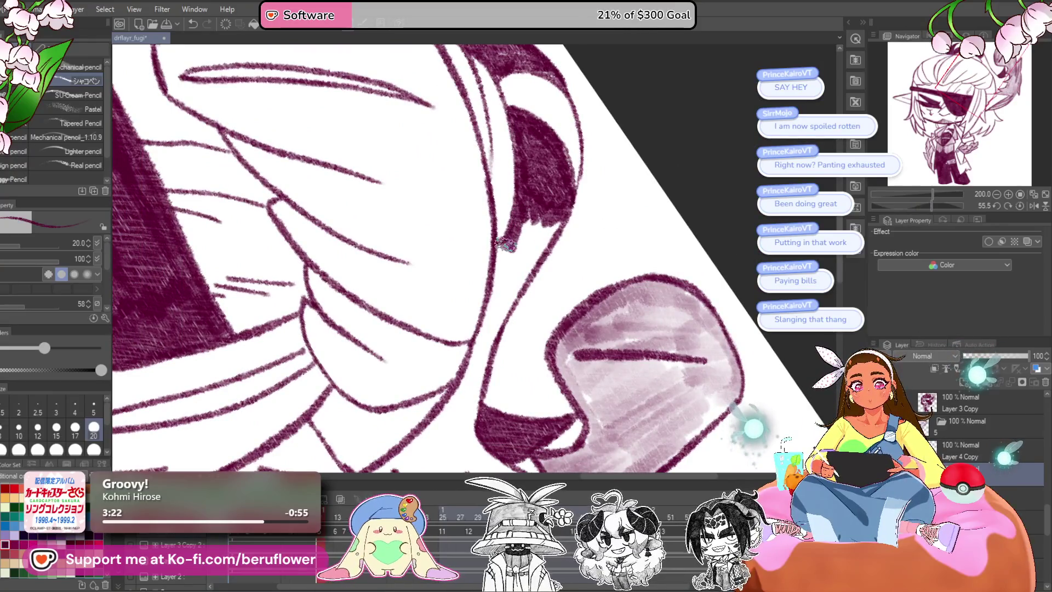
{"action": "mouse_move", "coordinate": [506, 246]}
{"action": "left_mouse_down"}
{"action": "mouse_move", "coordinate": [531, 228]}
{"action": "mouse_move", "coordinate": [509, 306]}
{"action": "mouse_move", "coordinate": [554, 220]}
{"action": "mouse_move", "coordinate": [587, 225]}
{"action": "left_mouse_up"}
{"action": "left_click_drag", "start_coordinate": [572, 310], "coordinate": [573, 292]}
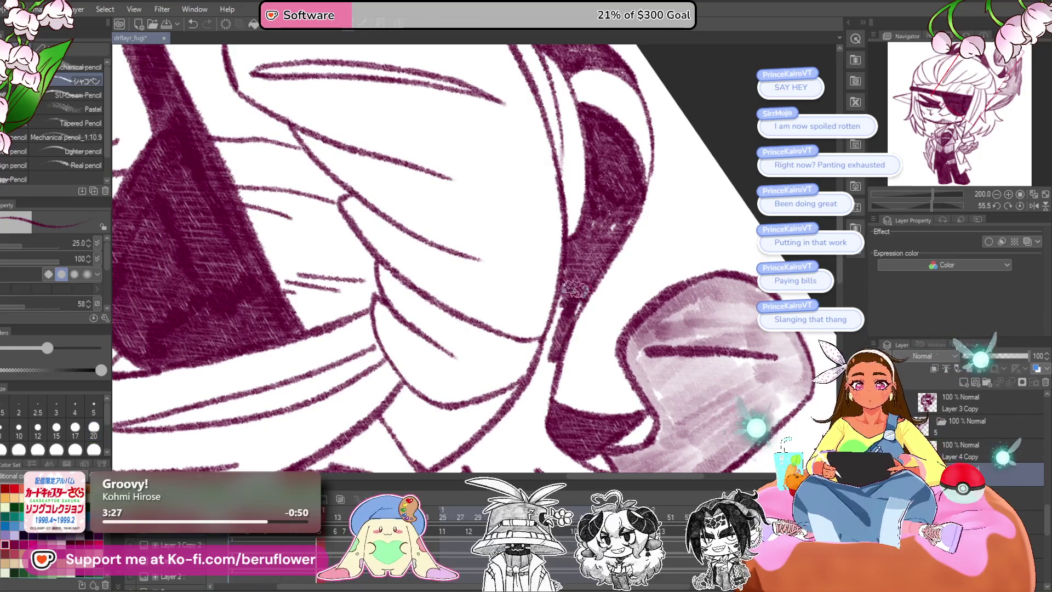
{"action": "left_click_drag", "start_coordinate": [529, 419], "coordinate": [564, 368]}
{"action": "mouse_move", "coordinate": [580, 263]}
{"action": "left_mouse_down"}
{"action": "mouse_move", "coordinate": [635, 192]}
{"action": "mouse_move", "coordinate": [668, 123]}
{"action": "left_mouse_up"}
Darken the lower hair strand beneath the creature's jaw, then straighten the canvas.
{"action": "mouse_move", "coordinate": [581, 282]}
{"action": "left_mouse_down"}
{"action": "mouse_move", "coordinate": [592, 263]}
{"action": "mouse_move", "coordinate": [585, 320]}
{"action": "mouse_move", "coordinate": [595, 337]}
{"action": "left_mouse_up"}
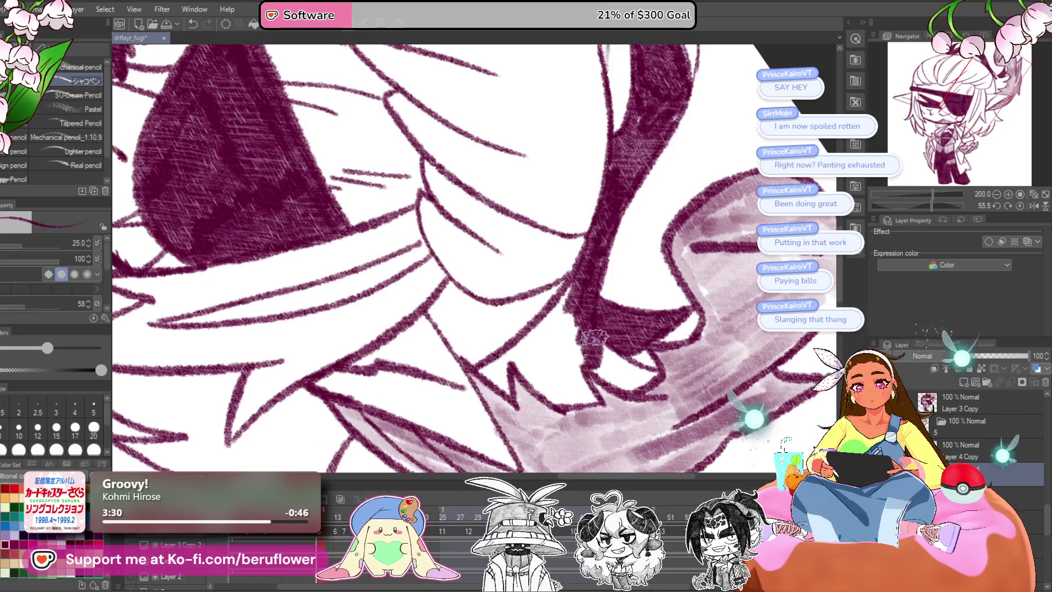
{"action": "left_click_drag", "start_coordinate": [642, 376], "coordinate": [684, 358]}
{"action": "left_click_drag", "start_coordinate": [616, 258], "coordinate": [575, 313]}
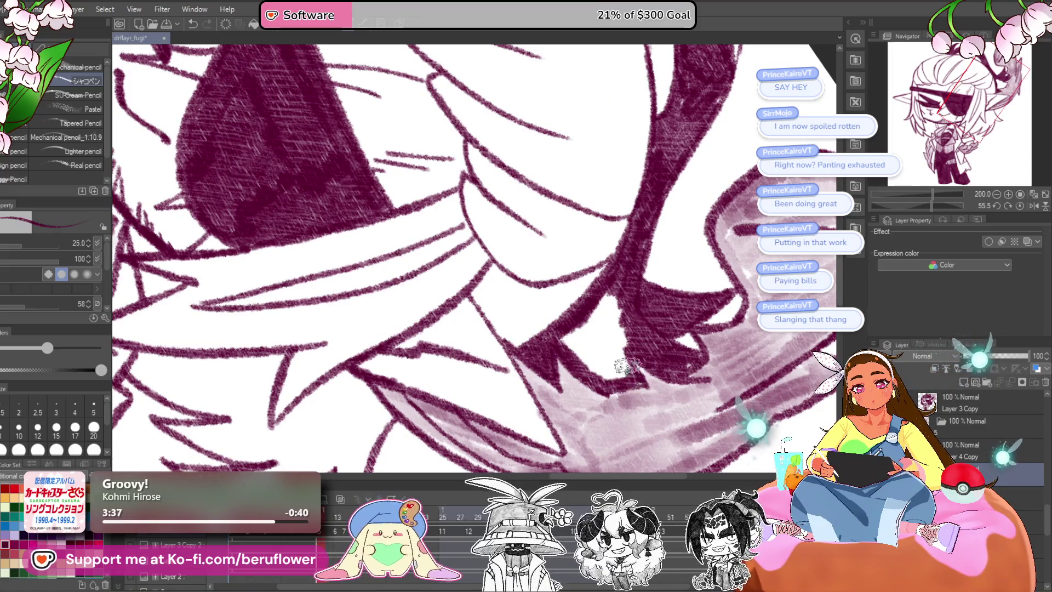
{"action": "left_click_drag", "start_coordinate": [611, 375], "coordinate": [585, 337]}
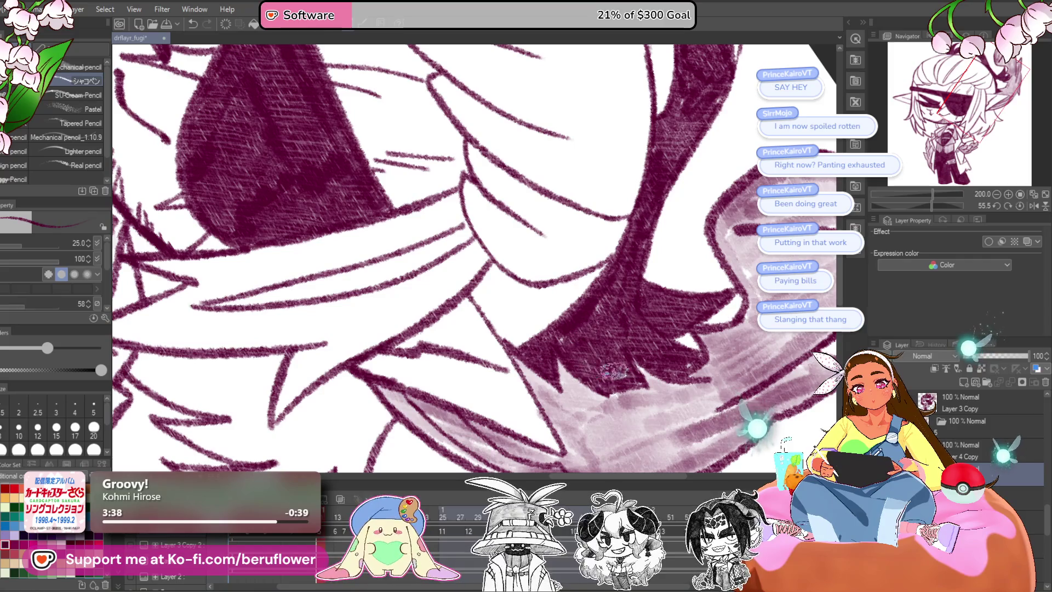
{"action": "left_click_drag", "start_coordinate": [932, 194], "coordinate": [922, 194]}
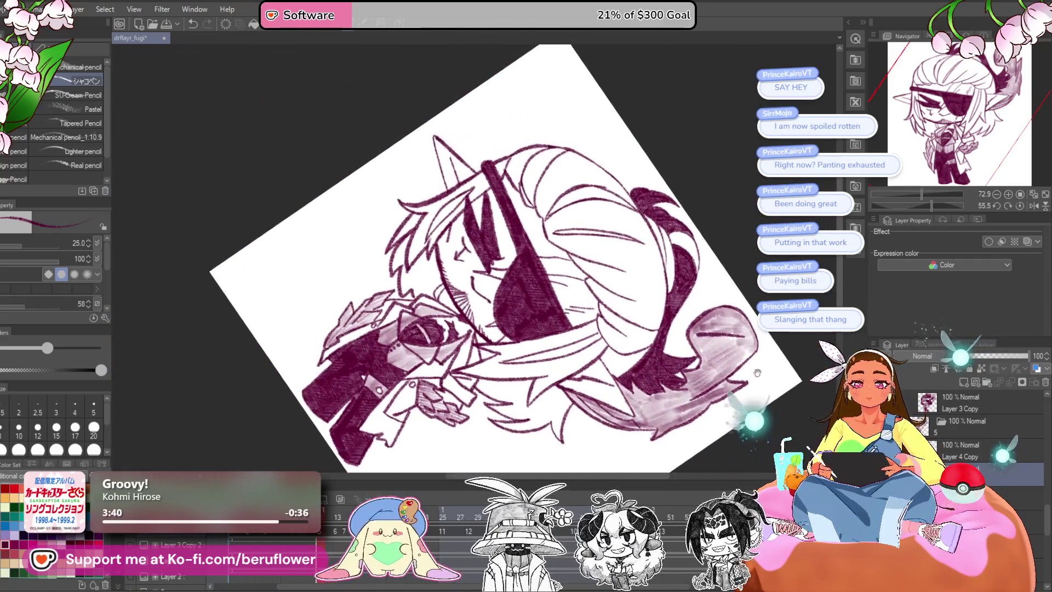
{"action": "left_click", "coordinate": [1019, 206]}
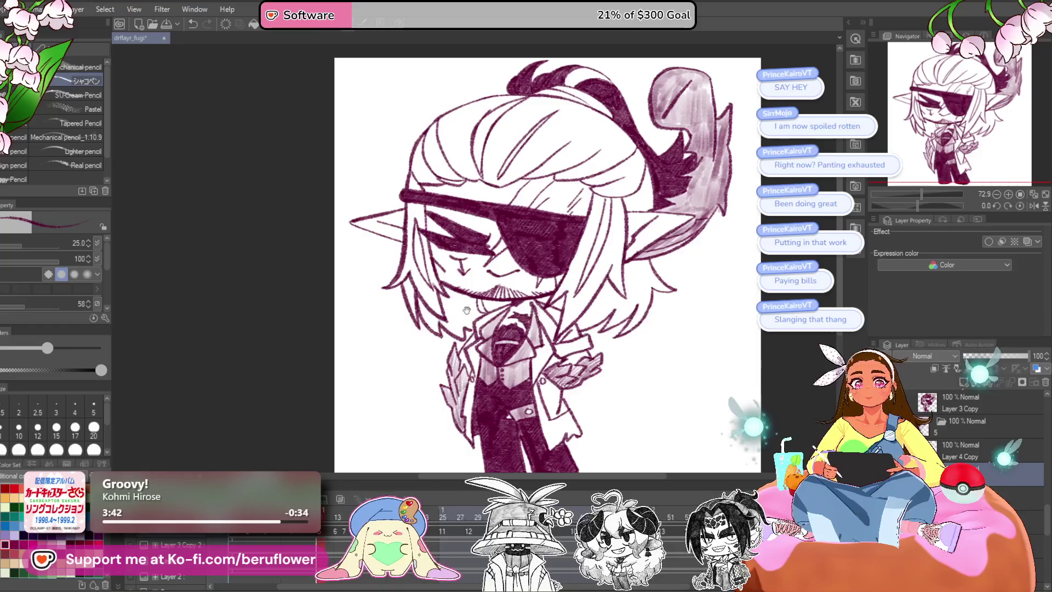
Zoom onto the face and hatch dark shading into the hair beside it.
{"action": "scroll", "coordinate": [494, 250], "scroll_direction": "up", "scroll_amount": 2}
{"action": "scroll", "coordinate": [494, 251], "scroll_direction": "up", "scroll_amount": 3}
{"action": "scroll", "coordinate": [495, 251], "scroll_direction": "up", "scroll_amount": 1}
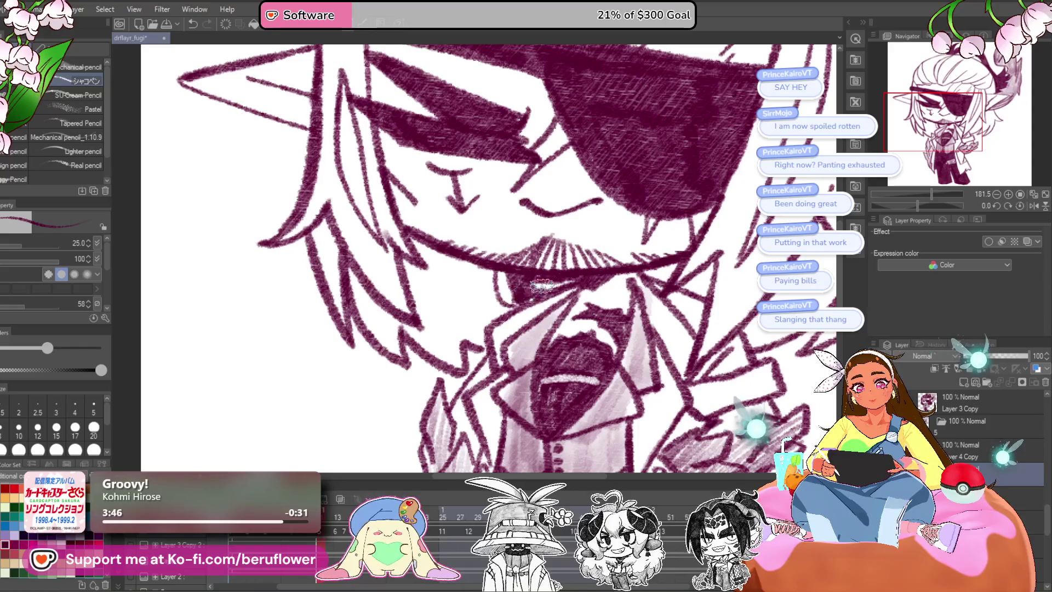
{"action": "left_click_drag", "start_coordinate": [644, 247], "coordinate": [572, 301]}
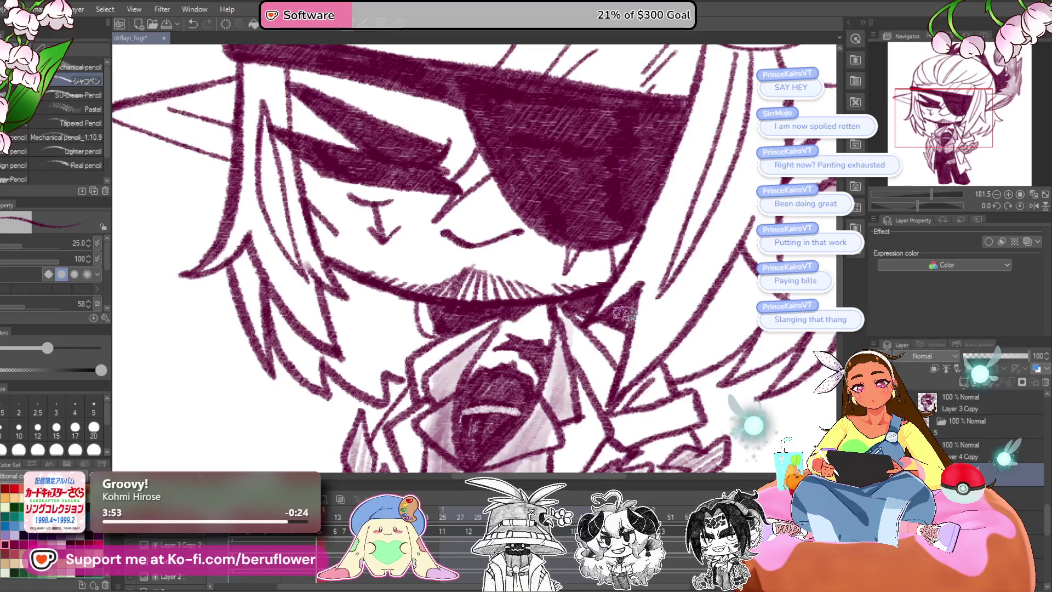
{"action": "mouse_move", "coordinate": [337, 511]}
{"action": "left_mouse_down"}
{"action": "mouse_move", "coordinate": [293, 512]}
{"action": "mouse_move", "coordinate": [323, 529]}
{"action": "left_mouse_up"}
{"action": "mouse_move", "coordinate": [708, 330]}
{"action": "left_mouse_down"}
{"action": "mouse_move", "coordinate": [633, 280]}
{"action": "mouse_move", "coordinate": [594, 338]}
{"action": "left_mouse_up"}
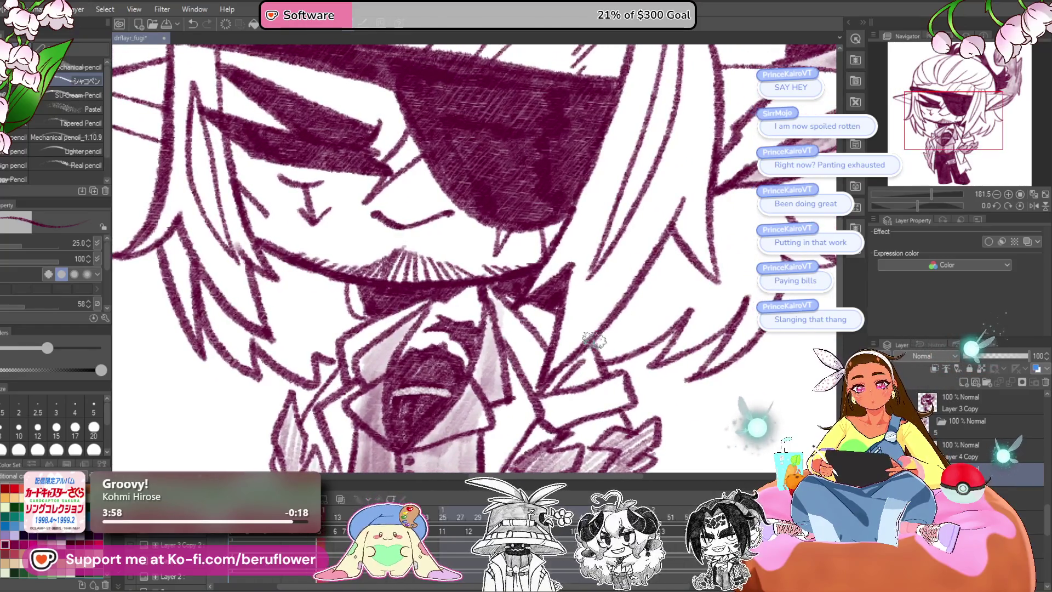
{"action": "left_click_drag", "start_coordinate": [671, 238], "coordinate": [648, 253]}
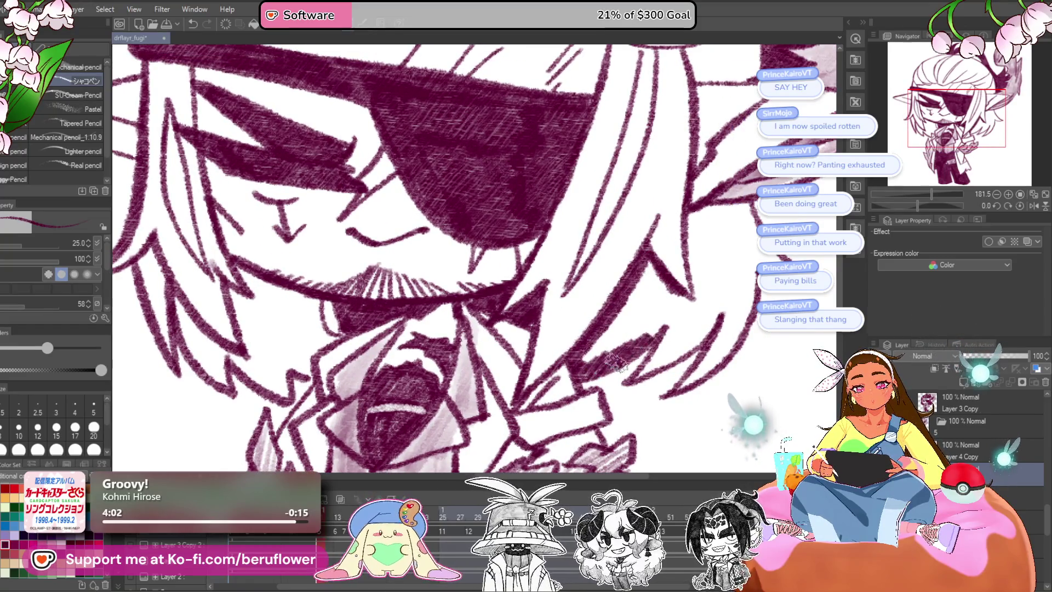
{"action": "mouse_move", "coordinate": [617, 318]}
{"action": "left_mouse_down"}
{"action": "mouse_move", "coordinate": [638, 271]}
{"action": "mouse_move", "coordinate": [593, 340]}
{"action": "left_mouse_up"}
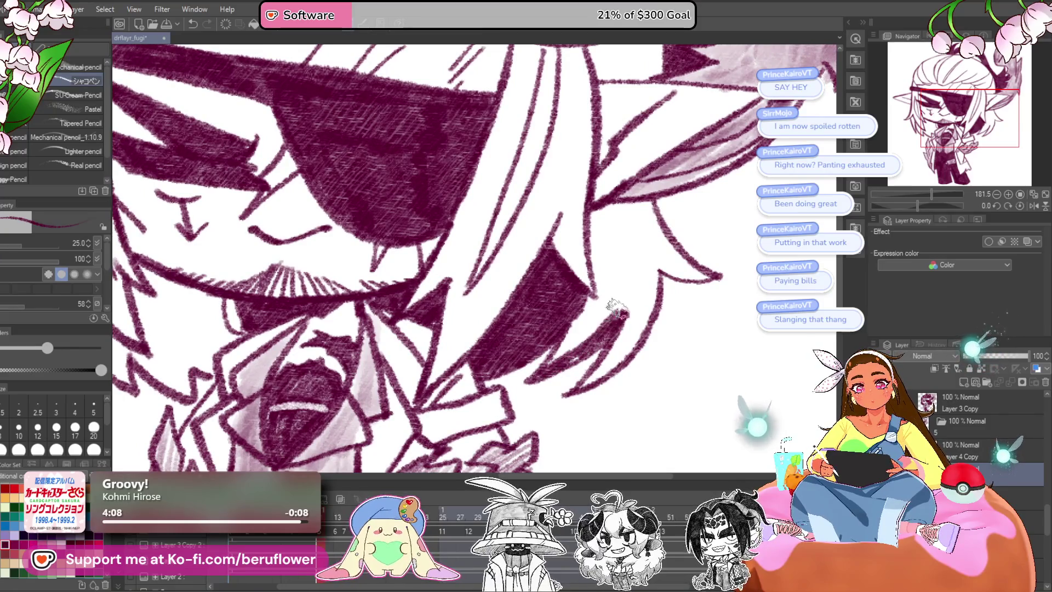
Fill the hair below the eyepatch and the right hair spike with hatching.
{"action": "left_click_drag", "start_coordinate": [652, 263], "coordinate": [619, 293]}
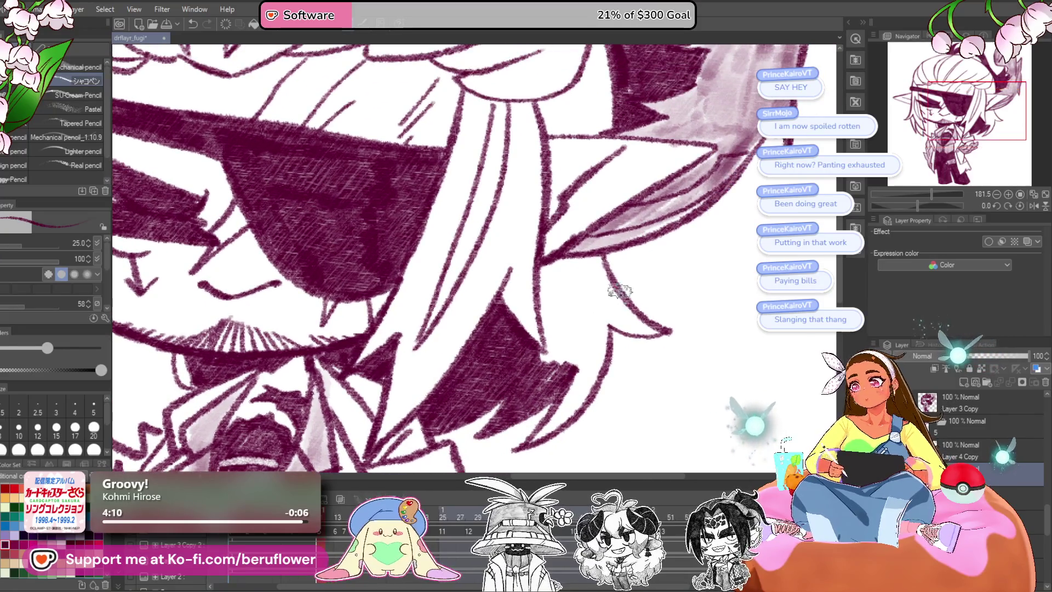
{"action": "mouse_move", "coordinate": [547, 274]}
{"action": "left_mouse_down"}
{"action": "mouse_move", "coordinate": [551, 373]}
{"action": "mouse_move", "coordinate": [570, 326]}
{"action": "mouse_move", "coordinate": [602, 328]}
{"action": "mouse_move", "coordinate": [592, 296]}
{"action": "mouse_move", "coordinate": [556, 269]}
{"action": "mouse_move", "coordinate": [583, 278]}
{"action": "mouse_move", "coordinate": [526, 280]}
{"action": "mouse_move", "coordinate": [619, 351]}
{"action": "left_mouse_up"}
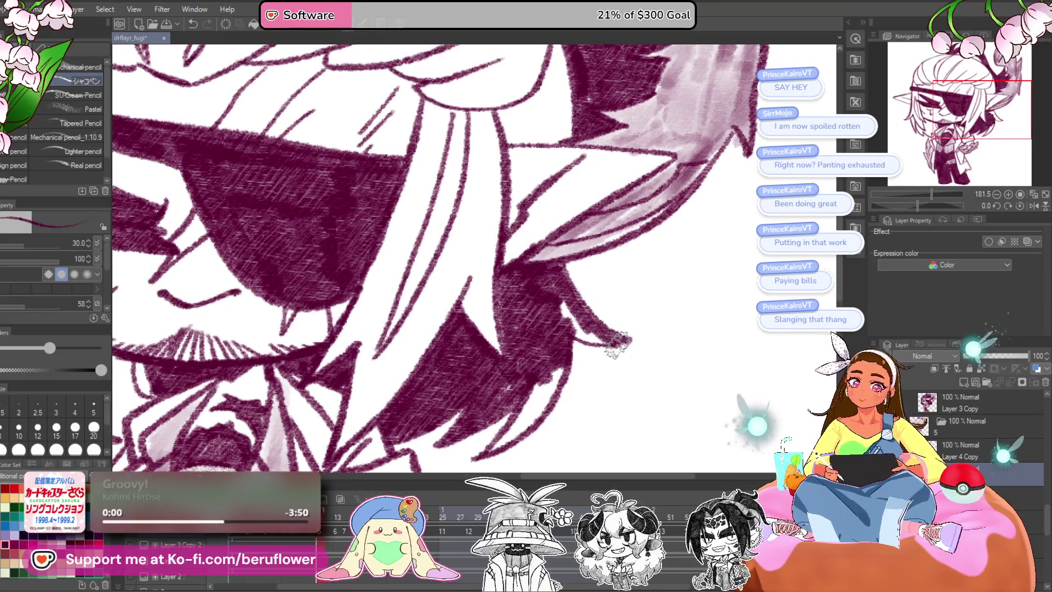
{"action": "mouse_move", "coordinate": [567, 314]}
{"action": "left_mouse_down"}
{"action": "mouse_move", "coordinate": [601, 339]}
{"action": "mouse_move", "coordinate": [624, 274]}
{"action": "mouse_move", "coordinate": [537, 378]}
{"action": "mouse_move", "coordinate": [569, 351]}
{"action": "left_mouse_up"}
{"action": "left_click_drag", "start_coordinate": [194, 282], "coordinate": [578, 255]}
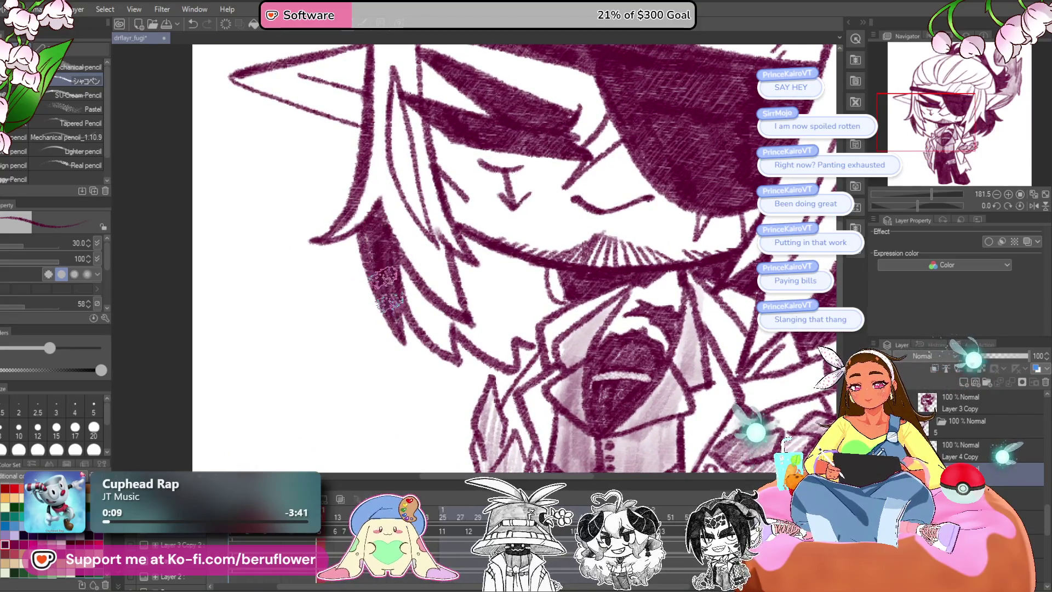
Darken the left hair shadow beside the beard and mustache with more hatching.
{"action": "mouse_move", "coordinate": [419, 313]}
{"action": "left_mouse_down"}
{"action": "mouse_move", "coordinate": [441, 351]}
{"action": "mouse_move", "coordinate": [472, 342]}
{"action": "left_mouse_up"}
{"action": "left_click_drag", "start_coordinate": [476, 305], "coordinate": [485, 328]}
{"action": "left_click_drag", "start_coordinate": [503, 320], "coordinate": [496, 310]}
{"action": "left_click_drag", "start_coordinate": [522, 346], "coordinate": [513, 335]}
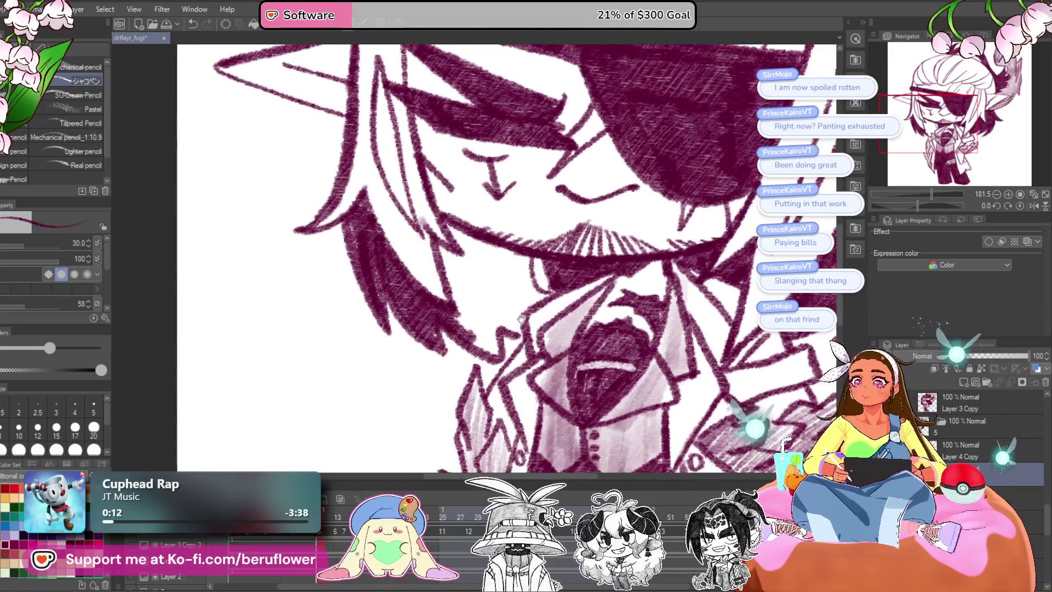
{"action": "left_click_drag", "start_coordinate": [497, 293], "coordinate": [490, 297]}
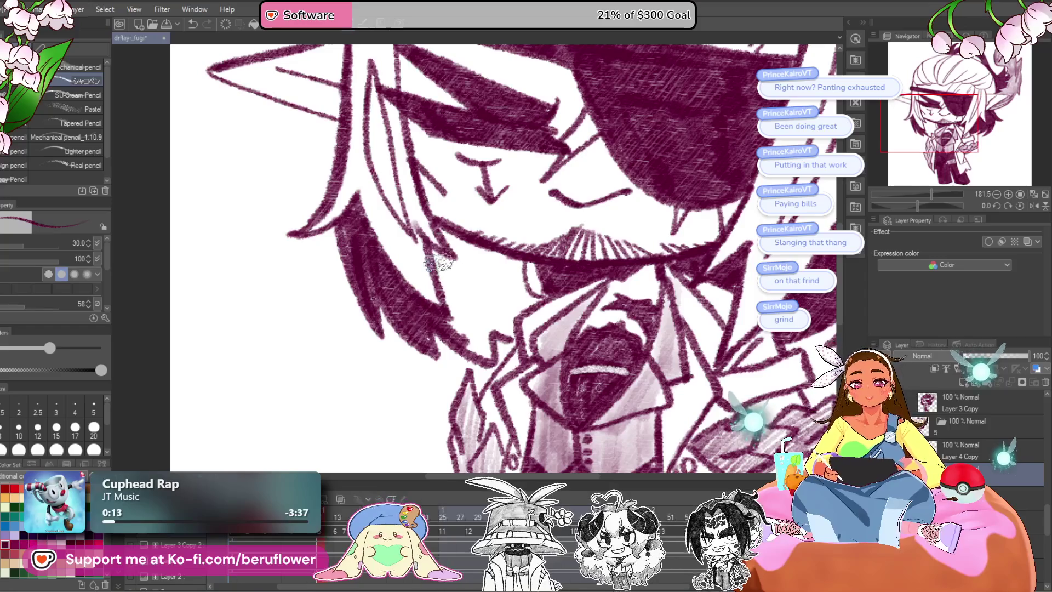
{"action": "mouse_move", "coordinate": [428, 311]}
{"action": "left_mouse_down"}
{"action": "mouse_move", "coordinate": [409, 312]}
{"action": "mouse_move", "coordinate": [460, 345]}
{"action": "mouse_move", "coordinate": [459, 311]}
{"action": "left_mouse_up"}
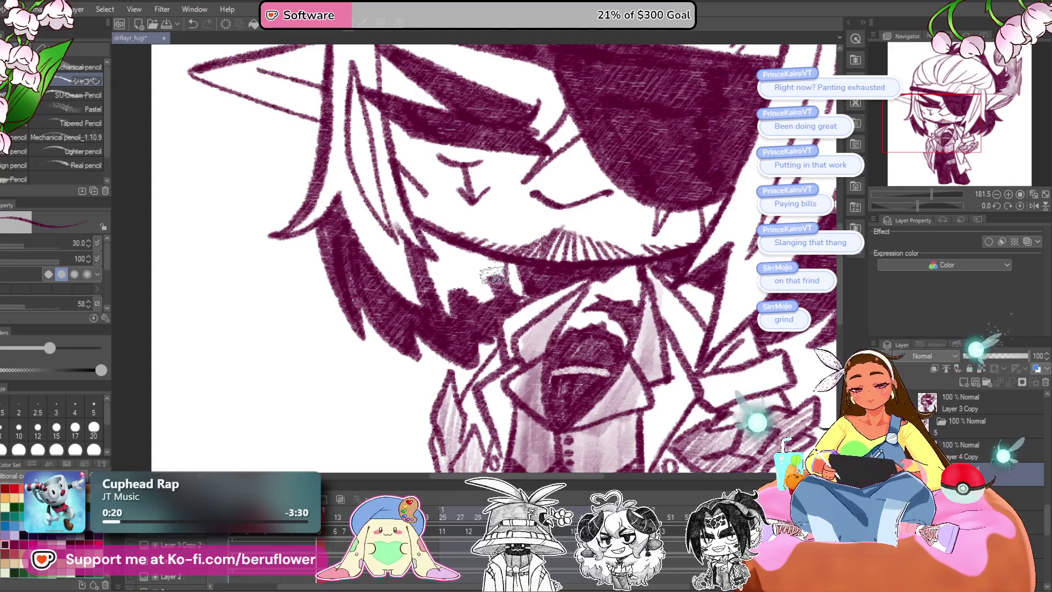
{"action": "left_click_drag", "start_coordinate": [429, 269], "coordinate": [496, 297]}
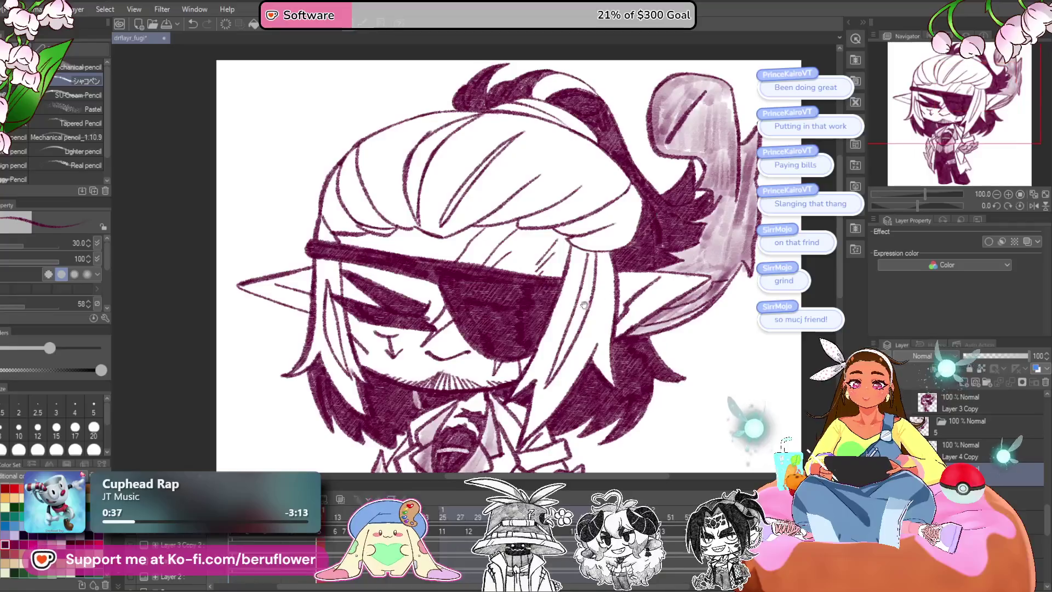
Undo the stroke above the eyepatch, then re-shade the eyepatch's left end and the hair's left edge.
{"action": "scroll", "coordinate": [517, 272], "scroll_direction": "down", "scroll_amount": 5}
{"action": "scroll", "coordinate": [415, 211], "scroll_direction": "up", "scroll_amount": 5}
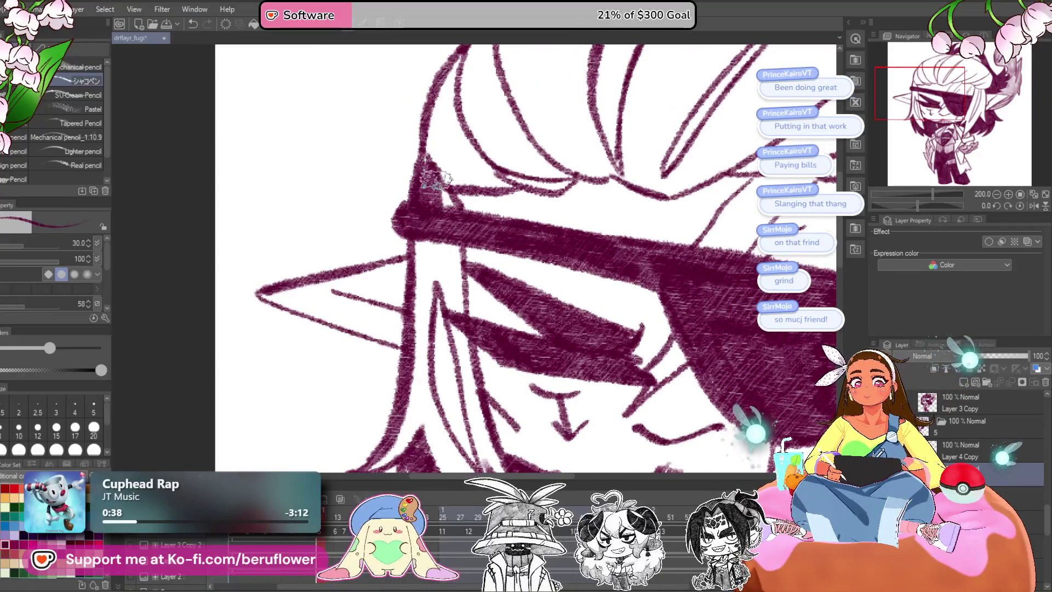
{"action": "key", "text": "ctrl+z"}
{"action": "mouse_move", "coordinate": [447, 207]}
{"action": "left_mouse_down"}
{"action": "mouse_move", "coordinate": [421, 181]}
{"action": "mouse_move", "coordinate": [438, 208]}
{"action": "left_mouse_up"}
{"action": "mouse_move", "coordinate": [428, 164]}
{"action": "left_mouse_down"}
{"action": "mouse_move", "coordinate": [422, 211]}
{"action": "mouse_move", "coordinate": [413, 159]}
{"action": "left_mouse_up"}
{"action": "mouse_move", "coordinate": [444, 252]}
{"action": "left_mouse_down"}
{"action": "mouse_move", "coordinate": [432, 186]}
{"action": "mouse_move", "coordinate": [417, 181]}
{"action": "left_mouse_up"}
{"action": "mouse_move", "coordinate": [403, 233]}
{"action": "left_mouse_down"}
{"action": "mouse_move", "coordinate": [408, 175]}
{"action": "mouse_move", "coordinate": [413, 345]}
{"action": "mouse_move", "coordinate": [403, 378]}
{"action": "mouse_move", "coordinate": [353, 422]}
{"action": "mouse_move", "coordinate": [378, 406]}
{"action": "mouse_move", "coordinate": [427, 320]}
{"action": "mouse_move", "coordinate": [457, 422]}
{"action": "mouse_move", "coordinate": [422, 312]}
{"action": "left_mouse_up"}
Hatch the left hair strand dark down beside the beard, redoing one stroke.
{"action": "left_click_drag", "start_coordinate": [367, 231], "coordinate": [416, 318]}
{"action": "left_click_drag", "start_coordinate": [394, 263], "coordinate": [452, 340]}
{"action": "left_click_drag", "start_coordinate": [419, 291], "coordinate": [441, 356]}
{"action": "key", "text": "ctrl+z"}
{"action": "mouse_move", "coordinate": [386, 255]}
{"action": "left_mouse_down"}
{"action": "mouse_move", "coordinate": [436, 320]}
{"action": "mouse_move", "coordinate": [421, 338]}
{"action": "mouse_move", "coordinate": [465, 372]}
{"action": "left_mouse_up"}
{"action": "left_click_drag", "start_coordinate": [427, 299], "coordinate": [482, 383]}
Darken the upper part of the left hair strand with more pencil hatching.
{"action": "scroll", "coordinate": [429, 274], "scroll_direction": "up", "scroll_amount": 1}
{"action": "left_click_drag", "start_coordinate": [413, 164], "coordinate": [446, 315]}
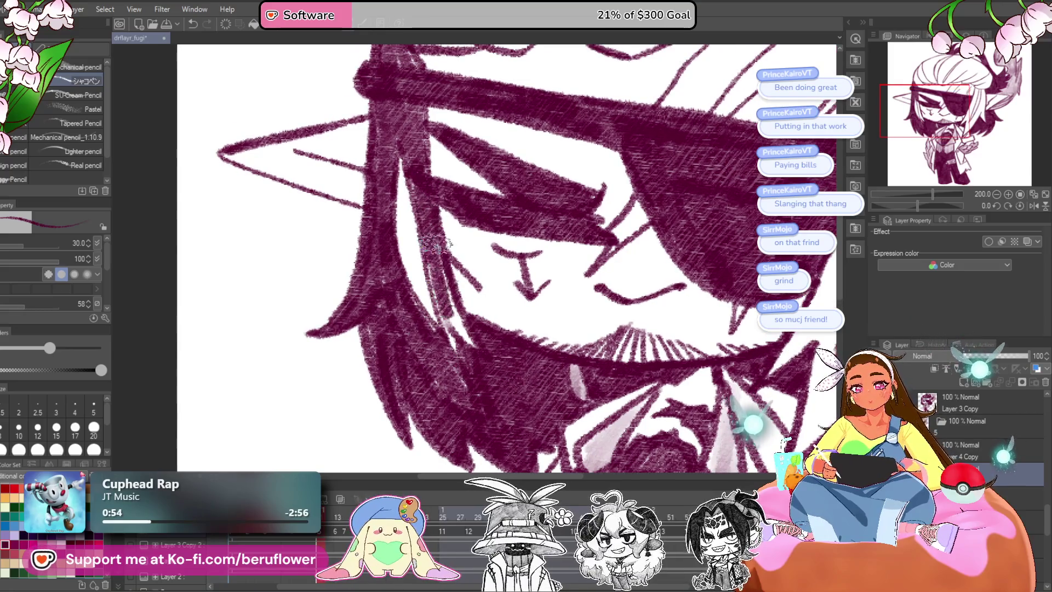
{"action": "left_click_drag", "start_coordinate": [421, 225], "coordinate": [457, 356]}
{"action": "left_click_drag", "start_coordinate": [433, 263], "coordinate": [479, 362]}
{"action": "left_click_drag", "start_coordinate": [411, 236], "coordinate": [438, 315]}
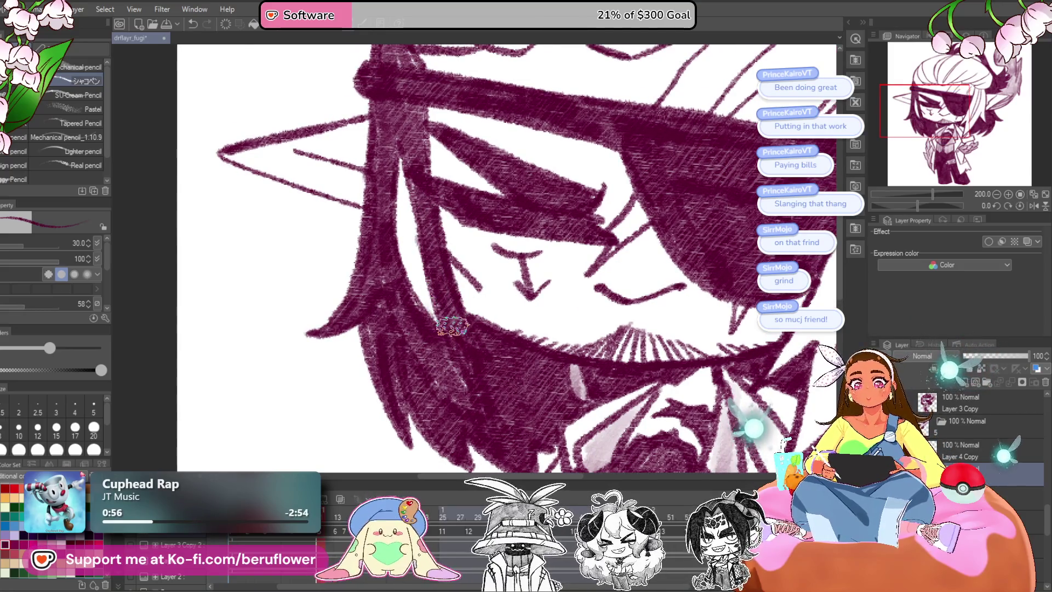
{"action": "scroll", "coordinate": [438, 318], "scroll_direction": "down", "scroll_amount": 4}
{"action": "scroll", "coordinate": [541, 289], "scroll_direction": "up", "scroll_amount": 1}
{"action": "scroll", "coordinate": [541, 289], "scroll_direction": "up", "scroll_amount": 3}
{"action": "scroll", "coordinate": [541, 289], "scroll_direction": "up", "scroll_amount": 1}
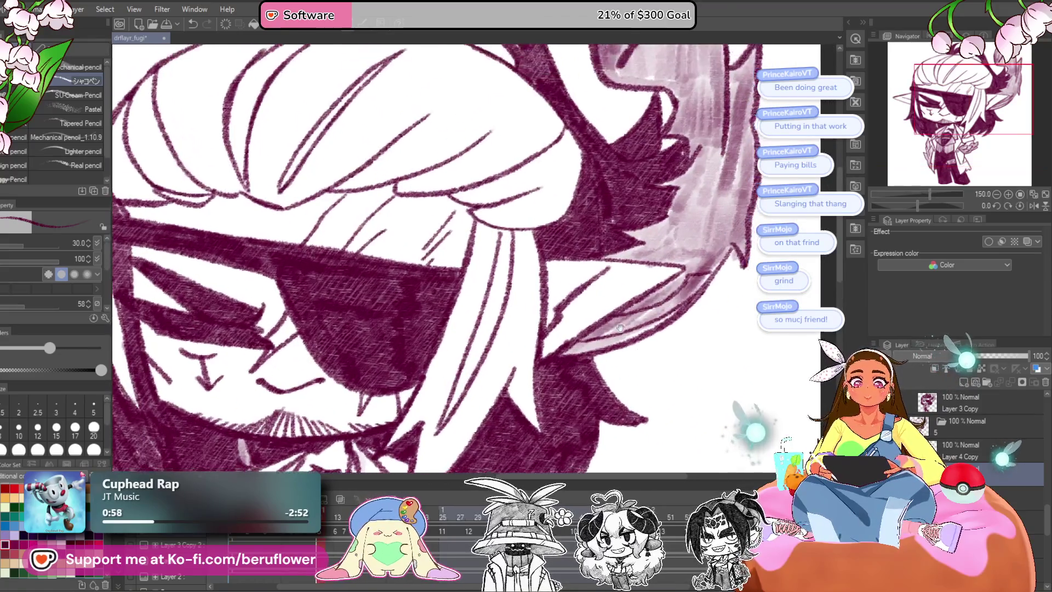
Pan to the eyepatch and densely hatch the hair strand beside it.
{"action": "scroll", "coordinate": [542, 232], "scroll_direction": "up", "scroll_amount": 1}
{"action": "mouse_move", "coordinate": [555, 285]}
{"action": "left_mouse_down"}
{"action": "mouse_move", "coordinate": [577, 284]}
{"action": "mouse_move", "coordinate": [574, 311]}
{"action": "left_mouse_up"}
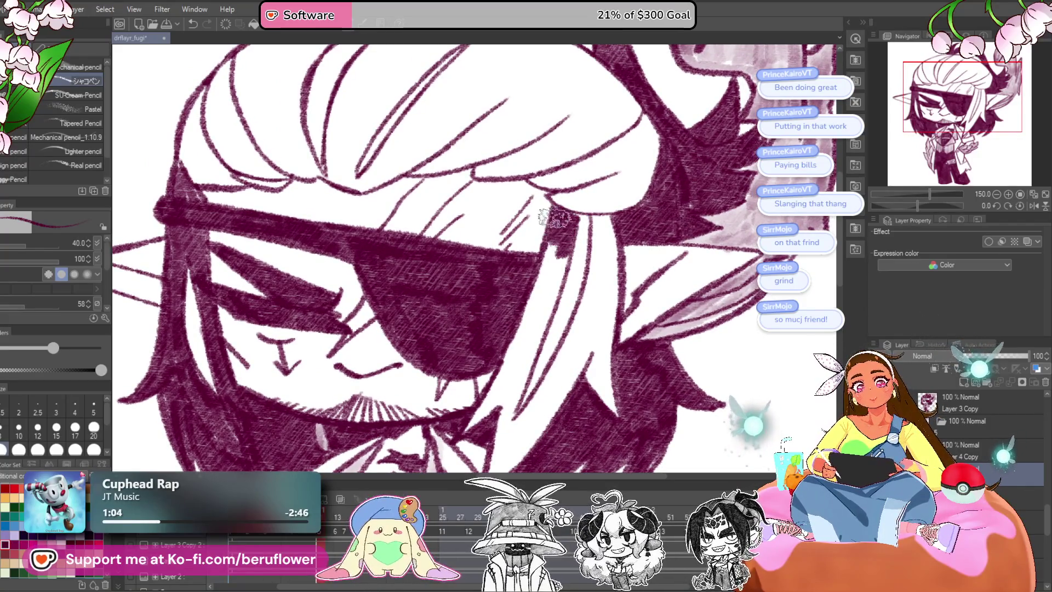
{"action": "mouse_move", "coordinate": [565, 214]}
{"action": "left_mouse_down"}
{"action": "mouse_move", "coordinate": [573, 208]}
{"action": "mouse_move", "coordinate": [578, 242]}
{"action": "left_mouse_up"}
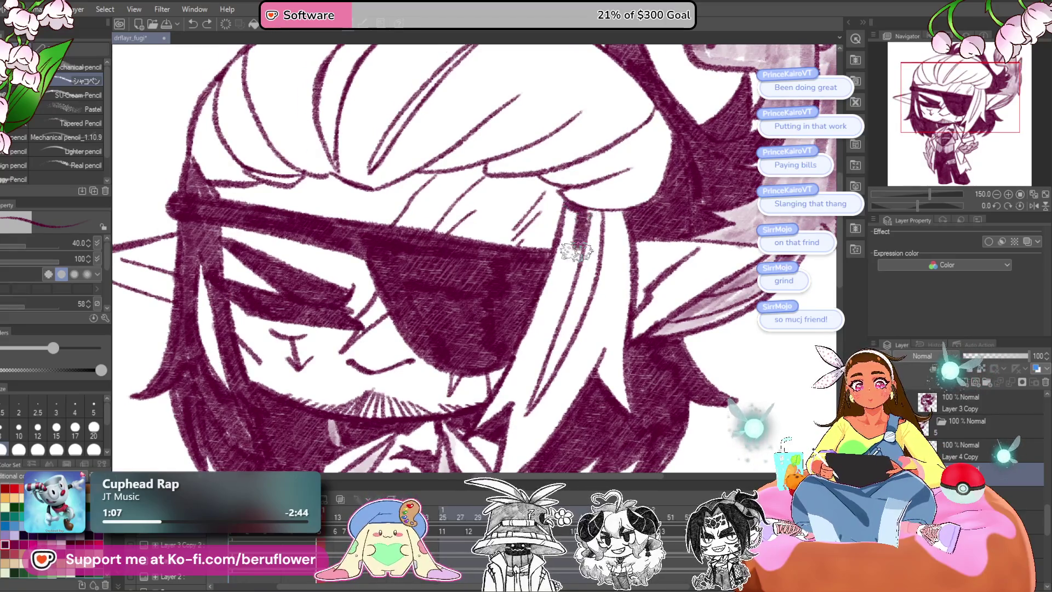
{"action": "left_click_drag", "start_coordinate": [568, 204], "coordinate": [554, 329]}
{"action": "left_click_drag", "start_coordinate": [575, 247], "coordinate": [548, 378]}
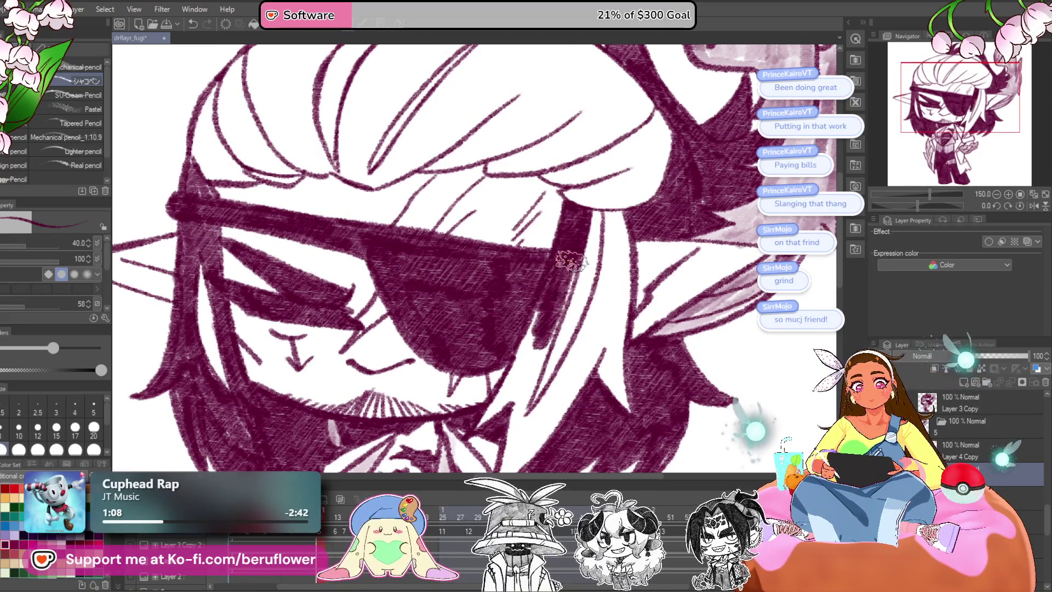
{"action": "left_click_drag", "start_coordinate": [545, 338], "coordinate": [578, 272]}
{"action": "left_click_drag", "start_coordinate": [602, 180], "coordinate": [578, 273]}
{"action": "left_click_drag", "start_coordinate": [579, 218], "coordinate": [526, 329]}
{"action": "left_click_drag", "start_coordinate": [548, 284], "coordinate": [504, 367]}
{"action": "mouse_move", "coordinate": [569, 268]}
{"action": "left_mouse_down"}
{"action": "mouse_move", "coordinate": [531, 340]}
{"action": "mouse_move", "coordinate": [546, 353]}
{"action": "mouse_move", "coordinate": [526, 406]}
{"action": "left_mouse_up"}
Extend hatching below the eyepatch, darken the strand's upper part, and zoom out to check.
{"action": "mouse_move", "coordinate": [550, 339]}
{"action": "left_mouse_down"}
{"action": "mouse_move", "coordinate": [515, 427]}
{"action": "mouse_move", "coordinate": [624, 285]}
{"action": "left_mouse_up"}
{"action": "mouse_move", "coordinate": [551, 375]}
{"action": "left_mouse_down"}
{"action": "mouse_move", "coordinate": [630, 230]}
{"action": "mouse_move", "coordinate": [545, 387]}
{"action": "left_mouse_up"}
{"action": "mouse_move", "coordinate": [564, 334]}
{"action": "left_mouse_down"}
{"action": "mouse_move", "coordinate": [611, 249]}
{"action": "mouse_move", "coordinate": [567, 211]}
{"action": "left_mouse_up"}
{"action": "mouse_move", "coordinate": [581, 170]}
{"action": "left_mouse_down"}
{"action": "mouse_move", "coordinate": [553, 195]}
{"action": "mouse_move", "coordinate": [556, 255]}
{"action": "left_mouse_up"}
{"action": "mouse_move", "coordinate": [581, 210]}
{"action": "left_mouse_down"}
{"action": "mouse_move", "coordinate": [542, 317]}
{"action": "mouse_move", "coordinate": [537, 310]}
{"action": "mouse_move", "coordinate": [581, 270]}
{"action": "mouse_move", "coordinate": [585, 316]}
{"action": "left_mouse_up"}
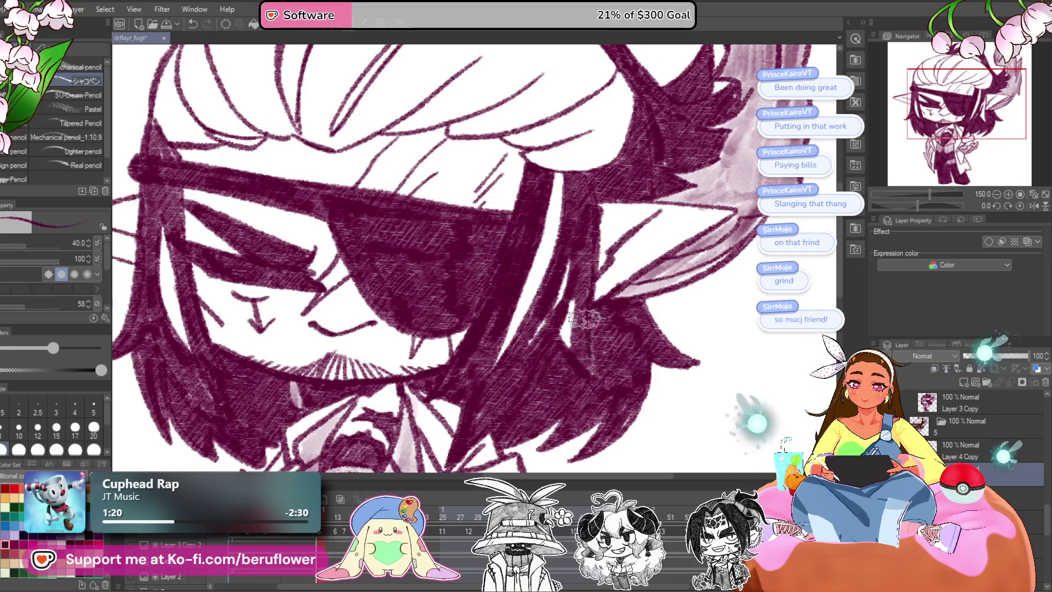
{"action": "scroll", "coordinate": [525, 377], "scroll_direction": "down", "scroll_amount": 3}
{"action": "scroll", "coordinate": [602, 207], "scroll_direction": "up", "scroll_amount": 4}
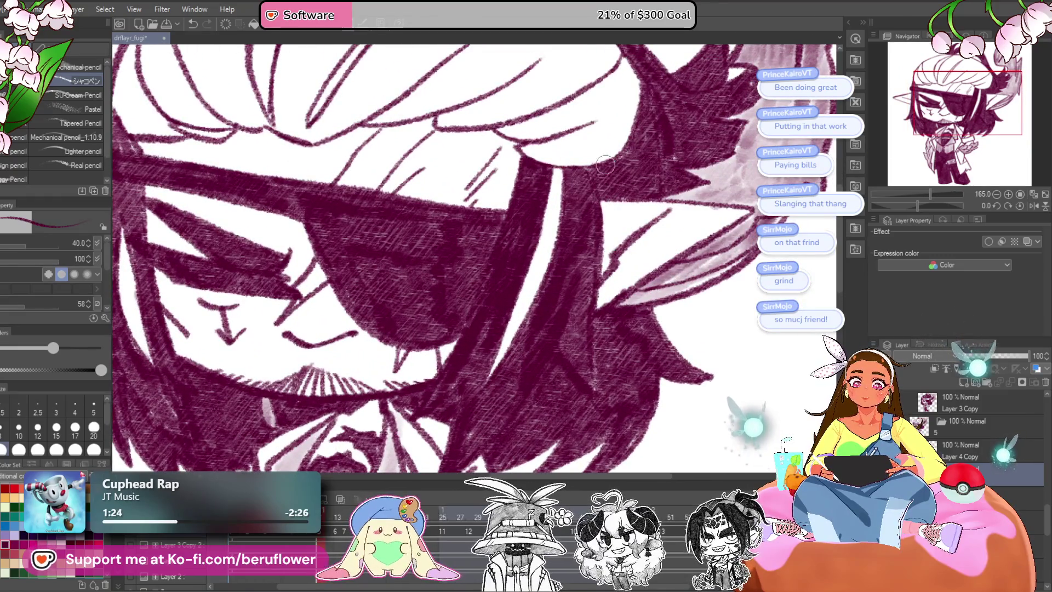
{"action": "scroll", "coordinate": [588, 217], "scroll_direction": "down", "scroll_amount": 3}
{"action": "scroll", "coordinate": [589, 217], "scroll_direction": "up", "scroll_amount": 1}
{"action": "scroll", "coordinate": [493, 213], "scroll_direction": "up", "scroll_amount": 1}
{"action": "left_click_drag", "start_coordinate": [382, 187], "coordinate": [420, 208]}
Darken the curved outer, lower and left lines of the top hair mass.
{"action": "scroll", "coordinate": [410, 169], "scroll_direction": "up", "scroll_amount": 3}
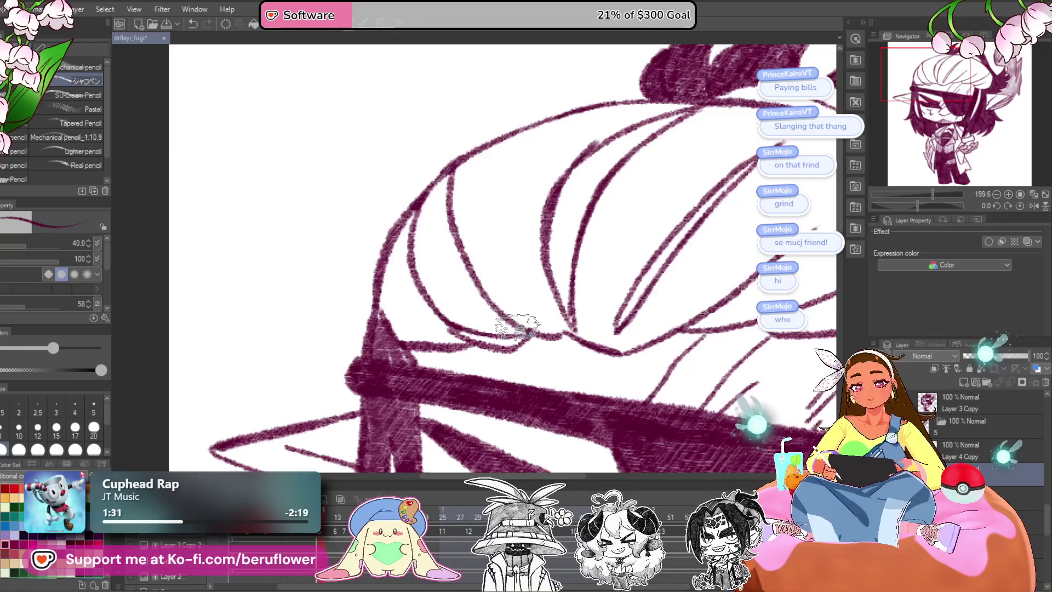
{"action": "left_click_drag", "start_coordinate": [437, 218], "coordinate": [525, 334]}
{"action": "mouse_move", "coordinate": [467, 160]}
{"action": "left_mouse_down"}
{"action": "mouse_move", "coordinate": [493, 301]}
{"action": "mouse_move", "coordinate": [542, 331]}
{"action": "left_mouse_up"}
{"action": "left_click_drag", "start_coordinate": [449, 329], "coordinate": [531, 340]}
{"action": "mouse_move", "coordinate": [436, 196]}
{"action": "left_mouse_down"}
{"action": "mouse_move", "coordinate": [395, 228]}
{"action": "mouse_move", "coordinate": [370, 329]}
{"action": "left_mouse_up"}
{"action": "left_click_drag", "start_coordinate": [398, 277], "coordinate": [436, 234]}
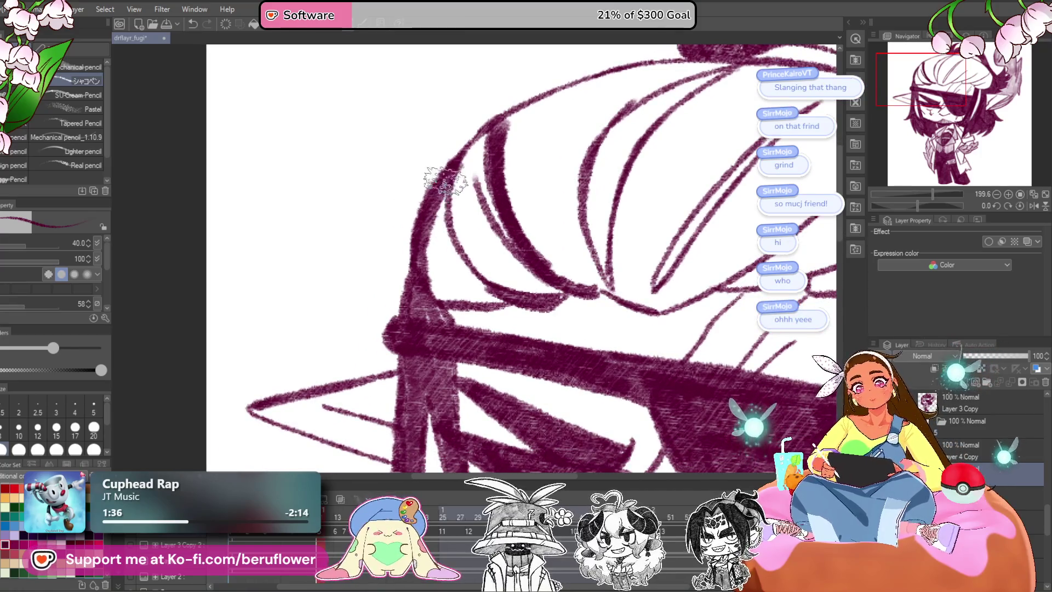
{"action": "left_click_drag", "start_coordinate": [446, 169], "coordinate": [482, 288]}
Hatch along the top hair's left edge and darken its inner lines.
{"action": "left_click_drag", "start_coordinate": [466, 213], "coordinate": [416, 317]}
{"action": "left_click_drag", "start_coordinate": [416, 246], "coordinate": [466, 307]}
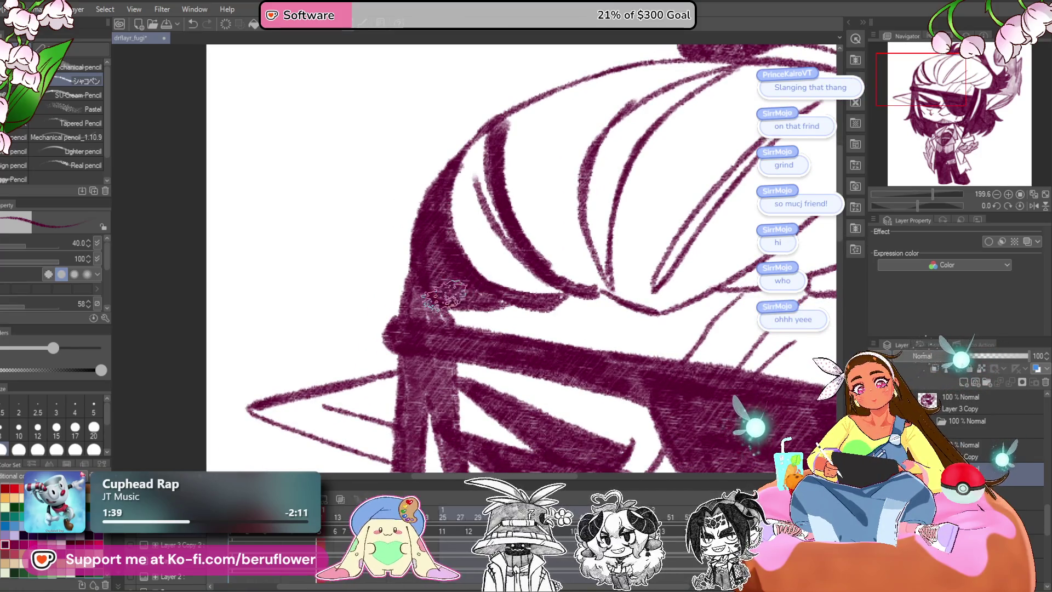
{"action": "left_click_drag", "start_coordinate": [422, 280], "coordinate": [463, 315]}
{"action": "left_click_drag", "start_coordinate": [589, 235], "coordinate": [550, 274]}
{"action": "left_click_drag", "start_coordinate": [569, 334], "coordinate": [652, 112]}
{"action": "mouse_move", "coordinate": [542, 189]}
{"action": "left_mouse_down"}
{"action": "mouse_move", "coordinate": [646, 121]}
{"action": "mouse_move", "coordinate": [698, 113]}
{"action": "mouse_move", "coordinate": [554, 137]}
{"action": "left_mouse_up"}
Hatch along the upper edge and fill the inner top hair band with dark strokes.
{"action": "left_click_drag", "start_coordinate": [657, 112], "coordinate": [526, 148]}
{"action": "mouse_move", "coordinate": [586, 120]}
{"action": "left_mouse_down"}
{"action": "mouse_move", "coordinate": [493, 159]}
{"action": "mouse_move", "coordinate": [608, 174]}
{"action": "left_mouse_up"}
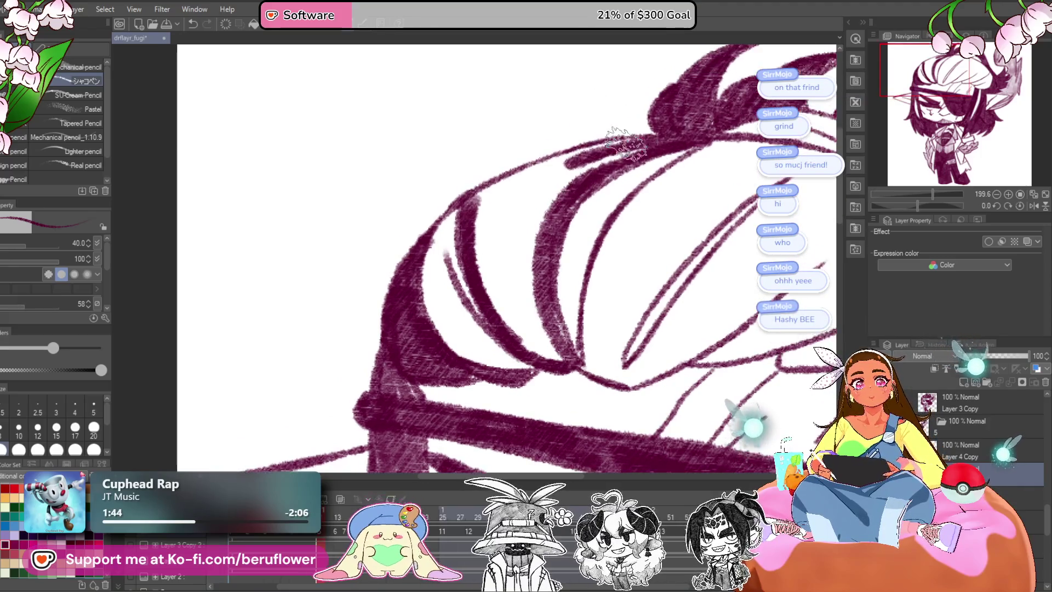
{"action": "left_click_drag", "start_coordinate": [657, 146], "coordinate": [564, 200]}
{"action": "mouse_move", "coordinate": [630, 161]}
{"action": "left_mouse_down"}
{"action": "mouse_move", "coordinate": [528, 216]}
{"action": "mouse_move", "coordinate": [552, 235]}
{"action": "mouse_move", "coordinate": [579, 226]}
{"action": "mouse_move", "coordinate": [614, 164]}
{"action": "left_mouse_up"}
{"action": "mouse_move", "coordinate": [712, 137]}
{"action": "left_mouse_down"}
{"action": "mouse_move", "coordinate": [648, 171]}
{"action": "mouse_move", "coordinate": [606, 178]}
{"action": "left_mouse_up"}
{"action": "left_click_drag", "start_coordinate": [629, 219], "coordinate": [645, 220]}
{"action": "mouse_move", "coordinate": [542, 241]}
{"action": "left_mouse_down"}
{"action": "mouse_move", "coordinate": [591, 305]}
{"action": "mouse_move", "coordinate": [611, 352]}
{"action": "mouse_move", "coordinate": [606, 269]}
{"action": "left_mouse_up"}
Darken the hair line and hatch down along the hair strand.
{"action": "left_click_drag", "start_coordinate": [633, 370], "coordinate": [686, 216]}
{"action": "left_click_drag", "start_coordinate": [696, 175], "coordinate": [596, 282]}
{"action": "mouse_move", "coordinate": [654, 203]}
{"action": "left_mouse_down"}
{"action": "mouse_move", "coordinate": [574, 284]}
{"action": "mouse_move", "coordinate": [555, 406]}
{"action": "left_mouse_up"}
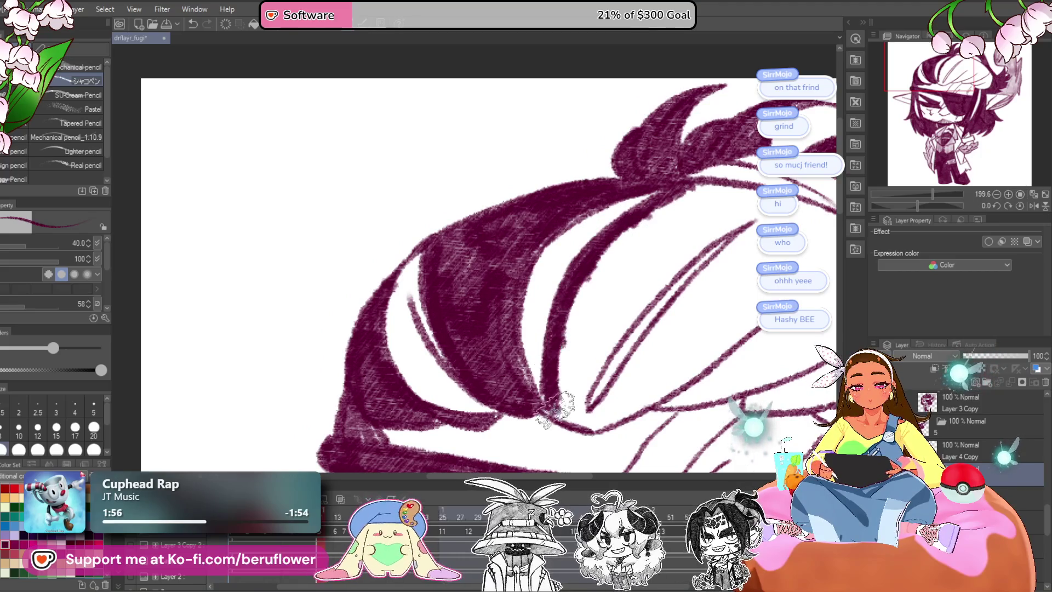
{"action": "mouse_move", "coordinate": [614, 383]}
{"action": "left_mouse_down"}
{"action": "mouse_move", "coordinate": [699, 234]}
{"action": "mouse_move", "coordinate": [542, 439]}
{"action": "left_mouse_up"}
{"action": "left_click_drag", "start_coordinate": [589, 365], "coordinate": [529, 449]}
{"action": "mouse_move", "coordinate": [588, 328]}
{"action": "left_mouse_down"}
{"action": "mouse_move", "coordinate": [559, 348]}
{"action": "mouse_move", "coordinate": [717, 214]}
{"action": "left_mouse_up"}
Fill the hair toward its extended tip, then rotate the canvas and crosshatch the hair band.
{"action": "left_click_drag", "start_coordinate": [696, 254], "coordinate": [650, 284]}
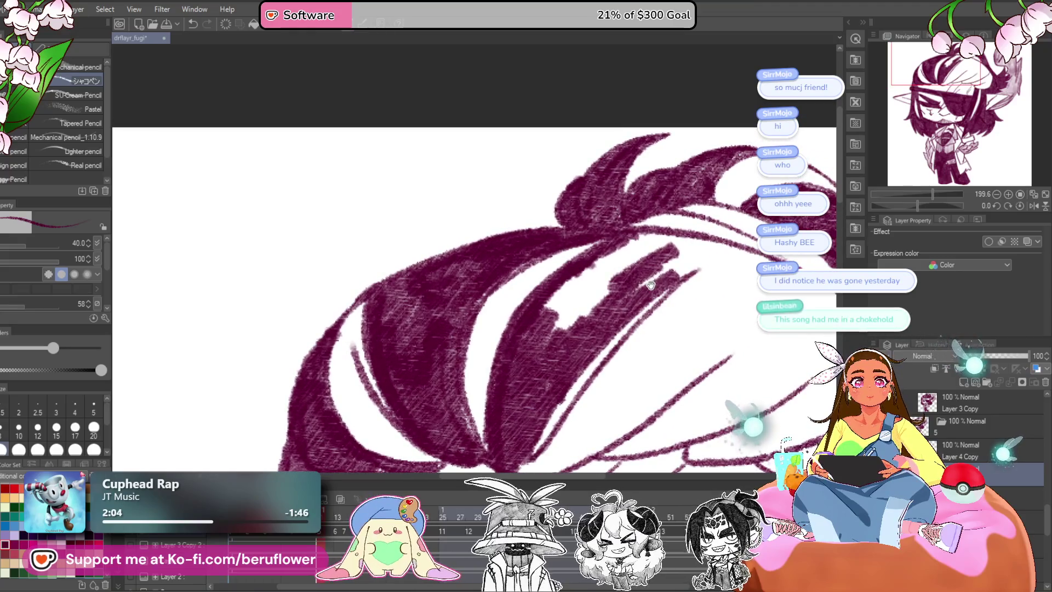
{"action": "left_click_drag", "start_coordinate": [663, 279], "coordinate": [690, 218]}
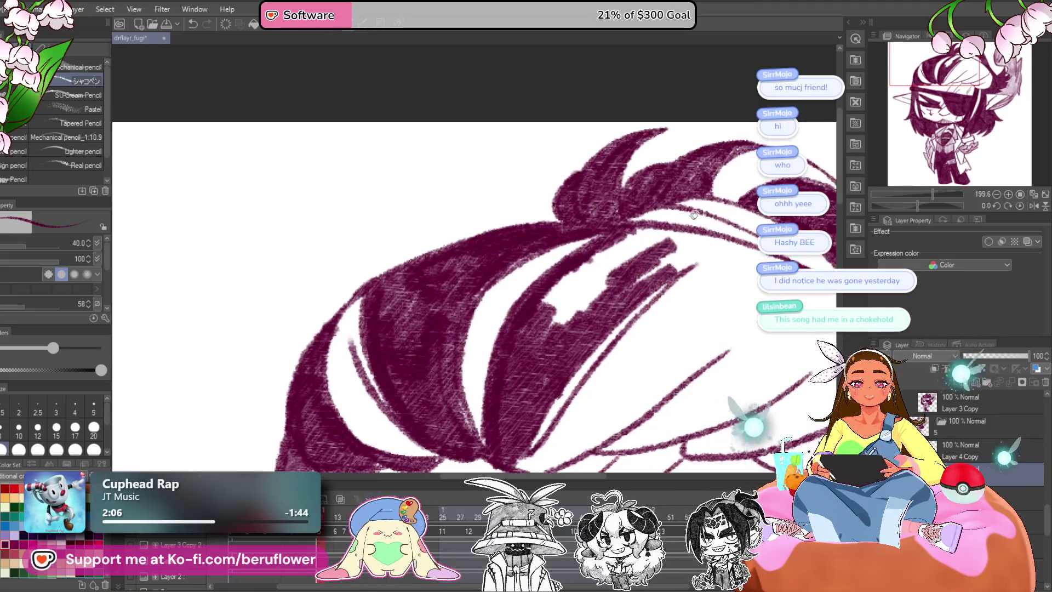
{"action": "mouse_move", "coordinate": [629, 294]}
{"action": "left_mouse_down"}
{"action": "mouse_move", "coordinate": [657, 286]}
{"action": "mouse_move", "coordinate": [613, 313]}
{"action": "left_mouse_up"}
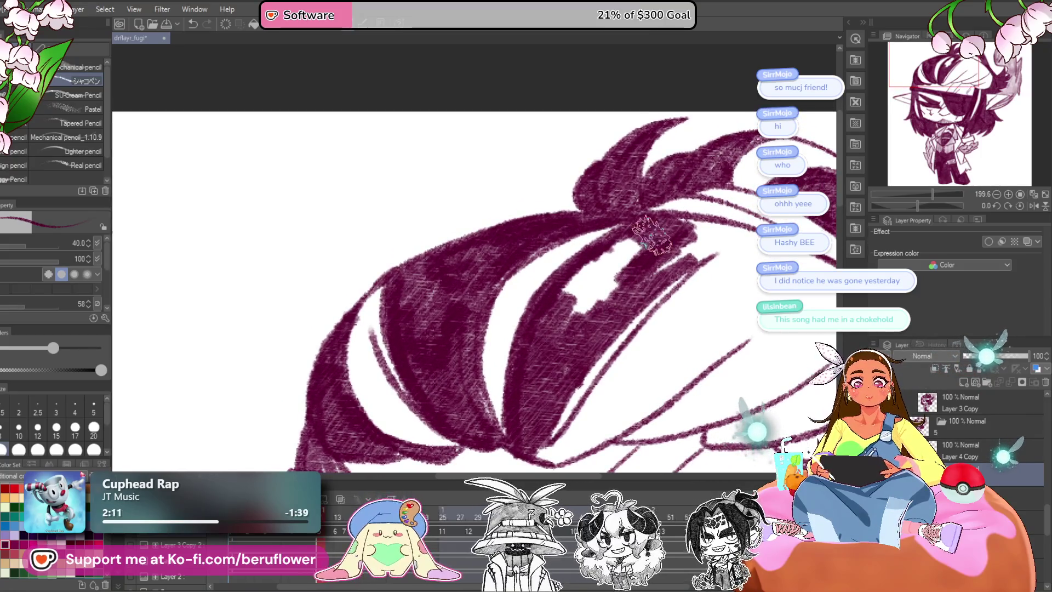
{"action": "mouse_move", "coordinate": [633, 233]}
{"action": "left_mouse_down"}
{"action": "mouse_move", "coordinate": [564, 283]}
{"action": "mouse_move", "coordinate": [557, 301]}
{"action": "mouse_move", "coordinate": [712, 230]}
{"action": "left_mouse_up"}
{"action": "left_click_drag", "start_coordinate": [809, 284], "coordinate": [699, 282]}
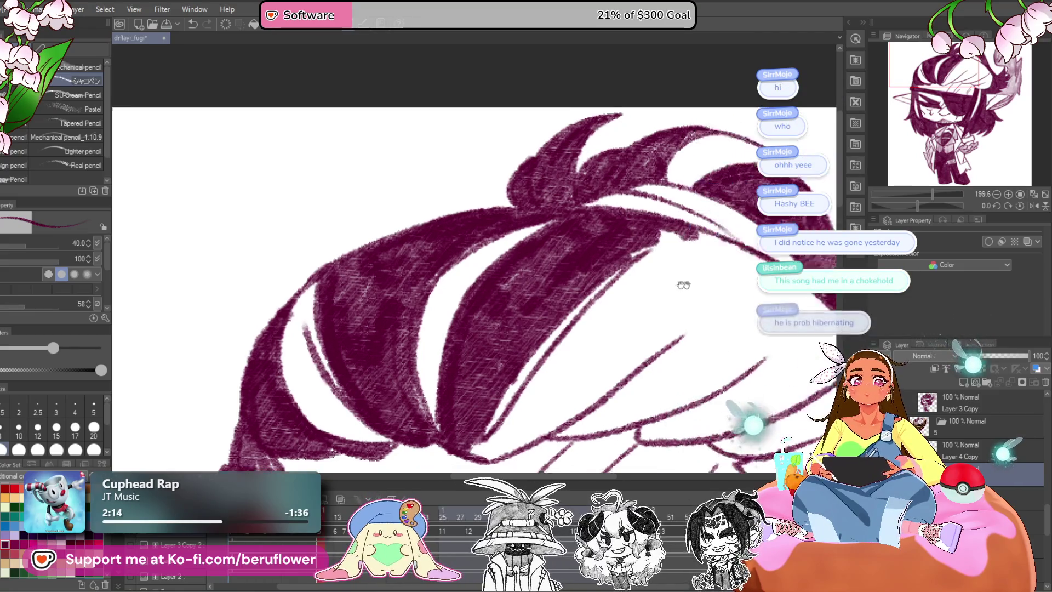
{"action": "left_click_drag", "start_coordinate": [916, 206], "coordinate": [902, 207]}
{"action": "mouse_move", "coordinate": [512, 183]}
{"action": "left_mouse_down"}
{"action": "mouse_move", "coordinate": [649, 184]}
{"action": "mouse_move", "coordinate": [705, 171]}
{"action": "mouse_move", "coordinate": [564, 258]}
{"action": "mouse_move", "coordinate": [529, 312]}
{"action": "left_mouse_up"}
{"action": "mouse_move", "coordinate": [556, 255]}
{"action": "left_mouse_down"}
{"action": "mouse_move", "coordinate": [563, 263]}
{"action": "mouse_move", "coordinate": [606, 235]}
{"action": "mouse_move", "coordinate": [619, 307]}
{"action": "mouse_move", "coordinate": [583, 287]}
{"action": "mouse_move", "coordinate": [523, 216]}
{"action": "left_mouse_up"}
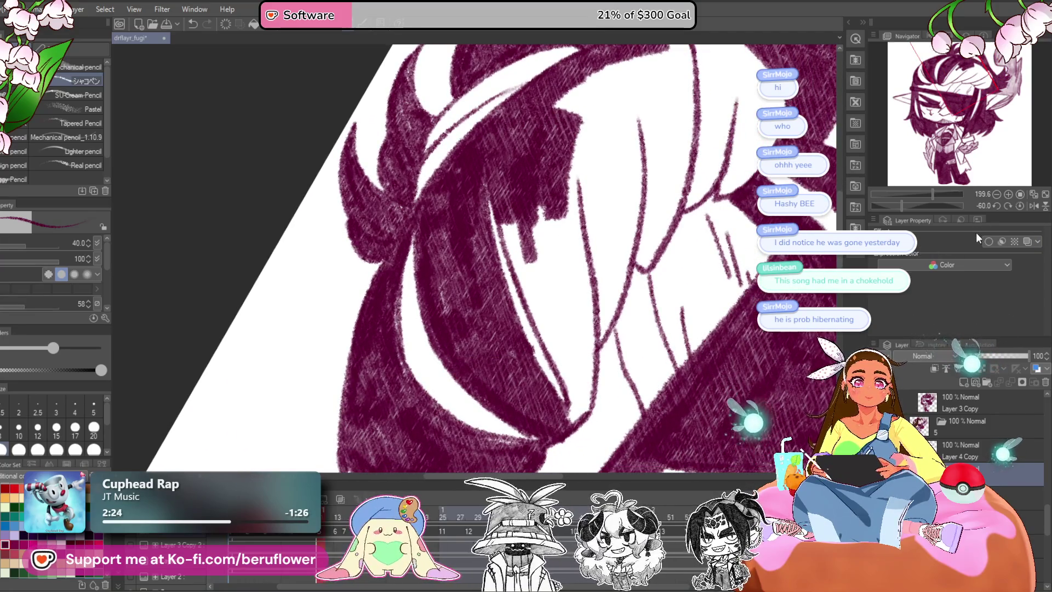
Reset the canvas rotation and crosshatch the white gaps across the hair band.
{"action": "left_click", "coordinate": [1016, 204]}
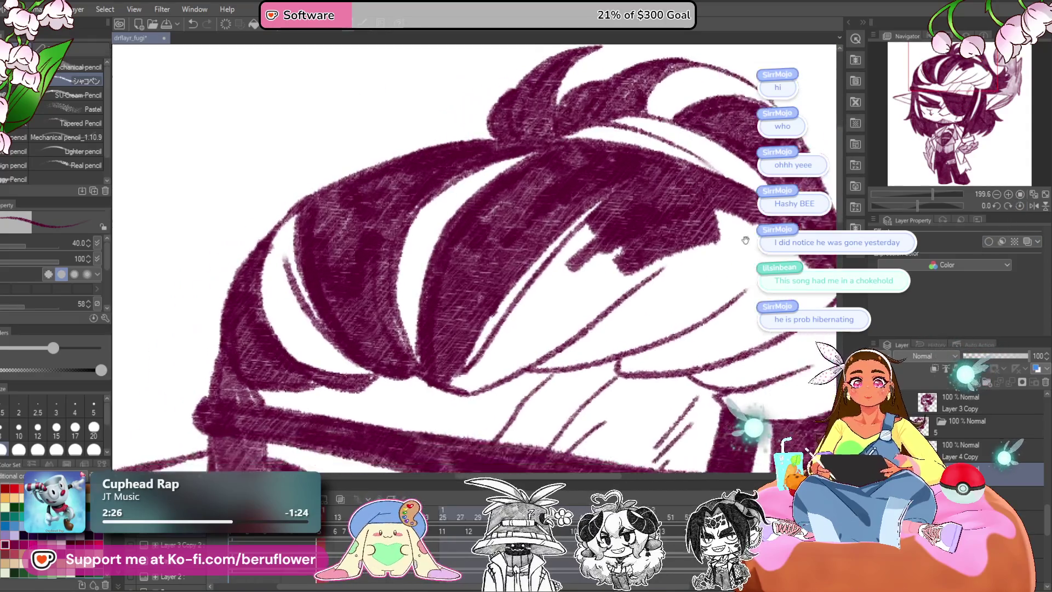
{"action": "left_click_drag", "start_coordinate": [477, 307], "coordinate": [580, 280]}
{"action": "left_click_drag", "start_coordinate": [608, 230], "coordinate": [564, 307]}
{"action": "mouse_move", "coordinate": [603, 258]}
{"action": "left_mouse_down"}
{"action": "mouse_move", "coordinate": [582, 295]}
{"action": "mouse_move", "coordinate": [471, 411]}
{"action": "left_mouse_up"}
{"action": "left_click_drag", "start_coordinate": [570, 362], "coordinate": [488, 416]}
{"action": "mouse_move", "coordinate": [657, 288]}
{"action": "left_mouse_down"}
{"action": "mouse_move", "coordinate": [577, 350]}
{"action": "mouse_move", "coordinate": [570, 305]}
{"action": "mouse_move", "coordinate": [506, 370]}
{"action": "mouse_move", "coordinate": [586, 329]}
{"action": "mouse_move", "coordinate": [564, 350]}
{"action": "left_mouse_up"}
{"action": "mouse_move", "coordinate": [635, 257]}
{"action": "left_mouse_down"}
{"action": "mouse_move", "coordinate": [515, 373]}
{"action": "mouse_move", "coordinate": [477, 389]}
{"action": "left_mouse_up"}
{"action": "scroll", "coordinate": [554, 317], "scroll_direction": "down", "scroll_amount": 4}
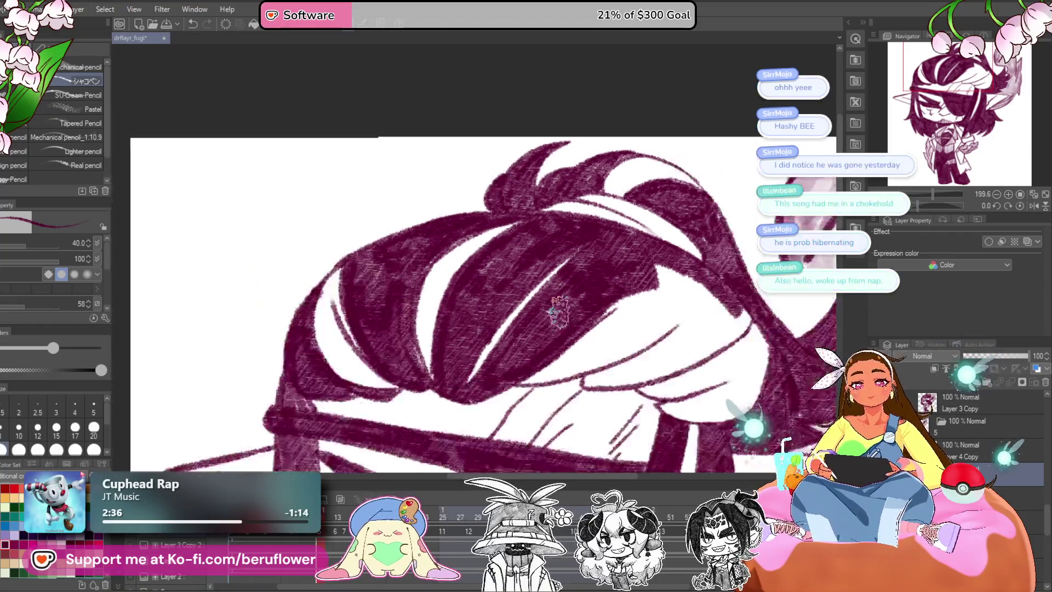
{"action": "mouse_move", "coordinate": [559, 311]}
{"action": "left_mouse_down"}
{"action": "mouse_move", "coordinate": [530, 257]}
{"action": "mouse_move", "coordinate": [489, 257]}
{"action": "left_mouse_up"}
{"action": "scroll", "coordinate": [521, 263], "scroll_direction": "up", "scroll_amount": 5}
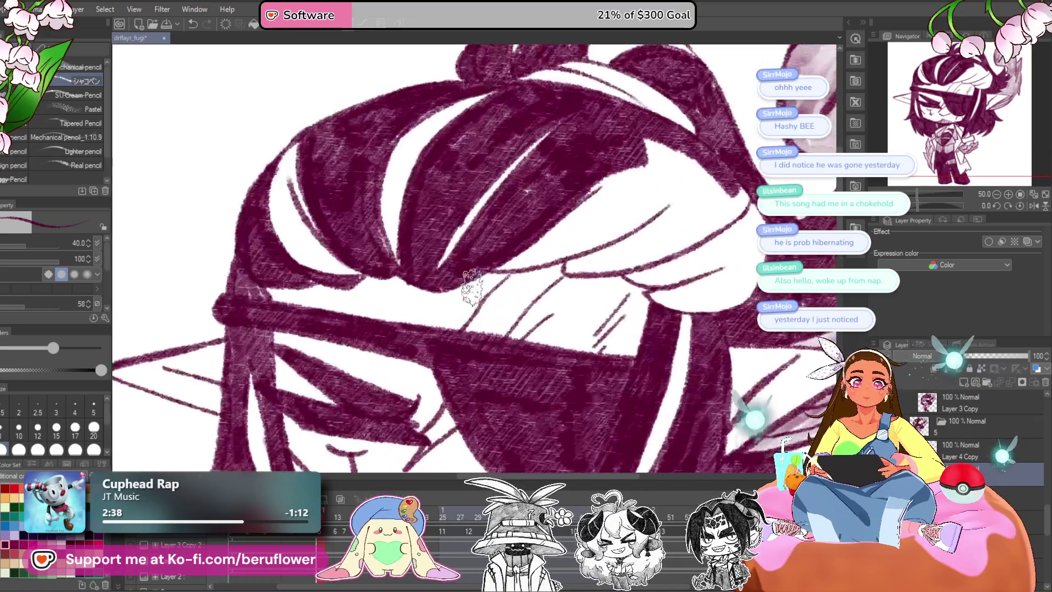
Rotate the canvas to 82.6°, hatch the side hair lock, then fit the drawing to the window.
{"action": "left_click_drag", "start_coordinate": [923, 207], "coordinate": [939, 207]}
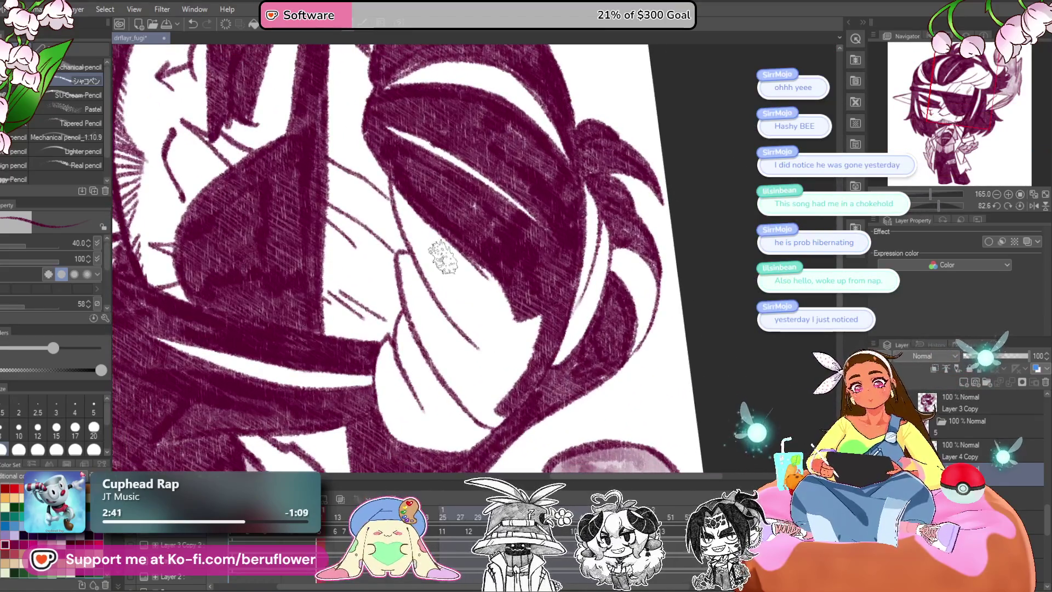
{"action": "mouse_move", "coordinate": [397, 192]}
{"action": "left_mouse_down"}
{"action": "mouse_move", "coordinate": [470, 317]}
{"action": "mouse_move", "coordinate": [418, 251]}
{"action": "mouse_move", "coordinate": [481, 293]}
{"action": "mouse_move", "coordinate": [500, 287]}
{"action": "mouse_move", "coordinate": [488, 405]}
{"action": "left_mouse_up"}
{"action": "mouse_move", "coordinate": [449, 372]}
{"action": "left_mouse_down"}
{"action": "mouse_move", "coordinate": [410, 254]}
{"action": "mouse_move", "coordinate": [405, 312]}
{"action": "mouse_move", "coordinate": [476, 419]}
{"action": "mouse_move", "coordinate": [416, 274]}
{"action": "mouse_move", "coordinate": [450, 373]}
{"action": "mouse_move", "coordinate": [493, 307]}
{"action": "mouse_move", "coordinate": [515, 347]}
{"action": "left_mouse_up"}
{"action": "left_click_drag", "start_coordinate": [463, 376], "coordinate": [545, 315]}
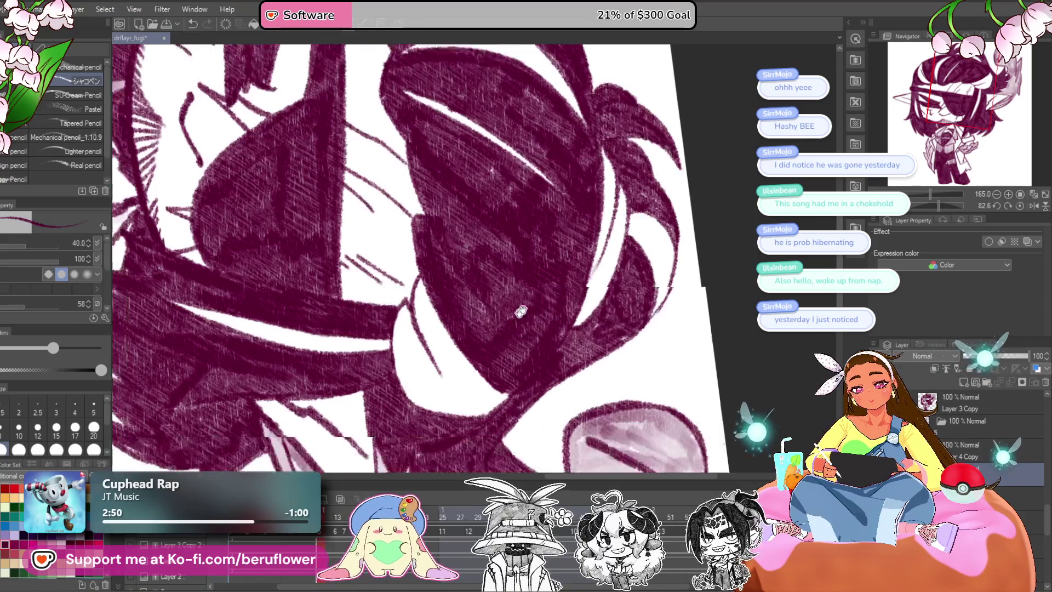
{"action": "left_click", "coordinate": [1019, 206]}
{"action": "key", "text": "ctrl+0"}
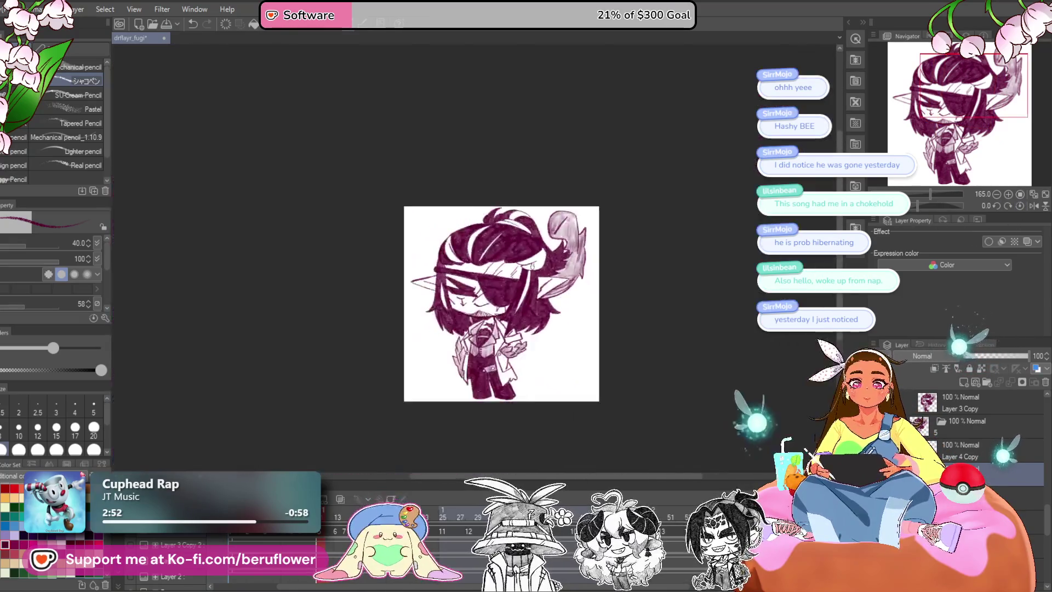
At 100% zoom, brush pale pink shading along the first white hair strips.
{"action": "key", "text": "ctrl+alt+0"}
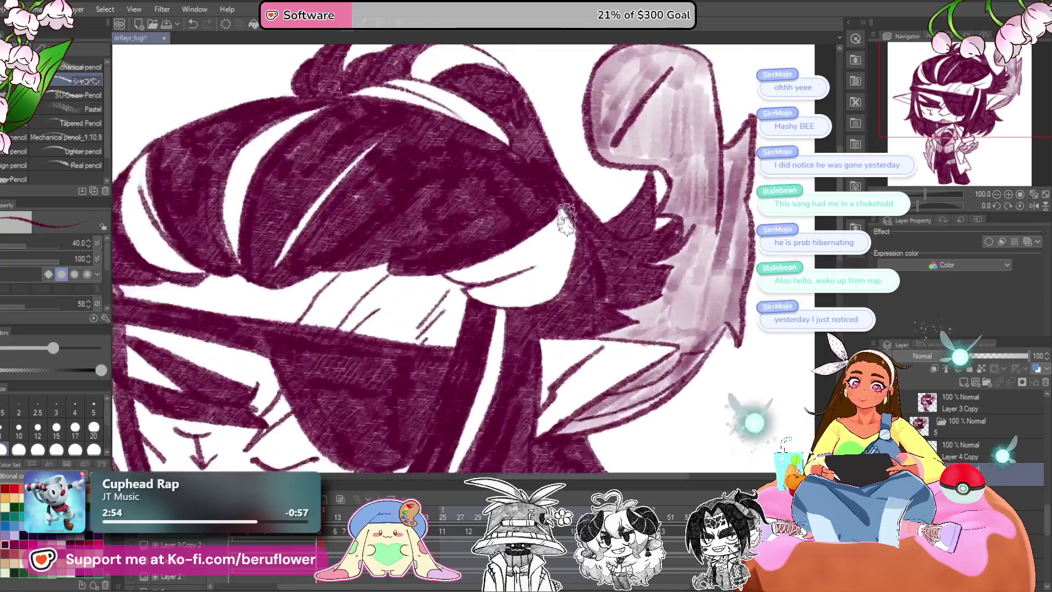
{"action": "scroll", "coordinate": [562, 214], "scroll_direction": "up", "scroll_amount": 4}
{"action": "mouse_move", "coordinate": [559, 220]}
{"action": "left_mouse_down"}
{"action": "mouse_move", "coordinate": [562, 285]}
{"action": "mouse_move", "coordinate": [542, 274]}
{"action": "mouse_move", "coordinate": [526, 296]}
{"action": "mouse_move", "coordinate": [507, 285]}
{"action": "mouse_move", "coordinate": [452, 304]}
{"action": "mouse_move", "coordinate": [466, 282]}
{"action": "left_mouse_up"}
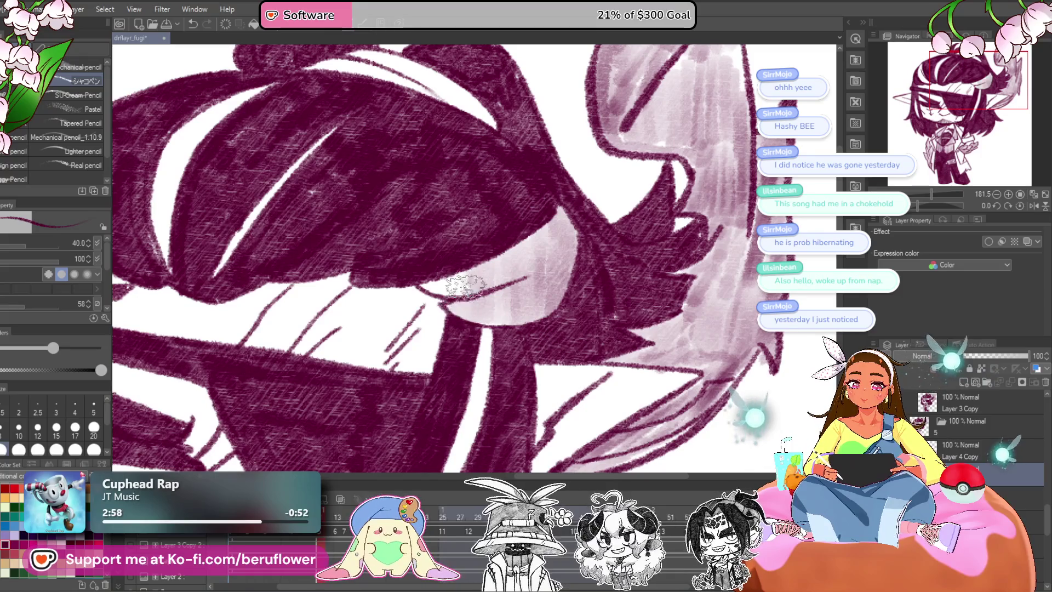
{"action": "scroll", "coordinate": [495, 243], "scroll_direction": "down", "scroll_amount": 3}
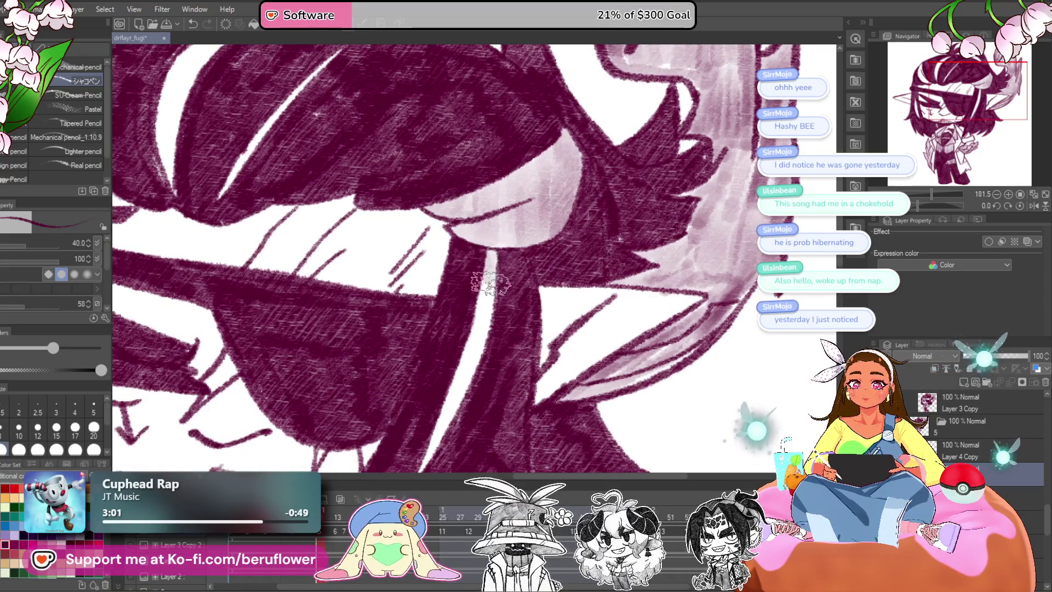
{"action": "left_click_drag", "start_coordinate": [471, 353], "coordinate": [449, 426]}
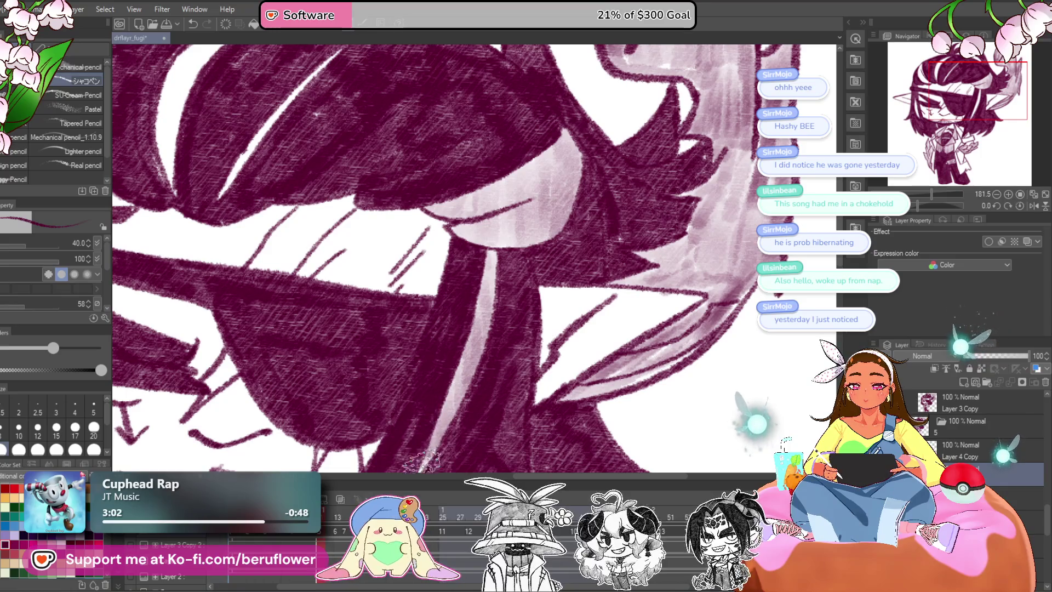
{"action": "scroll", "coordinate": [523, 301], "scroll_direction": "up", "scroll_amount": 3}
{"action": "scroll", "coordinate": [548, 246], "scroll_direction": "up", "scroll_amount": 3}
{"action": "scroll", "coordinate": [575, 186], "scroll_direction": "up", "scroll_amount": 3}
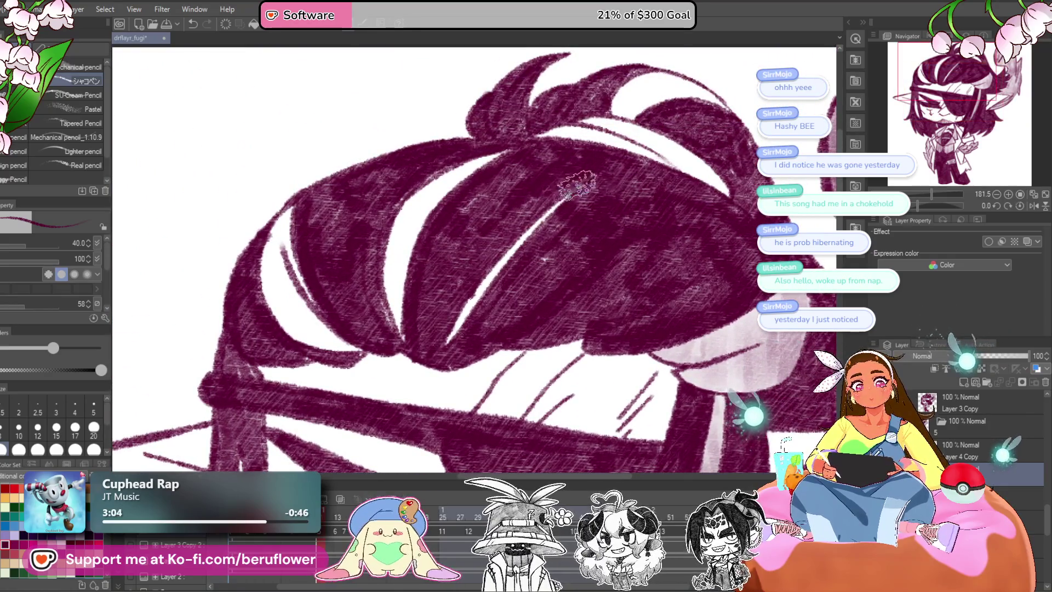
Tint more white hair strips pink, including the left strip.
{"action": "left_click_drag", "start_coordinate": [534, 228], "coordinate": [438, 348]}
{"action": "scroll", "coordinate": [518, 162], "scroll_direction": "up", "scroll_amount": 1}
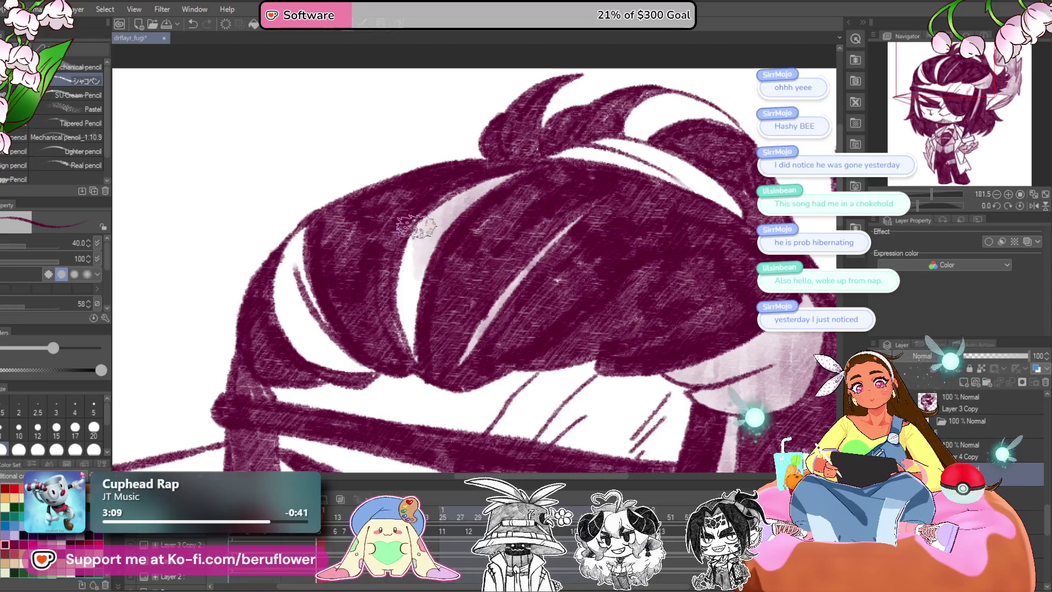
{"action": "scroll", "coordinate": [394, 233], "scroll_direction": "down", "scroll_amount": 1}
{"action": "mouse_move", "coordinate": [393, 233]}
{"action": "left_mouse_down"}
{"action": "mouse_move", "coordinate": [365, 342]}
{"action": "mouse_move", "coordinate": [388, 317]}
{"action": "left_mouse_up"}
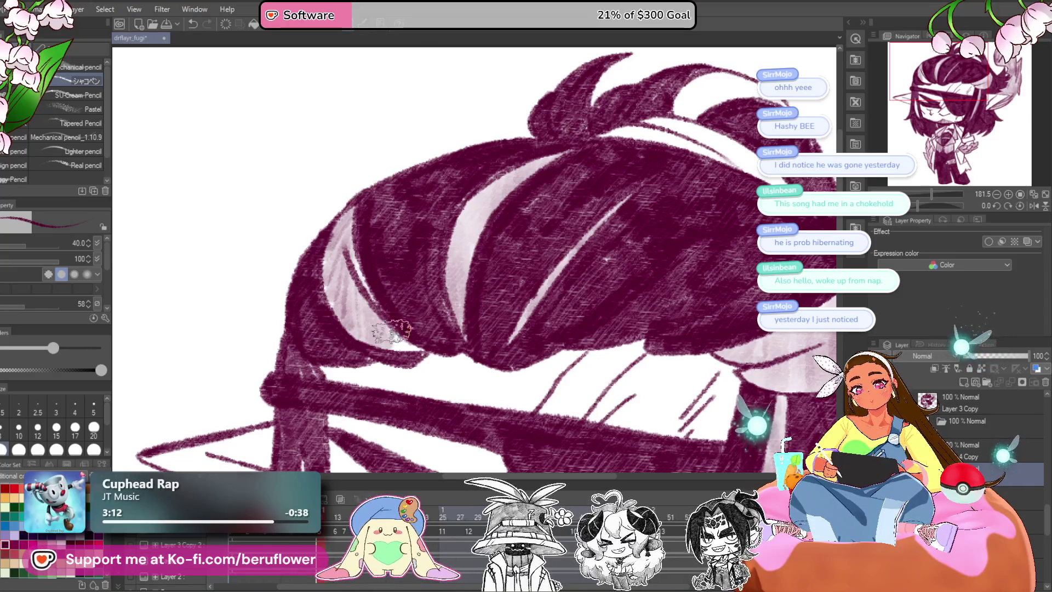
{"action": "scroll", "coordinate": [465, 298], "scroll_direction": "down", "scroll_amount": 5}
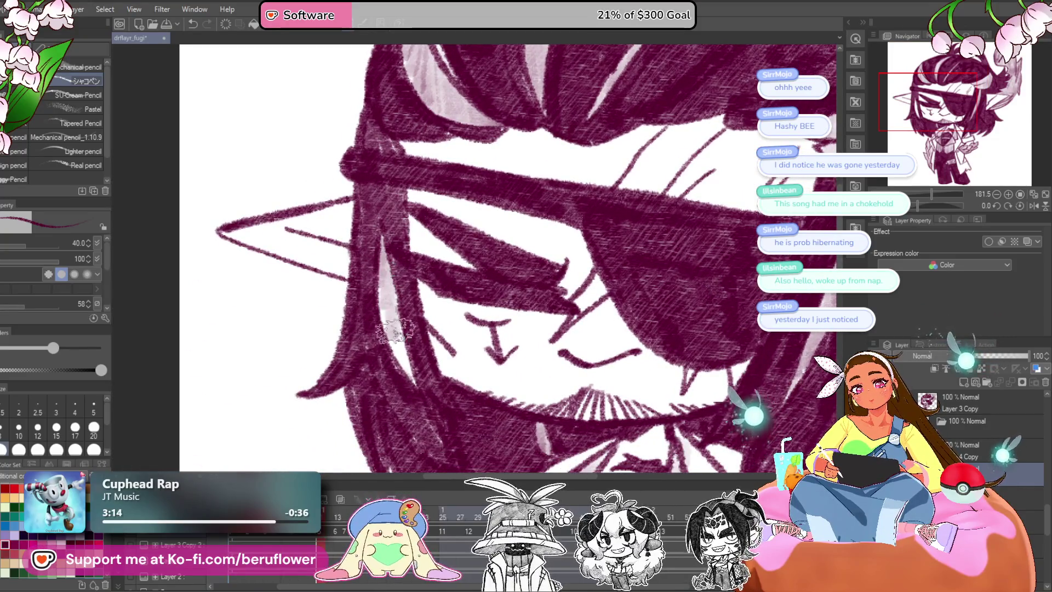
{"action": "scroll", "coordinate": [383, 235], "scroll_direction": "down", "scroll_amount": 5}
{"action": "scroll", "coordinate": [518, 312], "scroll_direction": "up", "scroll_amount": 3}
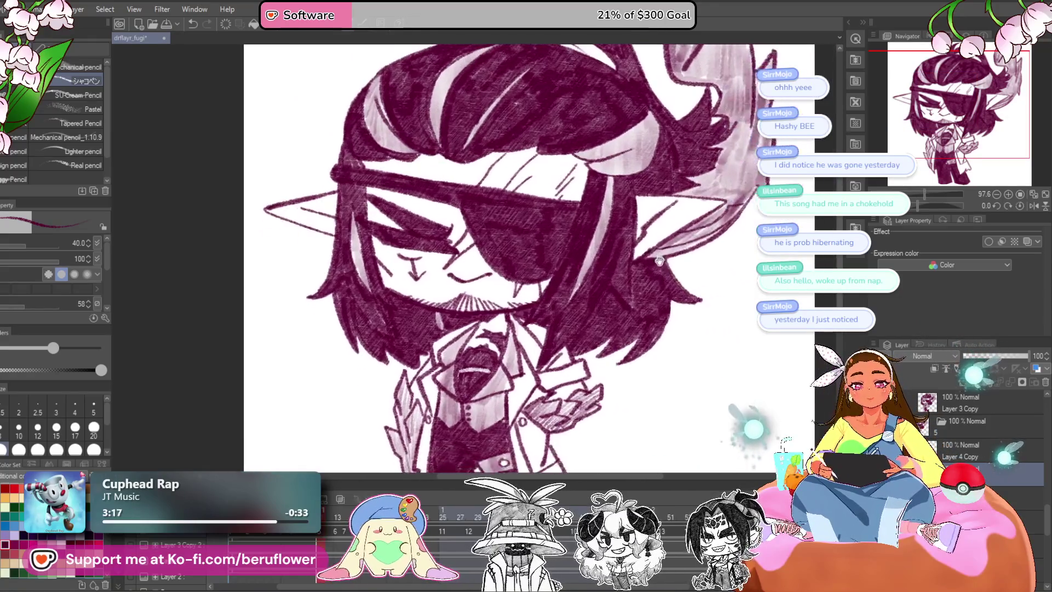
{"action": "scroll", "coordinate": [518, 312], "scroll_direction": "up", "scroll_amount": 2}
{"action": "scroll", "coordinate": [465, 285], "scroll_direction": "up", "scroll_amount": 1}
{"action": "scroll", "coordinate": [419, 265], "scroll_direction": "up", "scroll_amount": 2}
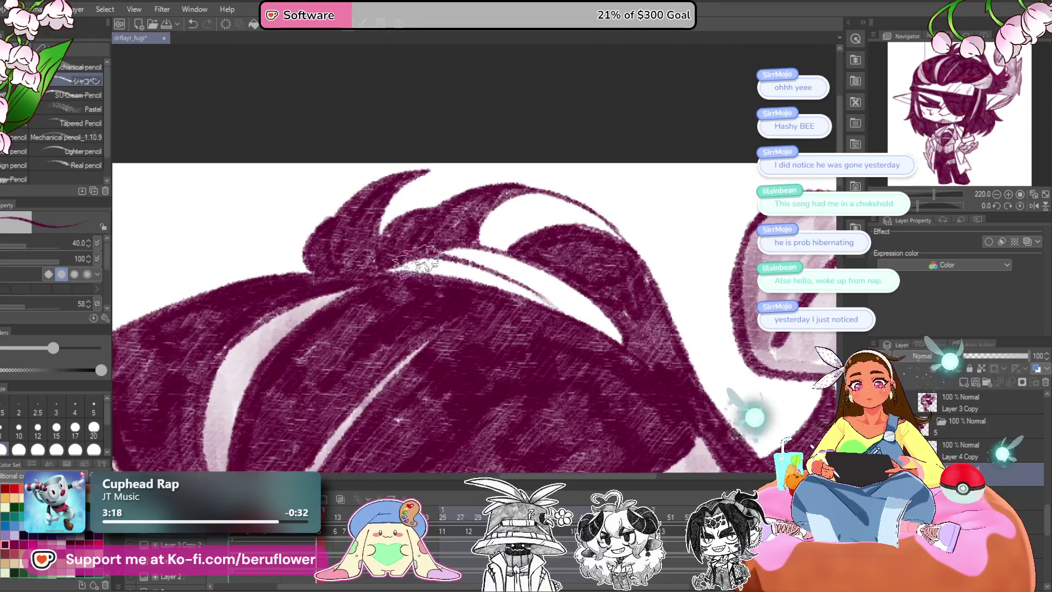
Tint the hair highlight band and top highlight light pink, then zoom out to about 80%.
{"action": "mouse_move", "coordinate": [430, 268]}
{"action": "left_mouse_down"}
{"action": "mouse_move", "coordinate": [521, 266]}
{"action": "mouse_move", "coordinate": [604, 321]}
{"action": "left_mouse_up"}
{"action": "mouse_move", "coordinate": [484, 230]}
{"action": "left_mouse_down"}
{"action": "mouse_move", "coordinate": [493, 236]}
{"action": "mouse_move", "coordinate": [551, 197]}
{"action": "left_mouse_up"}
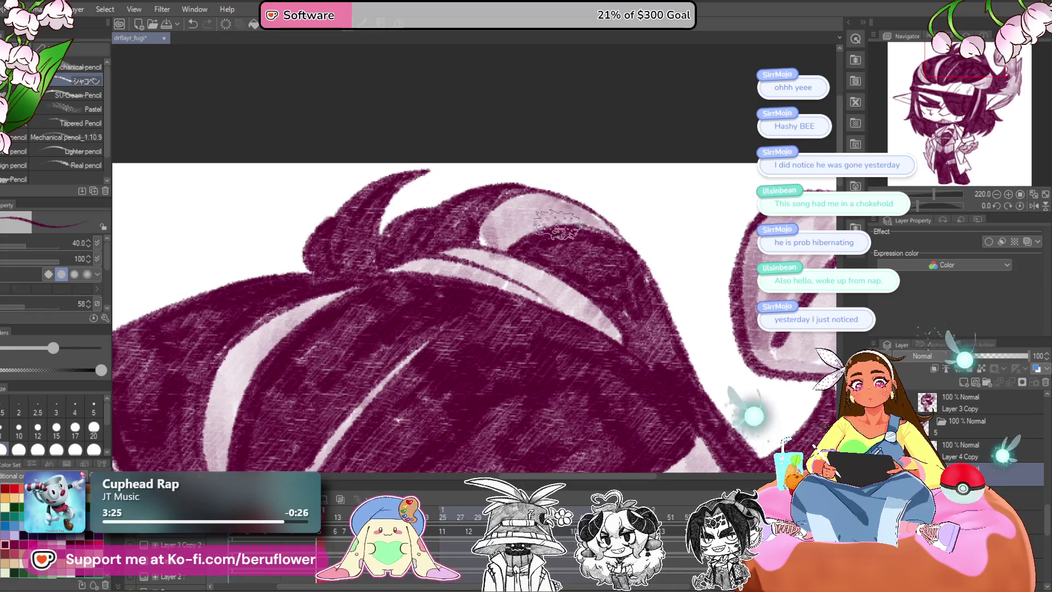
{"action": "scroll", "coordinate": [550, 238], "scroll_direction": "down", "scroll_amount": 4}
{"action": "scroll", "coordinate": [604, 346], "scroll_direction": "down", "scroll_amount": 2}
{"action": "scroll", "coordinate": [605, 346], "scroll_direction": "down", "scroll_amount": 2}
{"action": "scroll", "coordinate": [605, 346], "scroll_direction": "down", "scroll_amount": 2}
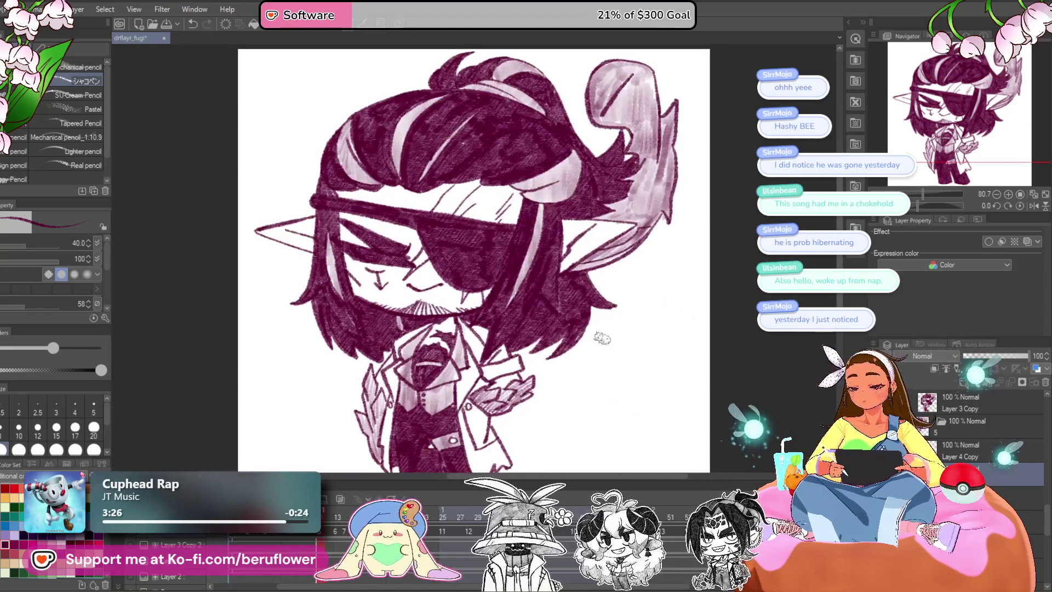
Center the chibi and flick the dark hair shading off and on to compare.
{"action": "left_click_drag", "start_coordinate": [552, 434], "coordinate": [565, 390]}
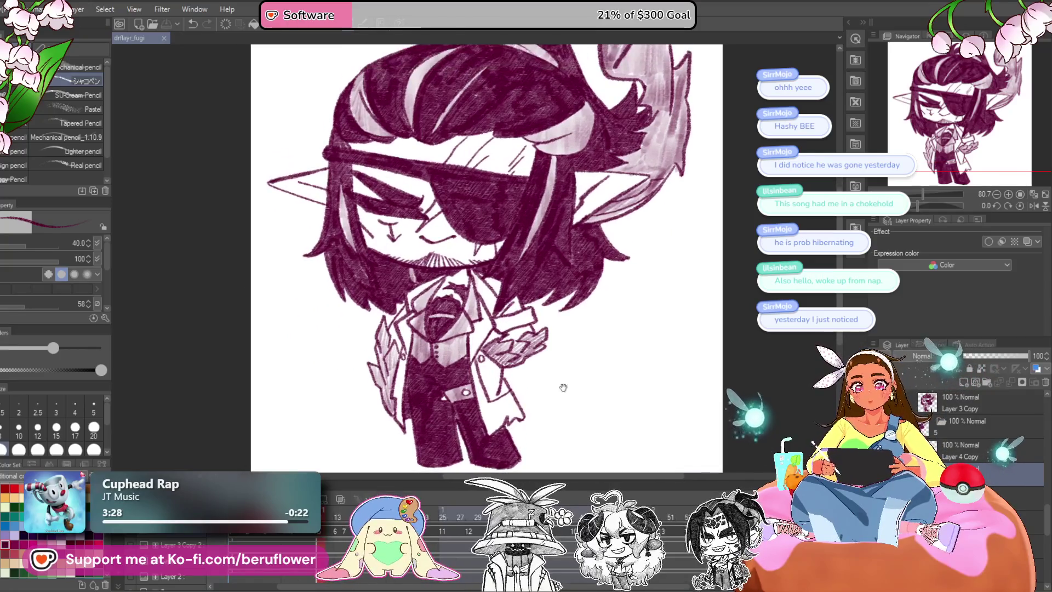
{"action": "key", "text": "ctrl+z"}
{"action": "key", "text": "ctrl+y"}
{"action": "key", "text": "ctrl+z"}
{"action": "key", "text": "ctrl+y"}
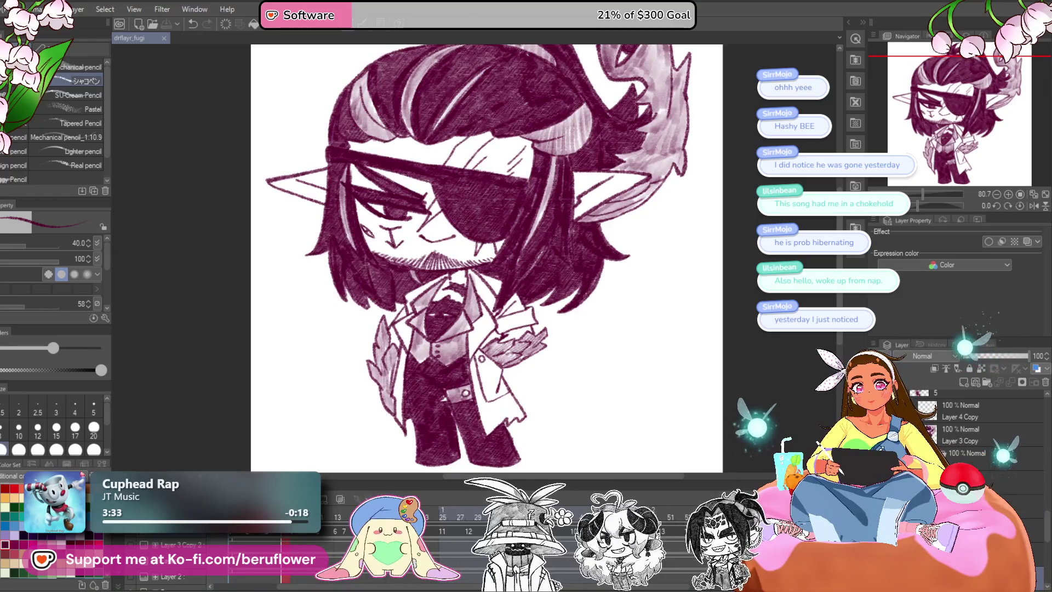
{"action": "key", "text": "ctrl+z"}
{"action": "key", "text": "ctrl+y"}
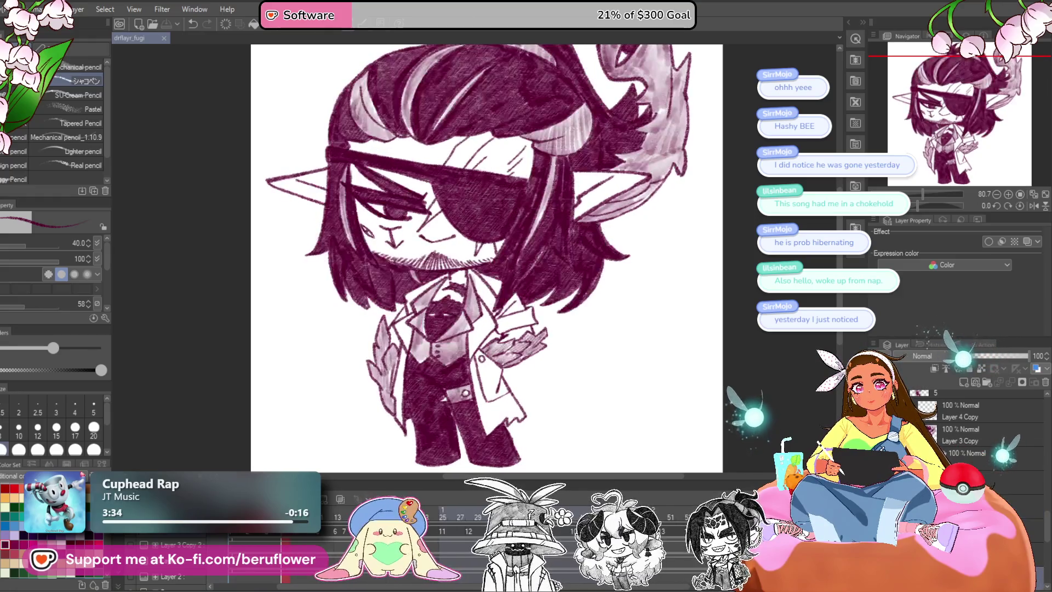
Select the mouth closed layer, then switch to Layer 3 Copy.
{"action": "left_click", "coordinate": [965, 399]}
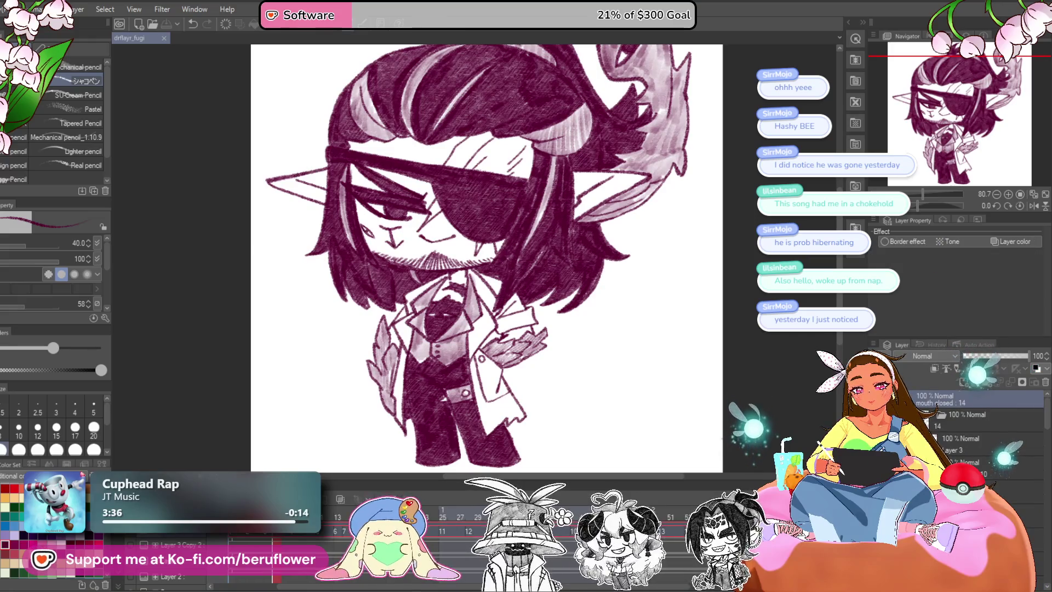
{"action": "key", "text": "ctrl+z"}
{"action": "key", "text": "ctrl+z"}
{"action": "key", "text": "ctrl+z"}
{"action": "key", "text": "ctrl+y"}
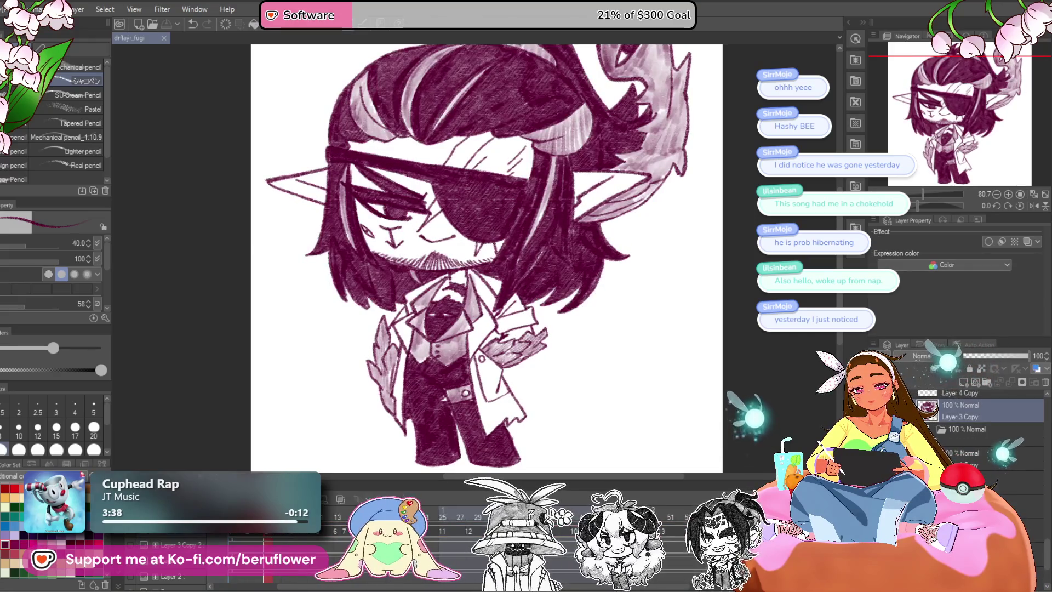
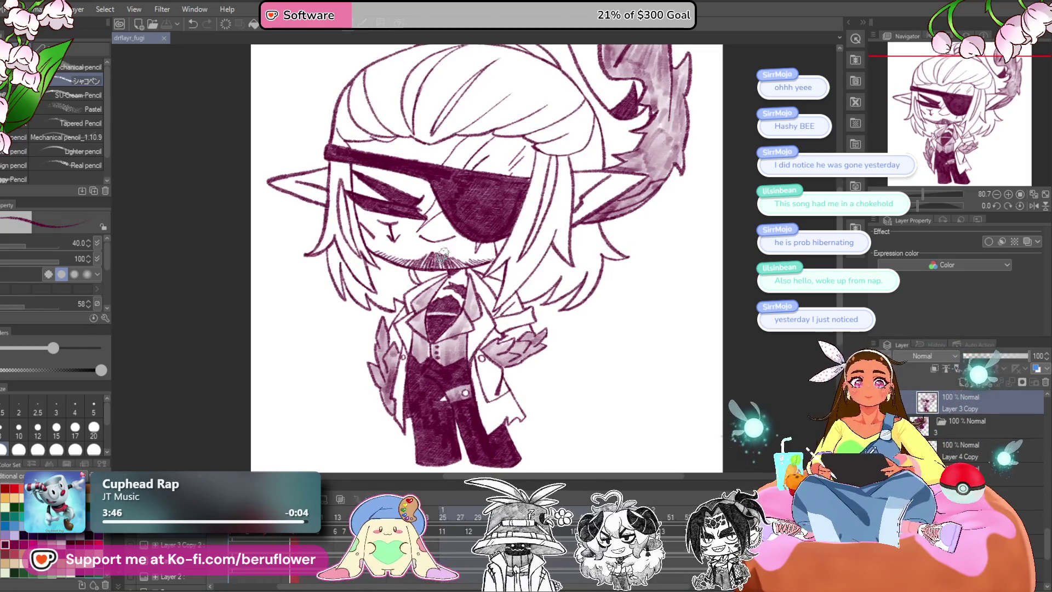
Shrink the pencil brush and zoom in on the mustache area.
{"action": "scroll", "coordinate": [441, 273], "scroll_direction": "up", "scroll_amount": 3}
{"action": "scroll", "coordinate": [441, 274], "scroll_direction": "up", "scroll_amount": 1}
{"action": "scroll", "coordinate": [441, 274], "scroll_direction": "up", "scroll_amount": 1}
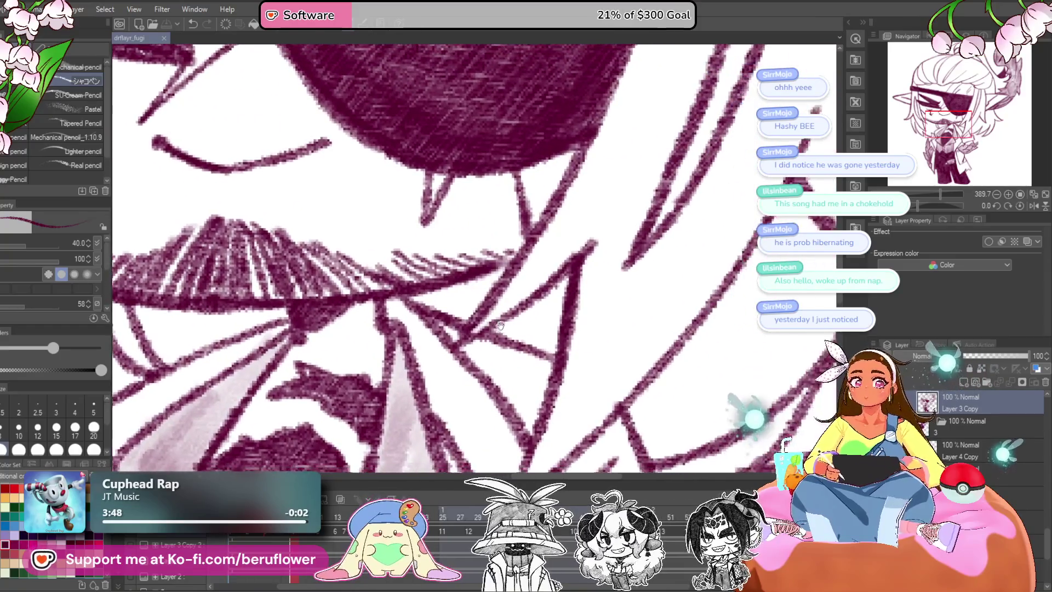
{"action": "key", "text": "bracketleft"}
{"action": "key", "text": "bracketleft"}
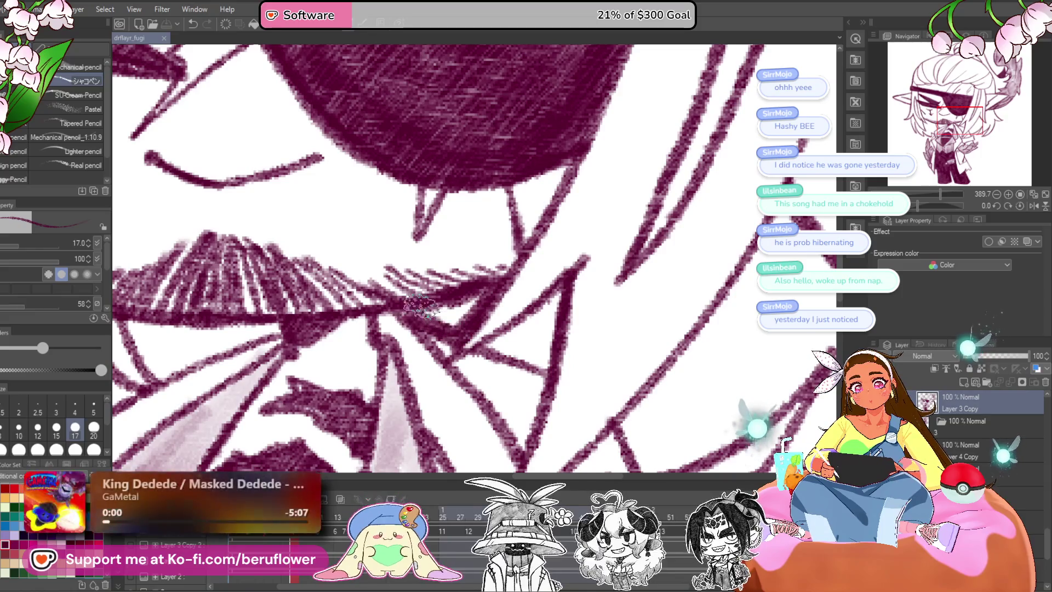
{"action": "scroll", "coordinate": [492, 291], "scroll_direction": "down", "scroll_amount": 5}
{"action": "scroll", "coordinate": [510, 296], "scroll_direction": "up", "scroll_amount": 4}
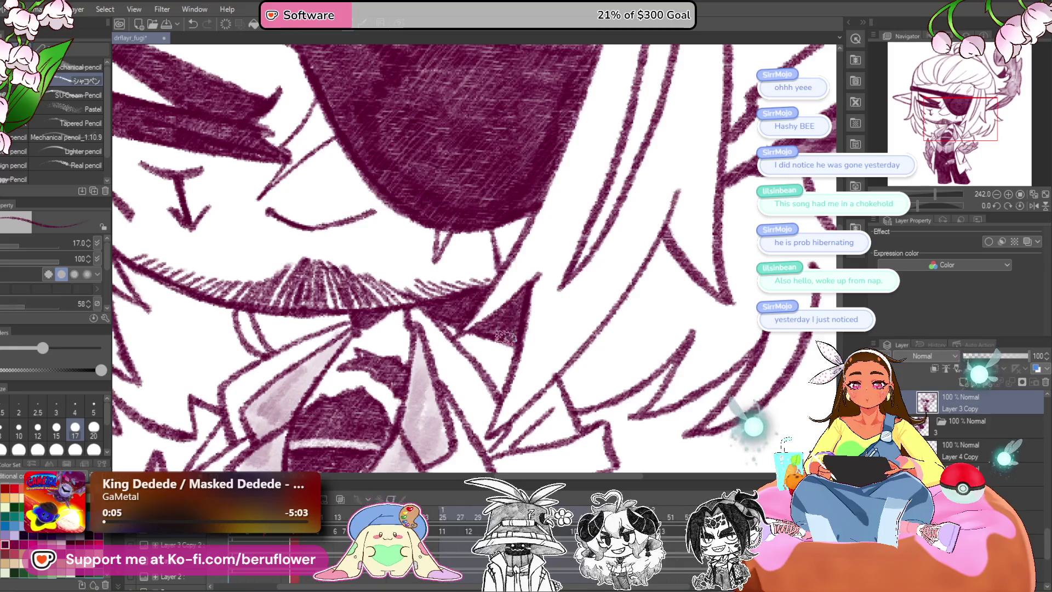
{"action": "scroll", "coordinate": [467, 321], "scroll_direction": "up", "scroll_amount": 3}
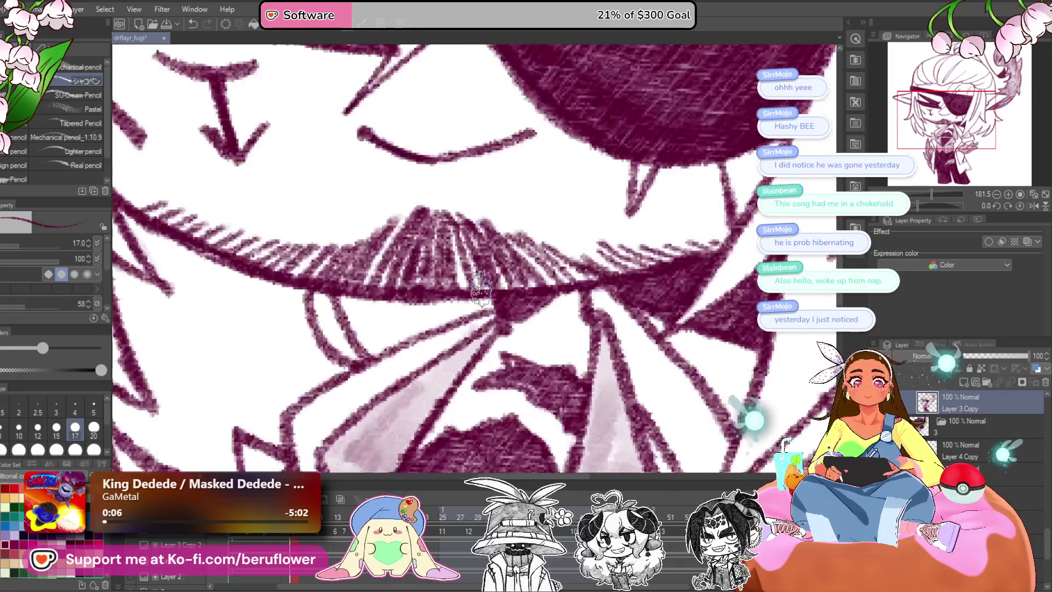
{"action": "left_click_drag", "start_coordinate": [467, 321], "coordinate": [533, 323]}
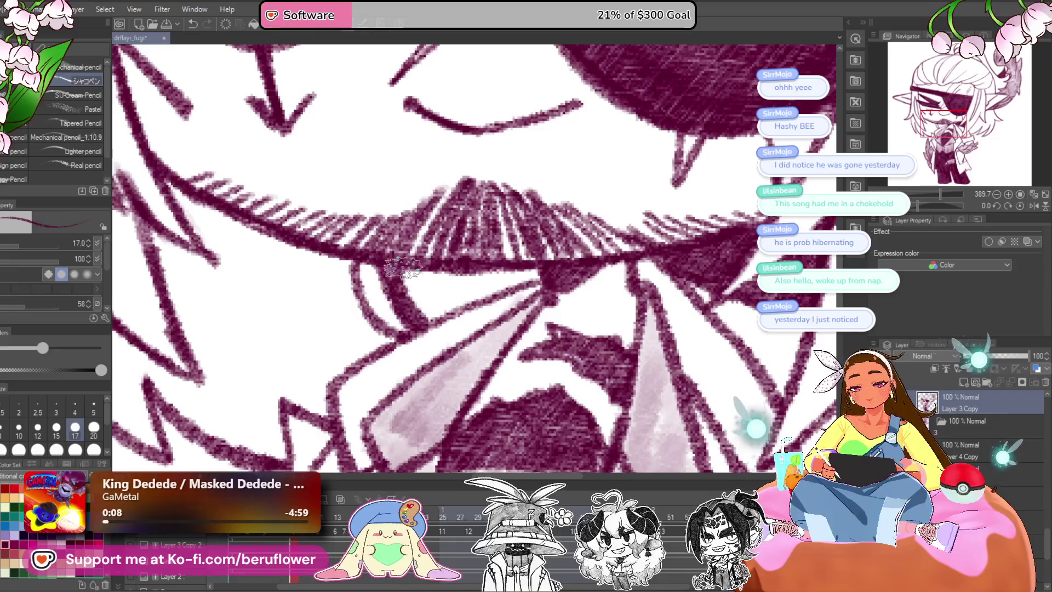
Rotate the canvas, reset it upright, and set the pencil brush size to 25.
{"action": "left_click_drag", "start_coordinate": [921, 207], "coordinate": [944, 205]}
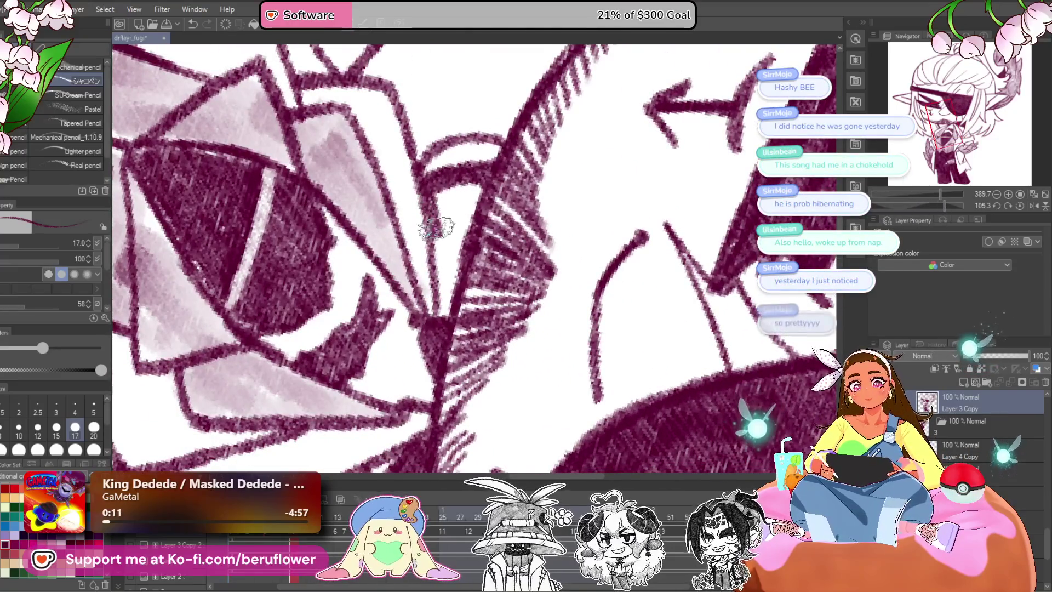
{"action": "scroll", "coordinate": [443, 314], "scroll_direction": "up", "scroll_amount": 2}
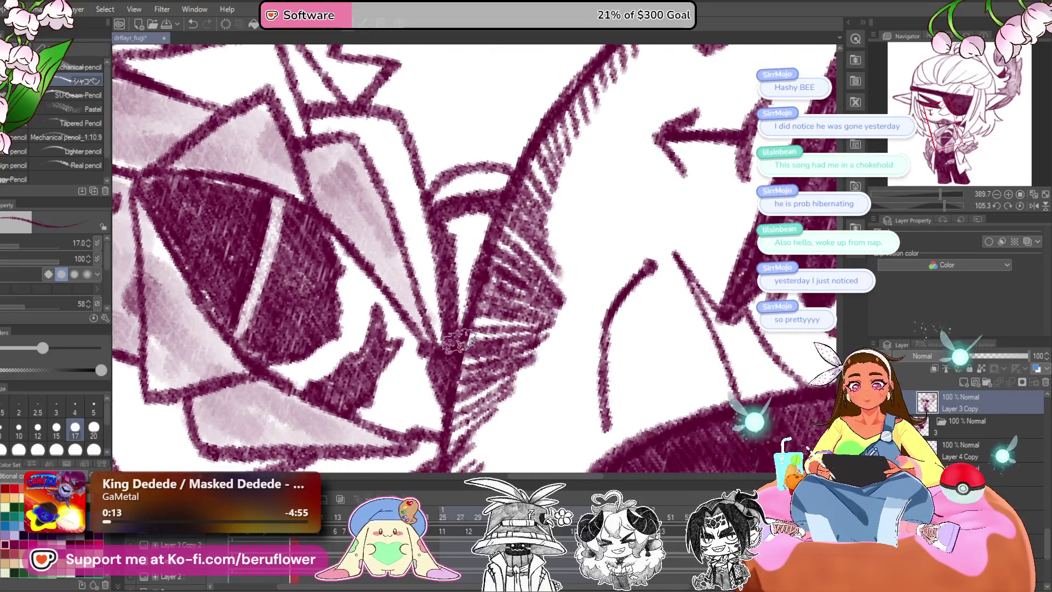
{"action": "scroll", "coordinate": [477, 230], "scroll_direction": "down", "scroll_amount": 2}
{"action": "scroll", "coordinate": [460, 244], "scroll_direction": "down", "scroll_amount": 2}
{"action": "scroll", "coordinate": [603, 380], "scroll_direction": "up", "scroll_amount": 1}
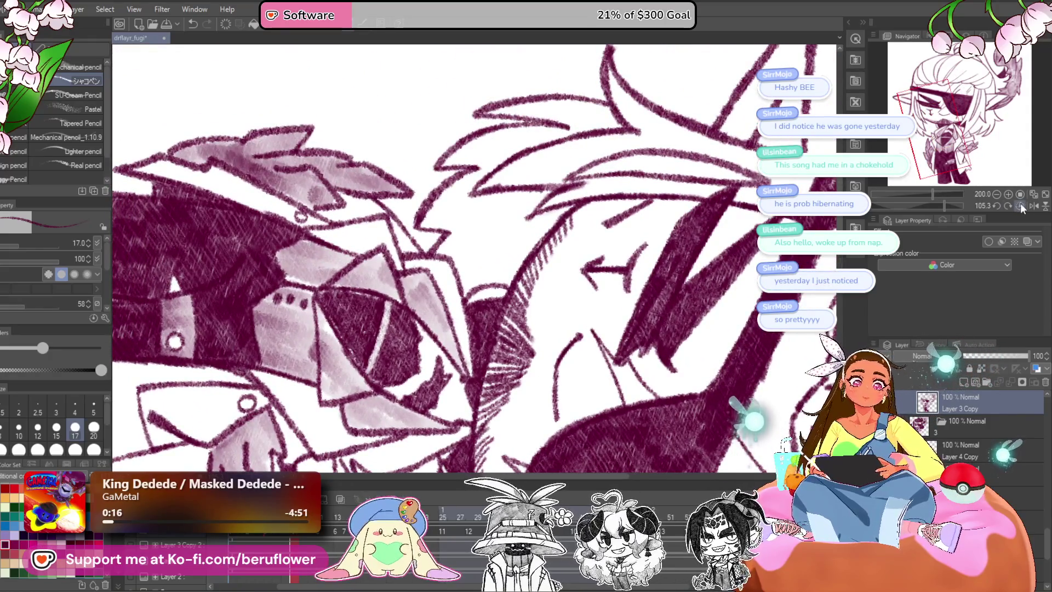
{"action": "left_click", "coordinate": [1021, 206]}
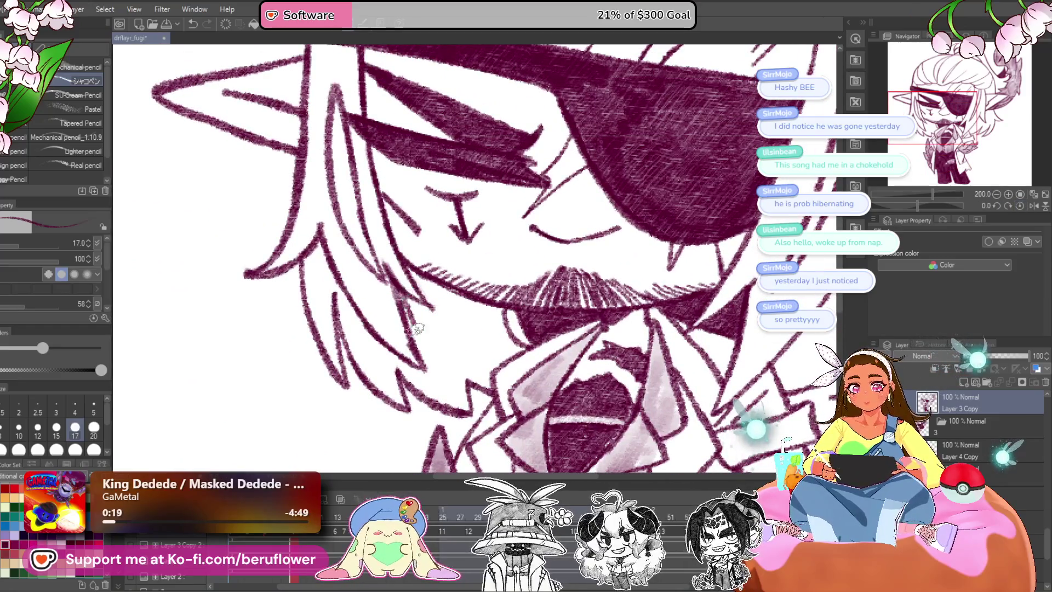
{"action": "key", "text": "bracketright"}
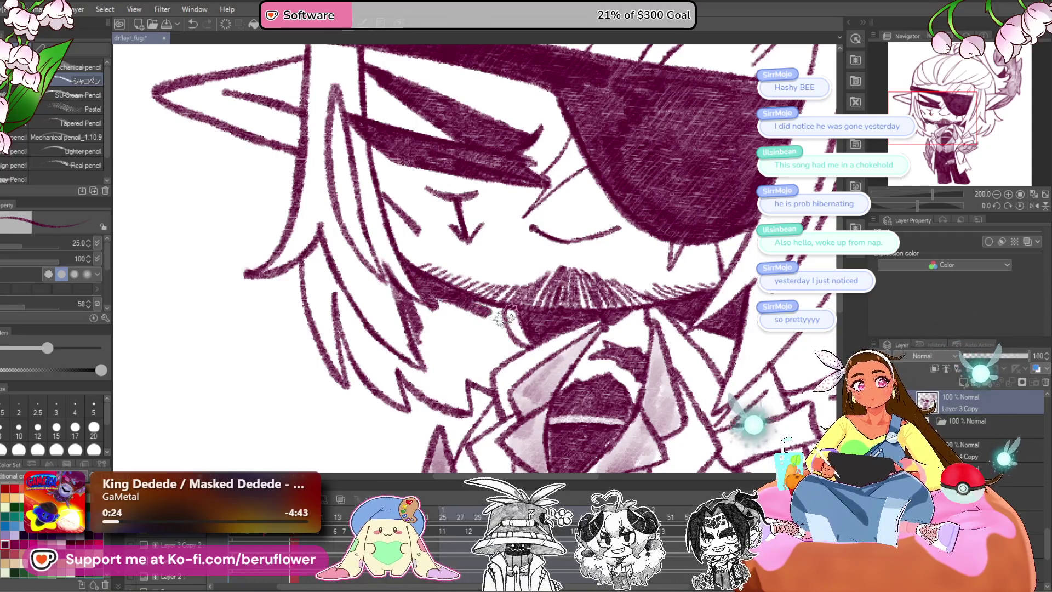
Tilt the canvas and hatch dark maroon strokes into the hair beside the left cheek.
{"action": "left_click_drag", "start_coordinate": [918, 205], "coordinate": [930, 205]}
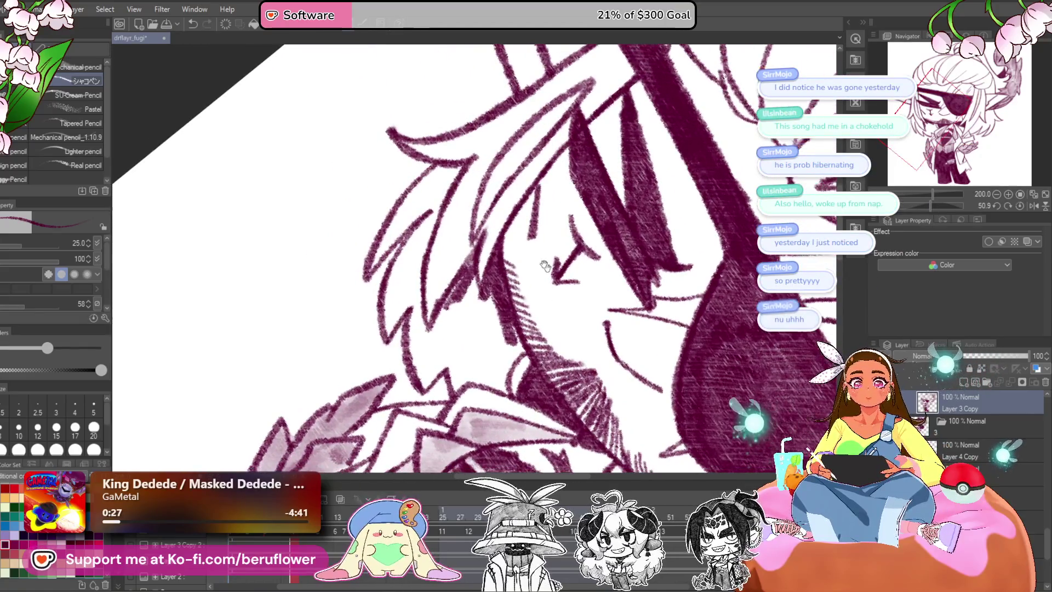
{"action": "left_click_drag", "start_coordinate": [877, 185], "coordinate": [874, 184]}
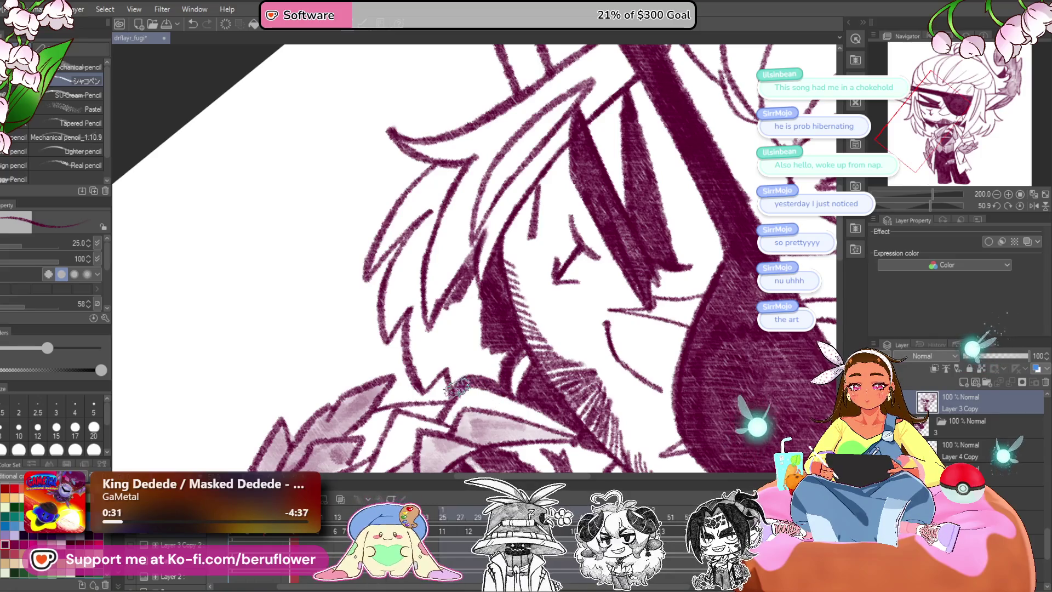
{"action": "left_click_drag", "start_coordinate": [453, 378], "coordinate": [465, 285]}
{"action": "mouse_move", "coordinate": [455, 329]}
{"action": "left_mouse_down"}
{"action": "mouse_move", "coordinate": [487, 274]}
{"action": "mouse_move", "coordinate": [459, 363]}
{"action": "mouse_move", "coordinate": [527, 330]}
{"action": "left_mouse_up"}
{"action": "left_click_drag", "start_coordinate": [510, 275], "coordinate": [460, 366]}
{"action": "mouse_move", "coordinate": [500, 289]}
{"action": "left_mouse_down"}
{"action": "mouse_move", "coordinate": [466, 368]}
{"action": "mouse_move", "coordinate": [454, 243]}
{"action": "left_mouse_up"}
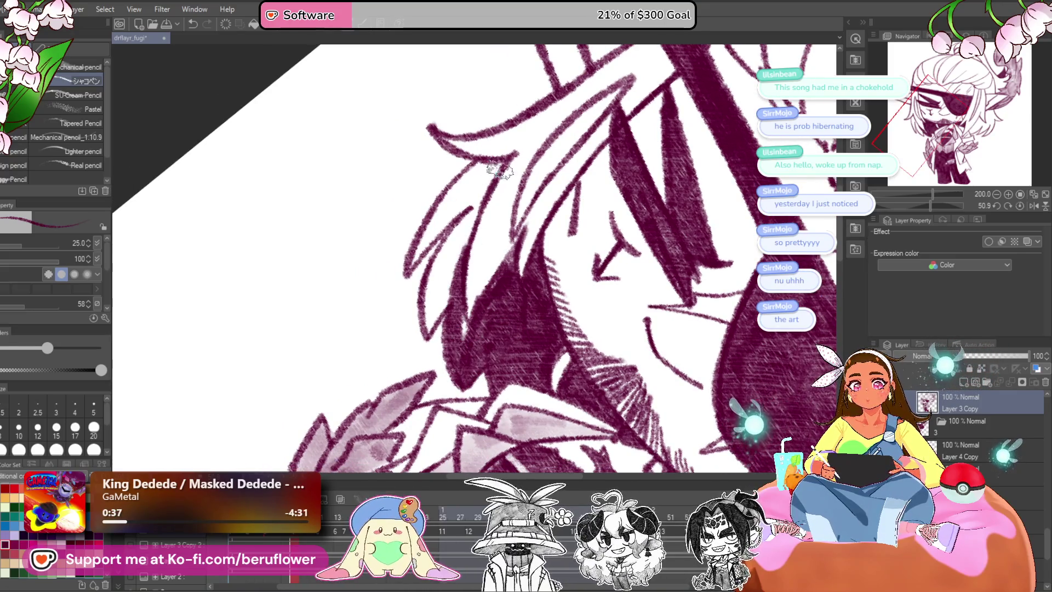
Extend the dark hatching up the hair strand toward the bangs.
{"action": "left_click_drag", "start_coordinate": [482, 164], "coordinate": [461, 236]}
{"action": "left_click_drag", "start_coordinate": [466, 219], "coordinate": [463, 299]}
{"action": "mouse_move", "coordinate": [476, 214]}
{"action": "left_mouse_down"}
{"action": "mouse_move", "coordinate": [433, 299]}
{"action": "mouse_move", "coordinate": [447, 252]}
{"action": "left_mouse_up"}
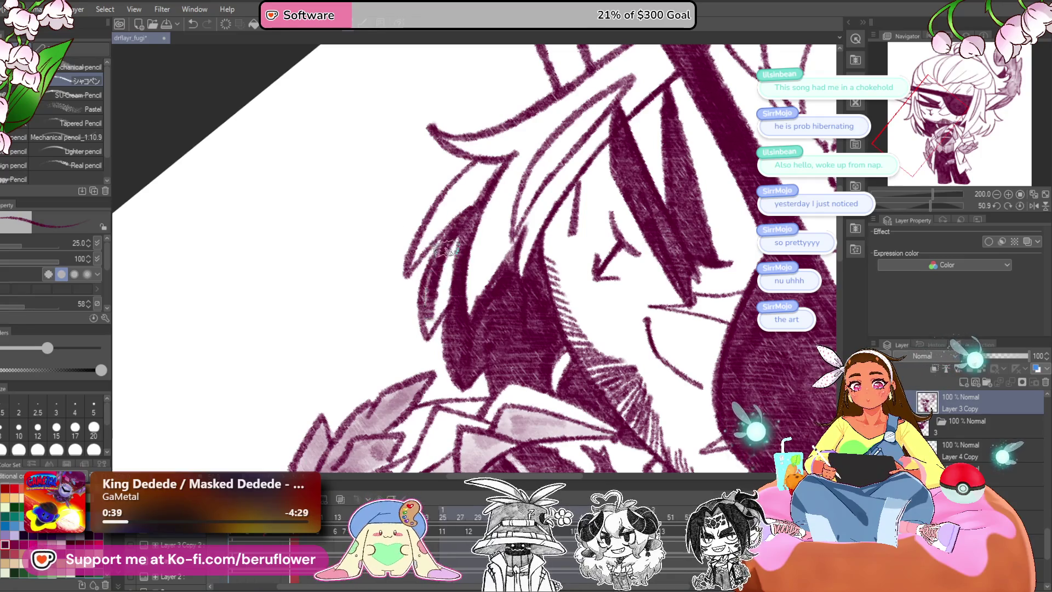
{"action": "left_click_drag", "start_coordinate": [428, 329], "coordinate": [459, 234]}
{"action": "scroll", "coordinate": [466, 253], "scroll_direction": "up", "scroll_amount": 2}
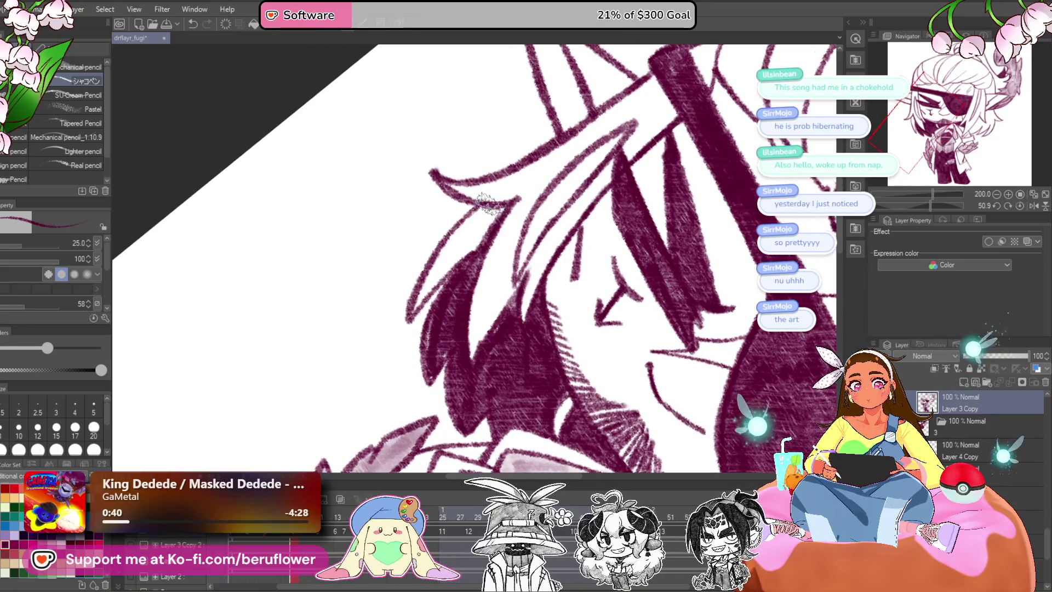
{"action": "left_click_drag", "start_coordinate": [419, 301], "coordinate": [481, 237]}
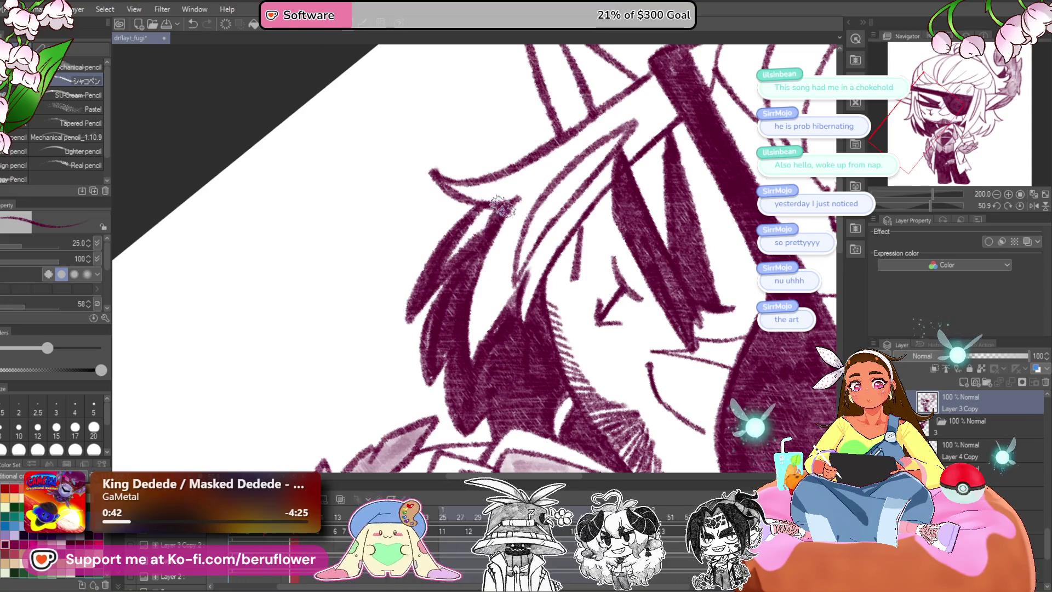
{"action": "scroll", "coordinate": [488, 205], "scroll_direction": "down", "scroll_amount": 3}
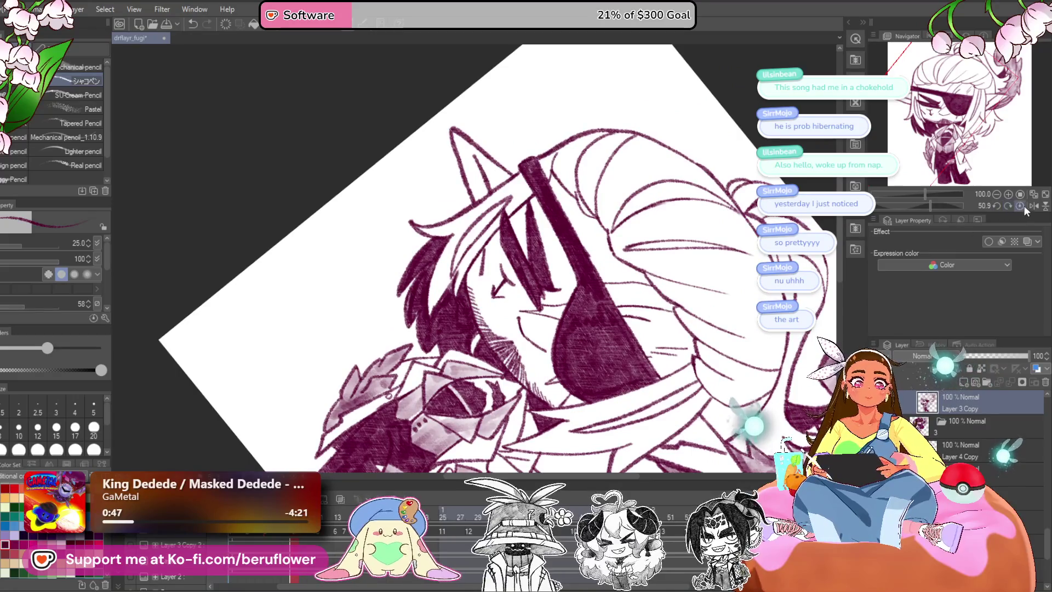
Straighten the canvas, zoom to about 181%, and shade along the right ear's hair edge.
{"action": "left_click", "coordinate": [1022, 206]}
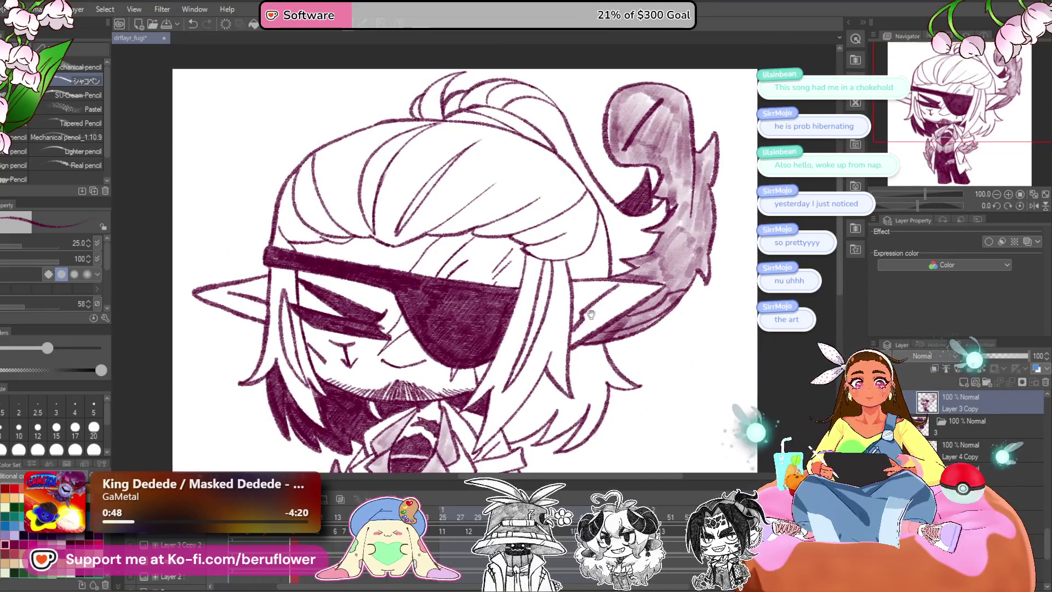
{"action": "scroll", "coordinate": [565, 206], "scroll_direction": "up", "scroll_amount": 3}
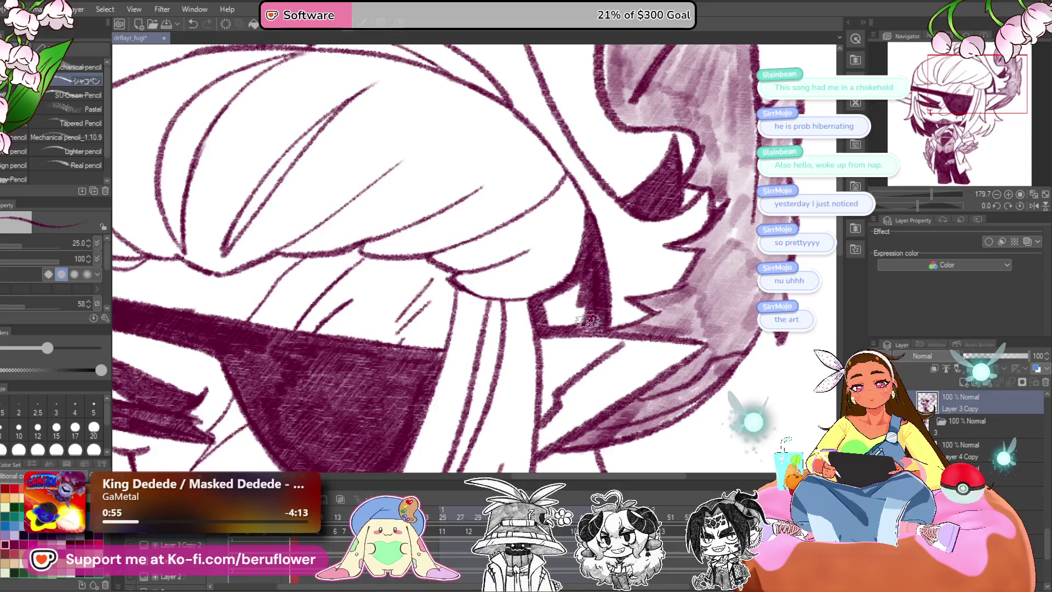
{"action": "scroll", "coordinate": [551, 307], "scroll_direction": "down", "scroll_amount": 5}
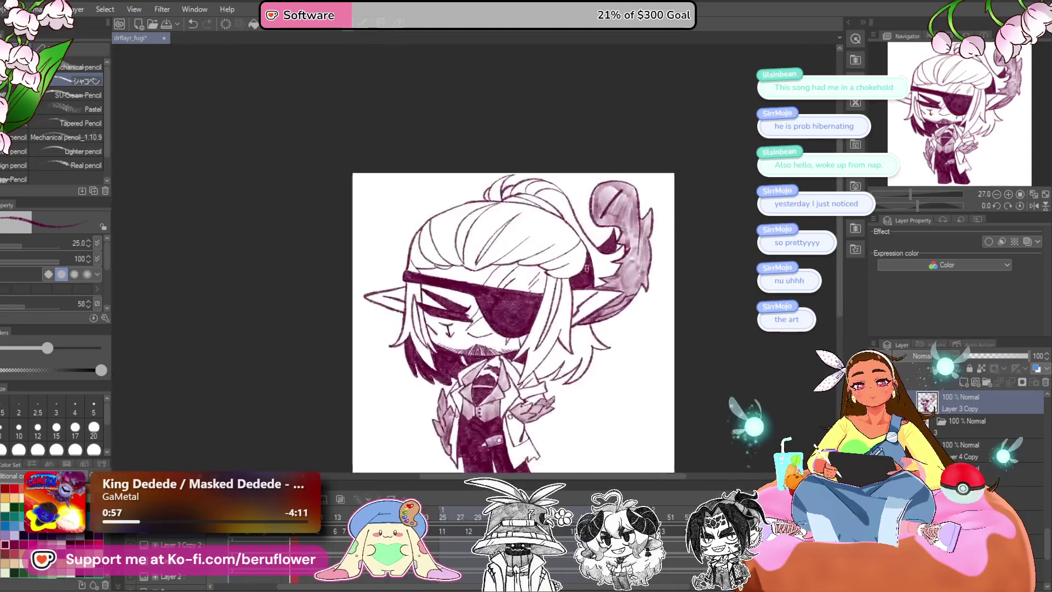
{"action": "scroll", "coordinate": [588, 241], "scroll_direction": "up", "scroll_amount": 4}
{"action": "scroll", "coordinate": [587, 241], "scroll_direction": "up", "scroll_amount": 3}
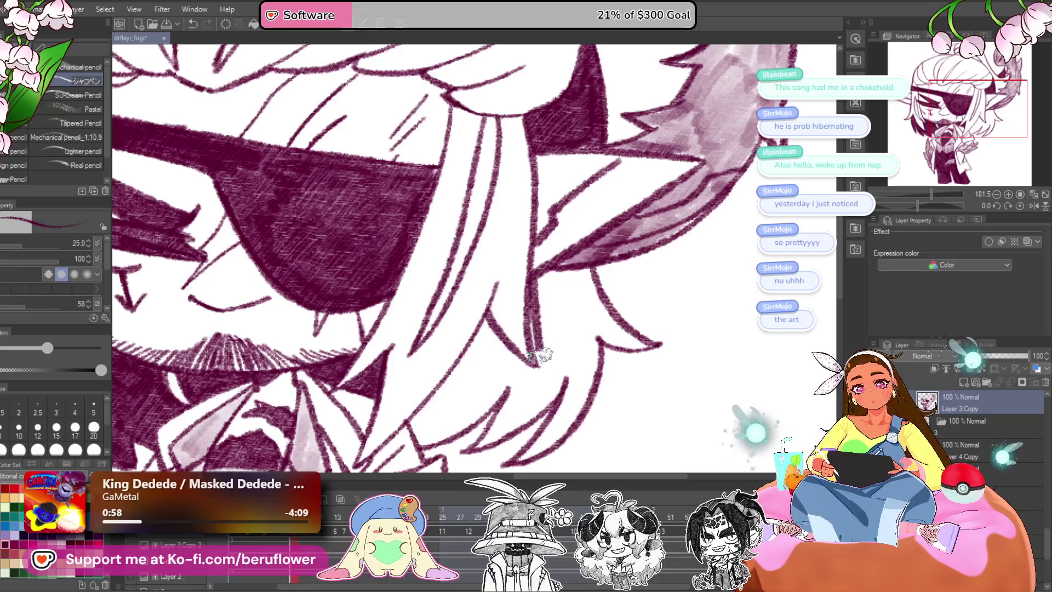
{"action": "left_click_drag", "start_coordinate": [563, 294], "coordinate": [583, 290]}
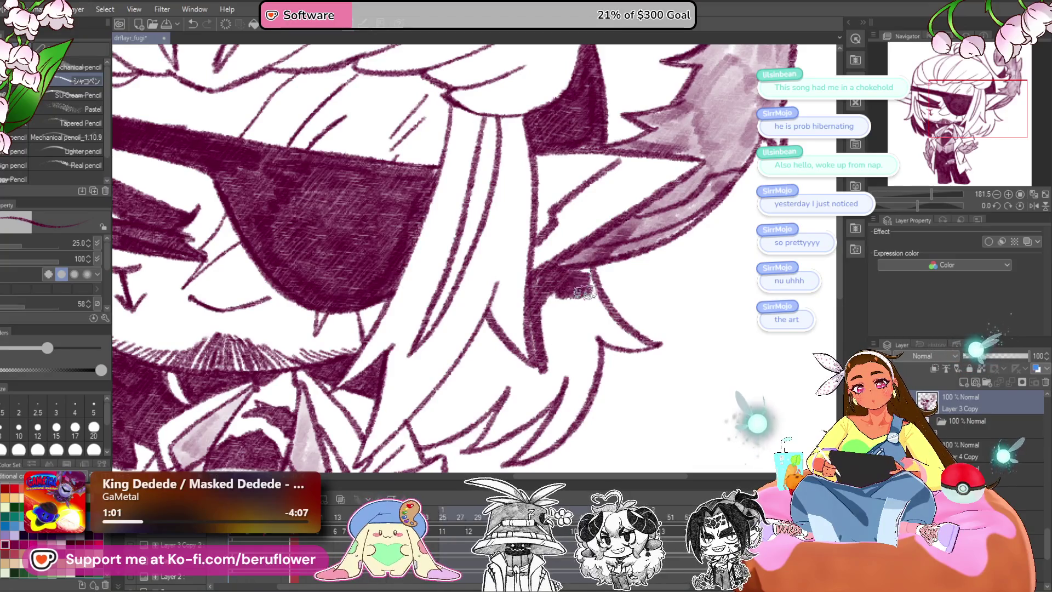
Darken the hair behind and around the right ear, filling gaps between strands.
{"action": "left_click_drag", "start_coordinate": [639, 340], "coordinate": [682, 253]}
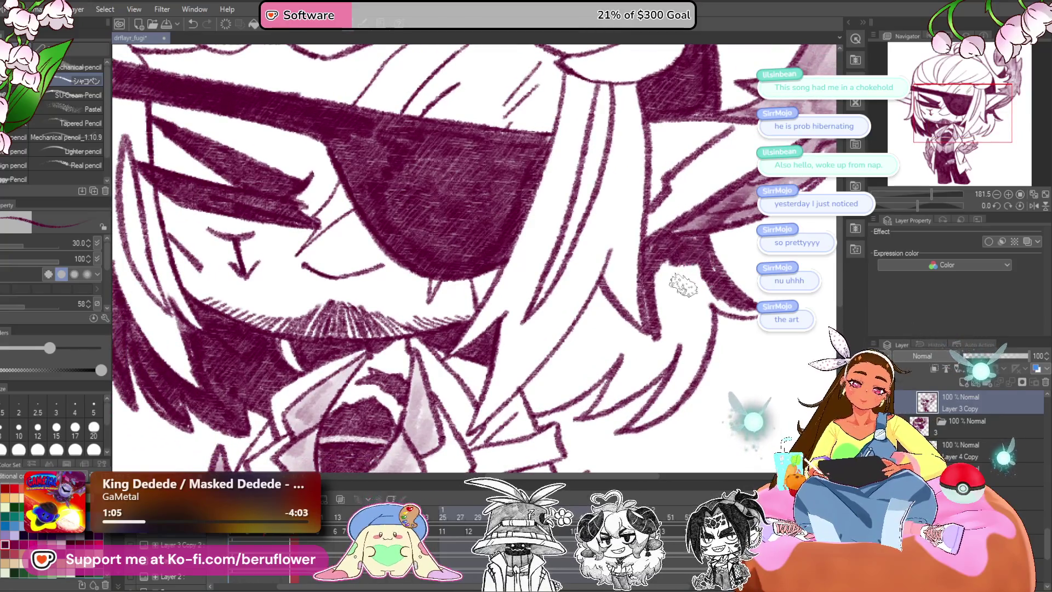
{"action": "left_click_drag", "start_coordinate": [661, 291], "coordinate": [689, 305]}
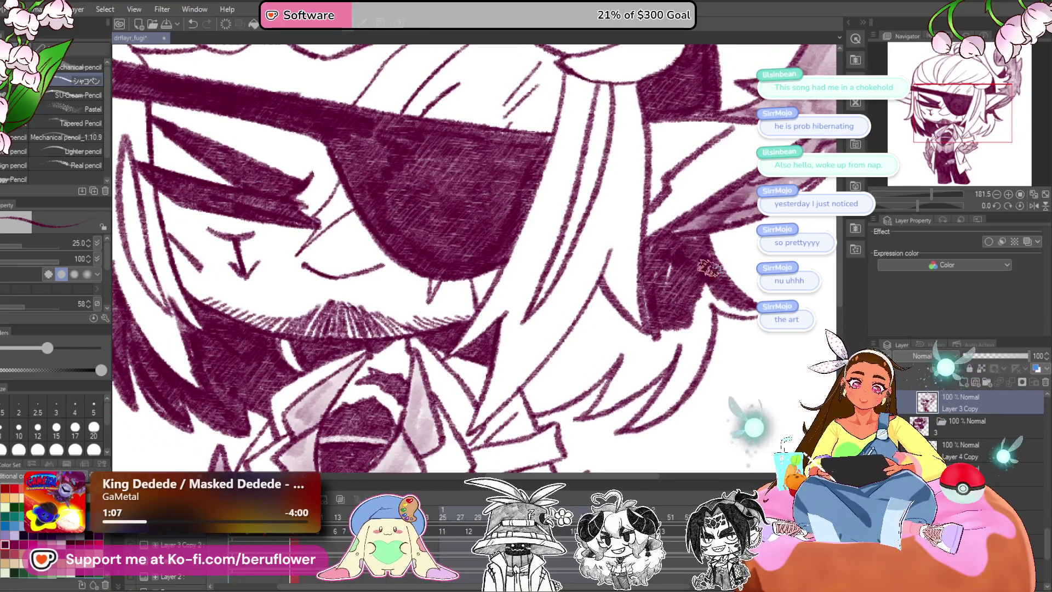
{"action": "mouse_move", "coordinate": [674, 237]}
{"action": "left_mouse_down"}
{"action": "mouse_move", "coordinate": [671, 345]}
{"action": "mouse_move", "coordinate": [693, 305]}
{"action": "mouse_move", "coordinate": [715, 320]}
{"action": "mouse_move", "coordinate": [716, 288]}
{"action": "mouse_move", "coordinate": [666, 329]}
{"action": "left_mouse_up"}
{"action": "left_click_drag", "start_coordinate": [673, 282], "coordinate": [656, 349]}
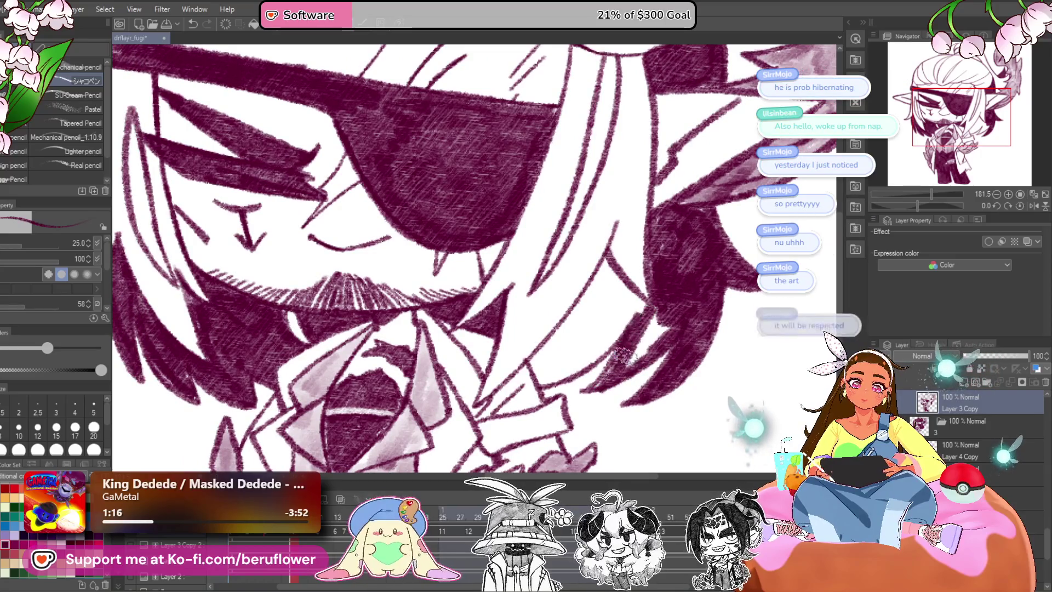
{"action": "left_click_drag", "start_coordinate": [642, 333], "coordinate": [677, 335]}
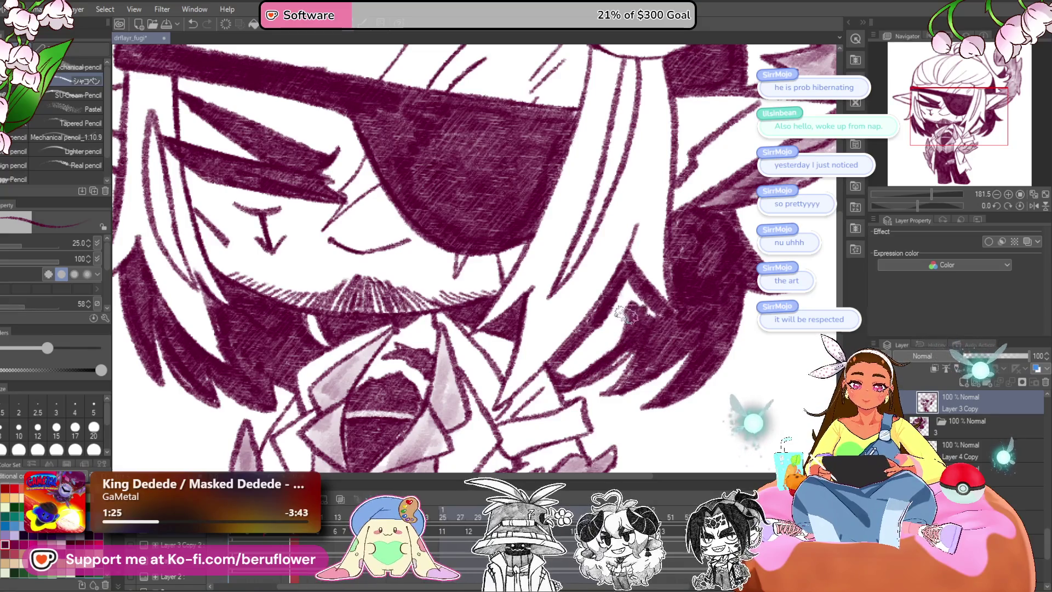
{"action": "mouse_move", "coordinate": [638, 286]}
{"action": "left_mouse_down"}
{"action": "mouse_move", "coordinate": [581, 351]}
{"action": "mouse_move", "coordinate": [578, 376]}
{"action": "left_mouse_up"}
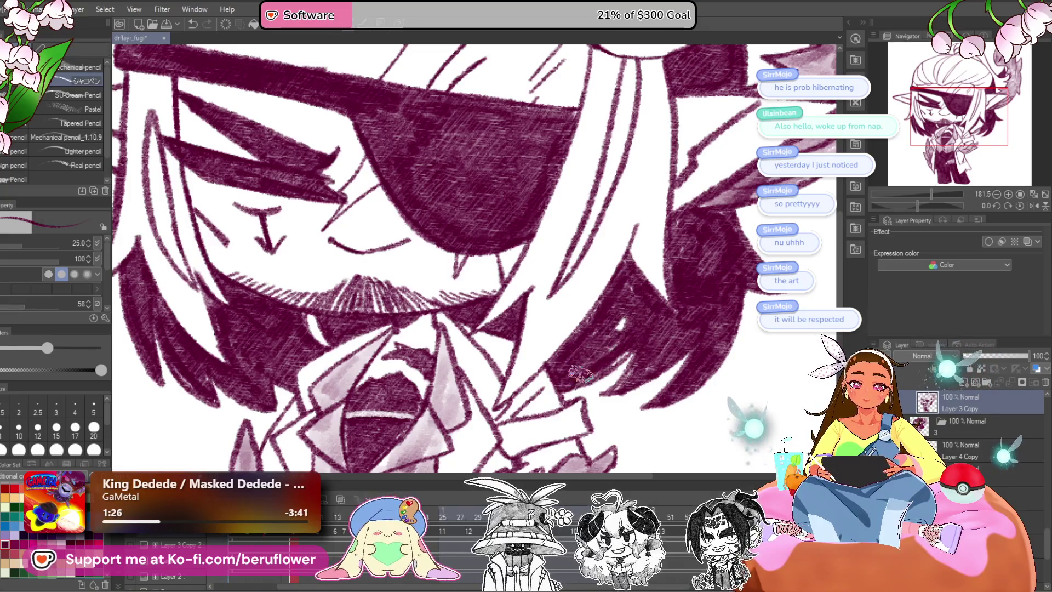
{"action": "scroll", "coordinate": [621, 310], "scroll_direction": "down", "scroll_amount": 3}
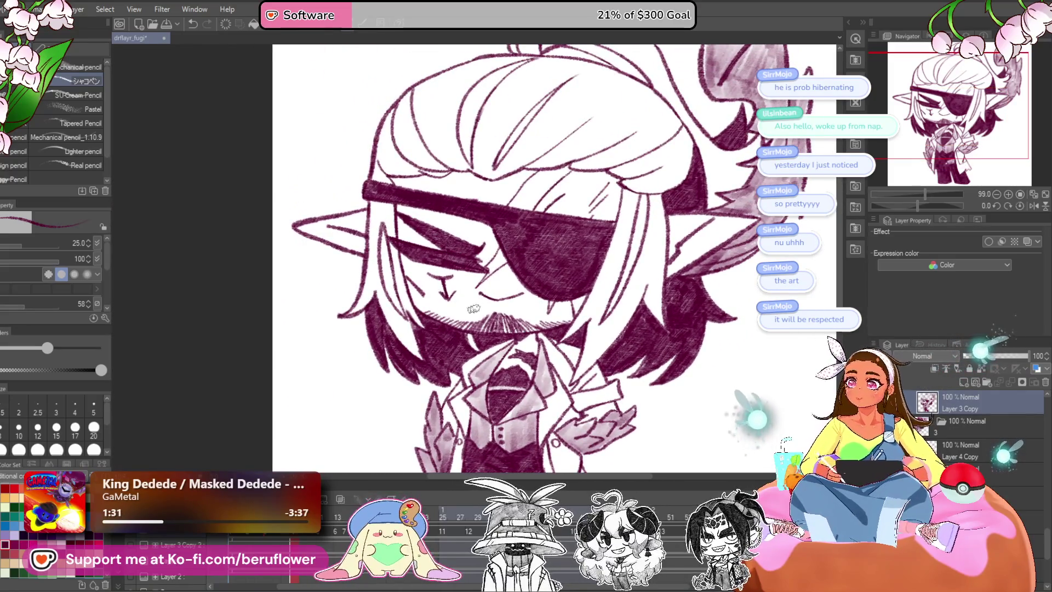
Thicken the left hair outline with dark maroon pencil strokes.
{"action": "left_click_drag", "start_coordinate": [534, 267], "coordinate": [547, 318]}
{"action": "scroll", "coordinate": [425, 193], "scroll_direction": "up", "scroll_amount": 2}
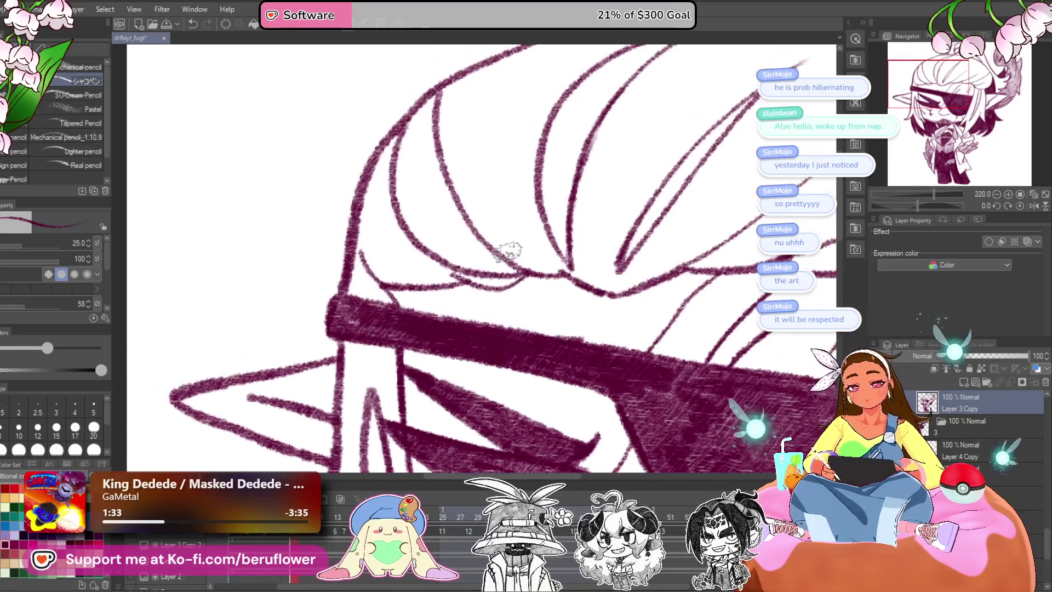
{"action": "scroll", "coordinate": [419, 140], "scroll_direction": "up", "scroll_amount": 2}
{"action": "left_click_drag", "start_coordinate": [388, 154], "coordinate": [368, 240]}
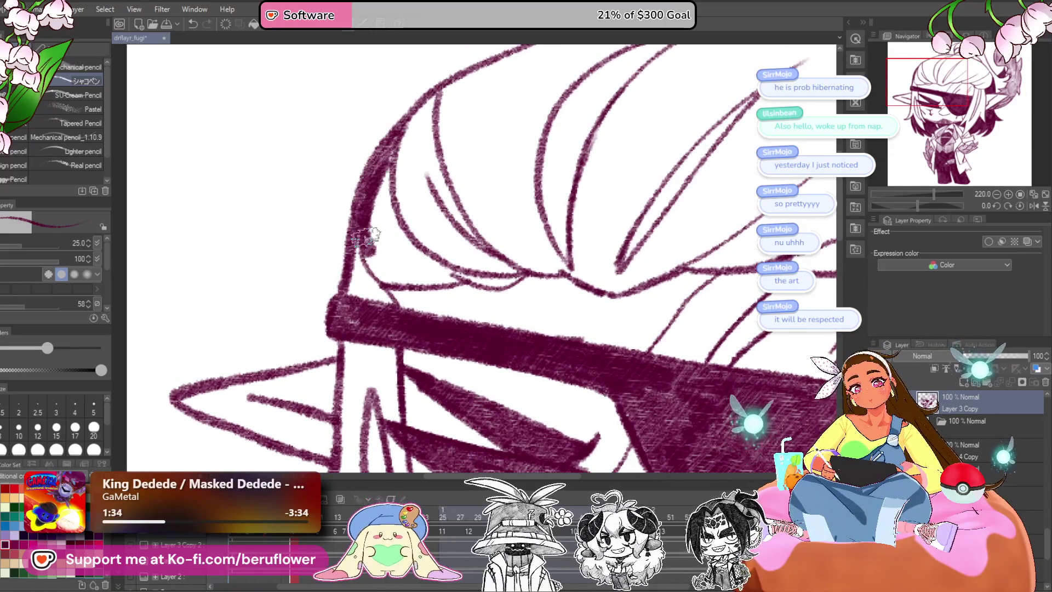
{"action": "left_click_drag", "start_coordinate": [465, 277], "coordinate": [509, 285]}
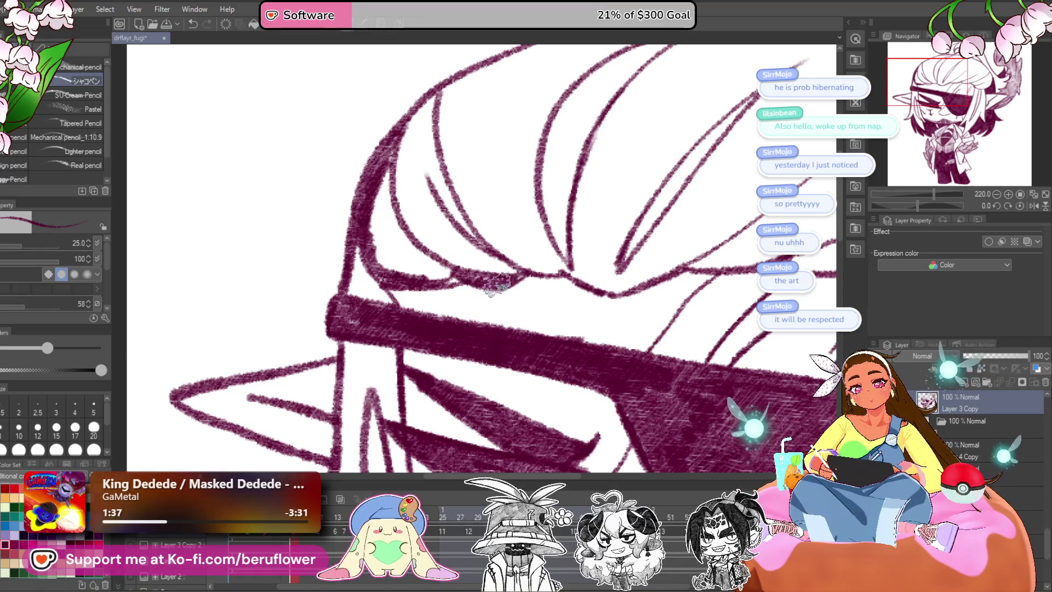
{"action": "mouse_move", "coordinate": [411, 139]}
{"action": "left_mouse_down"}
{"action": "mouse_move", "coordinate": [383, 244]}
{"action": "mouse_move", "coordinate": [379, 194]}
{"action": "mouse_move", "coordinate": [394, 244]}
{"action": "left_mouse_up"}
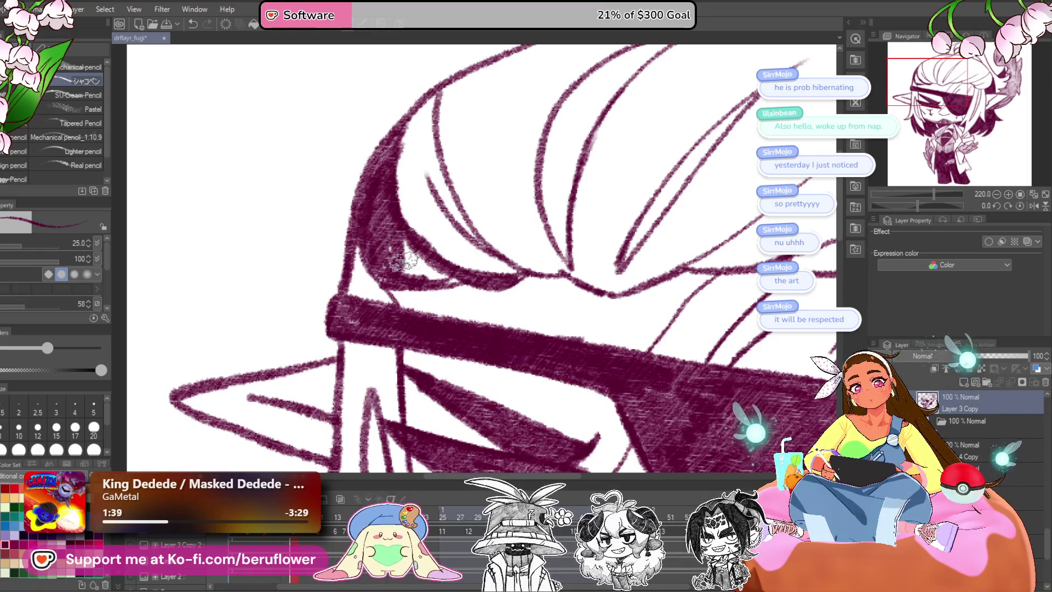
Shade a hair strand above the eyepatch dark maroon.
{"action": "scroll", "coordinate": [383, 219], "scroll_direction": "down", "scroll_amount": 5}
{"action": "scroll", "coordinate": [402, 247], "scroll_direction": "up", "scroll_amount": 5}
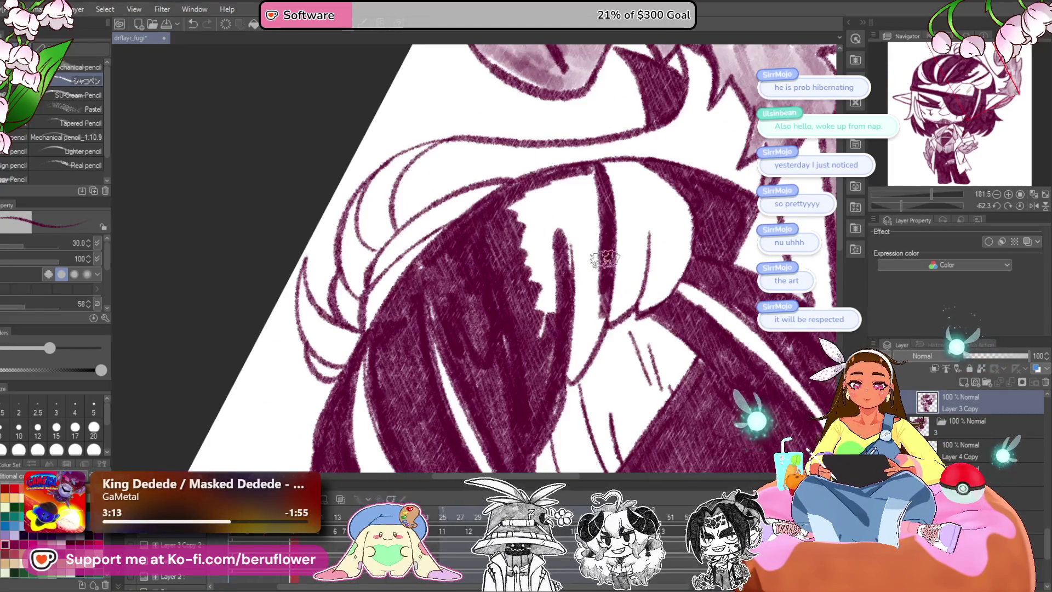
{"action": "left_click_drag", "start_coordinate": [600, 258], "coordinate": [572, 378]}
{"action": "mouse_move", "coordinate": [592, 285]}
{"action": "left_mouse_down"}
{"action": "mouse_move", "coordinate": [570, 378]}
{"action": "mouse_move", "coordinate": [586, 315]}
{"action": "left_mouse_up"}
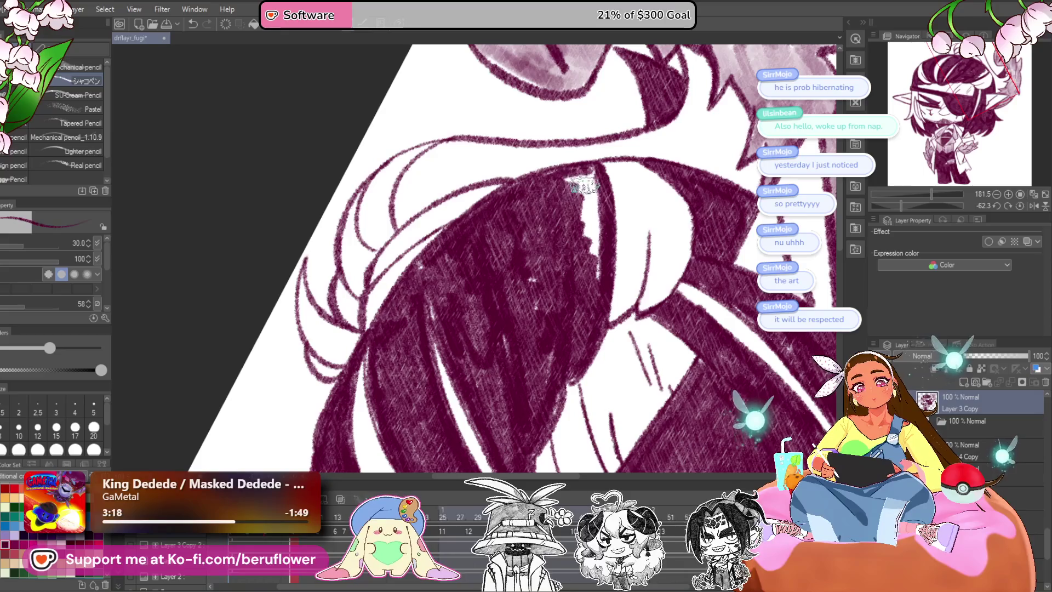
Tone over the white hair highlight and set the canvas view back upright.
{"action": "left_click_drag", "start_coordinate": [593, 229], "coordinate": [582, 248]}
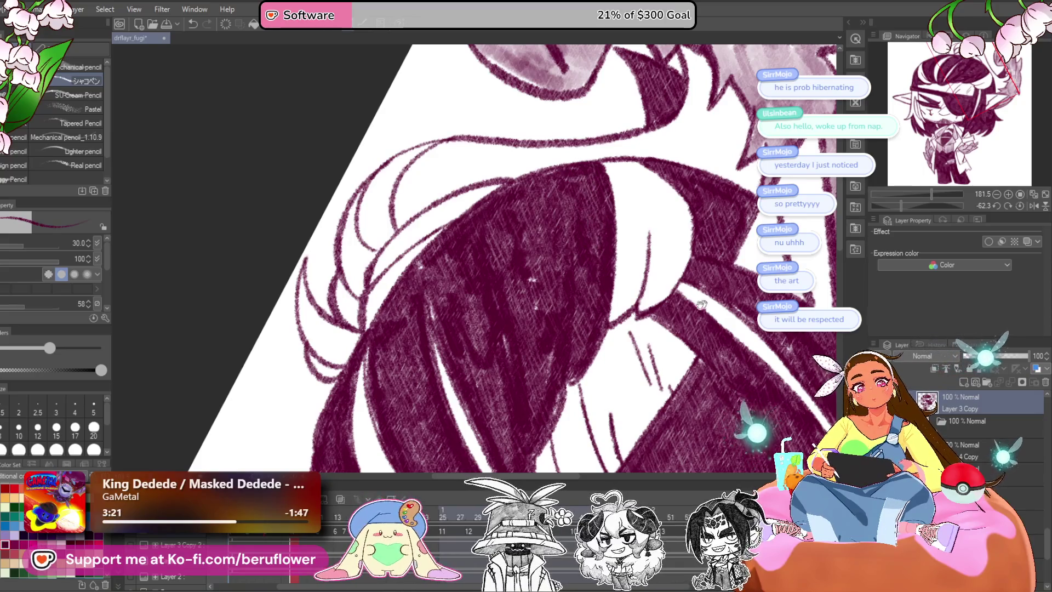
{"action": "left_click_drag", "start_coordinate": [707, 303], "coordinate": [708, 383]}
{"action": "scroll", "coordinate": [445, 296], "scroll_direction": "down", "scroll_amount": 4}
{"action": "scroll", "coordinate": [444, 296], "scroll_direction": "up", "scroll_amount": 2}
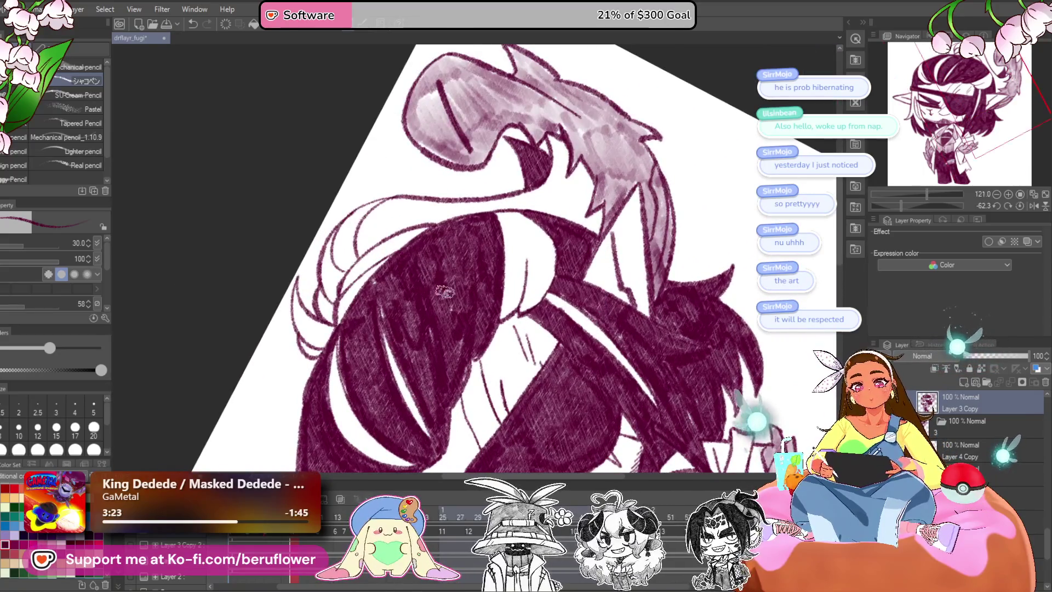
{"action": "left_click_drag", "start_coordinate": [389, 287], "coordinate": [436, 312]}
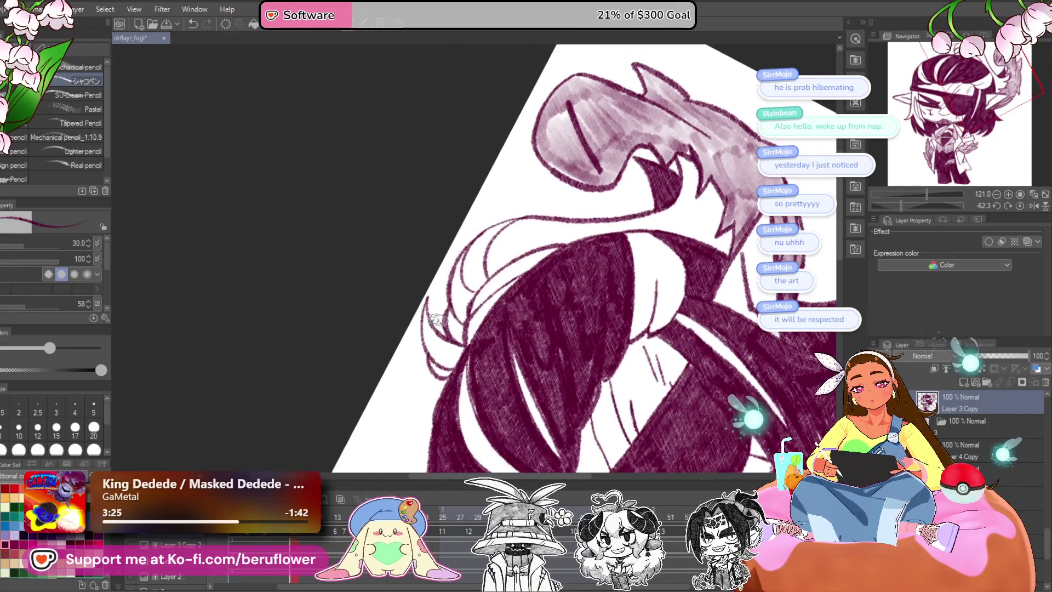
{"action": "left_click", "coordinate": [1019, 205]}
{"action": "scroll", "coordinate": [370, 298], "scroll_direction": "up", "scroll_amount": 3}
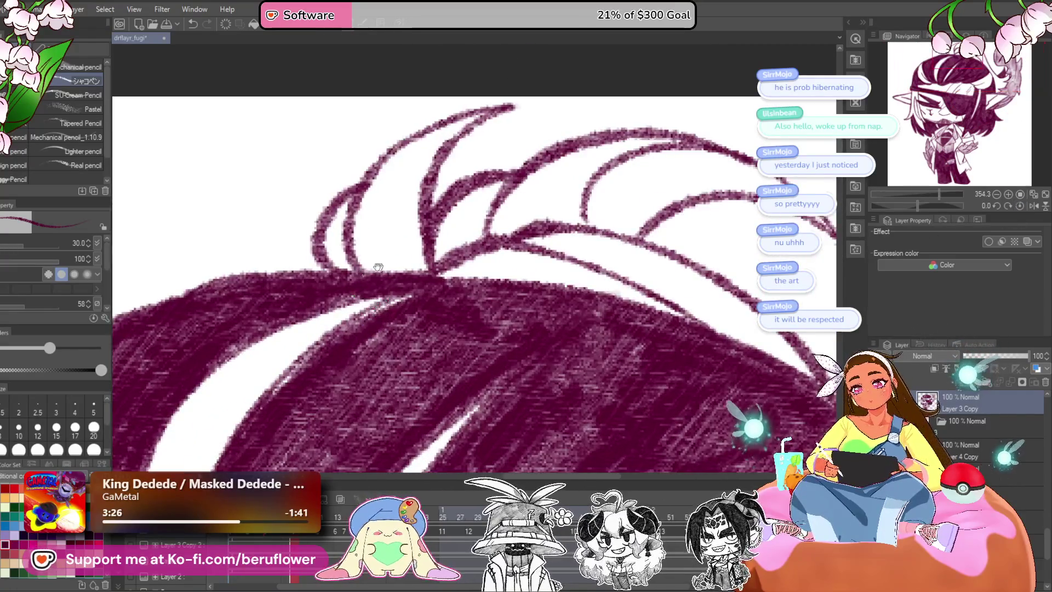
{"action": "scroll", "coordinate": [370, 298], "scroll_direction": "up", "scroll_amount": 3}
Thicken and extend the left hair strand upward and add a curved inner strand.
{"action": "left_click_drag", "start_coordinate": [477, 203], "coordinate": [449, 283]}
{"action": "left_click_drag", "start_coordinate": [443, 324], "coordinate": [575, 184]}
{"action": "left_click_drag", "start_coordinate": [465, 263], "coordinate": [547, 197]}
{"action": "mouse_move", "coordinate": [608, 156]}
{"action": "left_mouse_down"}
{"action": "mouse_move", "coordinate": [509, 218]}
{"action": "mouse_move", "coordinate": [603, 164]}
{"action": "mouse_move", "coordinate": [526, 340]}
{"action": "left_mouse_up"}
{"action": "left_click_drag", "start_coordinate": [548, 277], "coordinate": [504, 350]}
{"action": "mouse_move", "coordinate": [449, 324]}
{"action": "left_mouse_down"}
{"action": "mouse_move", "coordinate": [554, 195]}
{"action": "mouse_move", "coordinate": [493, 334]}
{"action": "left_mouse_up"}
Darken the hair strands with more shading toward the upper right.
{"action": "left_click_drag", "start_coordinate": [526, 252], "coordinate": [504, 356]}
{"action": "left_click_drag", "start_coordinate": [551, 315], "coordinate": [498, 356]}
{"action": "mouse_move", "coordinate": [617, 241]}
{"action": "left_mouse_down"}
{"action": "mouse_move", "coordinate": [590, 277]}
{"action": "mouse_move", "coordinate": [542, 296]}
{"action": "mouse_move", "coordinate": [528, 328]}
{"action": "left_mouse_up"}
{"action": "left_click_drag", "start_coordinate": [586, 310], "coordinate": [707, 266]}
{"action": "mouse_move", "coordinate": [652, 304]}
{"action": "left_mouse_down"}
{"action": "mouse_move", "coordinate": [780, 203]}
{"action": "mouse_move", "coordinate": [602, 296]}
{"action": "left_mouse_up"}
{"action": "mouse_move", "coordinate": [685, 219]}
{"action": "left_mouse_down"}
{"action": "mouse_move", "coordinate": [625, 290]}
{"action": "mouse_move", "coordinate": [640, 302]}
{"action": "left_mouse_up"}
{"action": "scroll", "coordinate": [620, 247], "scroll_direction": "down", "scroll_amount": 5}
{"action": "scroll", "coordinate": [620, 246], "scroll_direction": "up", "scroll_amount": 3}
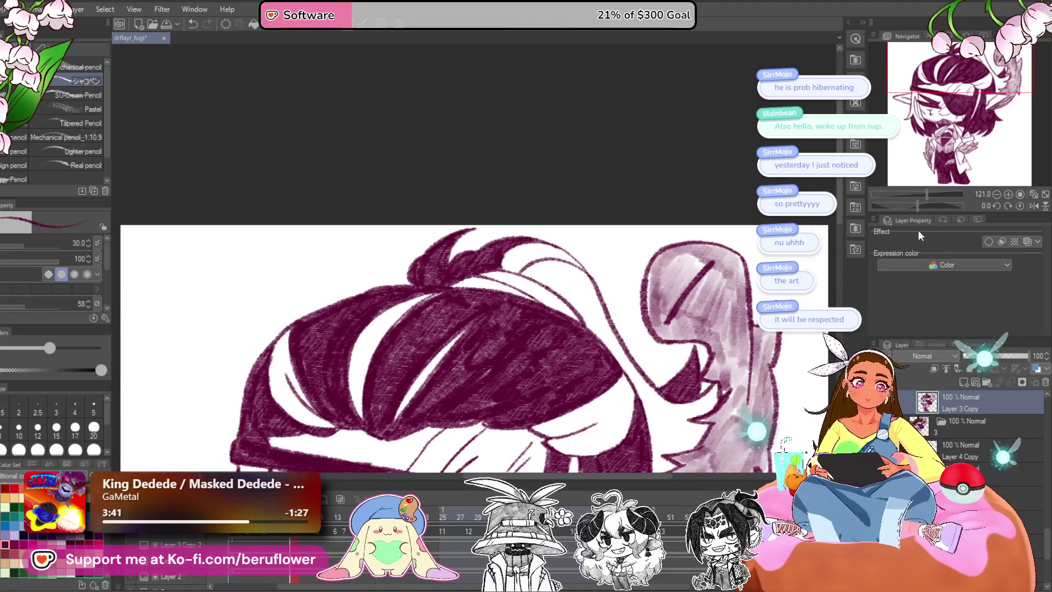
Tilt the canvas and hatch the hair darker, closing white gaps between strands.
{"action": "left_click_drag", "start_coordinate": [917, 206], "coordinate": [898, 205]}
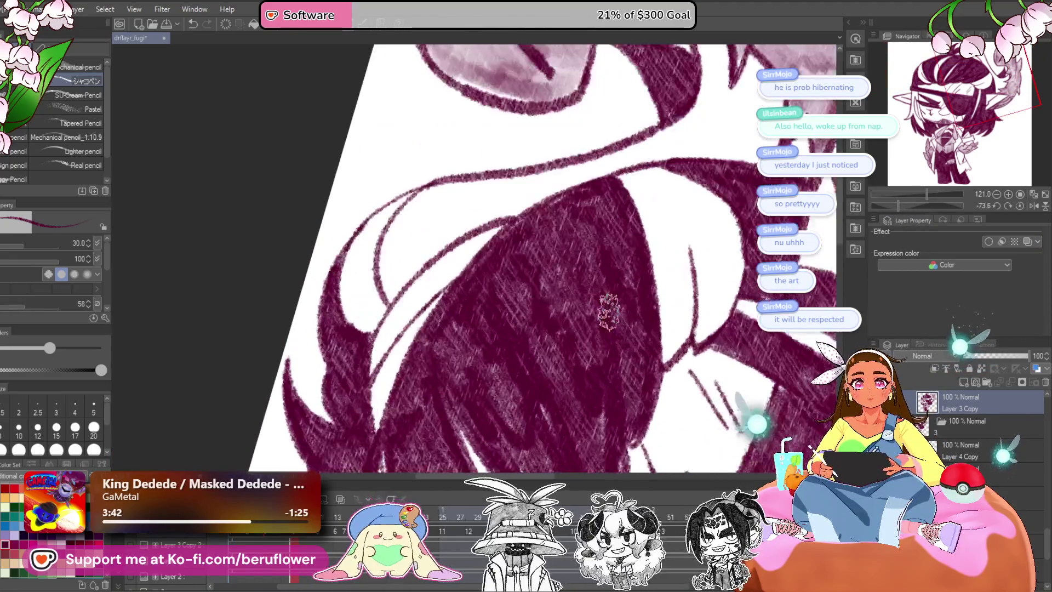
{"action": "scroll", "coordinate": [608, 312], "scroll_direction": "up", "scroll_amount": 3}
{"action": "left_click_drag", "start_coordinate": [484, 359], "coordinate": [513, 326]}
{"action": "left_click_drag", "start_coordinate": [586, 288], "coordinate": [671, 249]}
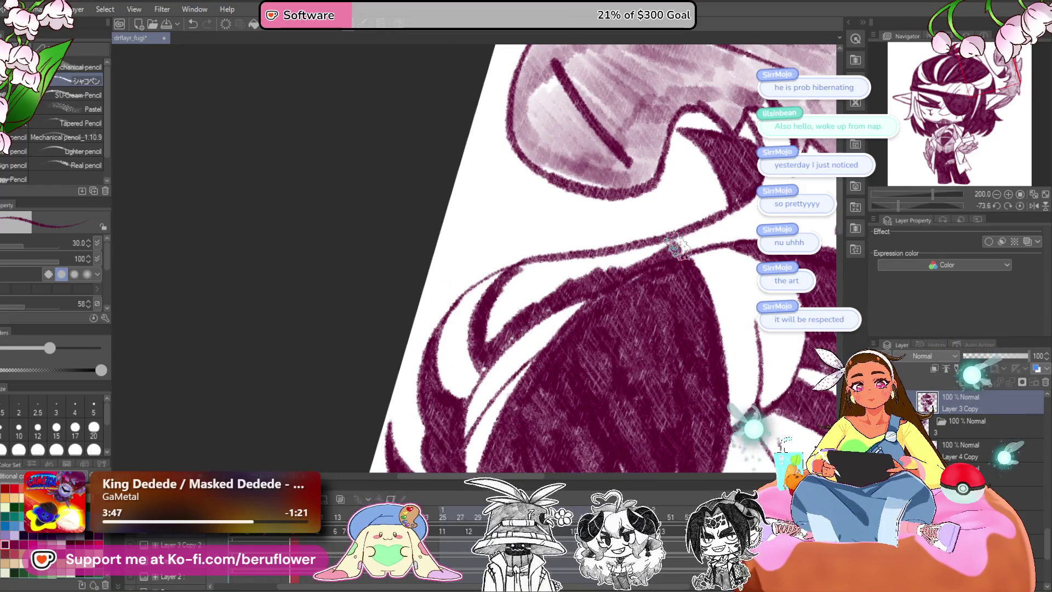
{"action": "mouse_move", "coordinate": [514, 276]}
{"action": "left_mouse_down"}
{"action": "mouse_move", "coordinate": [583, 269]}
{"action": "mouse_move", "coordinate": [523, 312]}
{"action": "left_mouse_up"}
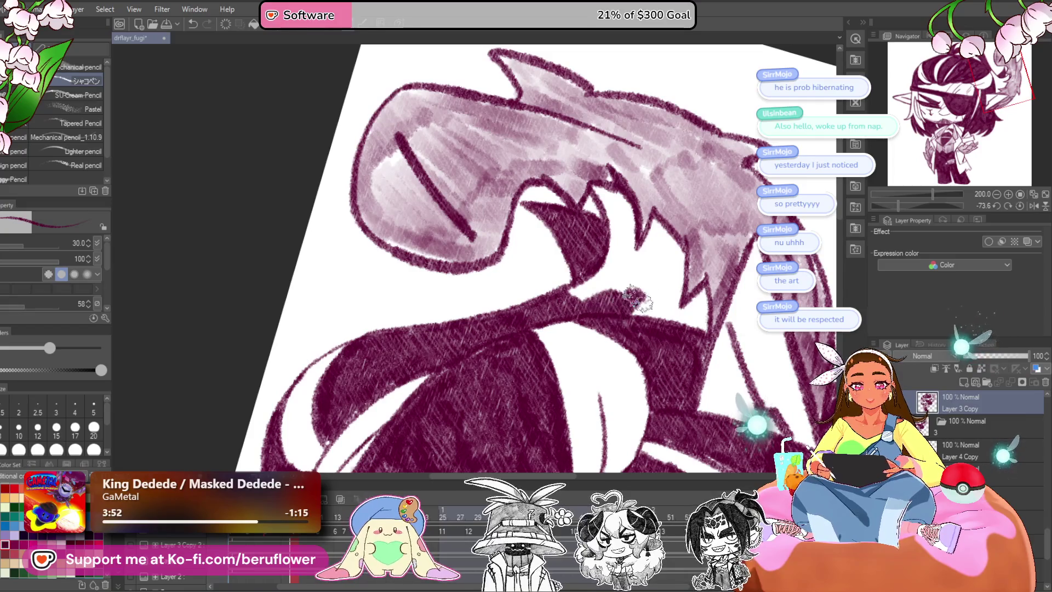
{"action": "left_click_drag", "start_coordinate": [662, 322], "coordinate": [625, 354]}
{"action": "mouse_move", "coordinate": [630, 277]}
{"action": "left_mouse_down"}
{"action": "mouse_move", "coordinate": [636, 334]}
{"action": "mouse_move", "coordinate": [590, 300]}
{"action": "mouse_move", "coordinate": [542, 321]}
{"action": "mouse_move", "coordinate": [570, 296]}
{"action": "left_mouse_up"}
{"action": "left_click_drag", "start_coordinate": [569, 219], "coordinate": [558, 317]}
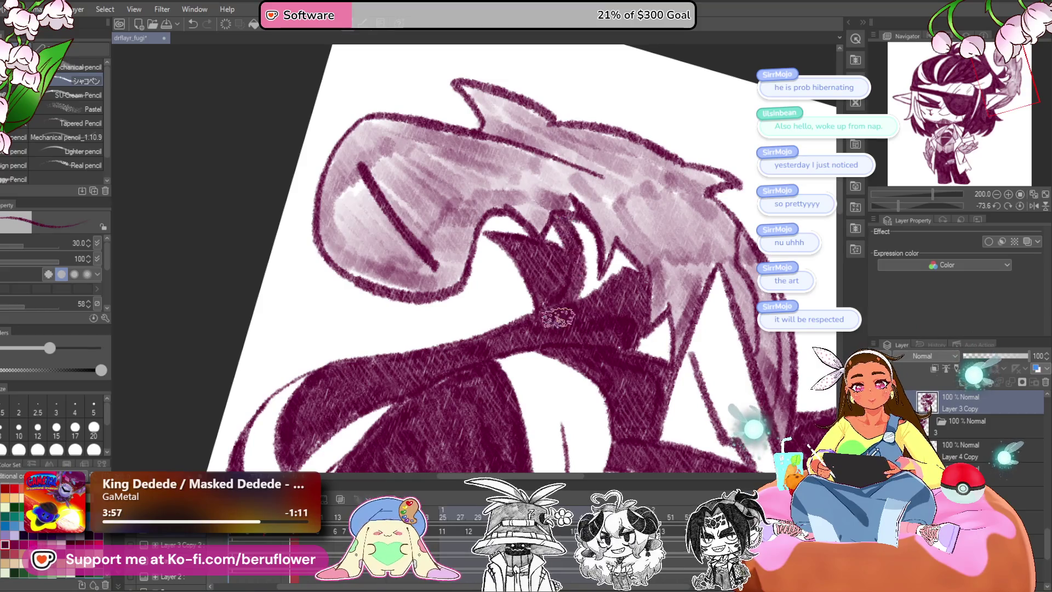
{"action": "left_click_drag", "start_coordinate": [607, 281], "coordinate": [619, 254]}
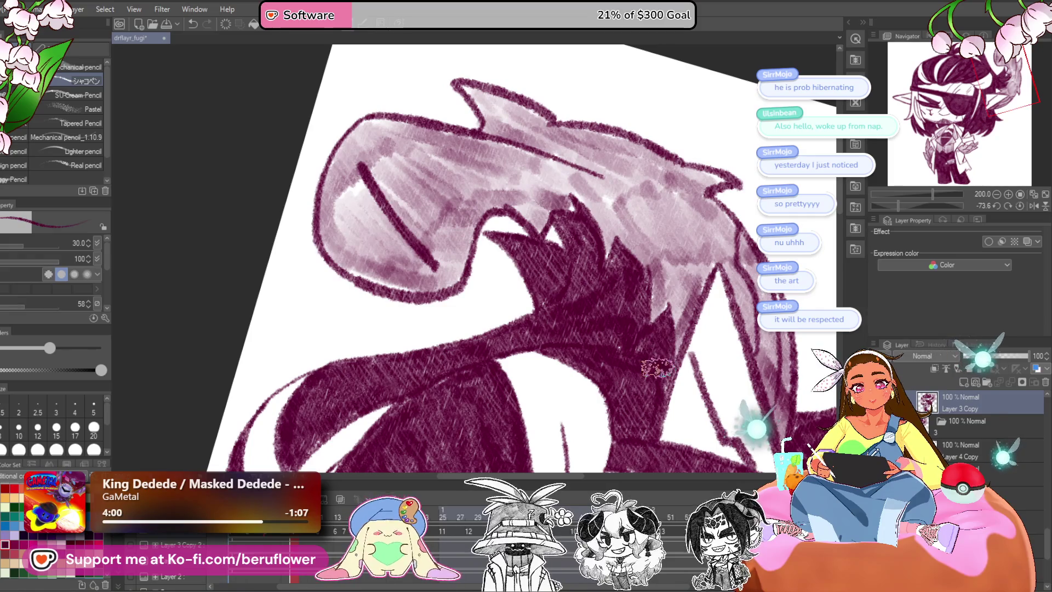
Fill the white hair gap with light and then dark strokes.
{"action": "scroll", "coordinate": [658, 373], "scroll_direction": "down", "scroll_amount": 3}
{"action": "scroll", "coordinate": [470, 252], "scroll_direction": "up", "scroll_amount": 3}
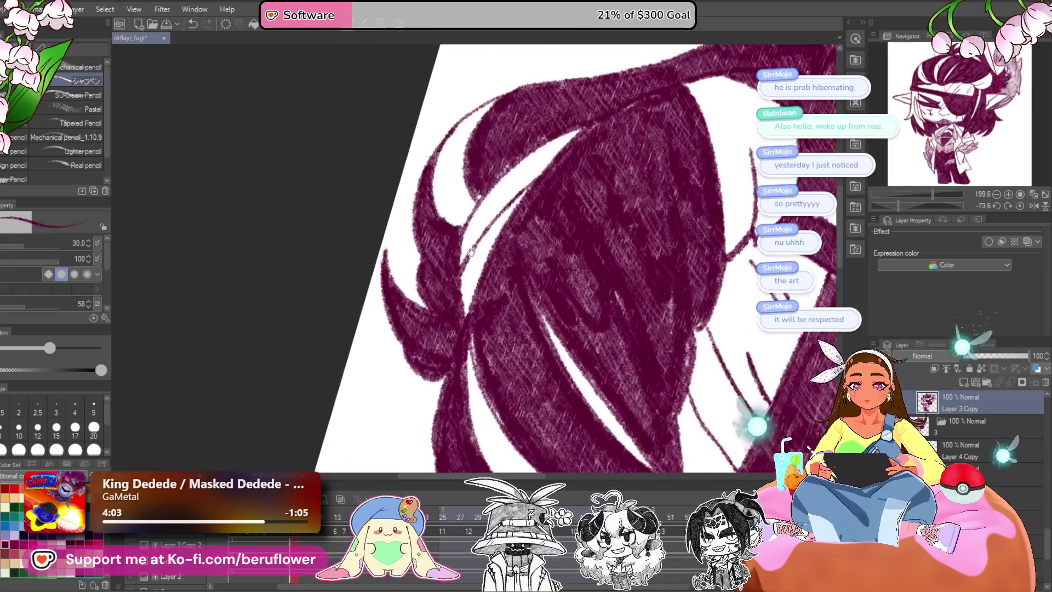
{"action": "left_click_drag", "start_coordinate": [470, 252], "coordinate": [493, 285]}
{"action": "mouse_move", "coordinate": [490, 329]}
{"action": "left_mouse_down"}
{"action": "mouse_move", "coordinate": [499, 242]}
{"action": "mouse_move", "coordinate": [554, 228]}
{"action": "left_mouse_up"}
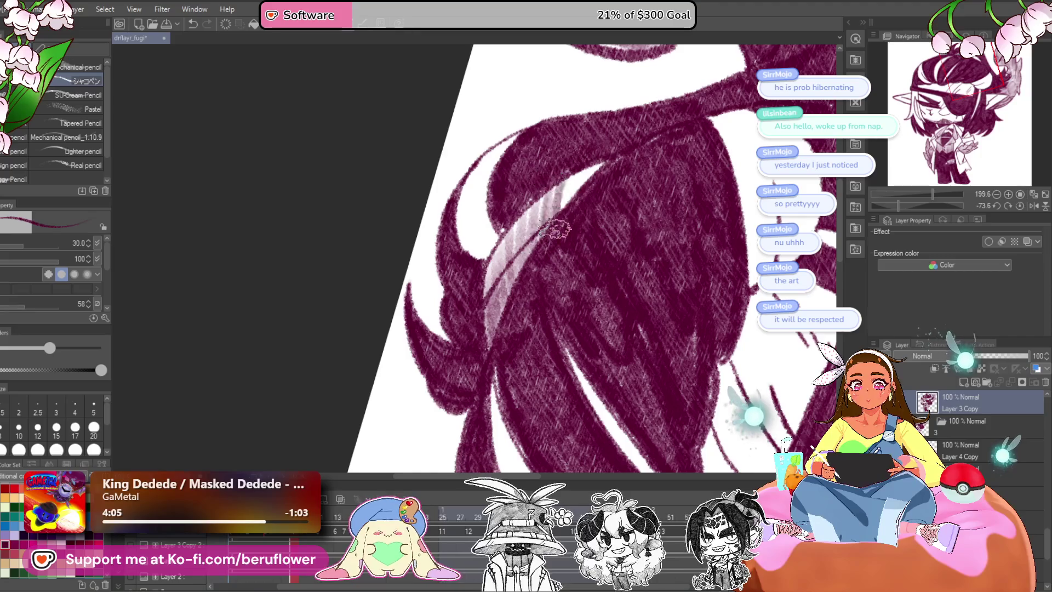
{"action": "left_click_drag", "start_coordinate": [461, 213], "coordinate": [498, 269]}
{"action": "left_click_drag", "start_coordinate": [478, 221], "coordinate": [530, 340]}
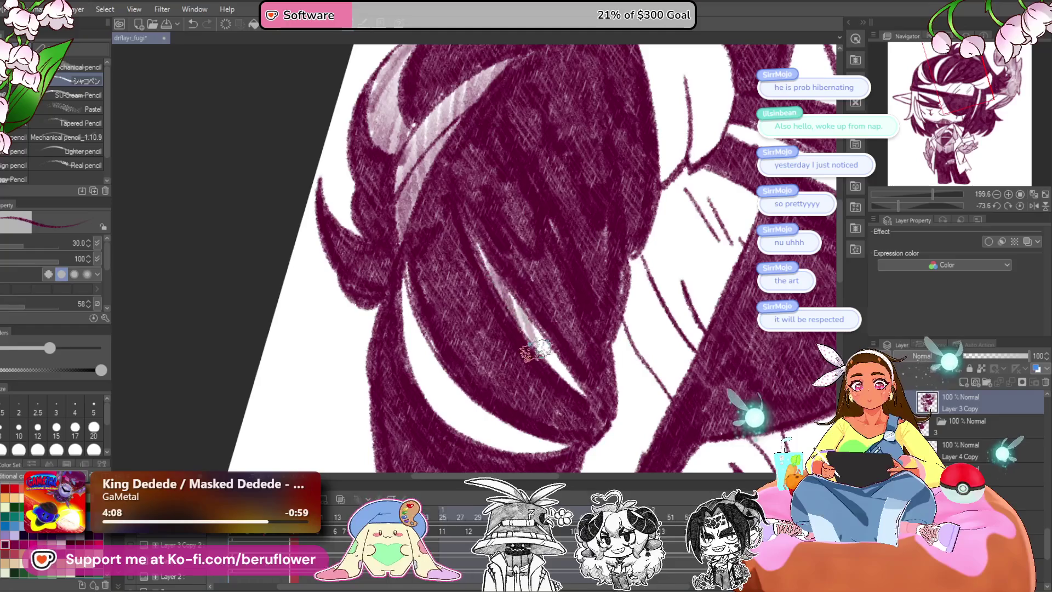
Darken the left hair edge, fill the gap under the pink streak, and extend the pink band hatching.
{"action": "scroll", "coordinate": [591, 408], "scroll_direction": "down", "scroll_amount": 2}
{"action": "mouse_move", "coordinate": [436, 203]}
{"action": "left_mouse_down"}
{"action": "mouse_move", "coordinate": [440, 290]}
{"action": "mouse_move", "coordinate": [470, 282]}
{"action": "left_mouse_up"}
{"action": "left_click_drag", "start_coordinate": [520, 373], "coordinate": [562, 394]}
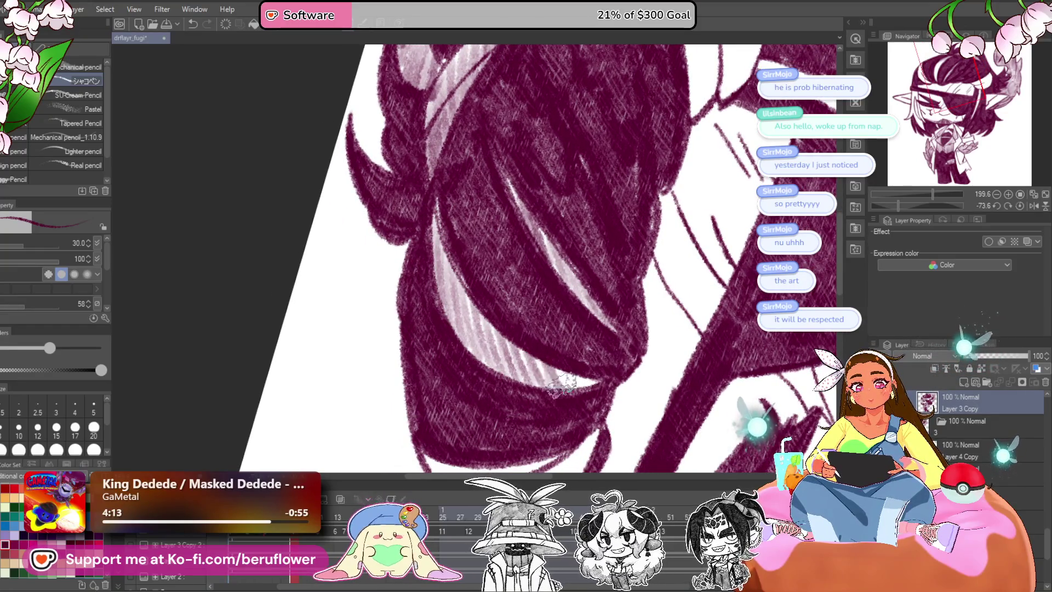
{"action": "scroll", "coordinate": [606, 389], "scroll_direction": "down", "scroll_amount": 3}
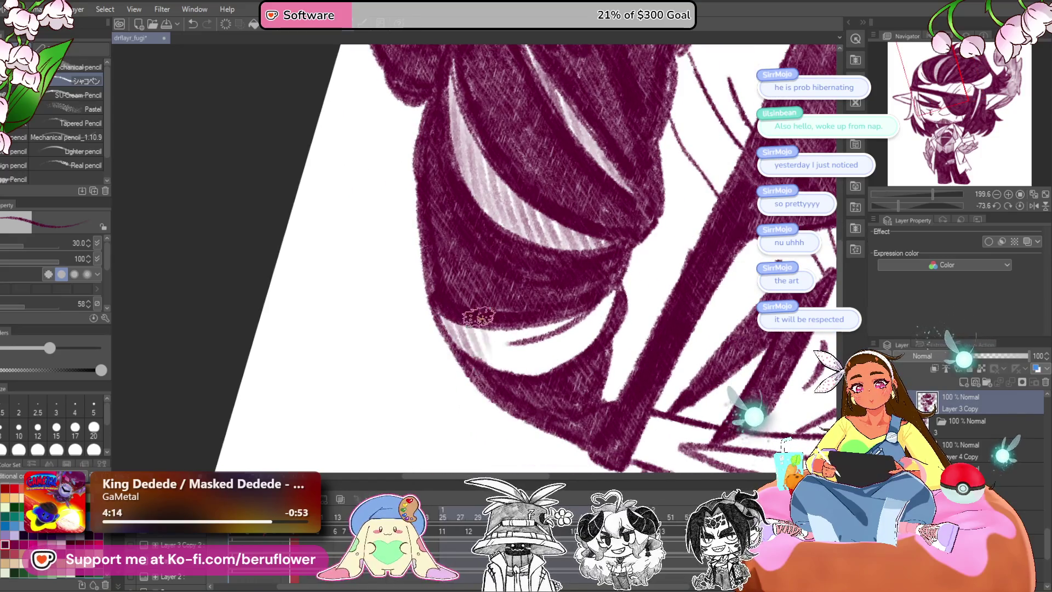
{"action": "mouse_move", "coordinate": [493, 327]}
{"action": "left_mouse_down"}
{"action": "mouse_move", "coordinate": [477, 334]}
{"action": "mouse_move", "coordinate": [559, 345]}
{"action": "mouse_move", "coordinate": [596, 335]}
{"action": "mouse_move", "coordinate": [526, 227]}
{"action": "mouse_move", "coordinate": [594, 351]}
{"action": "mouse_move", "coordinate": [657, 340]}
{"action": "mouse_move", "coordinate": [761, 388]}
{"action": "mouse_move", "coordinate": [619, 311]}
{"action": "mouse_move", "coordinate": [691, 364]}
{"action": "mouse_move", "coordinate": [732, 416]}
{"action": "left_mouse_up"}
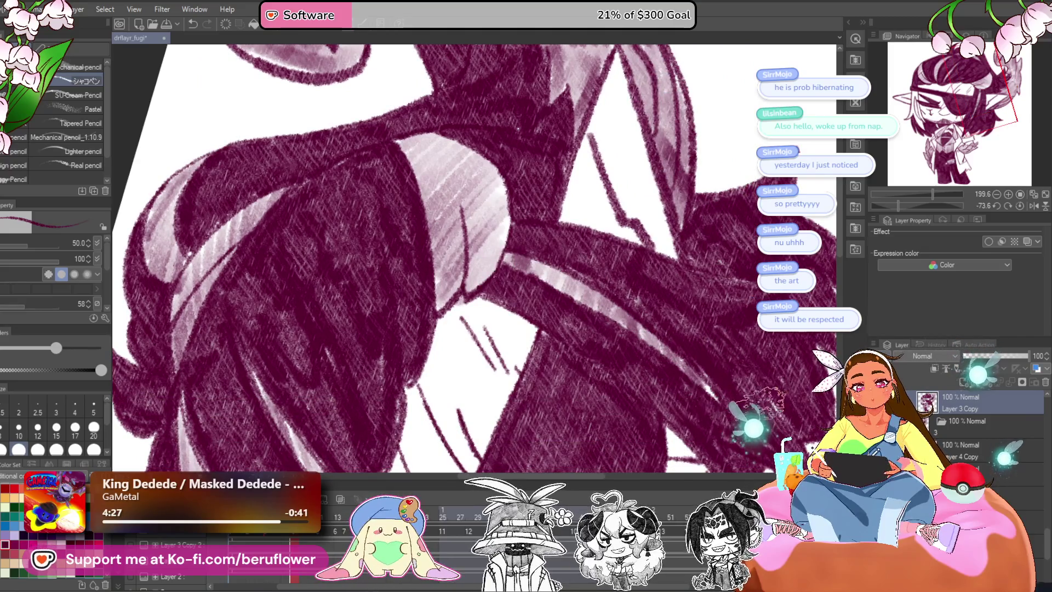
{"action": "left_click", "coordinate": [1023, 207]}
Zoom in on the face and darken the hair strand running down from the ear.
{"action": "key", "text": "ctrl+0"}
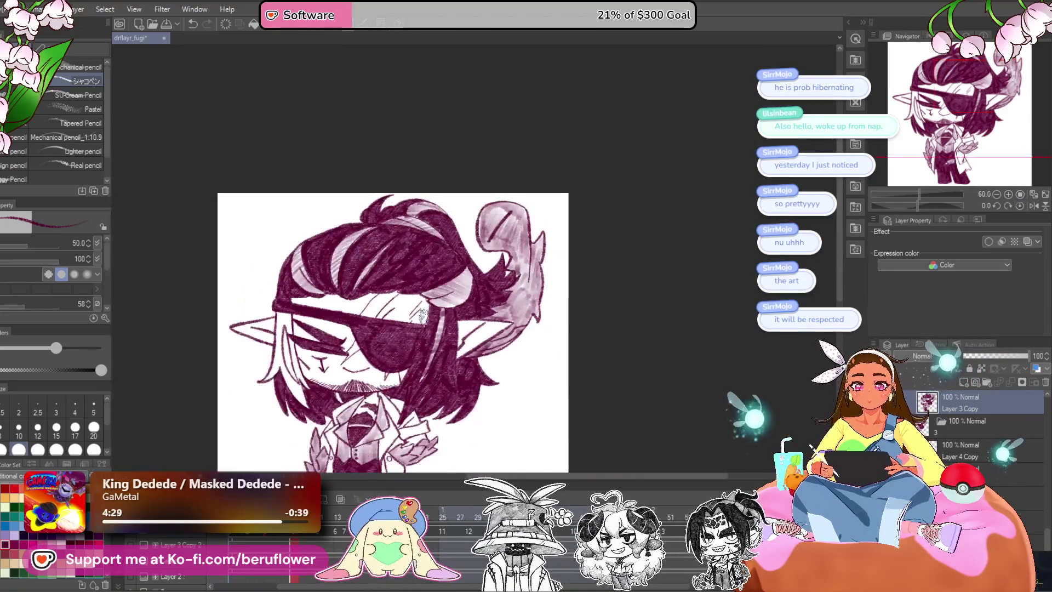
{"action": "scroll", "coordinate": [482, 298], "scroll_direction": "up", "scroll_amount": 2}
{"action": "scroll", "coordinate": [482, 297], "scroll_direction": "up", "scroll_amount": 2}
{"action": "scroll", "coordinate": [482, 298], "scroll_direction": "up", "scroll_amount": 3}
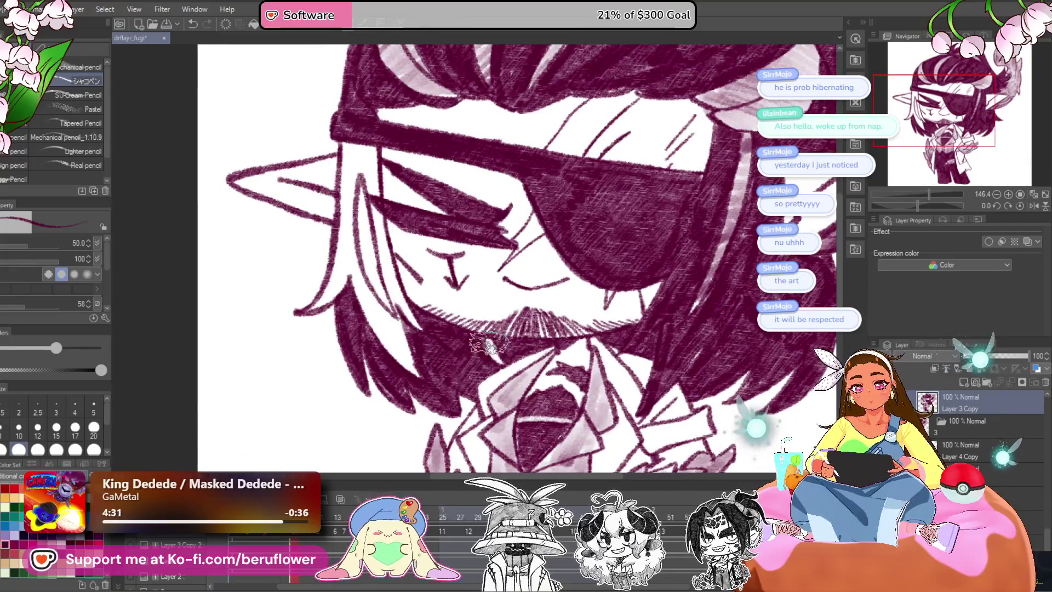
{"action": "left_click_drag", "start_coordinate": [498, 334], "coordinate": [561, 400]}
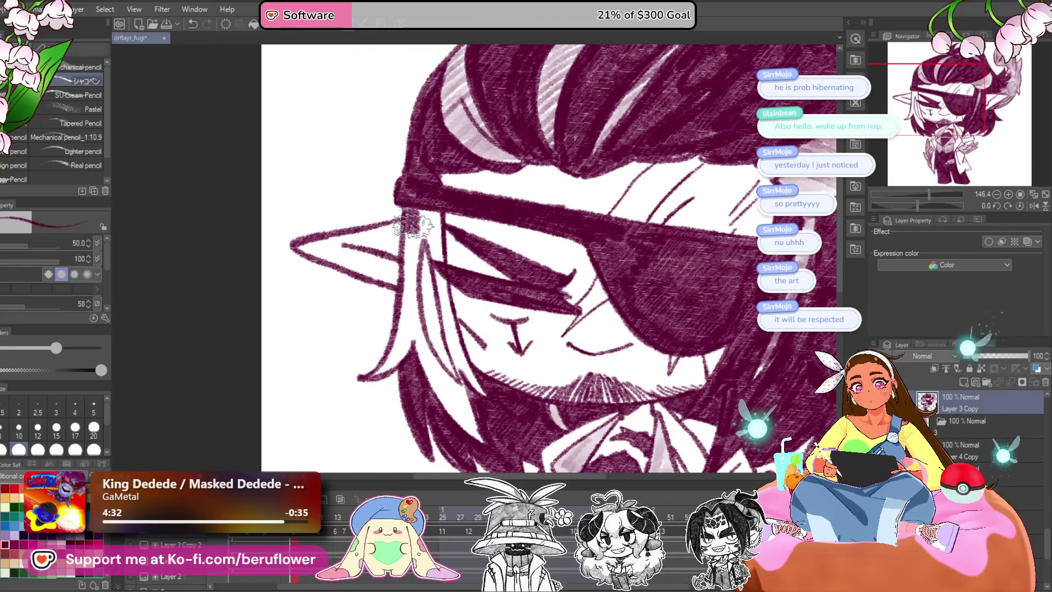
{"action": "left_click_drag", "start_coordinate": [408, 249], "coordinate": [378, 380]}
{"action": "left_click_drag", "start_coordinate": [433, 288], "coordinate": [383, 367]}
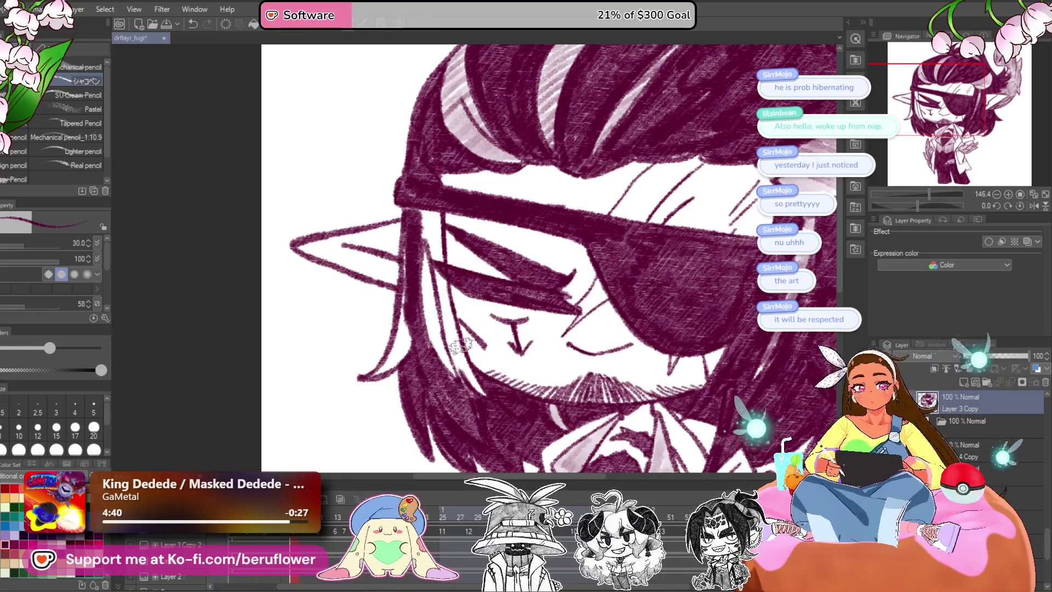
{"action": "left_click_drag", "start_coordinate": [479, 391], "coordinate": [445, 250]}
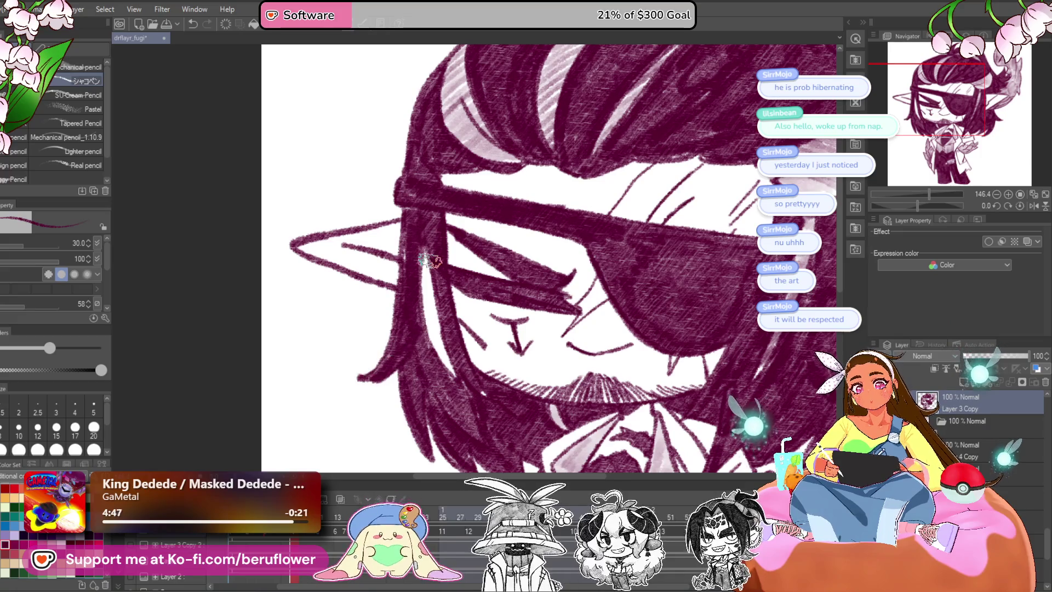
Enlarge the brush to 60 and zoom out to 45% to view the whole character.
{"action": "scroll", "coordinate": [430, 261], "scroll_direction": "down", "scroll_amount": 3}
{"action": "scroll", "coordinate": [430, 261], "scroll_direction": "up", "scroll_amount": 3}
{"action": "key", "text": "bracketright"}
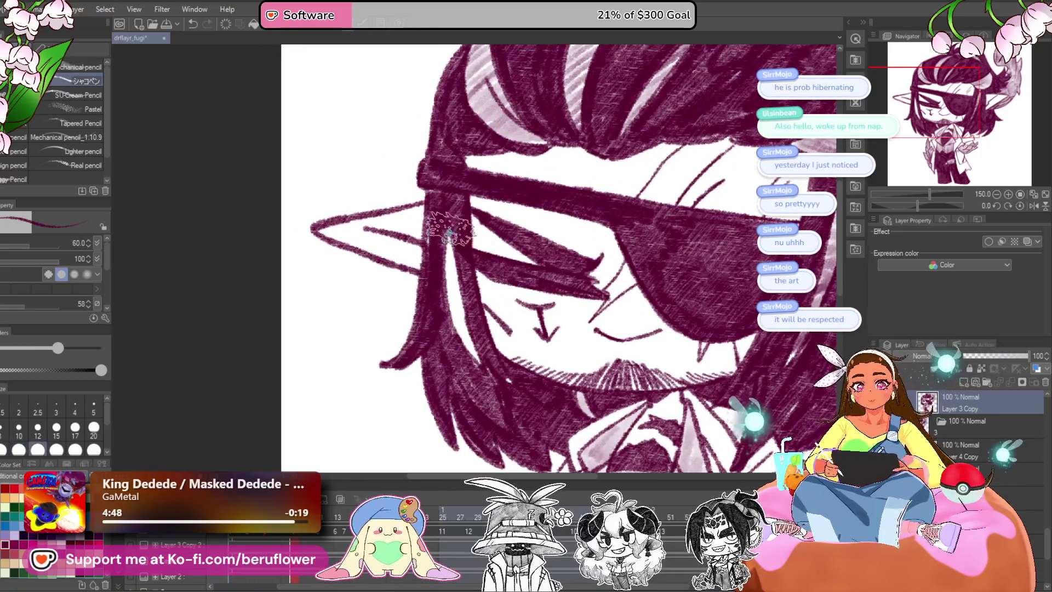
{"action": "scroll", "coordinate": [490, 389], "scroll_direction": "down", "scroll_amount": 5}
{"action": "scroll", "coordinate": [493, 392], "scroll_direction": "up", "scroll_amount": 2}
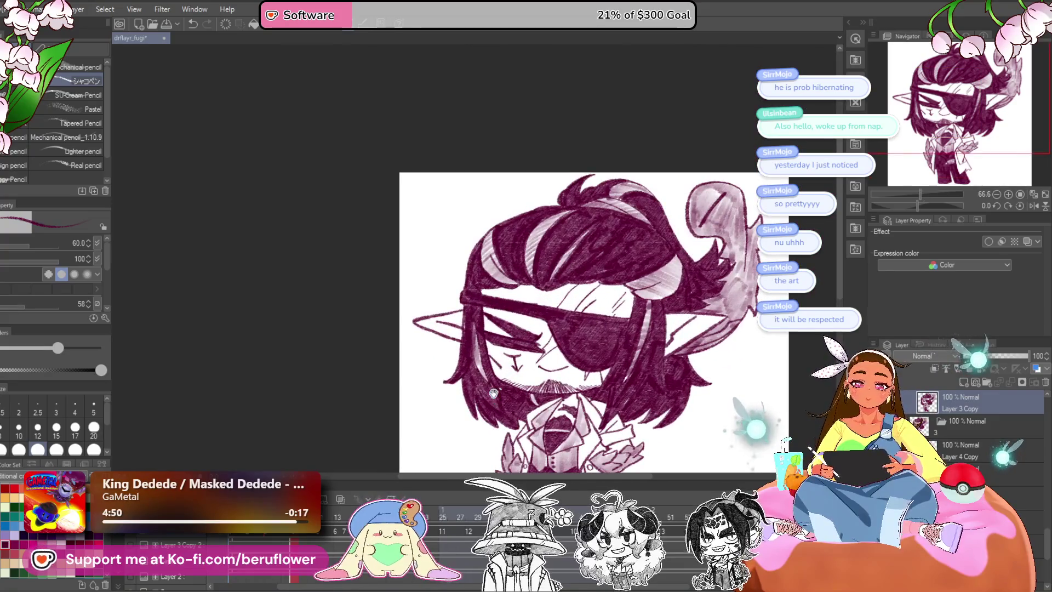
{"action": "scroll", "coordinate": [473, 368], "scroll_direction": "up", "scroll_amount": 2}
{"action": "scroll", "coordinate": [649, 332], "scroll_direction": "down", "scroll_amount": 3}
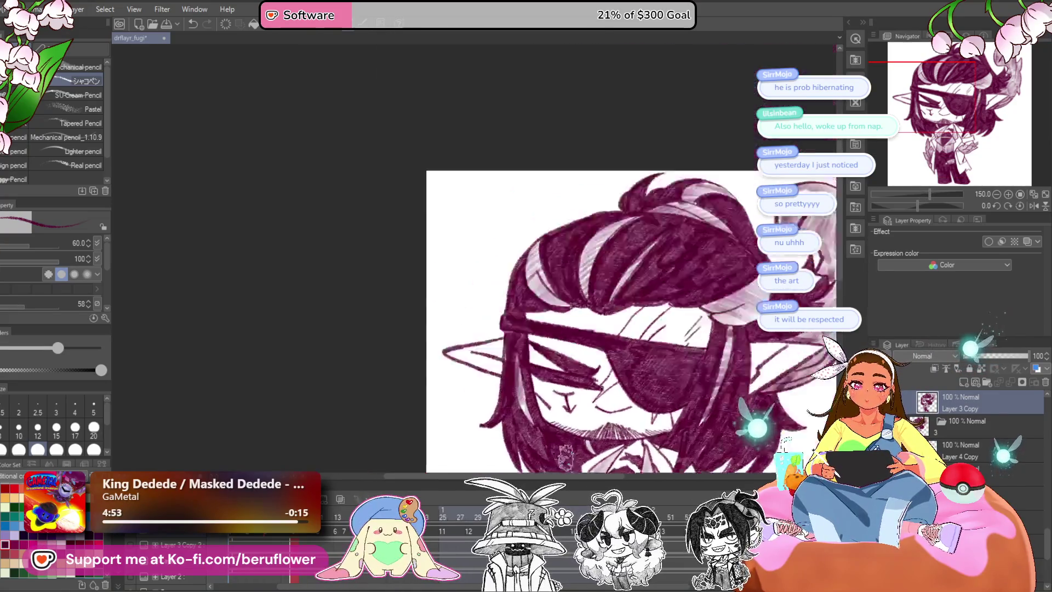
{"action": "left_click_drag", "start_coordinate": [649, 331], "coordinate": [644, 279]}
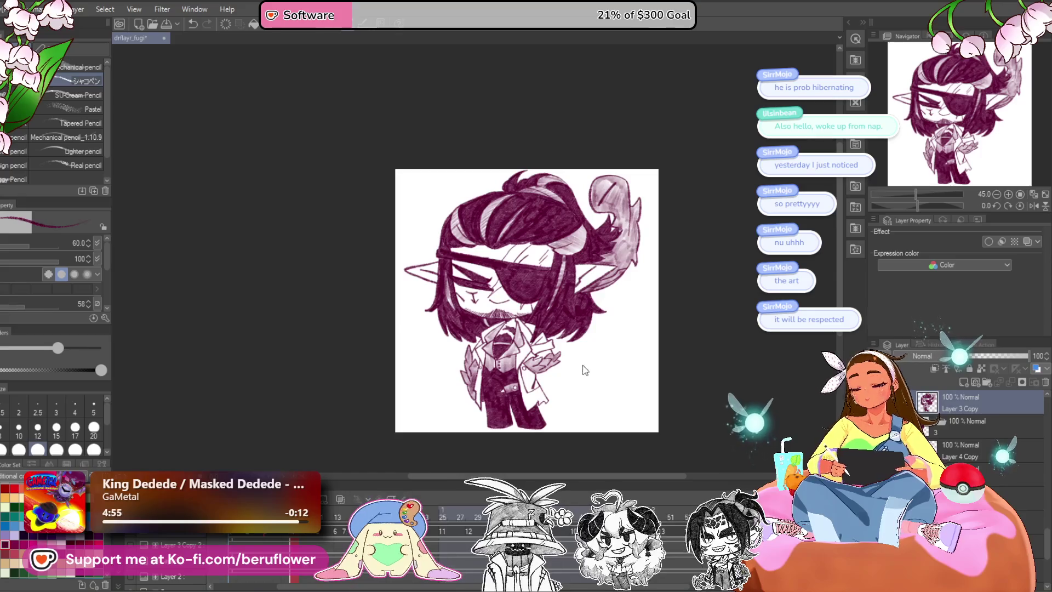
{"action": "left_click_drag", "start_coordinate": [600, 415], "coordinate": [631, 418]}
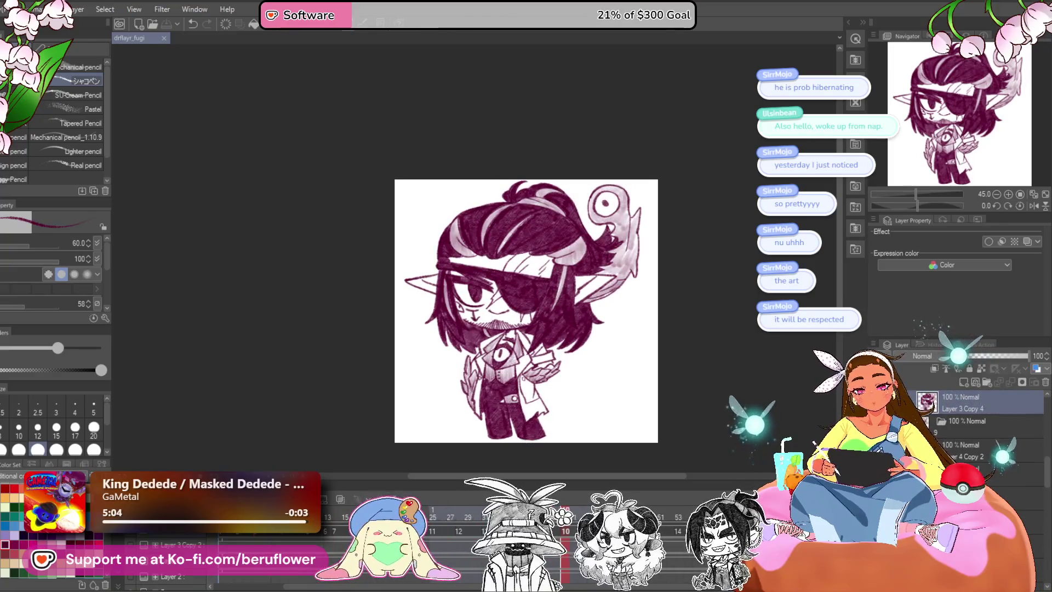
Go to animation frame 14 and paint white over a stray line in the hair.
{"action": "left_click", "coordinate": [337, 531]}
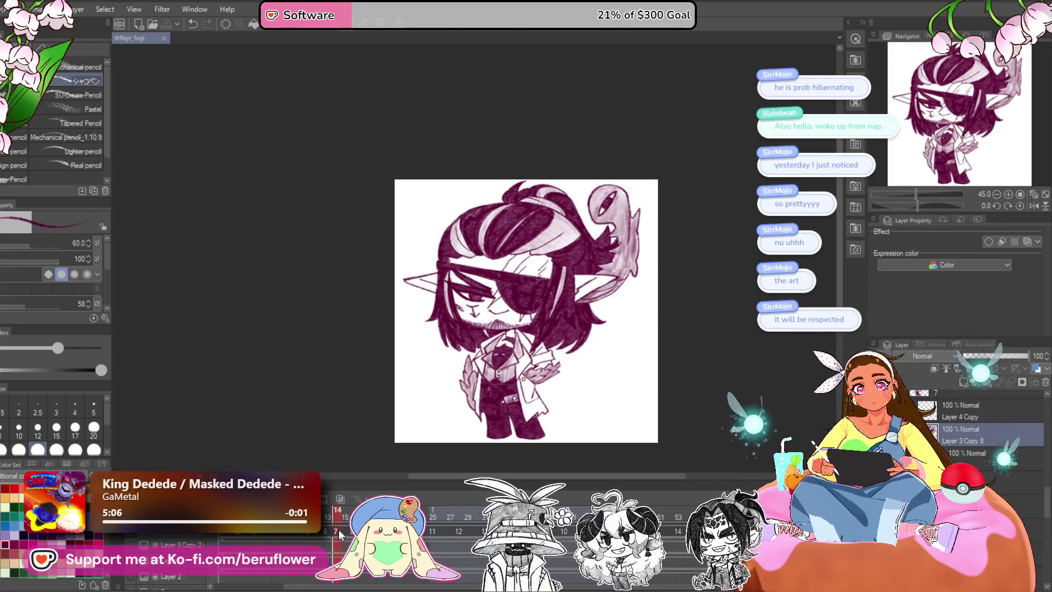
{"action": "scroll", "coordinate": [557, 241], "scroll_direction": "up", "scroll_amount": 5}
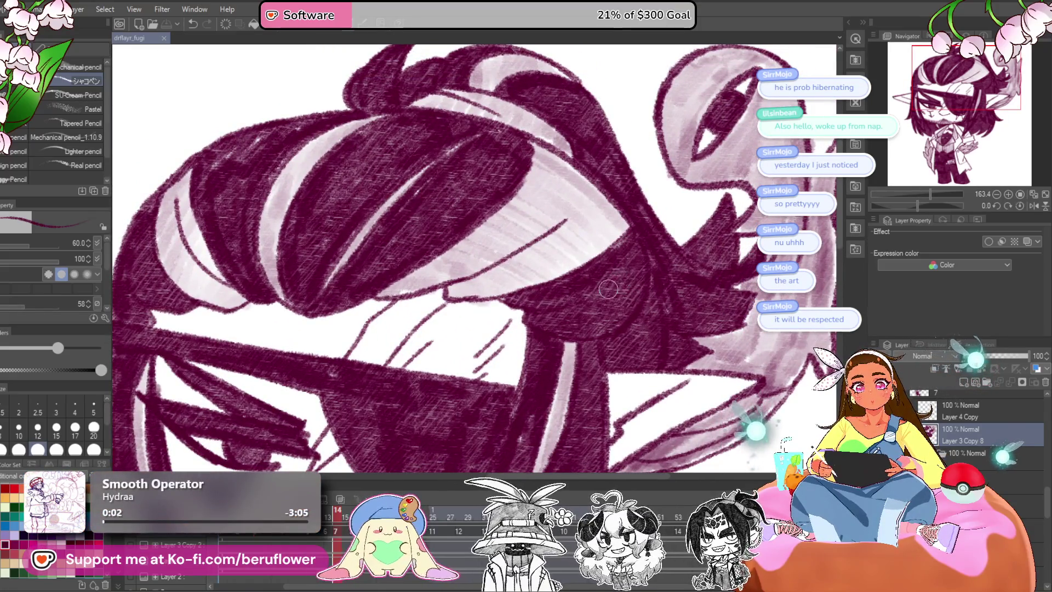
{"action": "key", "text": "Return"}
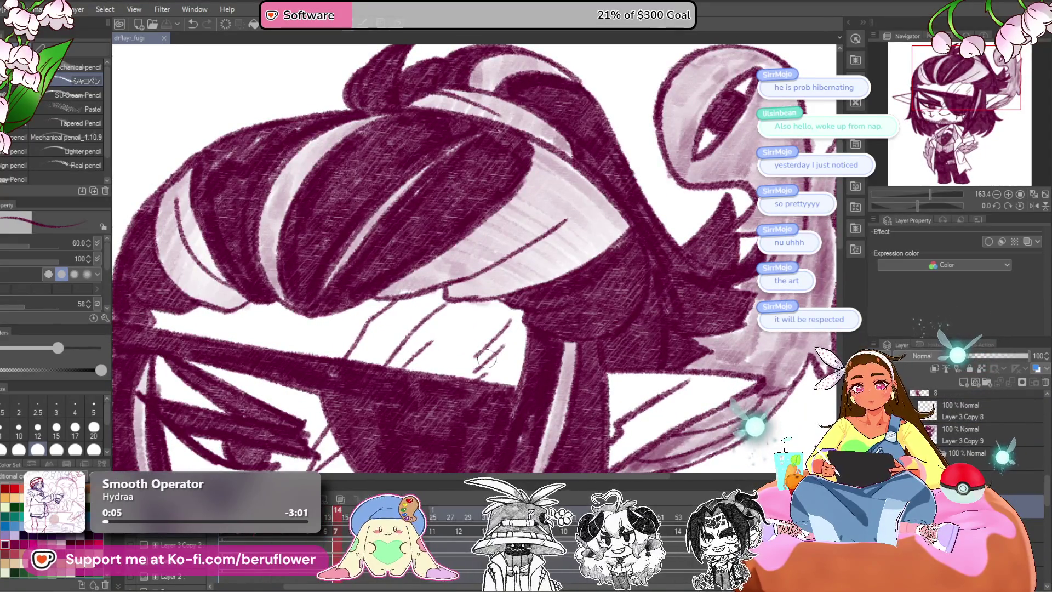
{"action": "mouse_move", "coordinate": [629, 241]}
{"action": "left_mouse_down"}
{"action": "mouse_move", "coordinate": [543, 296]}
{"action": "mouse_move", "coordinate": [630, 253]}
{"action": "mouse_move", "coordinate": [602, 329]}
{"action": "mouse_move", "coordinate": [542, 329]}
{"action": "mouse_move", "coordinate": [632, 257]}
{"action": "mouse_move", "coordinate": [598, 299]}
{"action": "mouse_move", "coordinate": [584, 258]}
{"action": "mouse_move", "coordinate": [531, 300]}
{"action": "mouse_move", "coordinate": [636, 243]}
{"action": "left_mouse_up"}
{"action": "key", "text": "bracketleft"}
{"action": "key", "text": "bracketleft"}
{"action": "key", "text": "bracketleft"}
{"action": "key", "text": "bracketleft"}
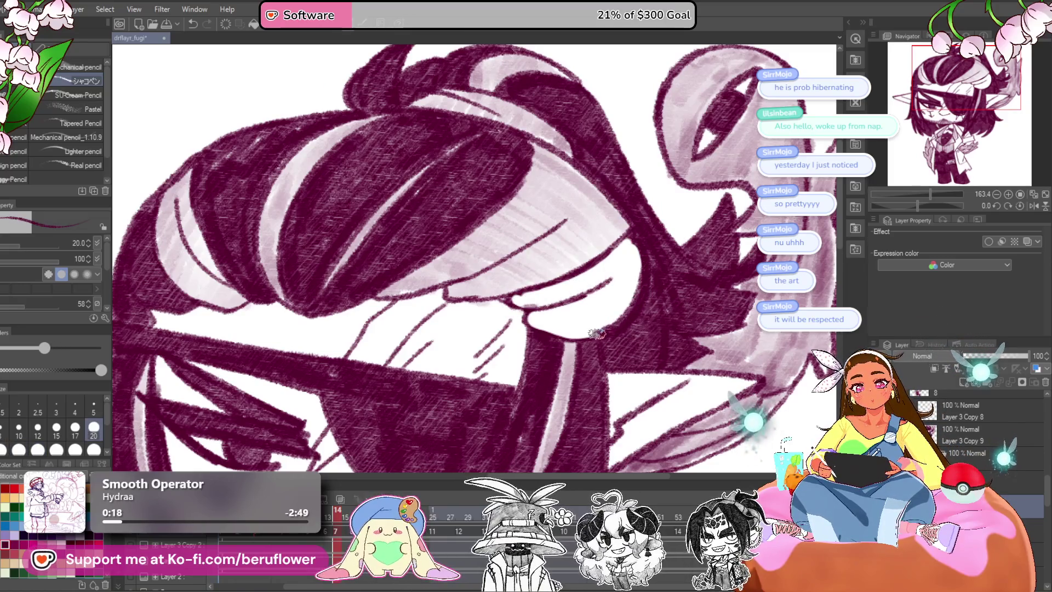
Set the brush to 40 and paint the light pink ponytail hair dark maroon.
{"action": "left_click_drag", "start_coordinate": [529, 208], "coordinate": [545, 216]}
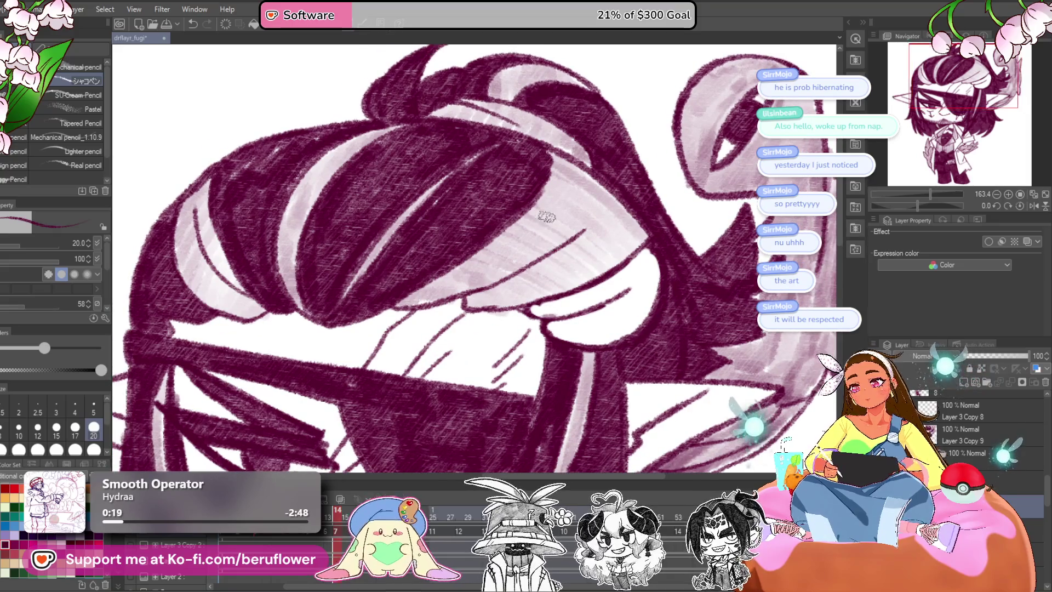
{"action": "key", "text": "bracketright"}
{"action": "mouse_move", "coordinate": [621, 254]}
{"action": "left_mouse_down"}
{"action": "mouse_move", "coordinate": [550, 187]}
{"action": "mouse_move", "coordinate": [562, 162]}
{"action": "left_mouse_up"}
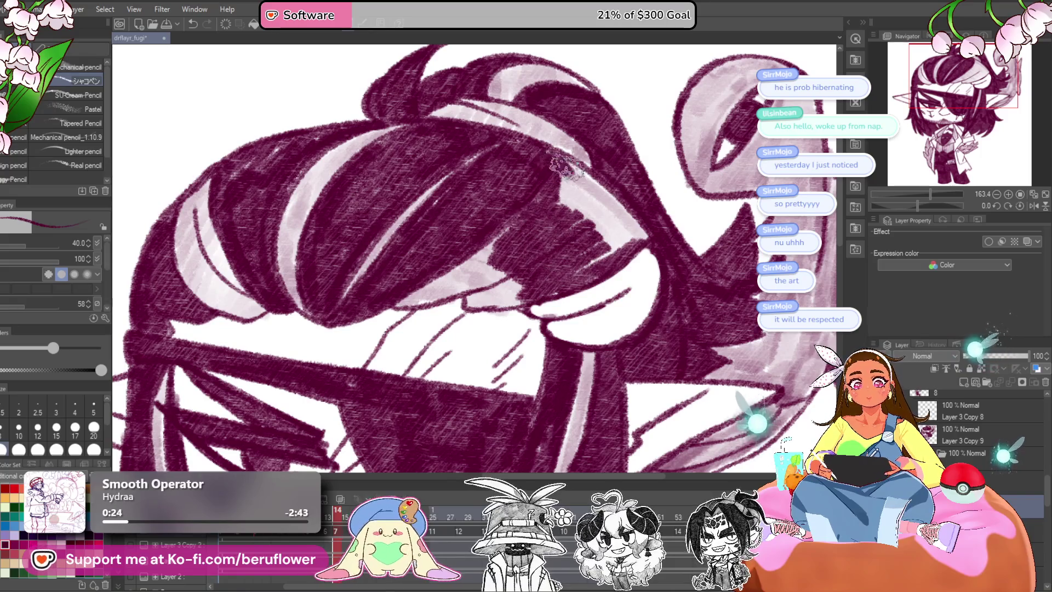
{"action": "left_click_drag", "start_coordinate": [567, 203], "coordinate": [601, 235]}
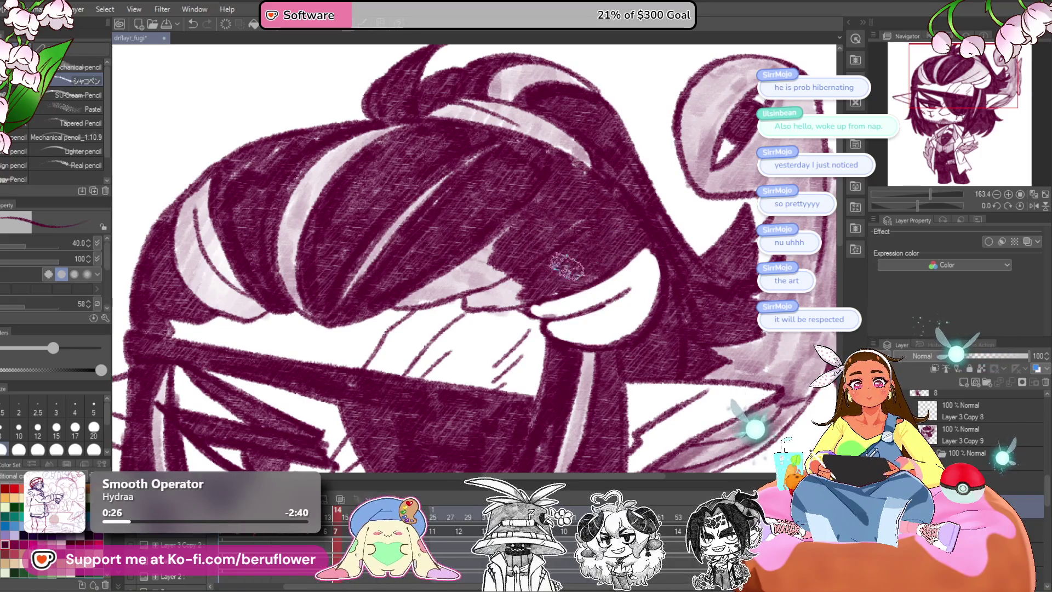
{"action": "mouse_move", "coordinate": [402, 299]}
{"action": "left_mouse_down"}
{"action": "mouse_move", "coordinate": [534, 271]}
{"action": "mouse_move", "coordinate": [510, 300]}
{"action": "left_mouse_up"}
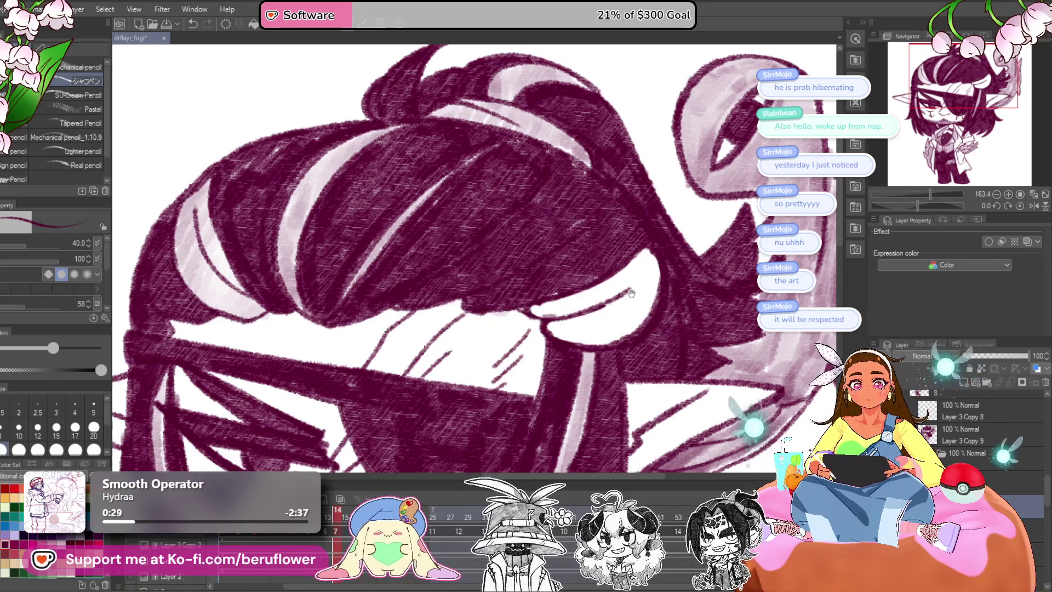
Darken the light patch under the hair, undo the last stroke, and zoom out.
{"action": "left_click_drag", "start_coordinate": [629, 286], "coordinate": [596, 283]}
{"action": "left_click_drag", "start_coordinate": [547, 341], "coordinate": [584, 284]}
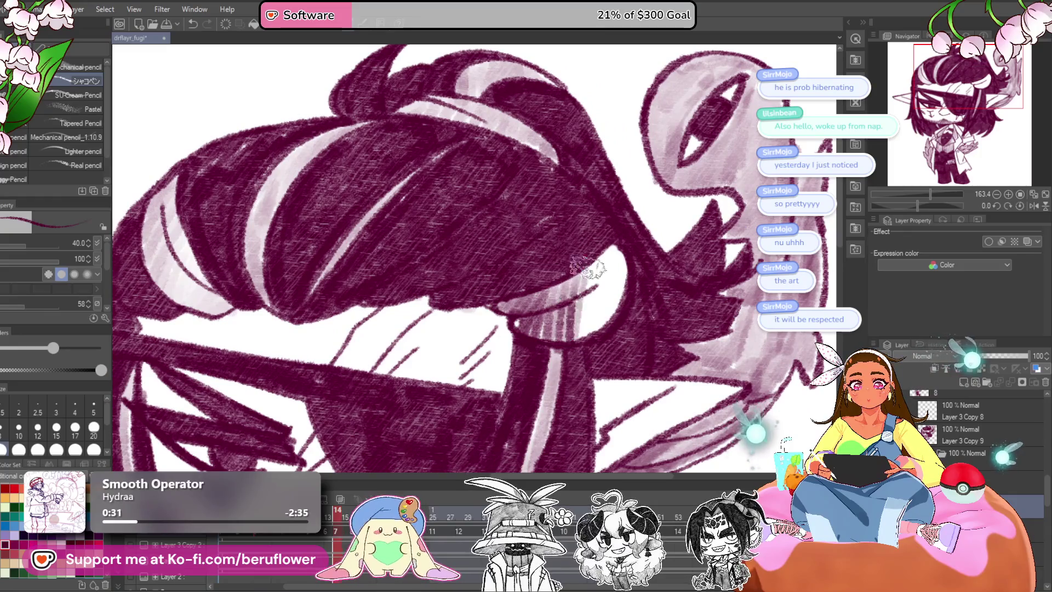
{"action": "mouse_move", "coordinate": [613, 248]}
{"action": "left_mouse_down"}
{"action": "mouse_move", "coordinate": [629, 289]}
{"action": "mouse_move", "coordinate": [619, 276]}
{"action": "mouse_move", "coordinate": [592, 318]}
{"action": "left_mouse_up"}
{"action": "key", "text": "ctrl+z"}
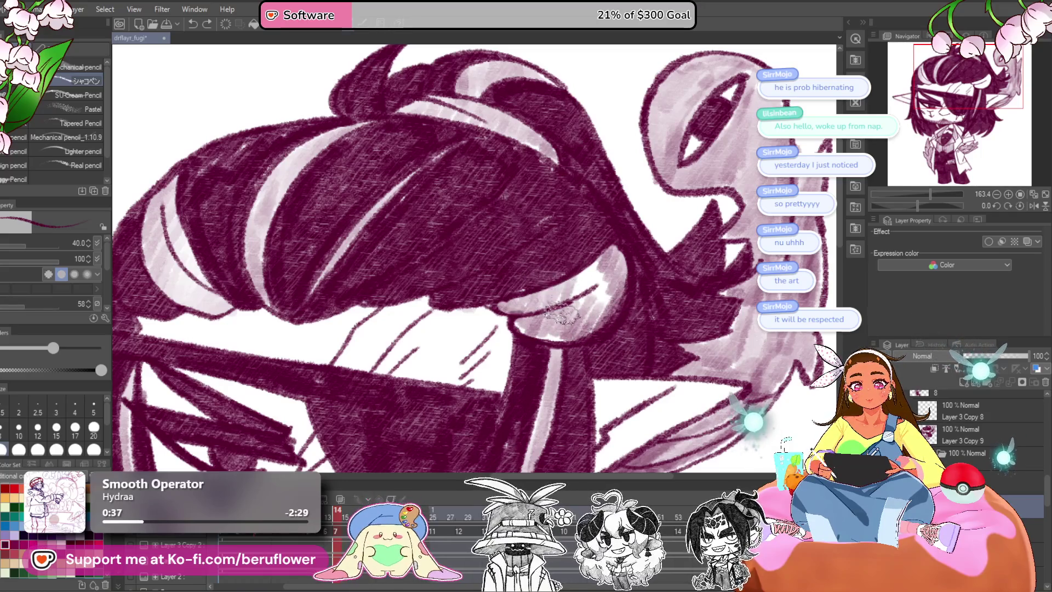
{"action": "scroll", "coordinate": [545, 336], "scroll_direction": "down", "scroll_amount": 3}
{"action": "scroll", "coordinate": [545, 336], "scroll_direction": "down", "scroll_amount": 3}
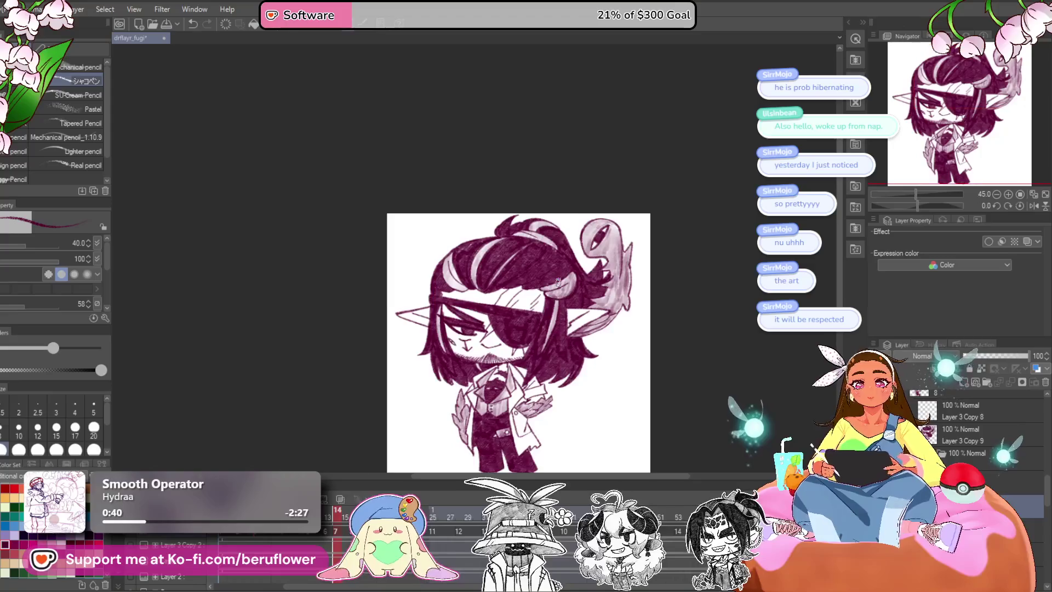
Preview the animation, show the eyepatch-symbol frame, and save with Ctrl+S.
{"action": "key", "text": "space"}
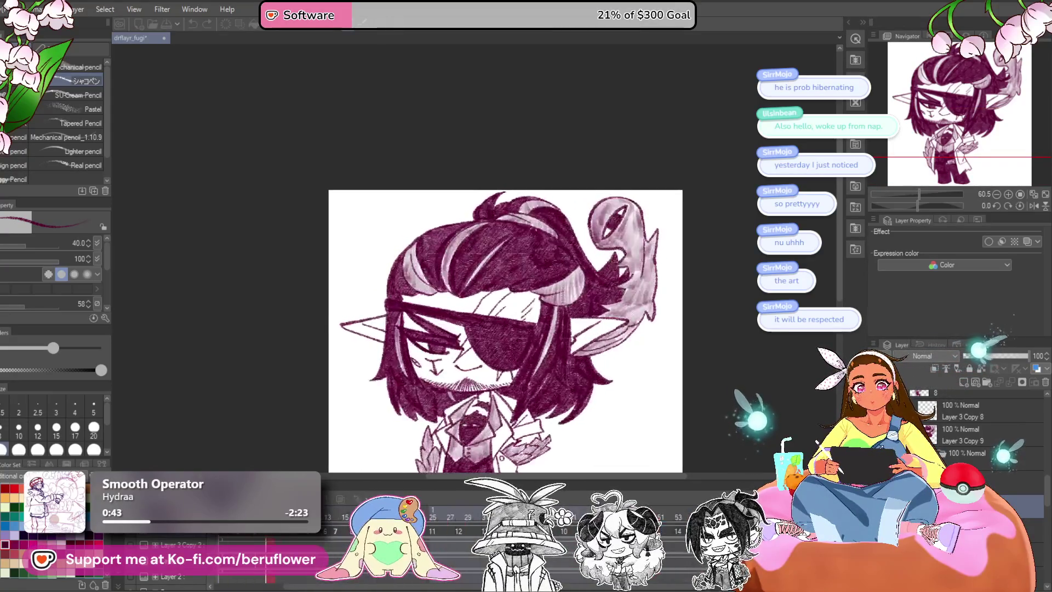
{"action": "left_click_drag", "start_coordinate": [688, 381], "coordinate": [650, 280]}
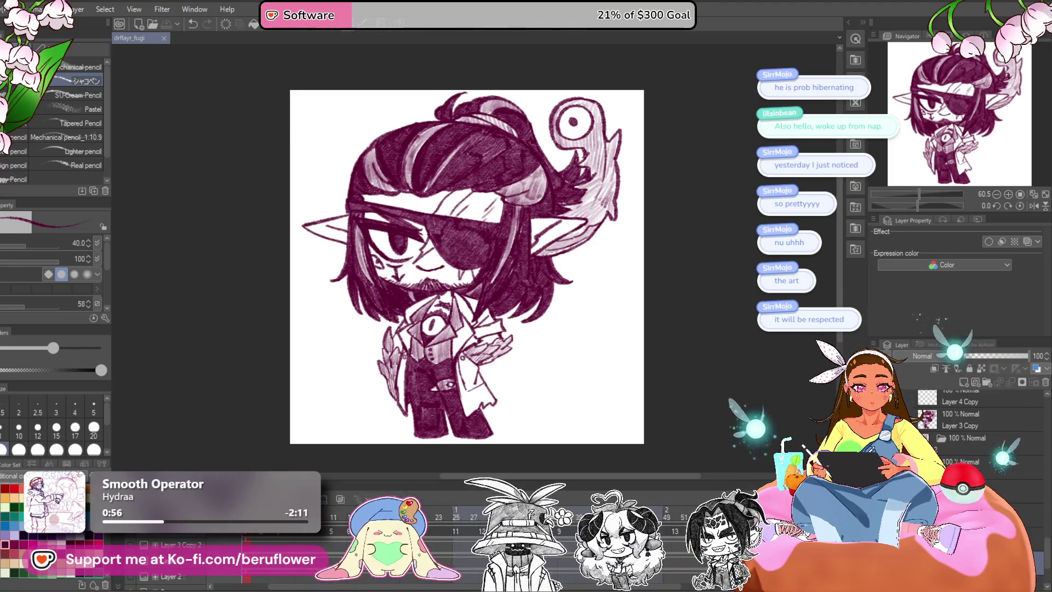
{"action": "key", "text": "ctrl+v"}
{"action": "left_click_drag", "start_coordinate": [552, 433], "coordinate": [533, 438]}
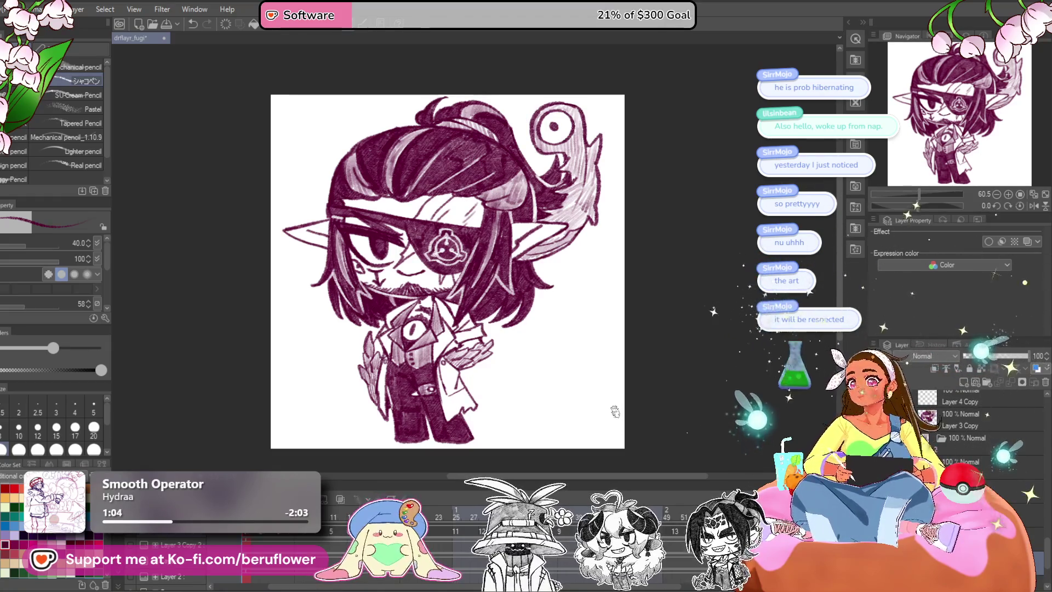
{"action": "key", "text": "ctrl+s"}
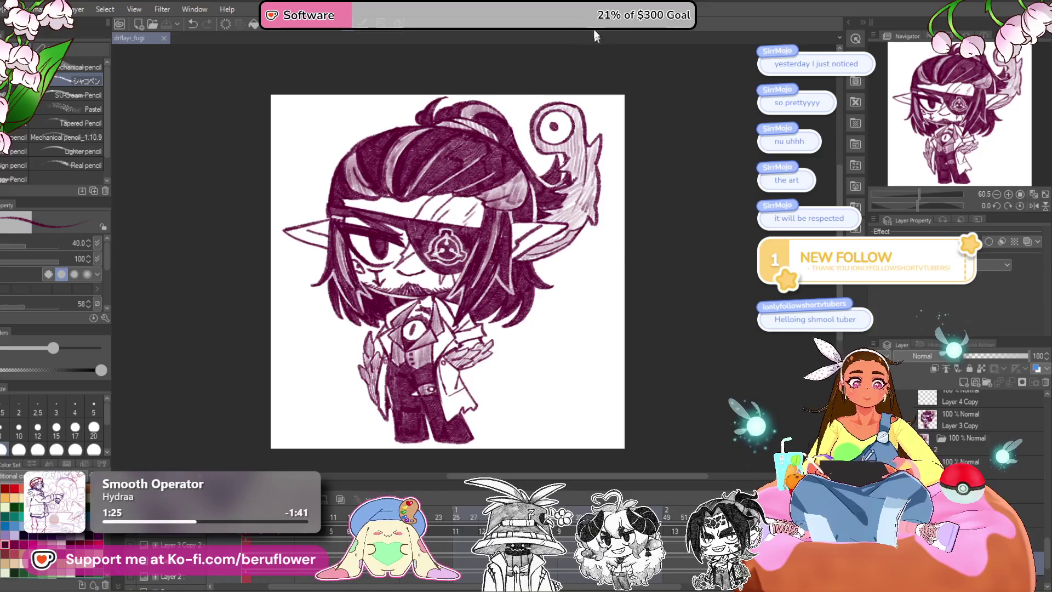
Compare the solid-eyepatch and emblem-eyepatch frames on the timeline.
{"action": "mouse_move", "coordinate": [642, 307]}
{"action": "left_mouse_down"}
{"action": "mouse_move", "coordinate": [650, 323]}
{"action": "mouse_move", "coordinate": [608, 326]}
{"action": "left_mouse_up"}
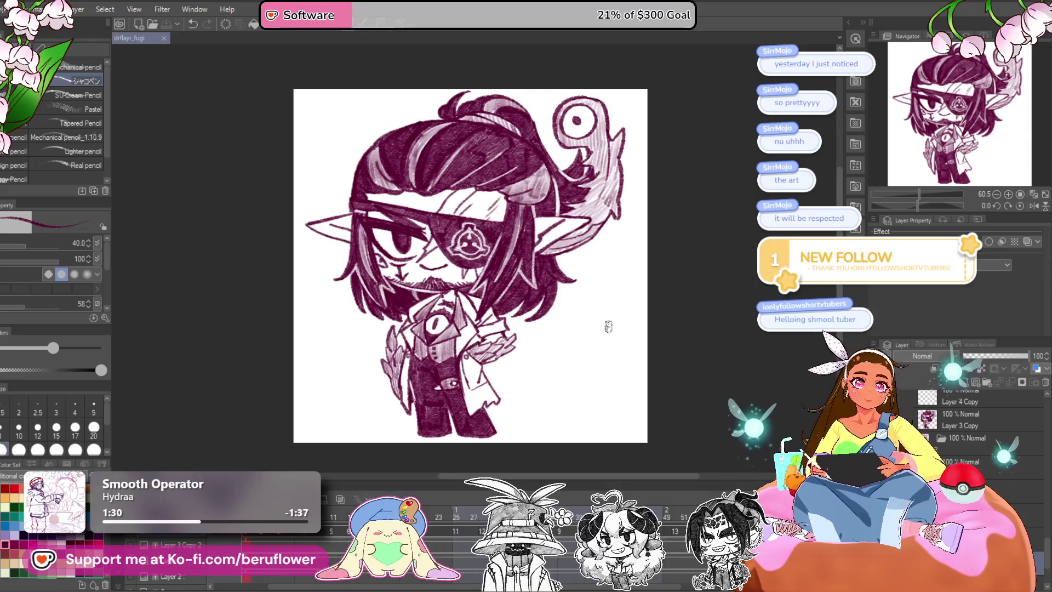
{"action": "left_click_drag", "start_coordinate": [684, 372], "coordinate": [650, 361]}
{"action": "mouse_move", "coordinate": [561, 391]}
{"action": "left_mouse_down"}
{"action": "mouse_move", "coordinate": [619, 409]}
{"action": "mouse_move", "coordinate": [578, 384]}
{"action": "left_mouse_up"}
{"action": "left_click", "coordinate": [264, 535]}
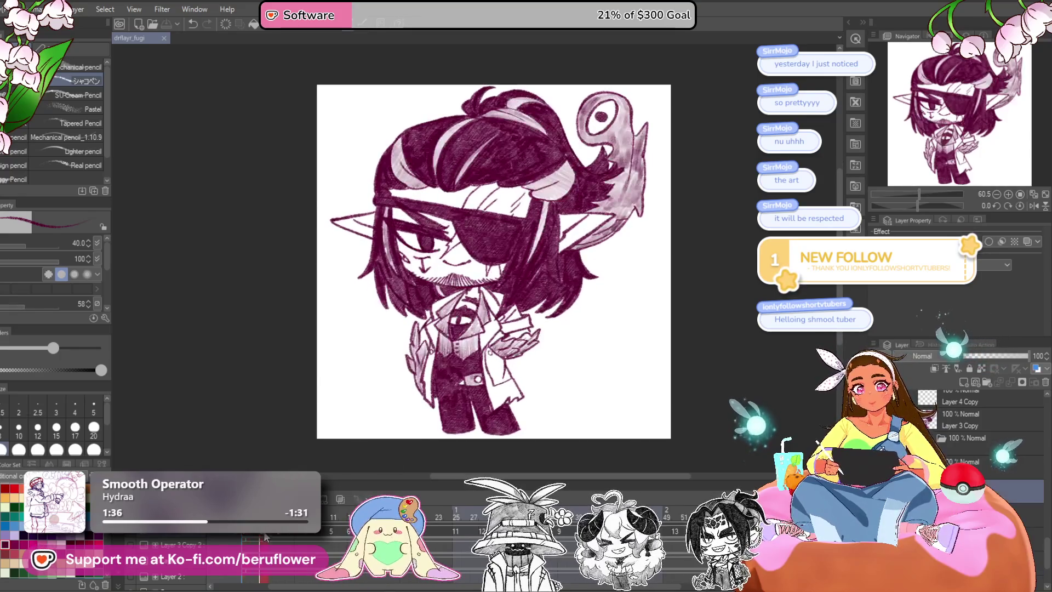
{"action": "left_click", "coordinate": [981, 466]}
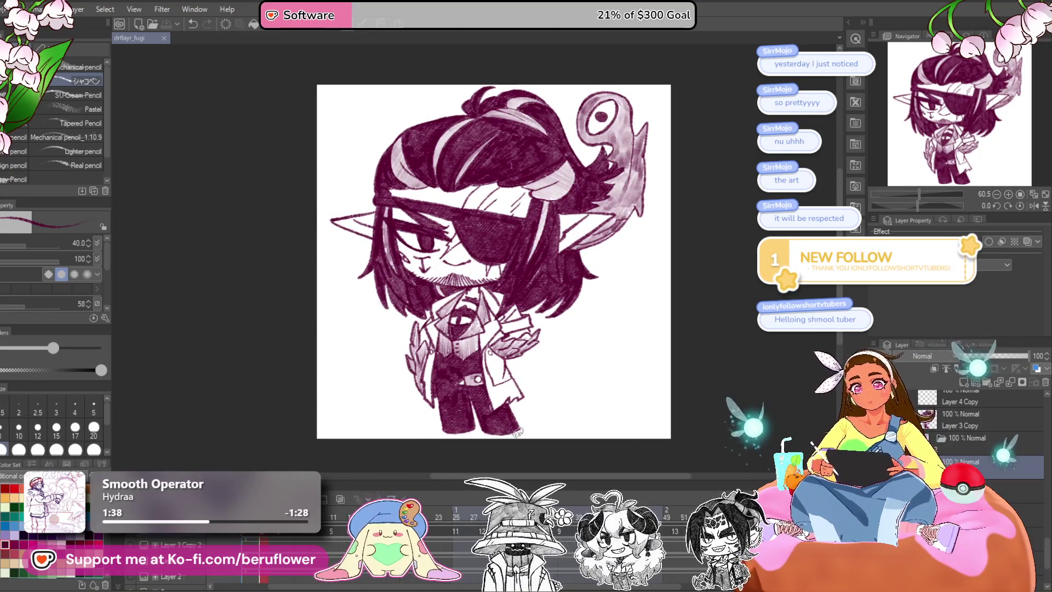
{"action": "left_click", "coordinate": [246, 535]}
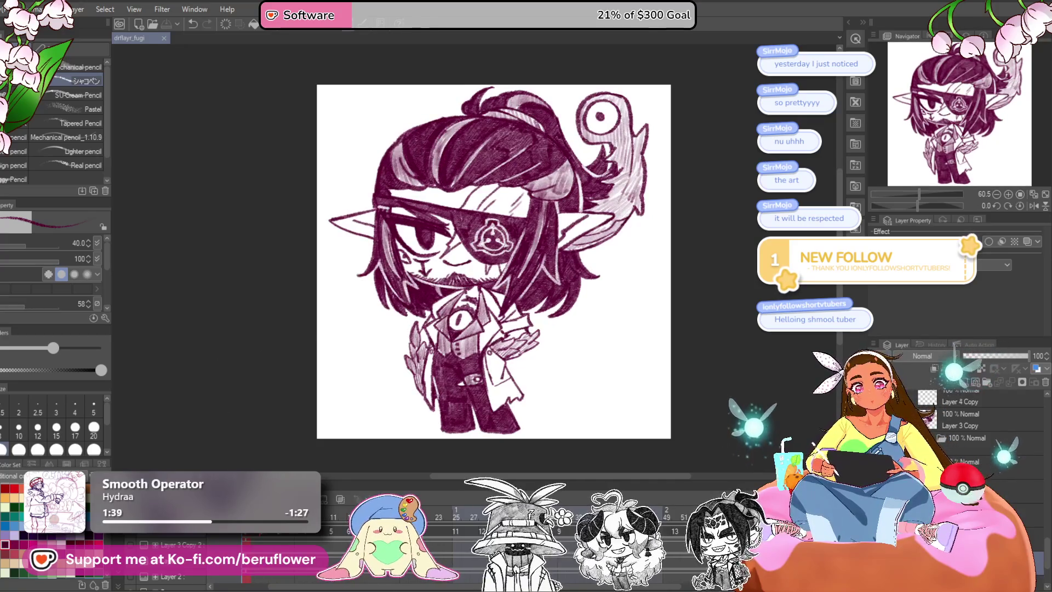
{"action": "left_click", "coordinate": [264, 536]}
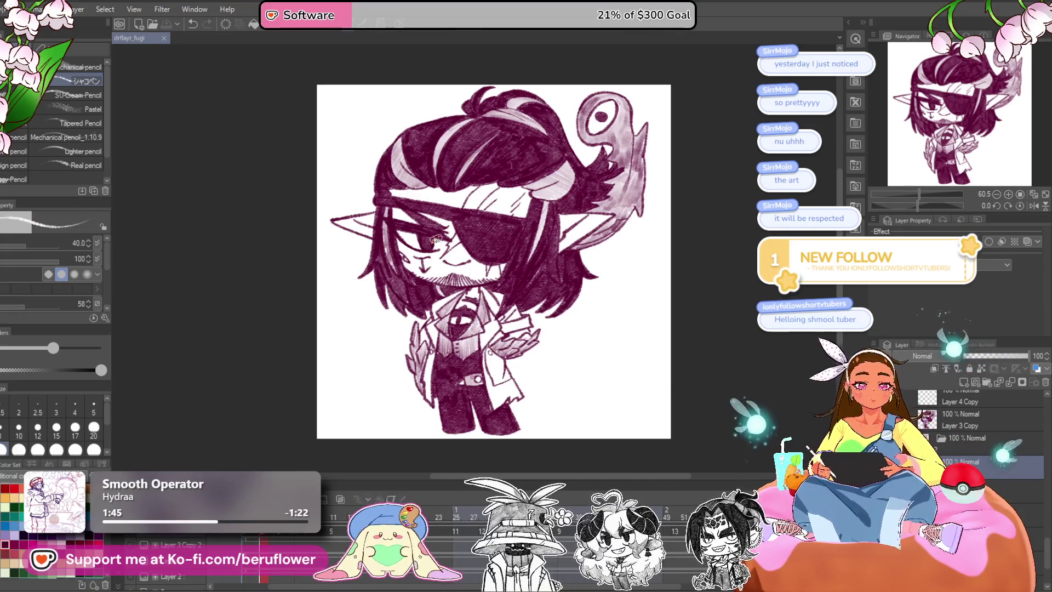
Zoom in on the face, then fit the whole drawing back in the window.
{"action": "scroll", "coordinate": [436, 239], "scroll_direction": "up", "scroll_amount": 1}
{"action": "scroll", "coordinate": [416, 285], "scroll_direction": "up", "scroll_amount": 1}
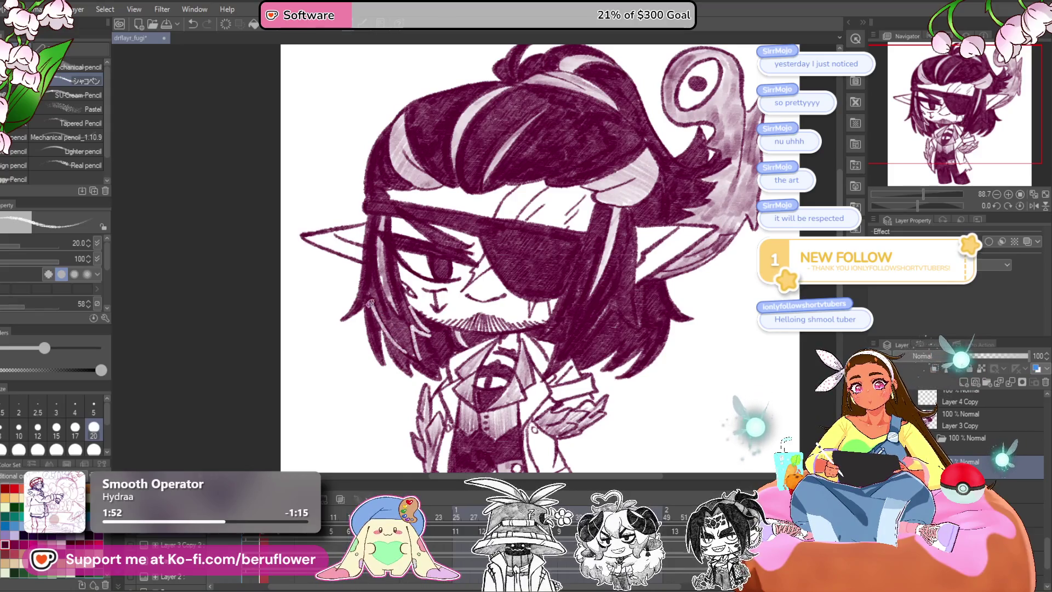
{"action": "scroll", "coordinate": [380, 281], "scroll_direction": "up", "scroll_amount": 1}
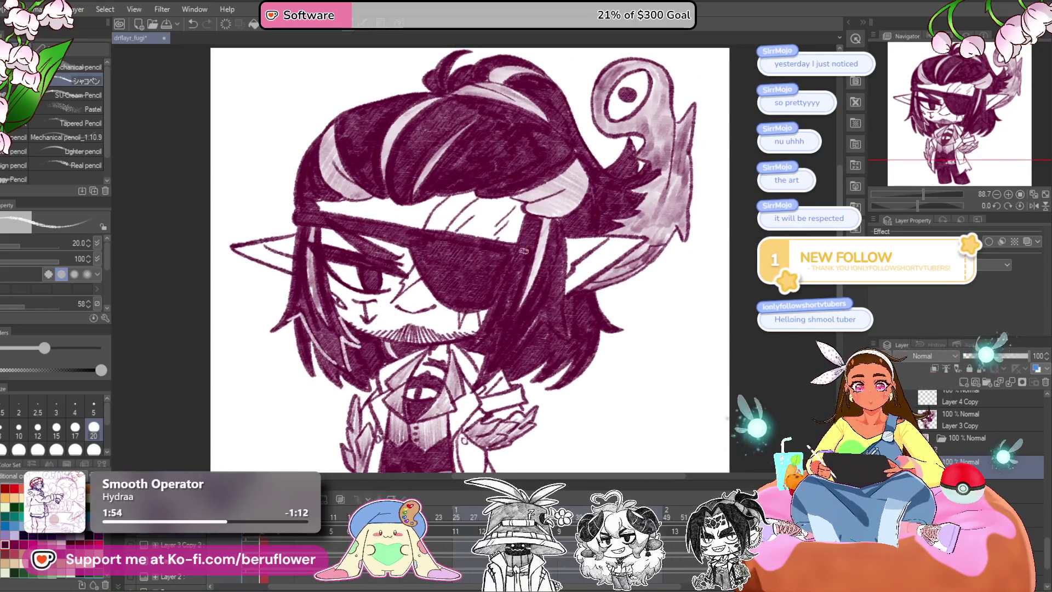
{"action": "scroll", "coordinate": [501, 323], "scroll_direction": "up", "scroll_amount": 2}
{"action": "left_click_drag", "start_coordinate": [501, 323], "coordinate": [520, 189]}
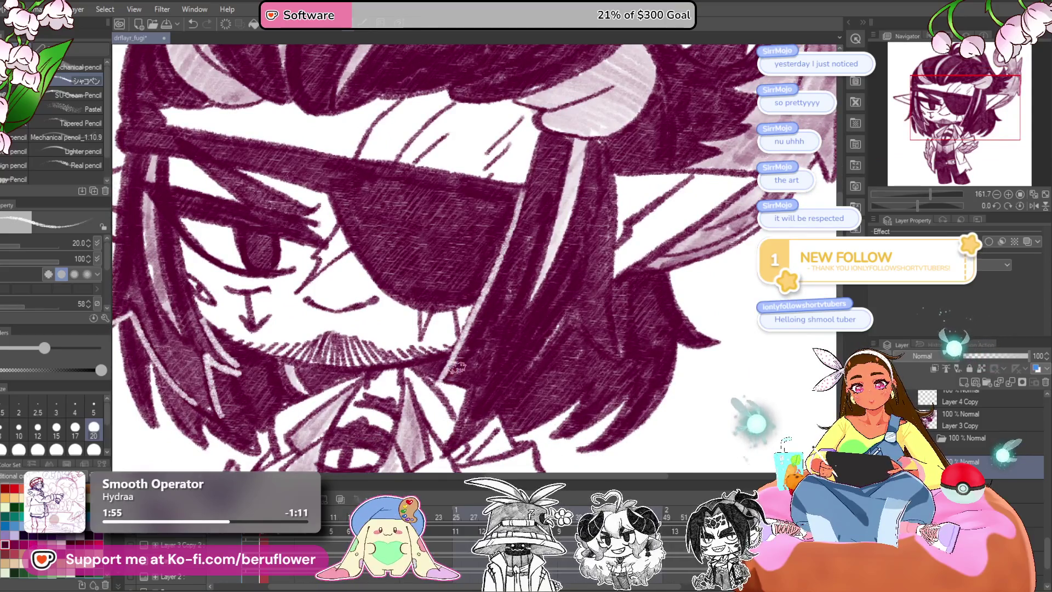
{"action": "scroll", "coordinate": [471, 356], "scroll_direction": "down", "scroll_amount": 1}
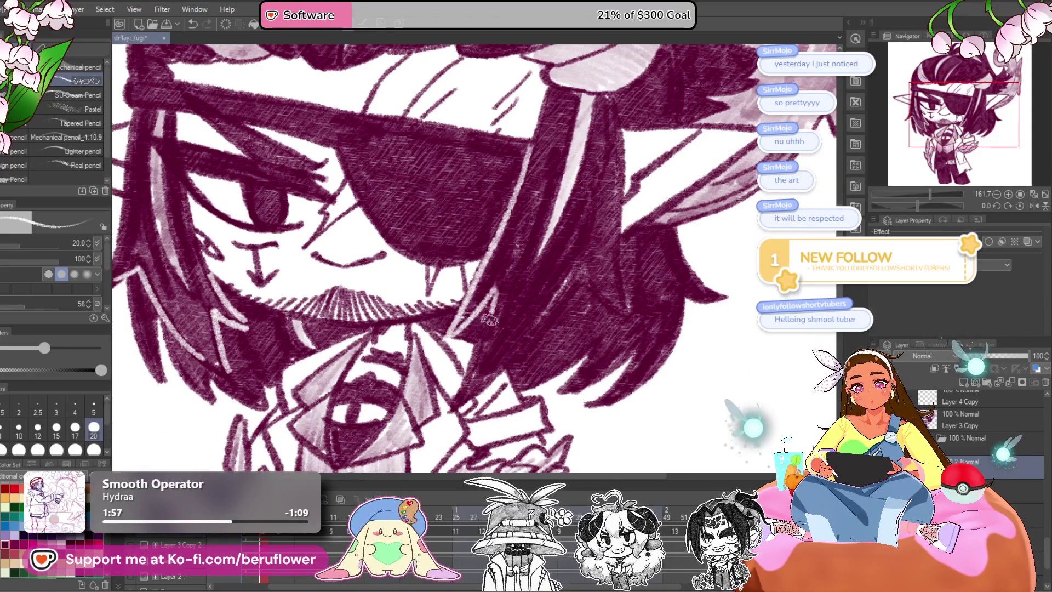
{"action": "scroll", "coordinate": [557, 272], "scroll_direction": "down", "scroll_amount": 1}
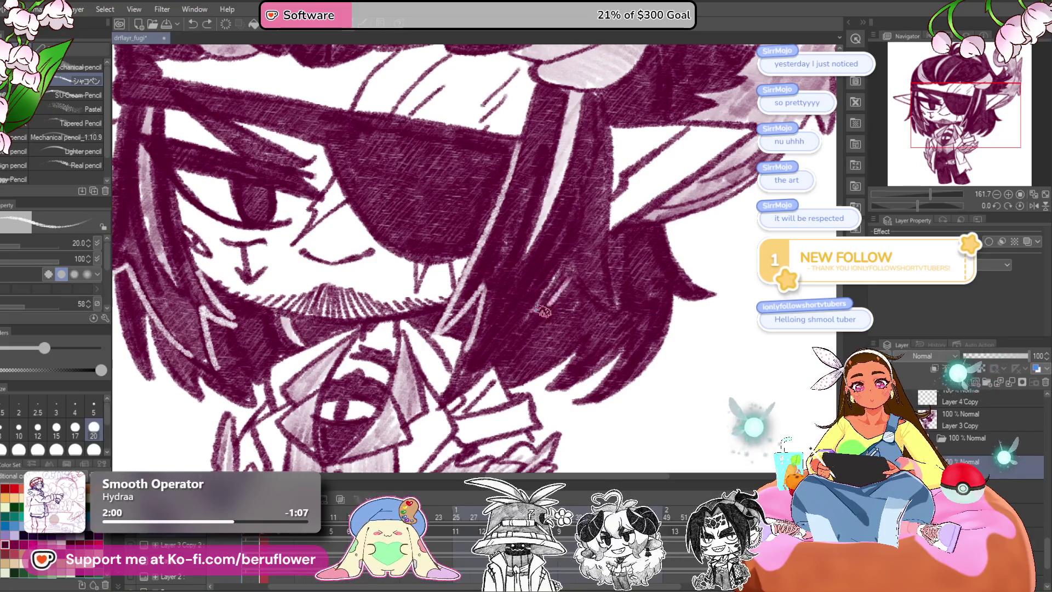
{"action": "scroll", "coordinate": [565, 302], "scroll_direction": "right", "scroll_amount": 1}
{"action": "scroll", "coordinate": [567, 313], "scroll_direction": "right", "scroll_amount": 1}
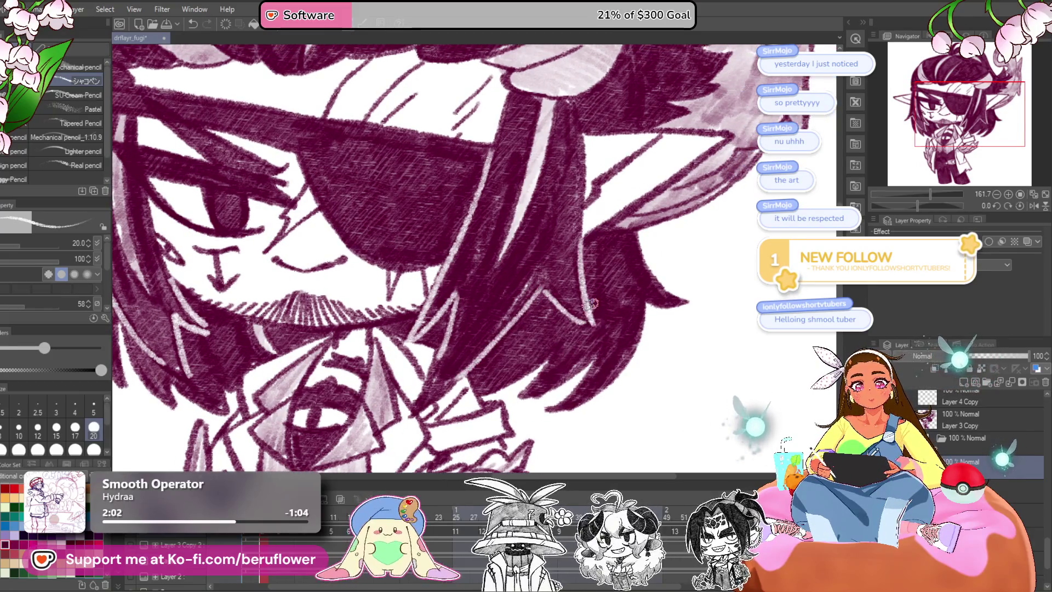
{"action": "key", "text": "ctrl+0"}
{"action": "scroll", "coordinate": [593, 247], "scroll_direction": "up", "scroll_amount": 2}
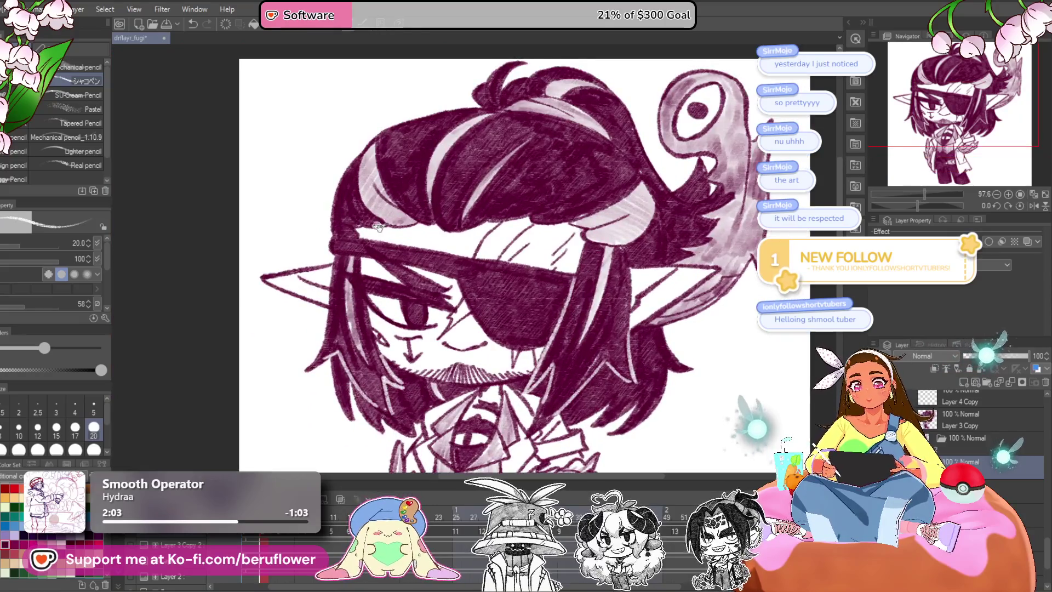
{"action": "scroll", "coordinate": [501, 308], "scroll_direction": "down", "scroll_amount": 2}
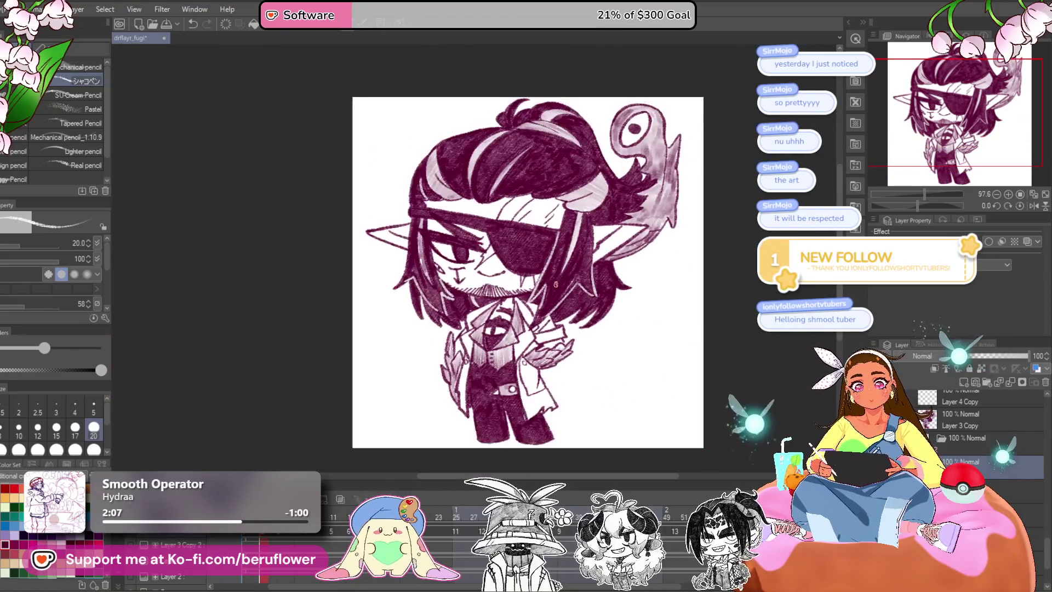
{"action": "scroll", "coordinate": [555, 284], "scroll_direction": "up", "scroll_amount": 2}
Switch to the eyepatch-emblem frame, save the drawing, then return to the plain frame.
{"action": "left_click", "coordinate": [278, 571]}
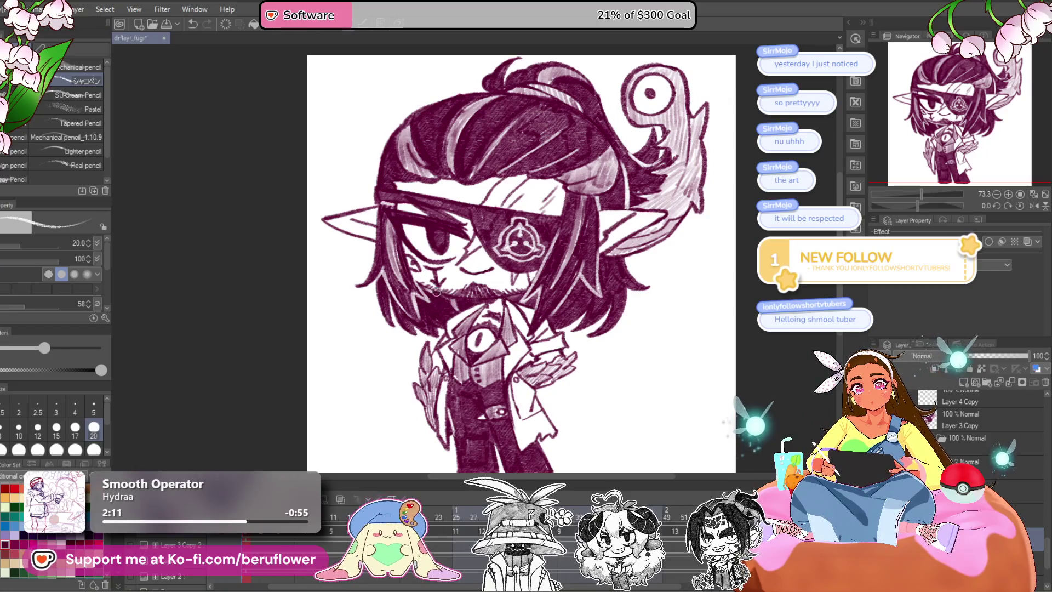
{"action": "left_click_drag", "start_coordinate": [625, 371], "coordinate": [617, 389]}
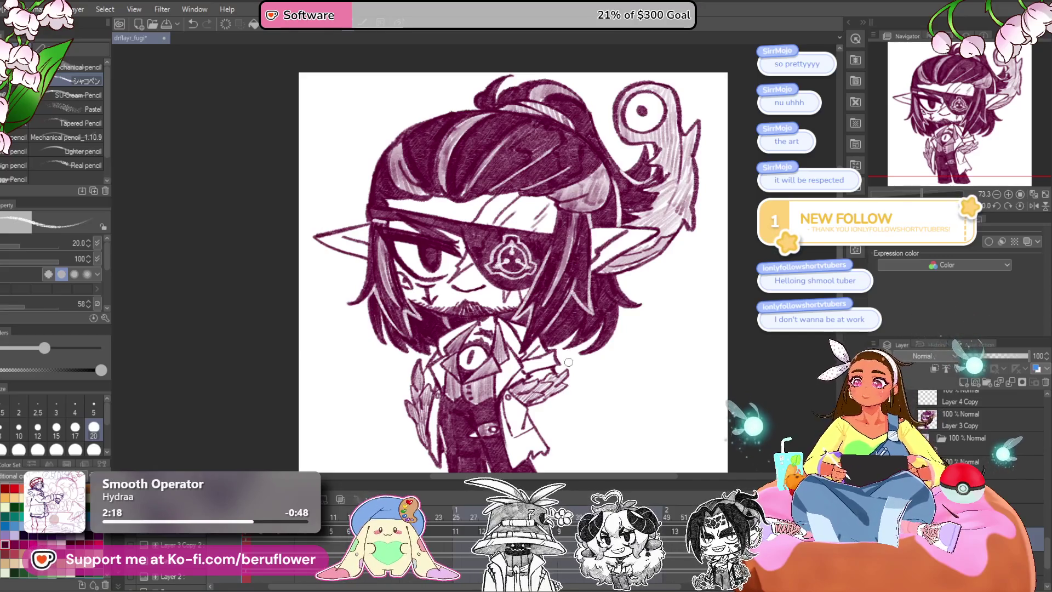
{"action": "key", "text": "ctrl+s"}
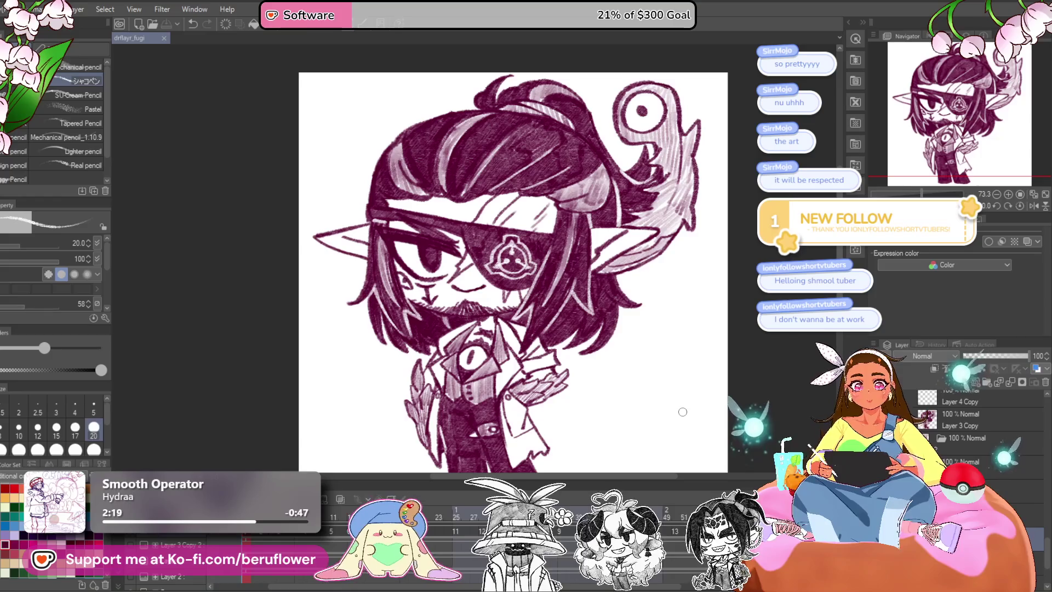
{"action": "key", "text": "ctrl+z"}
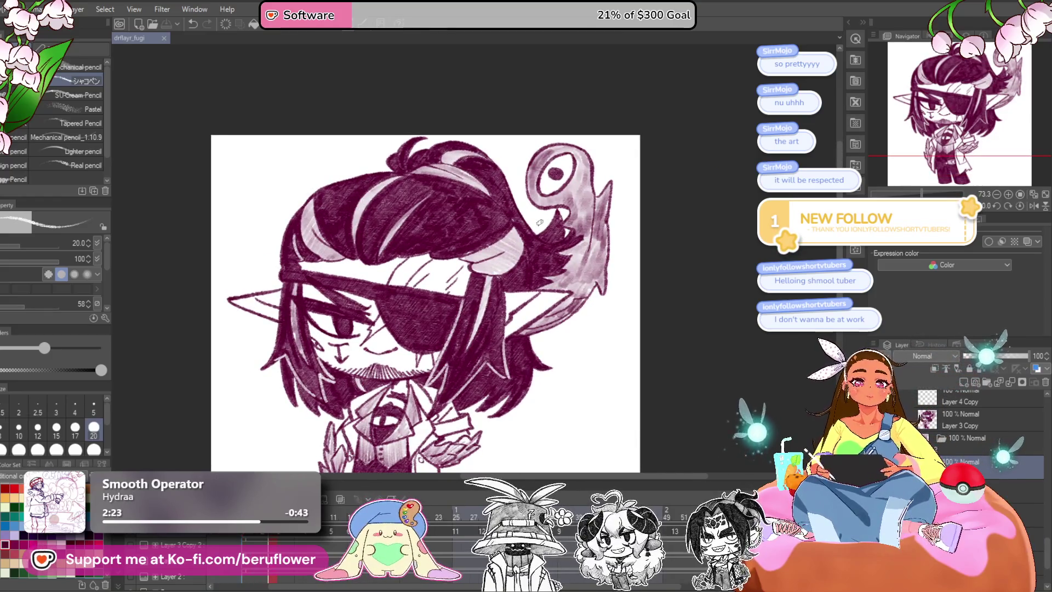
Tilt the view toward the eye-creature, then reset rotation and fit the drawing.
{"action": "scroll", "coordinate": [650, 196], "scroll_direction": "up", "scroll_amount": 3}
{"action": "scroll", "coordinate": [682, 276], "scroll_direction": "up", "scroll_amount": 3}
{"action": "left_click_drag", "start_coordinate": [682, 277], "coordinate": [540, 367]}
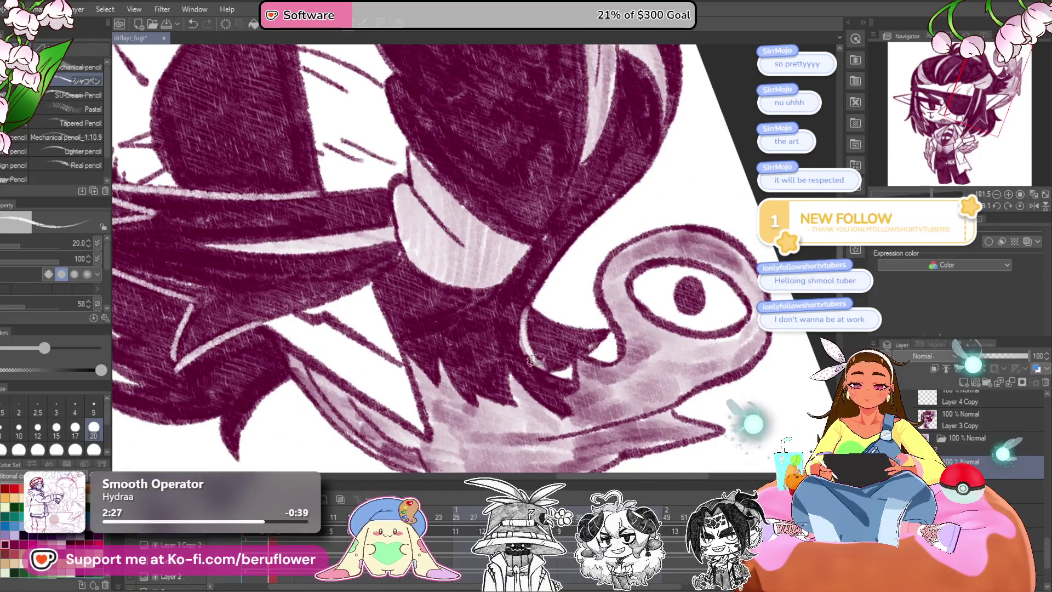
{"action": "left_click", "coordinate": [1014, 203]}
{"action": "left_click_drag", "start_coordinate": [986, 82], "coordinate": [955, 68]}
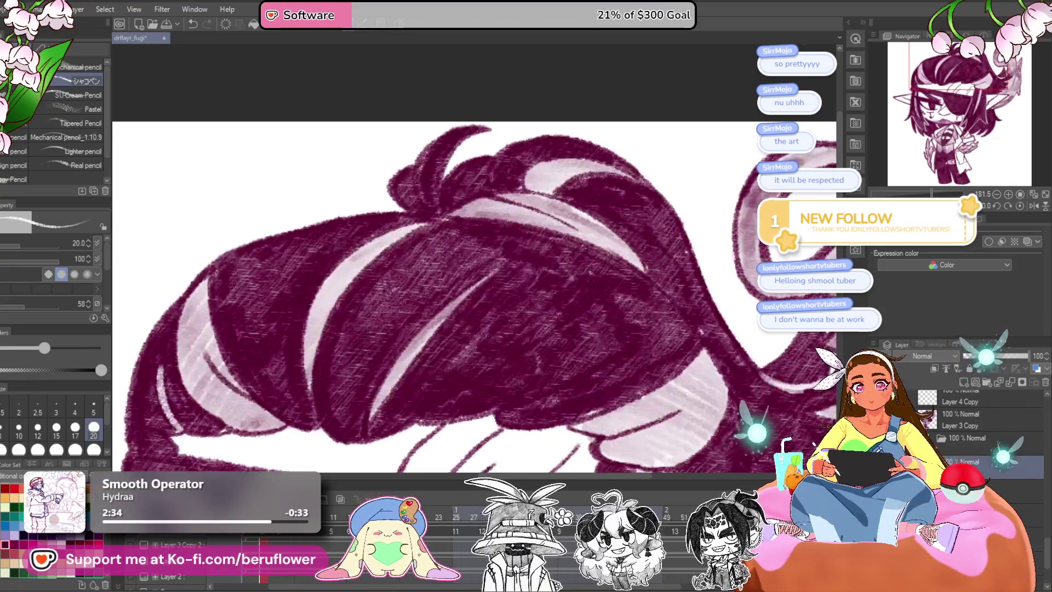
{"action": "key", "text": "ctrl+0"}
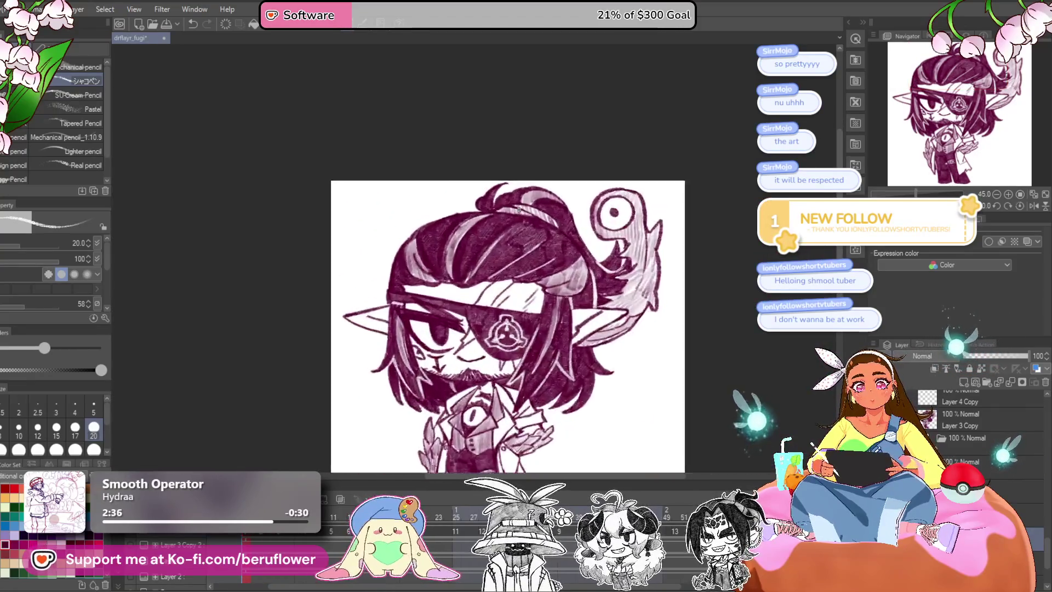
Zoom and pan to centre the face, chin and collar.
{"action": "scroll", "coordinate": [489, 296], "scroll_direction": "up", "scroll_amount": 3}
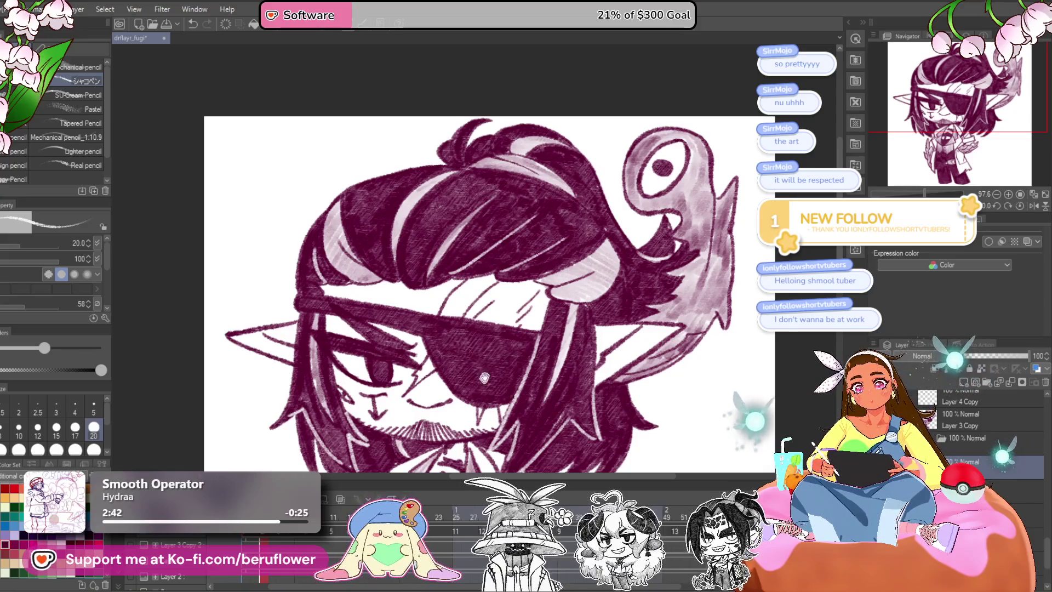
{"action": "left_click_drag", "start_coordinate": [486, 367], "coordinate": [506, 296]}
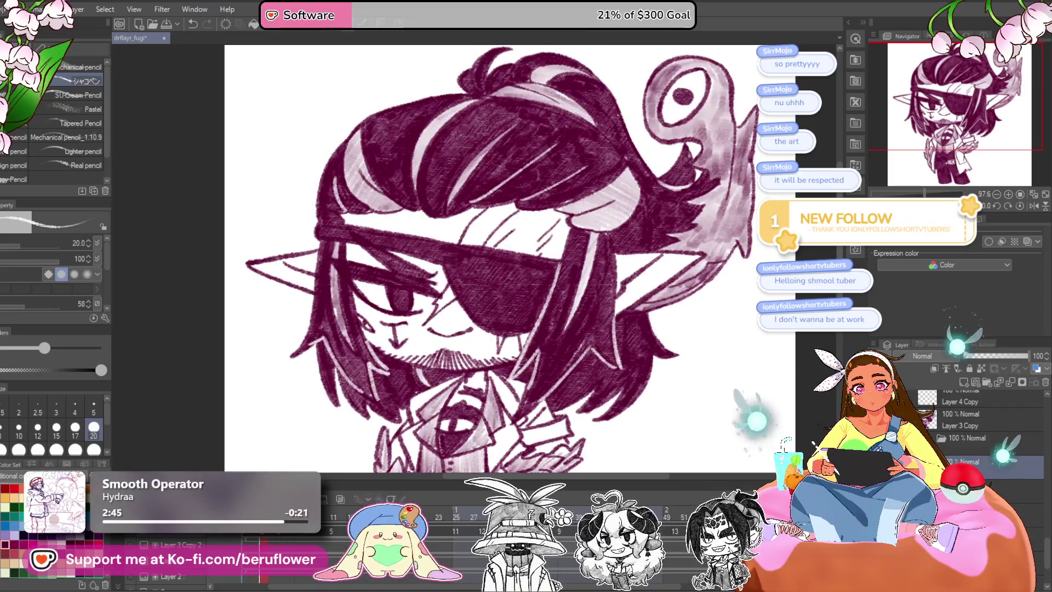
{"action": "scroll", "coordinate": [402, 445], "scroll_direction": "down", "scroll_amount": 2}
{"action": "scroll", "coordinate": [403, 444], "scroll_direction": "down", "scroll_amount": 2}
{"action": "scroll", "coordinate": [402, 445], "scroll_direction": "down", "scroll_amount": 2}
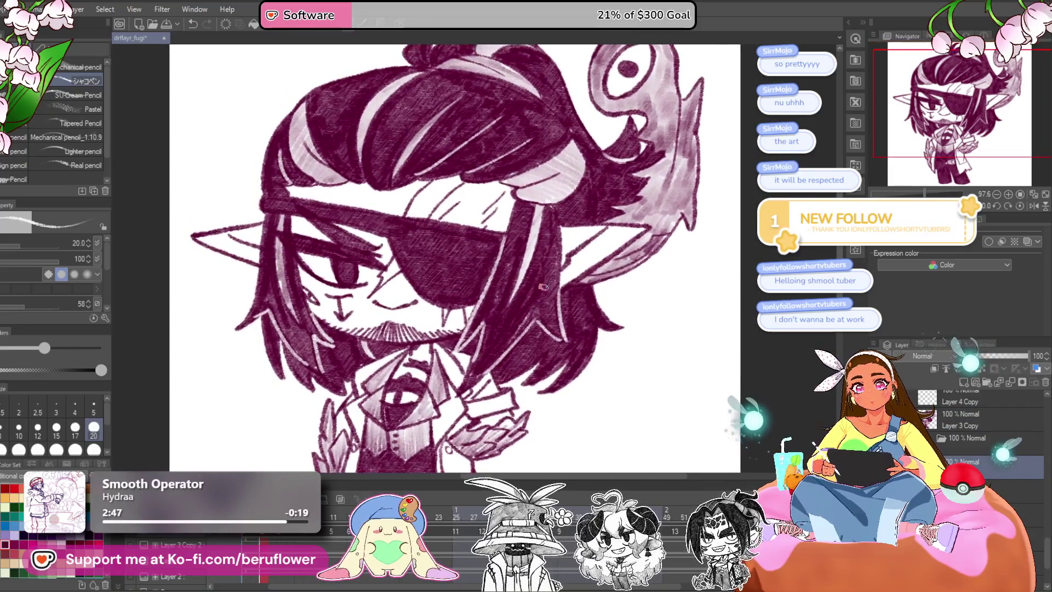
{"action": "scroll", "coordinate": [542, 287], "scroll_direction": "down", "scroll_amount": 3}
{"action": "scroll", "coordinate": [542, 287], "scroll_direction": "up", "scroll_amount": 1}
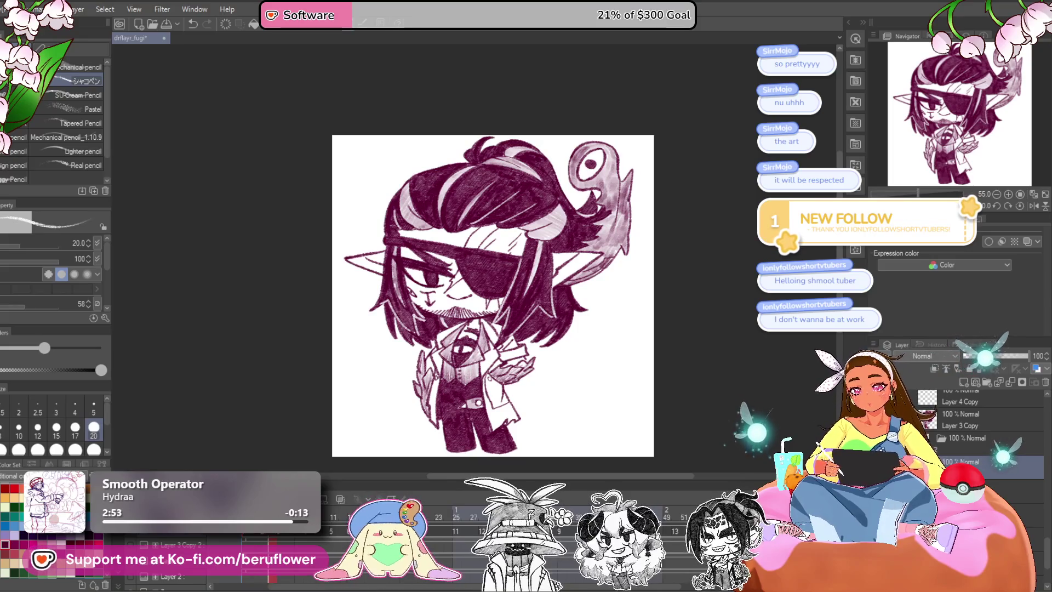
{"action": "scroll", "coordinate": [378, 313], "scroll_direction": "up", "scroll_amount": 2}
{"action": "scroll", "coordinate": [378, 314], "scroll_direction": "up", "scroll_amount": 2}
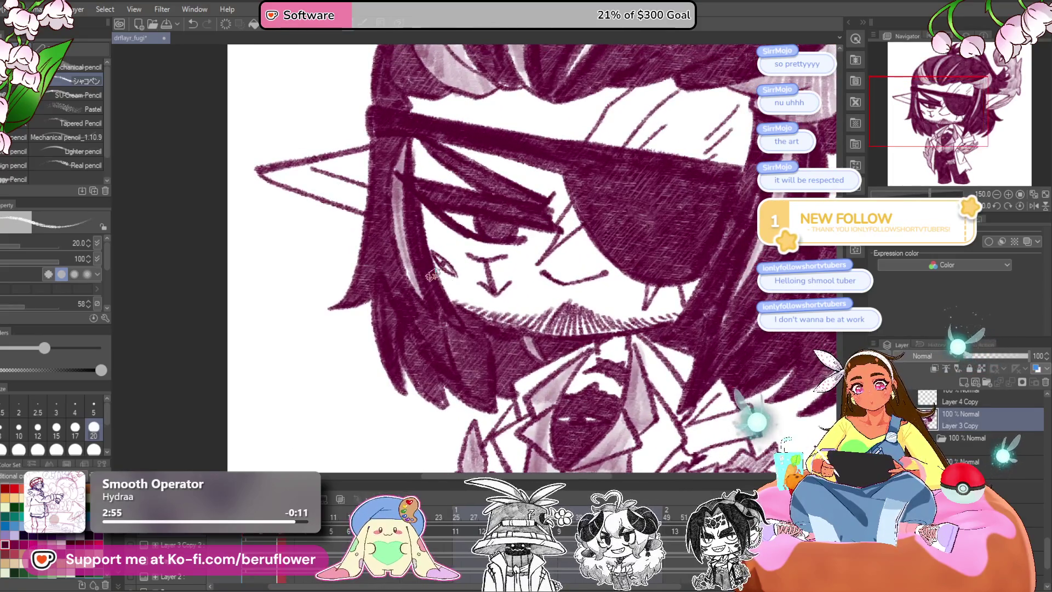
{"action": "left_click_drag", "start_coordinate": [445, 295], "coordinate": [432, 300]}
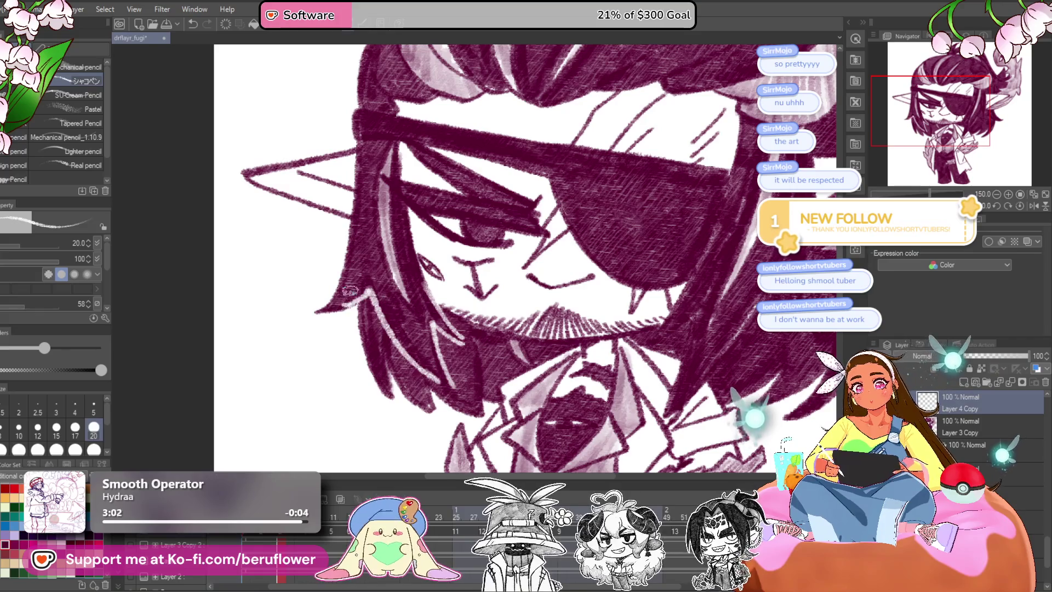
{"action": "left_click_drag", "start_coordinate": [348, 290], "coordinate": [317, 287]}
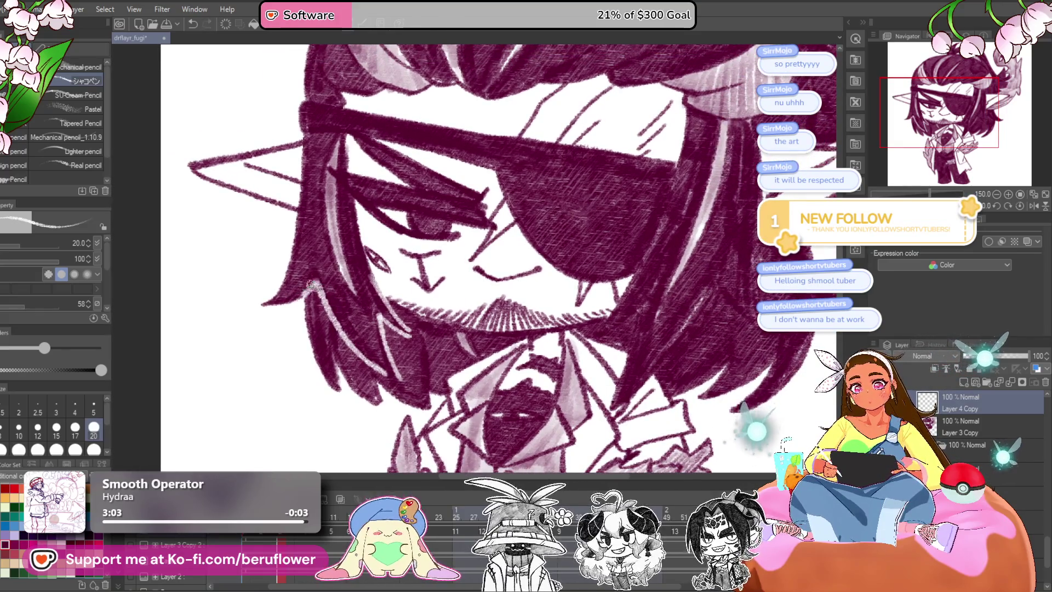
{"action": "mouse_move", "coordinate": [684, 259]}
{"action": "left_mouse_down"}
{"action": "mouse_move", "coordinate": [537, 174]}
{"action": "mouse_move", "coordinate": [455, 366]}
{"action": "left_mouse_up"}
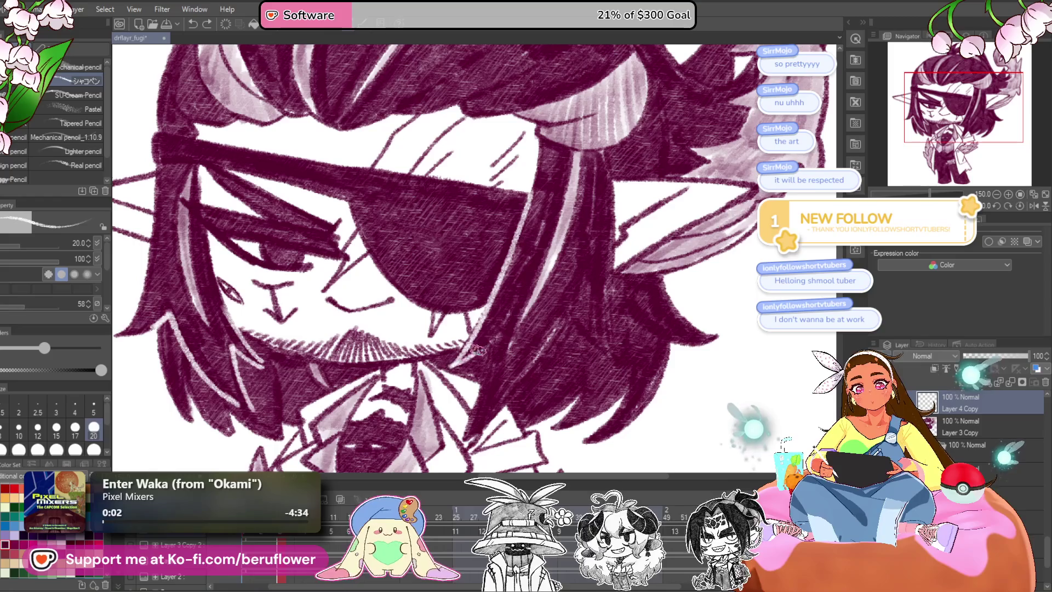
{"action": "scroll", "coordinate": [567, 323], "scroll_direction": "down", "scroll_amount": 2}
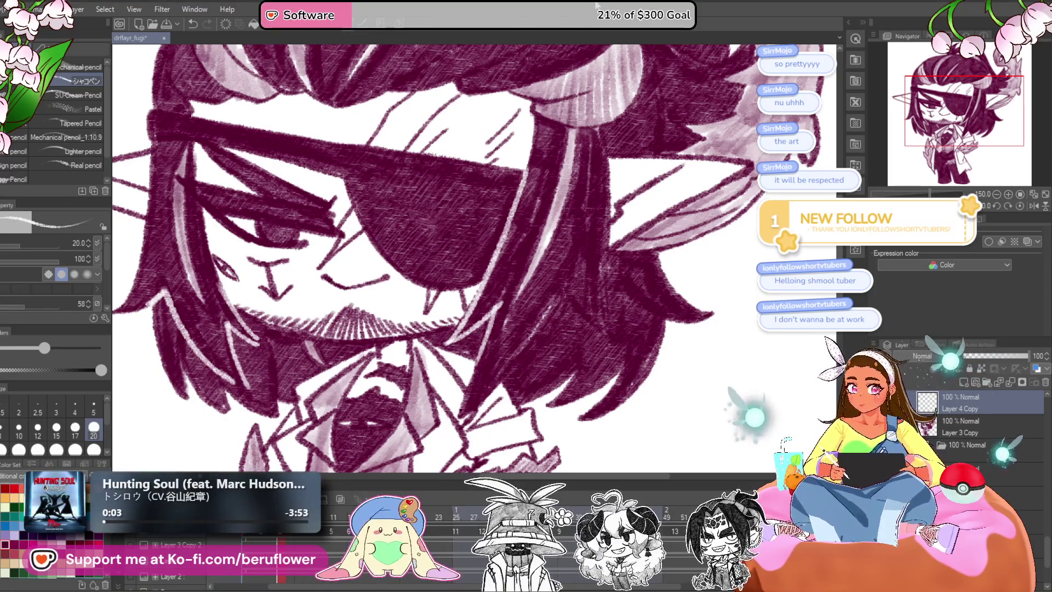
Stroke a white highlight into the hair beside the eyepatch and zoom to check it.
{"action": "left_click_drag", "start_coordinate": [607, 211], "coordinate": [560, 222]}
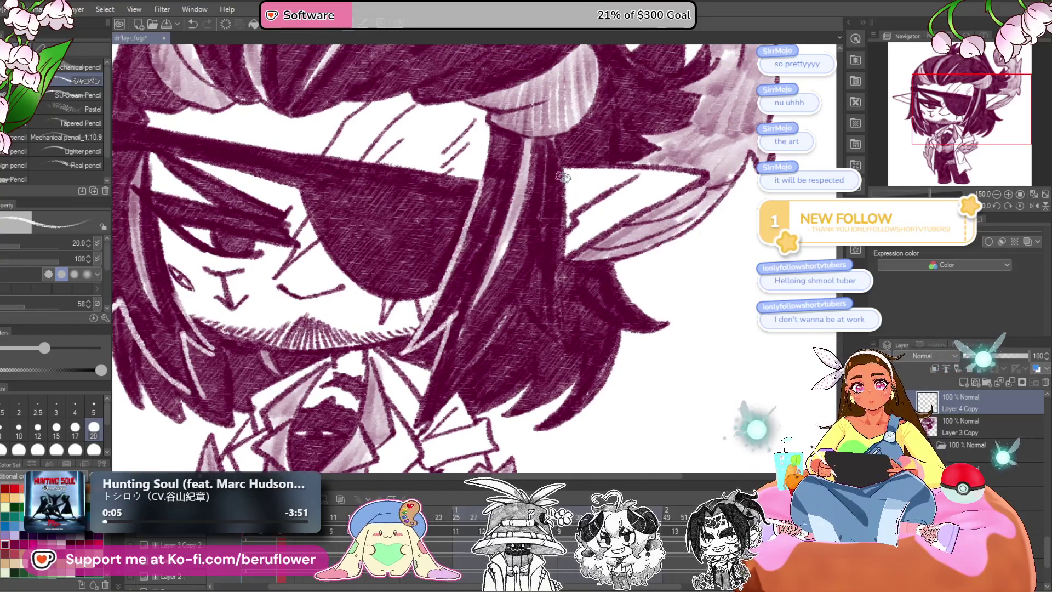
{"action": "left_click_drag", "start_coordinate": [522, 309], "coordinate": [569, 352]}
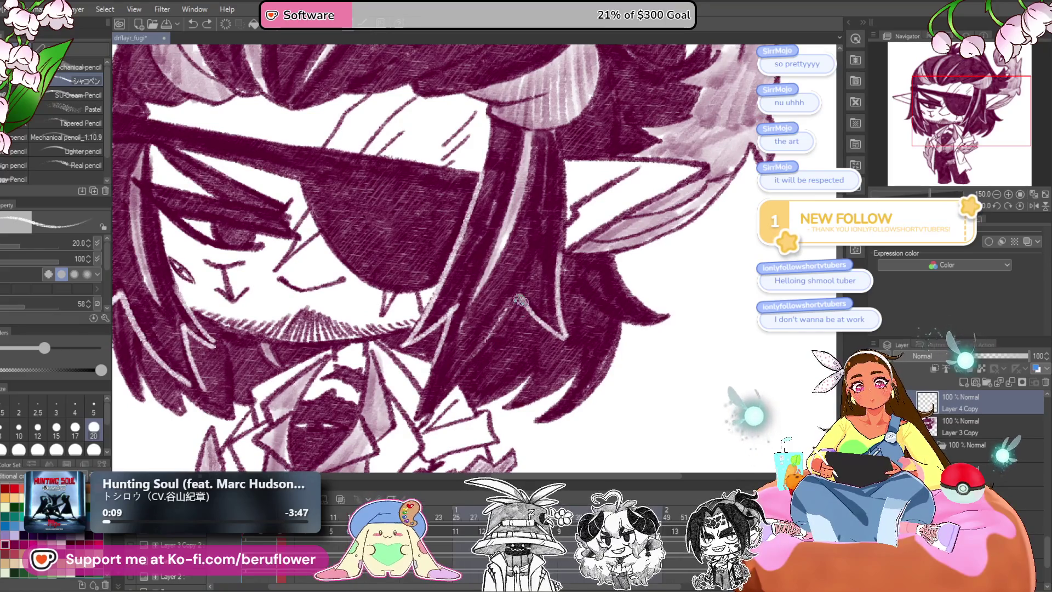
{"action": "scroll", "coordinate": [582, 258], "scroll_direction": "down", "scroll_amount": 3}
{"action": "scroll", "coordinate": [582, 257], "scroll_direction": "up", "scroll_amount": 3}
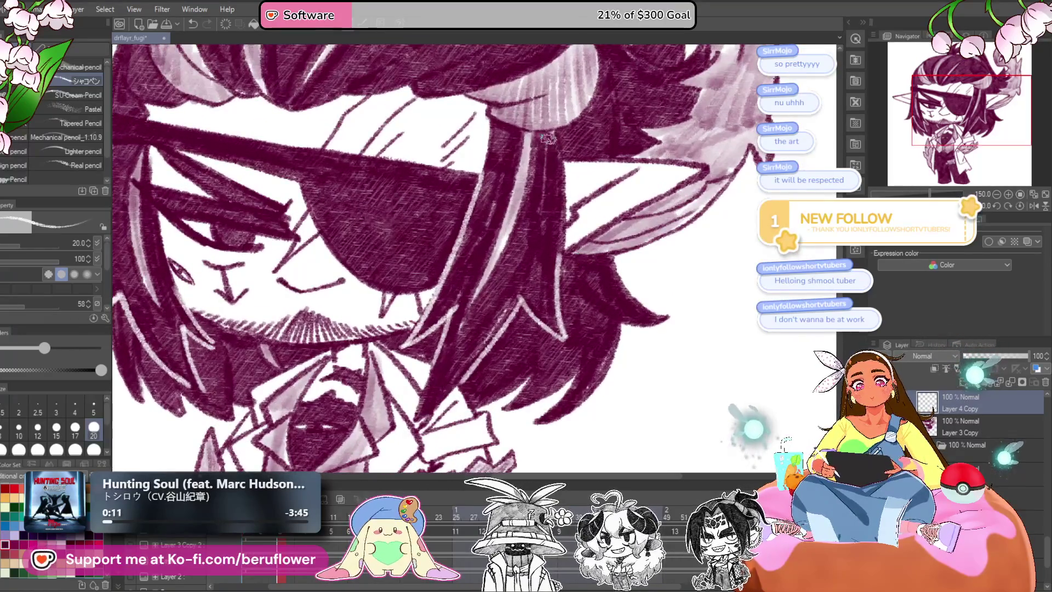
{"action": "scroll", "coordinate": [567, 139], "scroll_direction": "down", "scroll_amount": 1}
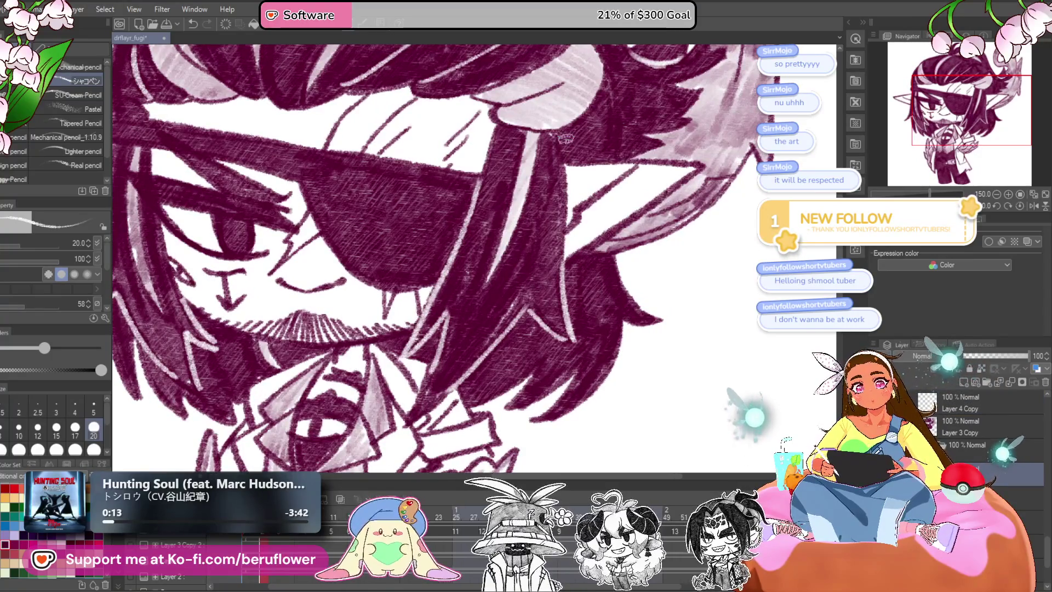
{"action": "scroll", "coordinate": [524, 322], "scroll_direction": "down", "scroll_amount": 2}
{"action": "scroll", "coordinate": [421, 259], "scroll_direction": "up", "scroll_amount": 1}
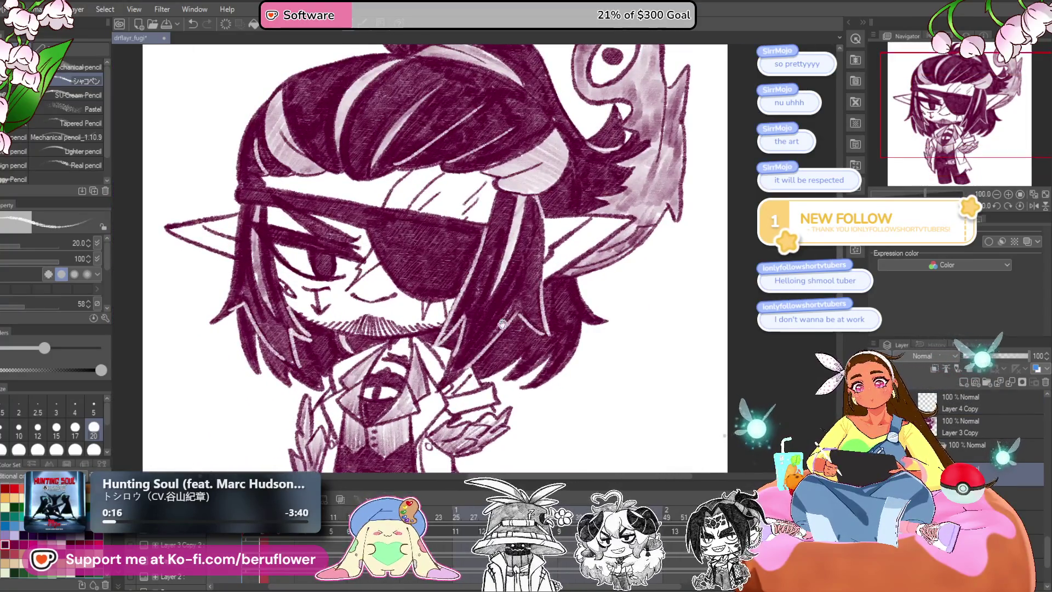
{"action": "left_click_drag", "start_coordinate": [547, 181], "coordinate": [571, 280]}
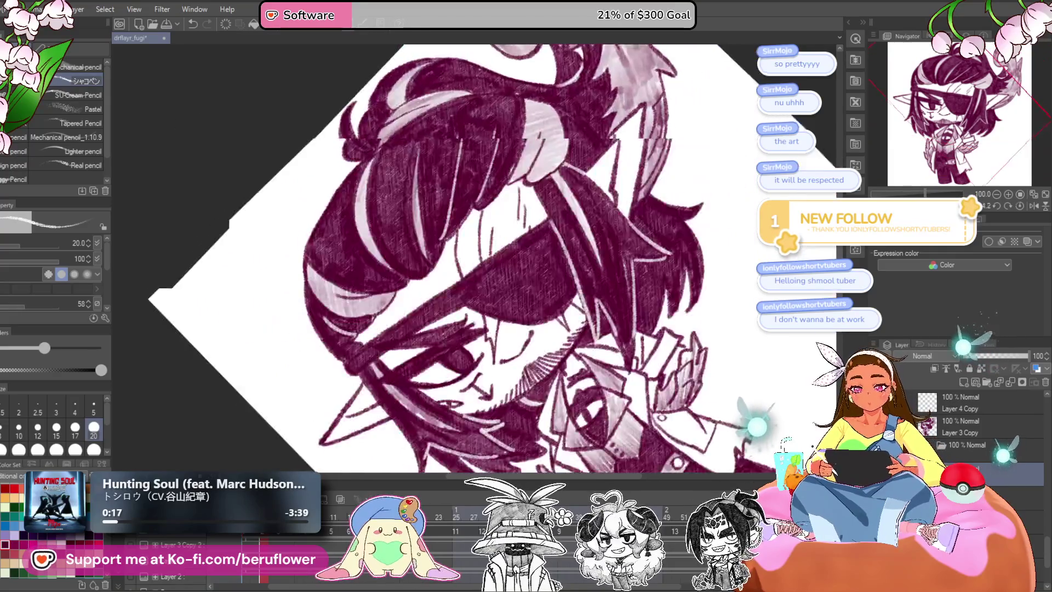
Reset the canvas rotation, fit the drawing, frame the eyepatch and undo to Layer 4 Copy.
{"action": "scroll", "coordinate": [400, 355], "scroll_direction": "up", "scroll_amount": 1}
{"action": "scroll", "coordinate": [397, 365], "scroll_direction": "up", "scroll_amount": 1}
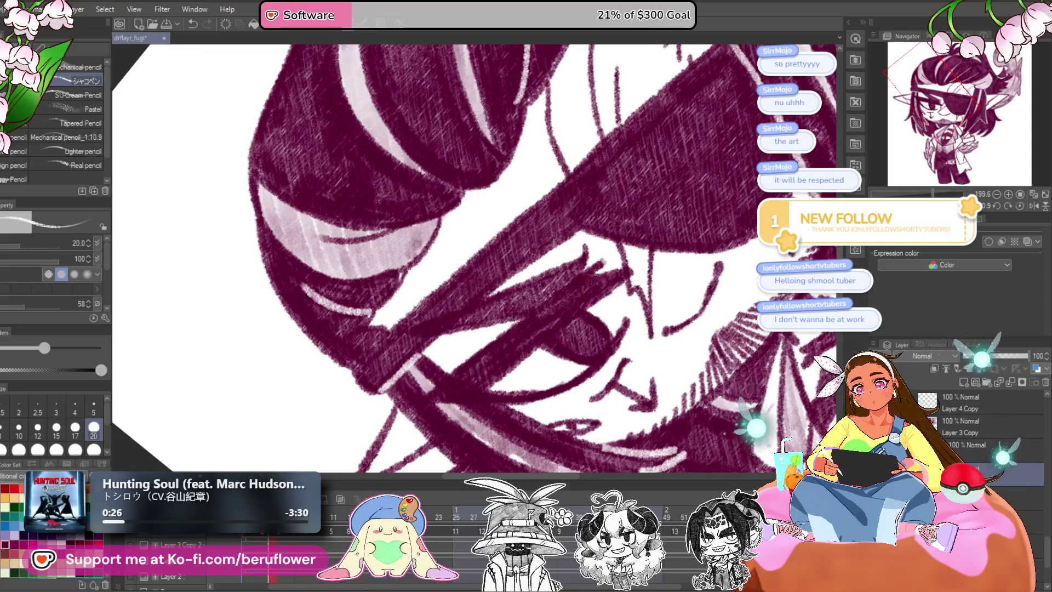
{"action": "left_click", "coordinate": [1019, 205]}
{"action": "left_click", "coordinate": [1020, 194]}
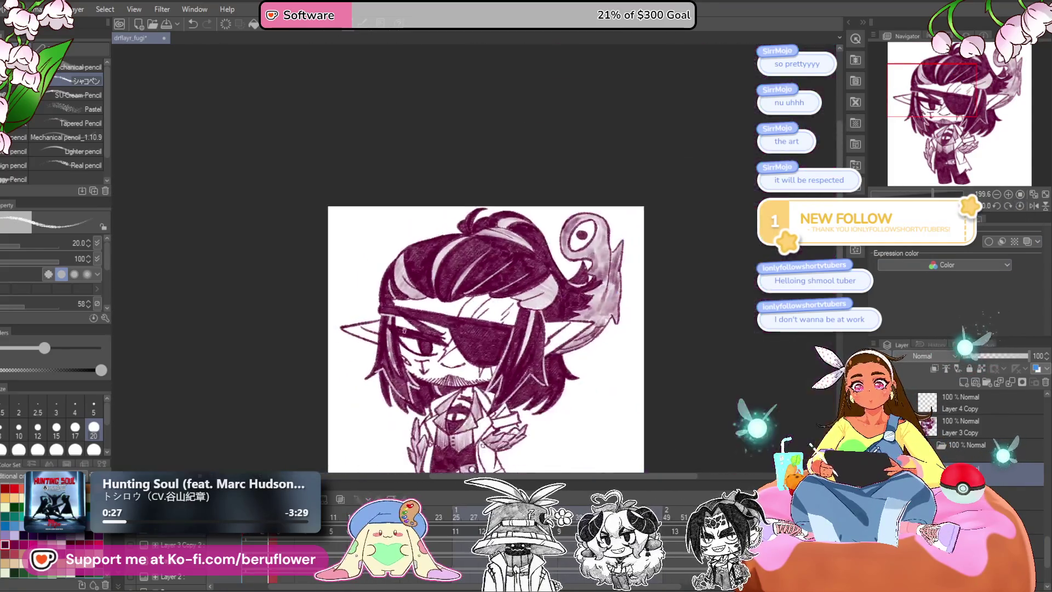
{"action": "scroll", "coordinate": [603, 315], "scroll_direction": "up", "scroll_amount": 3}
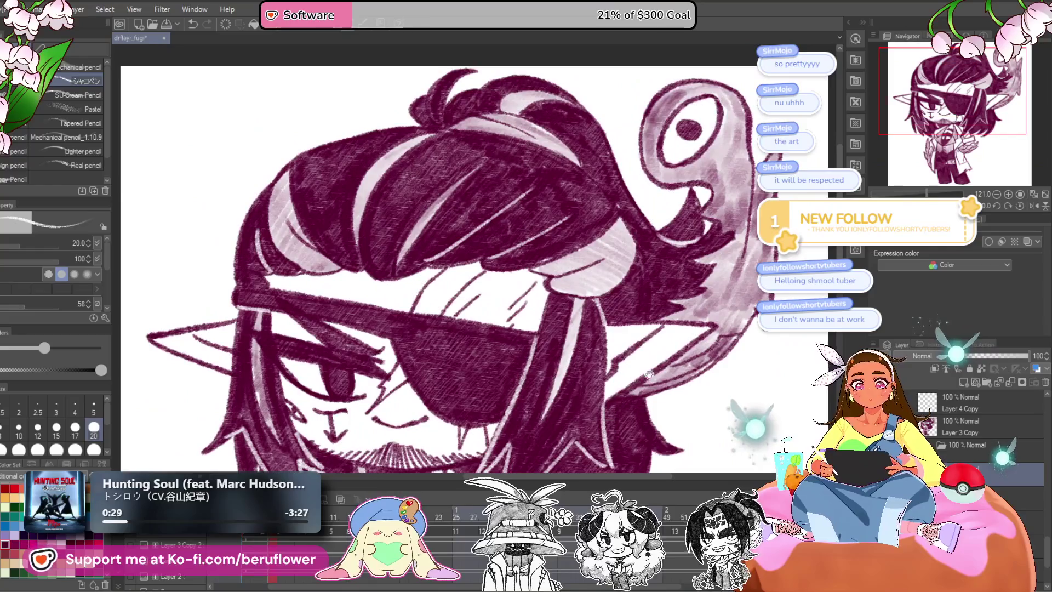
{"action": "left_click_drag", "start_coordinate": [603, 315], "coordinate": [547, 211]}
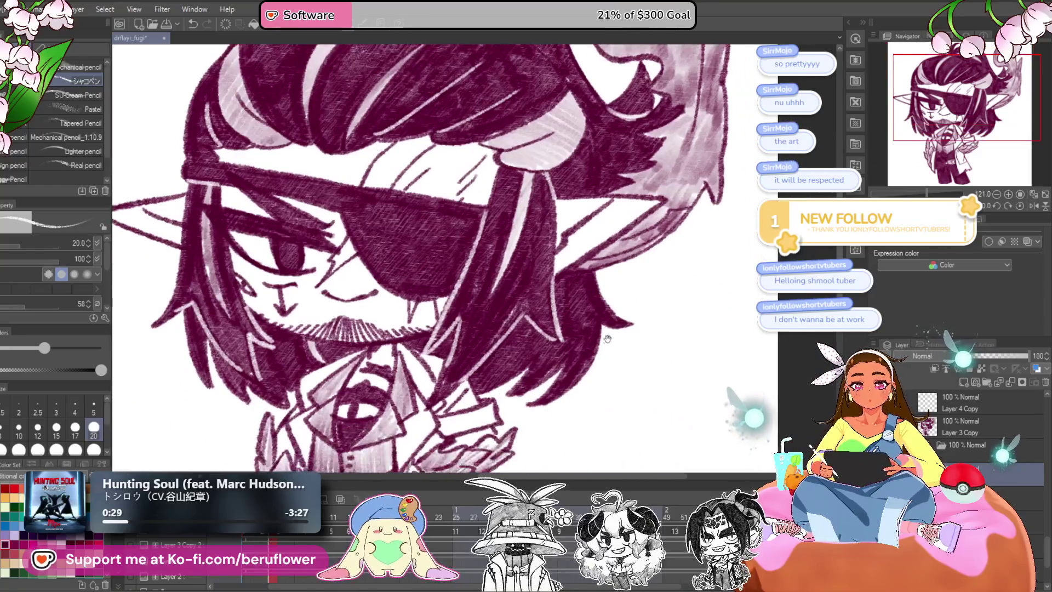
{"action": "key", "text": "ctrl+z"}
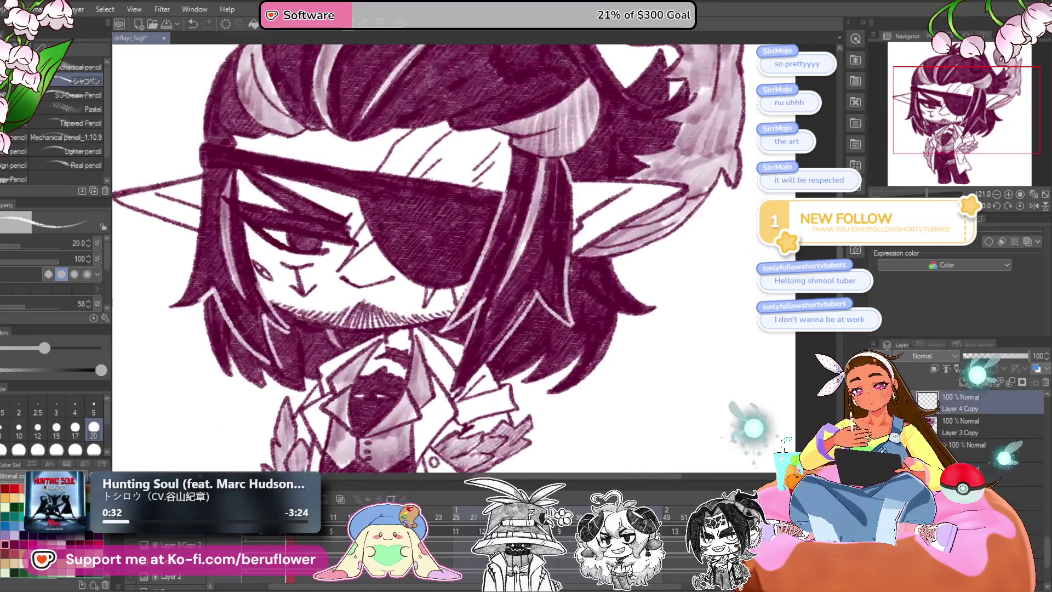
Pan around the head to frame the hair and eye-creature upright.
{"action": "left_click_drag", "start_coordinate": [210, 165], "coordinate": [281, 212]}
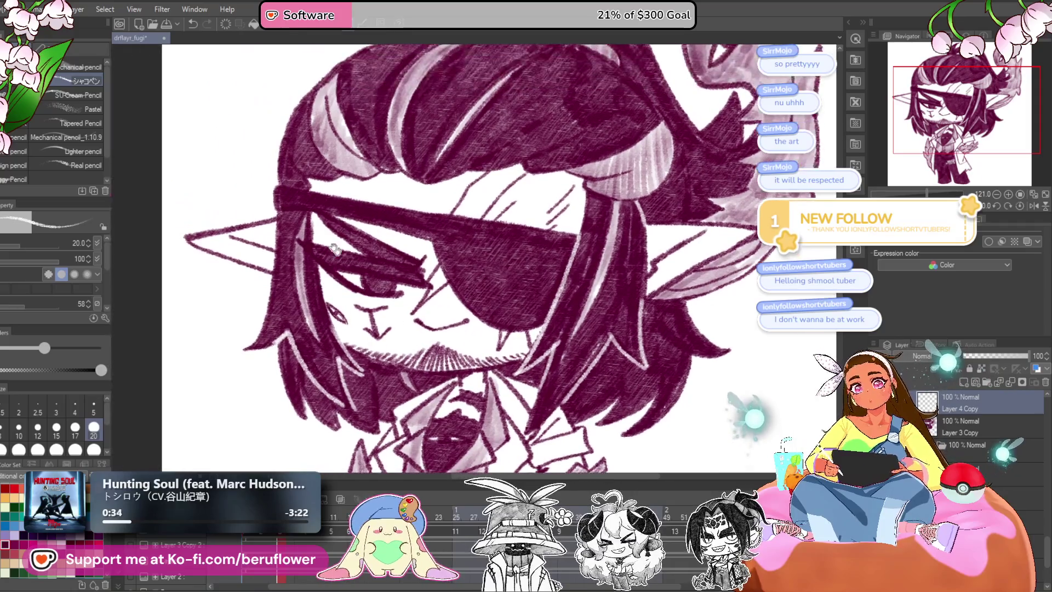
{"action": "left_click_drag", "start_coordinate": [675, 272], "coordinate": [625, 228]}
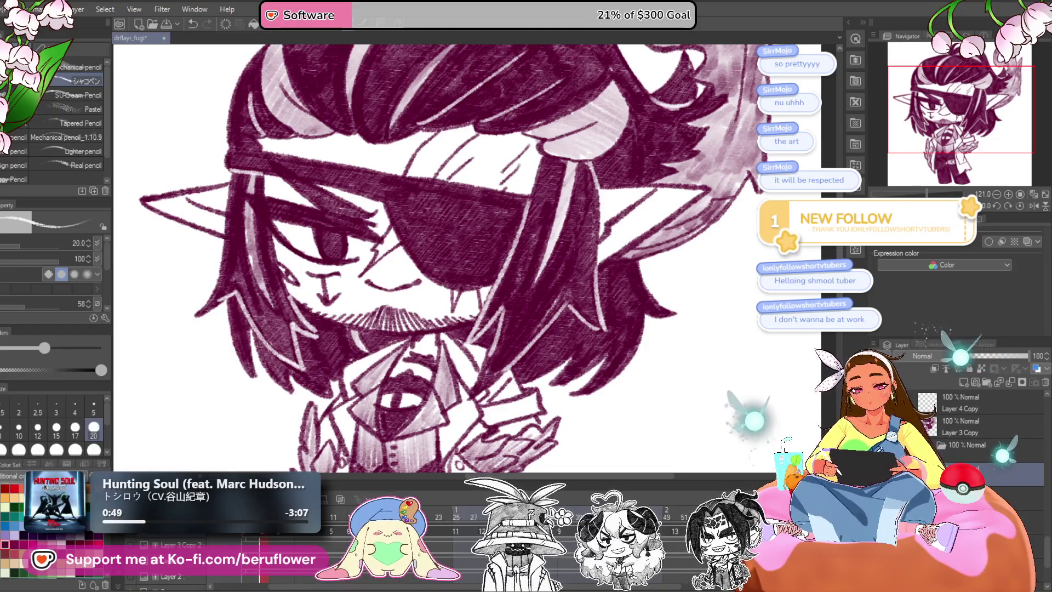
{"action": "mouse_move", "coordinate": [554, 324]}
{"action": "left_mouse_down"}
{"action": "mouse_move", "coordinate": [527, 357]}
{"action": "mouse_move", "coordinate": [411, 258]}
{"action": "left_mouse_up"}
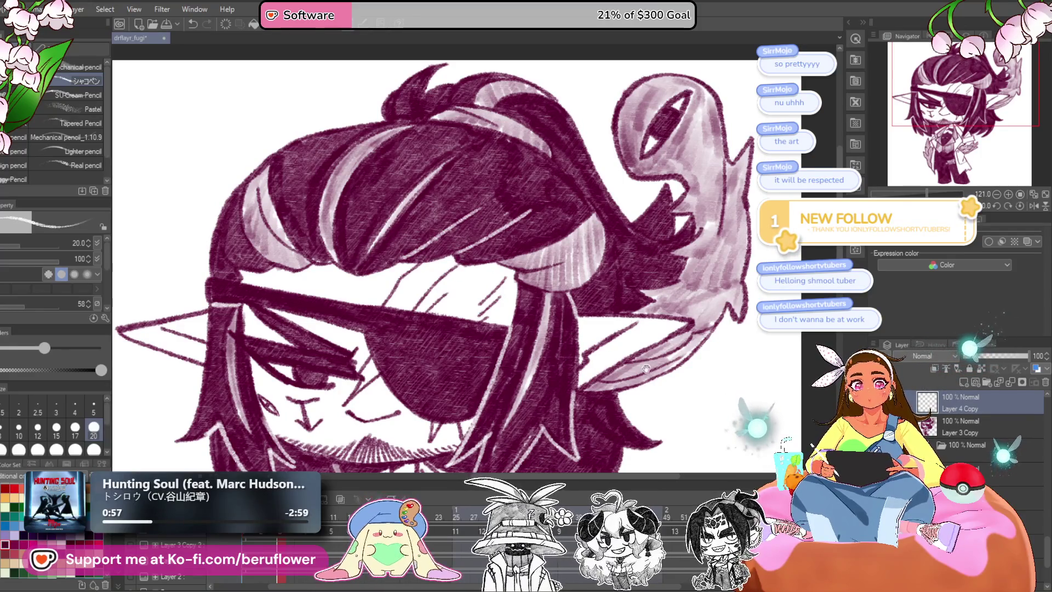
{"action": "left_click_drag", "start_coordinate": [529, 210], "coordinate": [460, 174]}
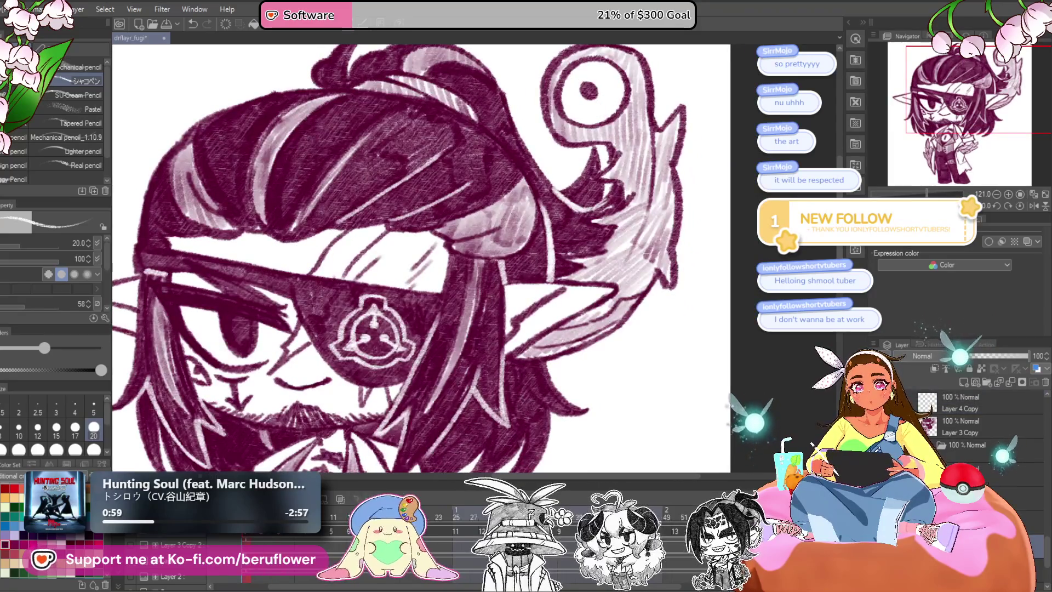
{"action": "left_click_drag", "start_coordinate": [565, 211], "coordinate": [540, 245]}
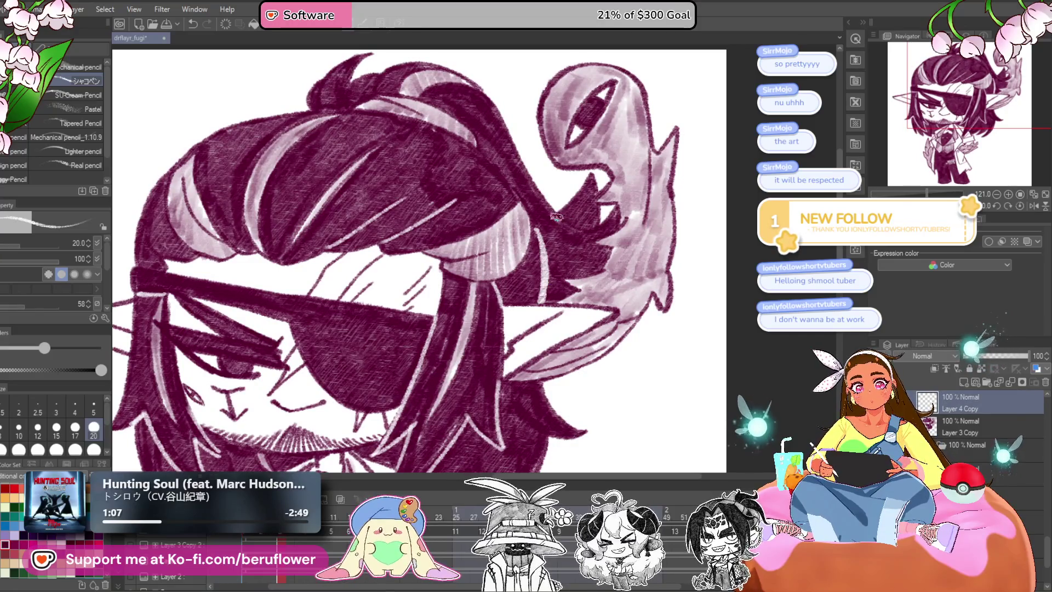
{"action": "left_click_drag", "start_coordinate": [604, 300], "coordinate": [325, 472]}
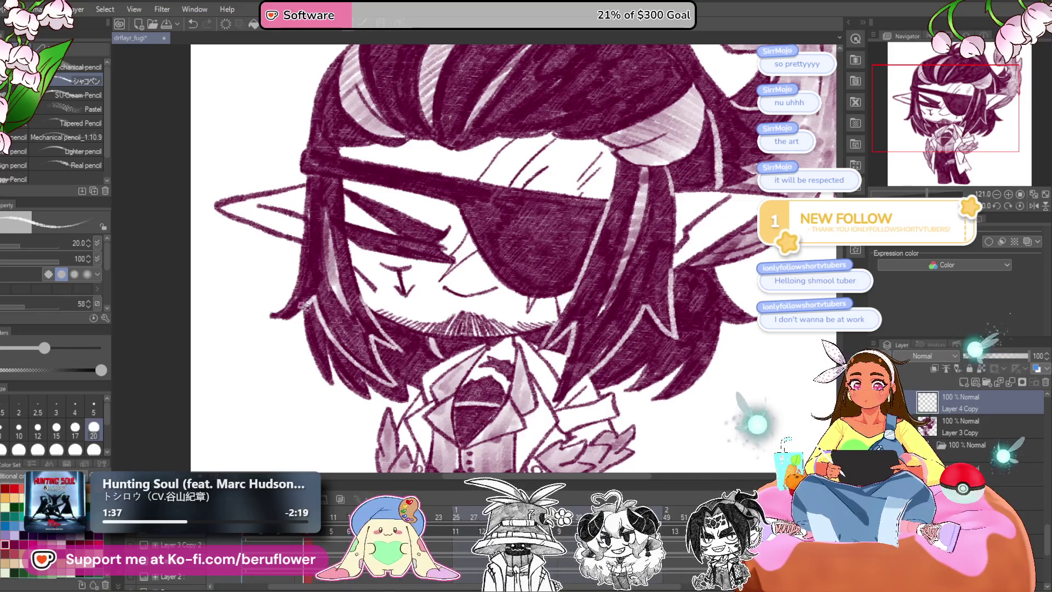
Zoom in on the hair above the eyepatch, then redo to restore the symbol and round eye.
{"action": "left_click_drag", "start_coordinate": [706, 228], "coordinate": [678, 283]}
{"action": "scroll", "coordinate": [655, 248], "scroll_direction": "down", "scroll_amount": 3}
{"action": "scroll", "coordinate": [519, 209], "scroll_direction": "up", "scroll_amount": 2}
{"action": "scroll", "coordinate": [520, 208], "scroll_direction": "up", "scroll_amount": 1}
{"action": "scroll", "coordinate": [519, 209], "scroll_direction": "up", "scroll_amount": 1}
{"action": "scroll", "coordinate": [519, 208], "scroll_direction": "up", "scroll_amount": 1}
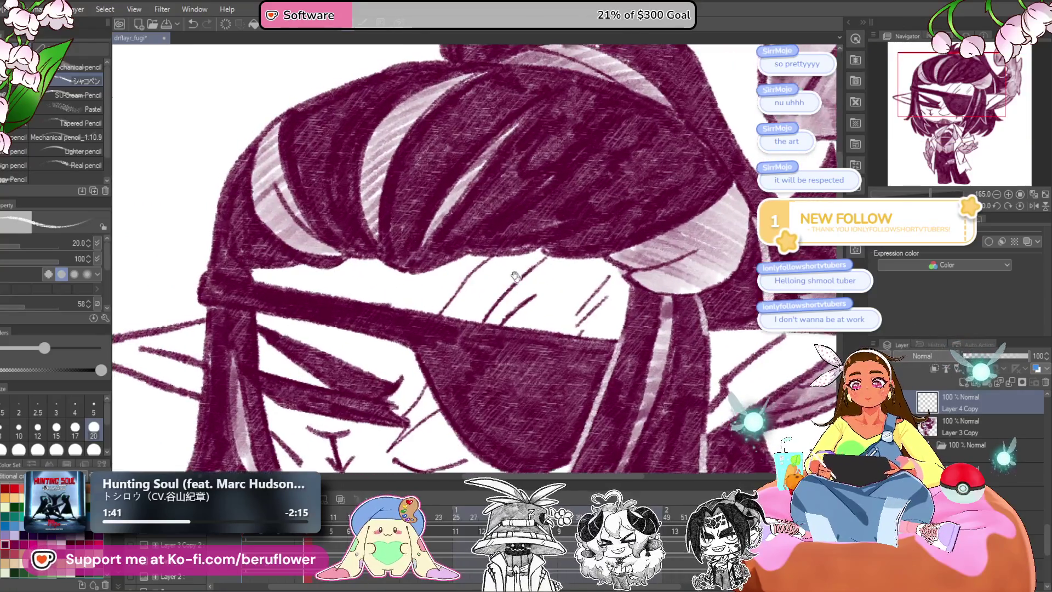
{"action": "scroll", "coordinate": [520, 209], "scroll_direction": "up", "scroll_amount": 1}
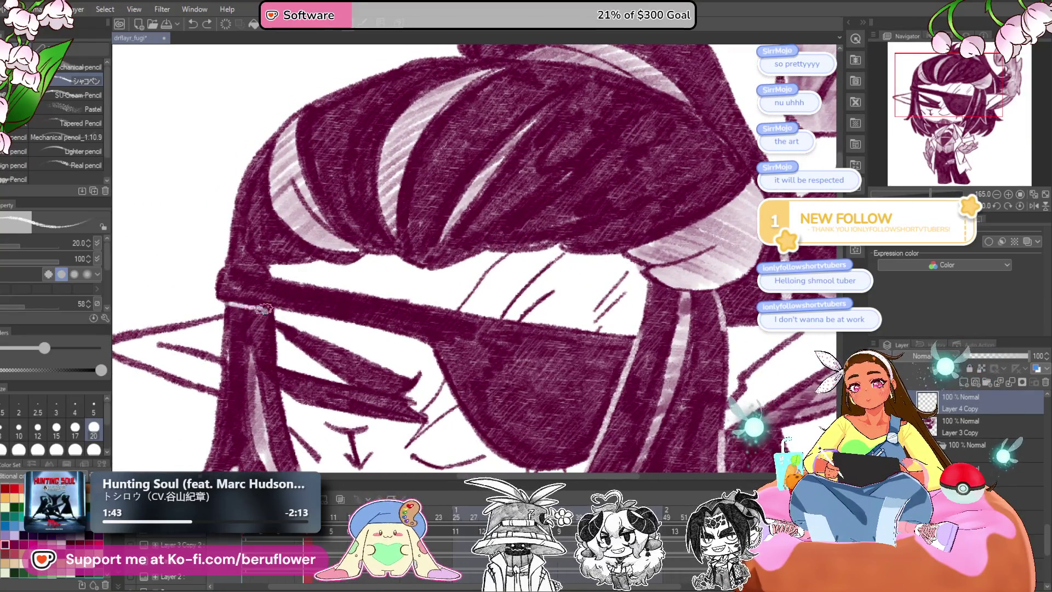
{"action": "left_click_drag", "start_coordinate": [532, 249], "coordinate": [462, 286]}
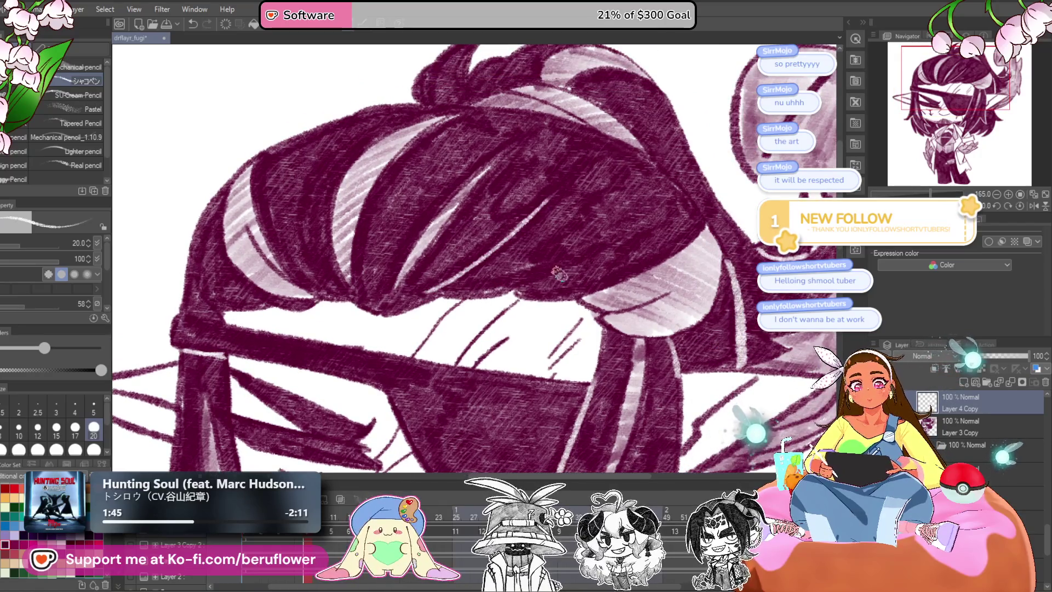
{"action": "scroll", "coordinate": [631, 226], "scroll_direction": "down", "scroll_amount": 3}
{"action": "scroll", "coordinate": [580, 263], "scroll_direction": "up", "scroll_amount": 2}
{"action": "scroll", "coordinate": [581, 264], "scroll_direction": "up", "scroll_amount": 1}
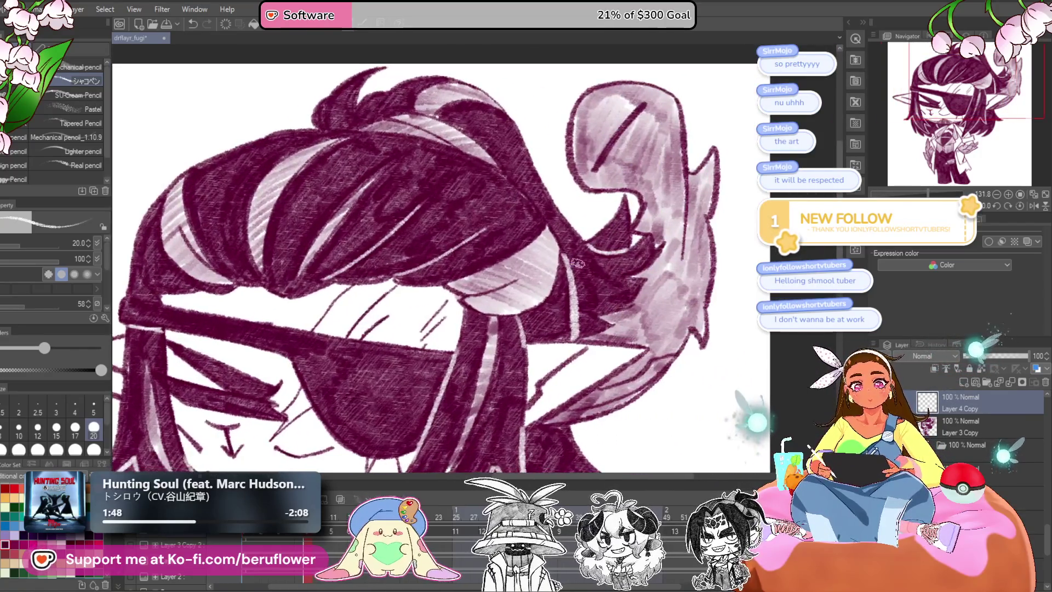
{"action": "key", "text": "ctrl+y"}
{"action": "key", "text": "ctrl+y"}
{"action": "key", "text": "ctrl+y"}
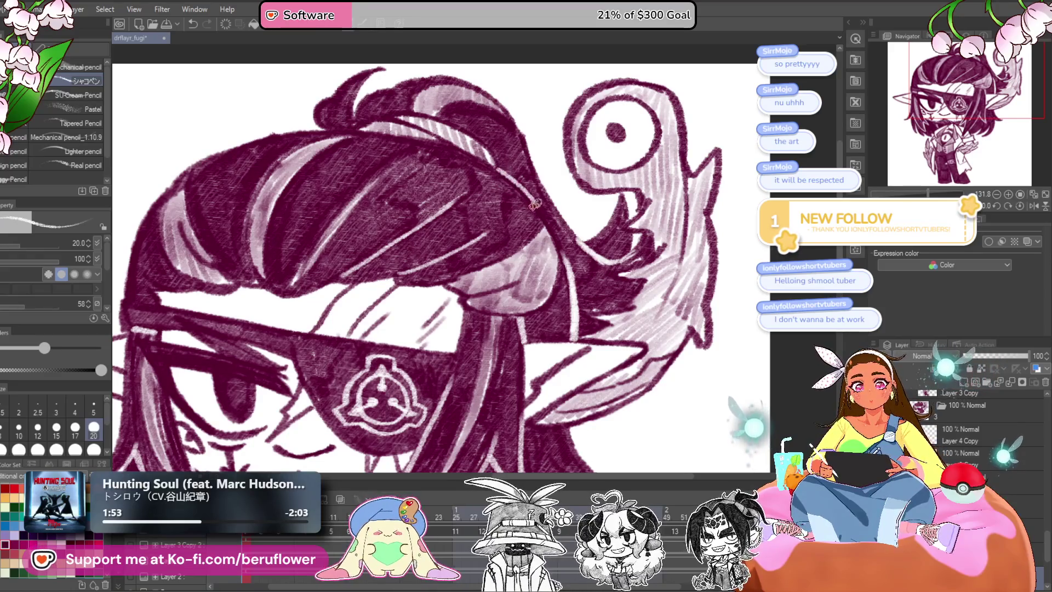
Advance to the next animation frame and zoom in on the face.
{"action": "scroll", "coordinate": [606, 245], "scroll_direction": "down", "scroll_amount": 4}
{"action": "scroll", "coordinate": [396, 375], "scroll_direction": "up", "scroll_amount": 1}
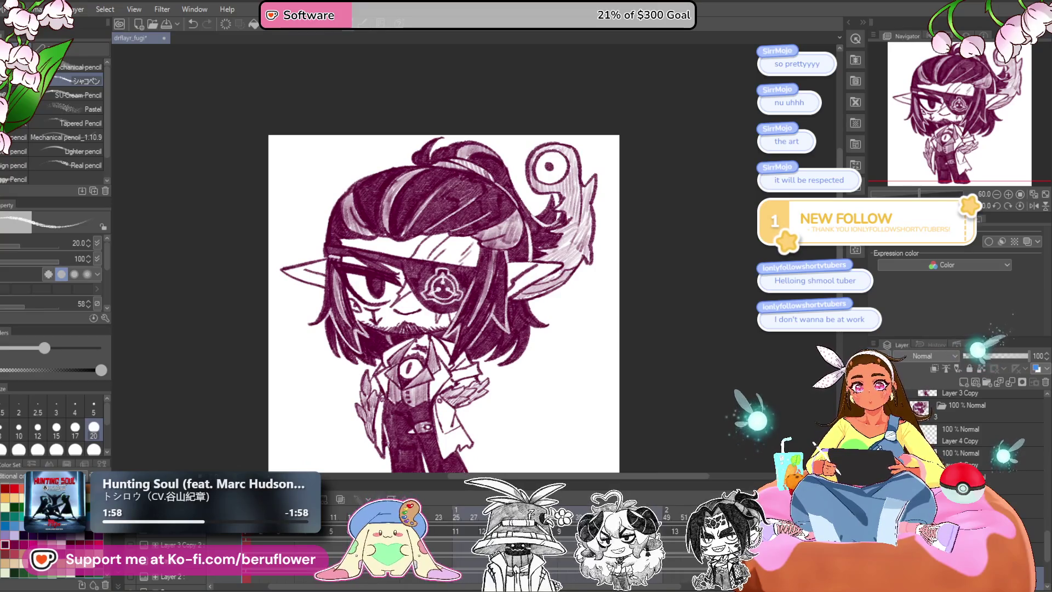
{"action": "key", "text": "Right"}
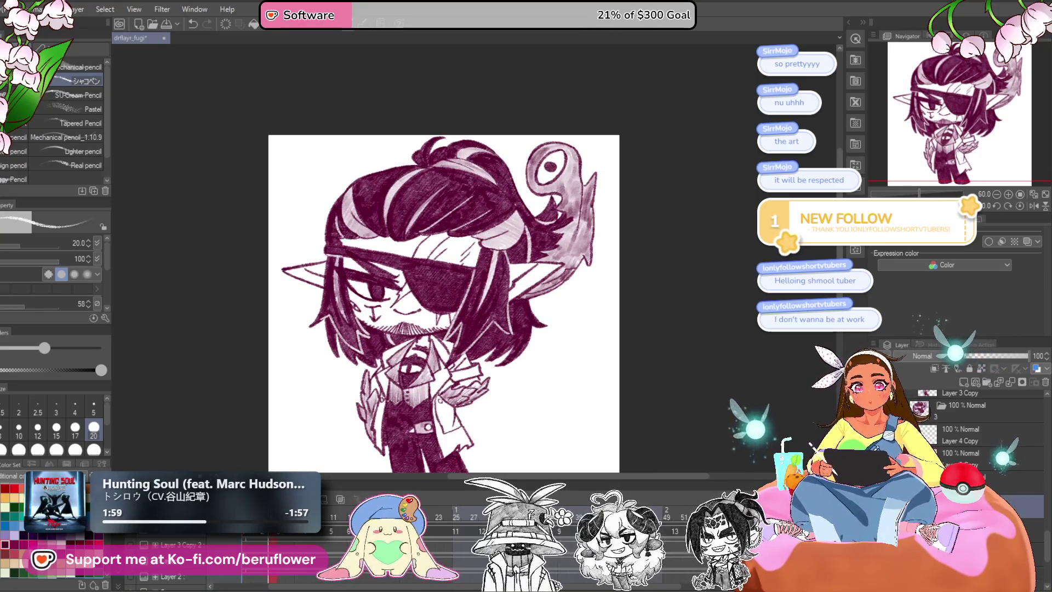
{"action": "scroll", "coordinate": [521, 217], "scroll_direction": "up", "scroll_amount": 3}
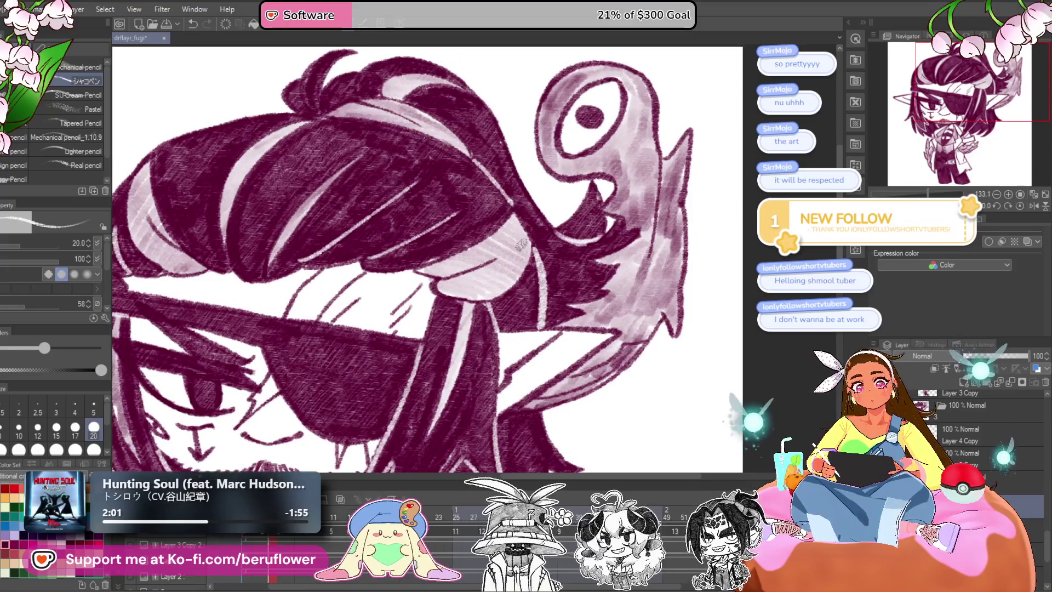
{"action": "scroll", "coordinate": [521, 241], "scroll_direction": "down", "scroll_amount": 3}
{"action": "scroll", "coordinate": [521, 241], "scroll_direction": "up", "scroll_amount": 1}
{"action": "scroll", "coordinate": [520, 241], "scroll_direction": "up", "scroll_amount": 1}
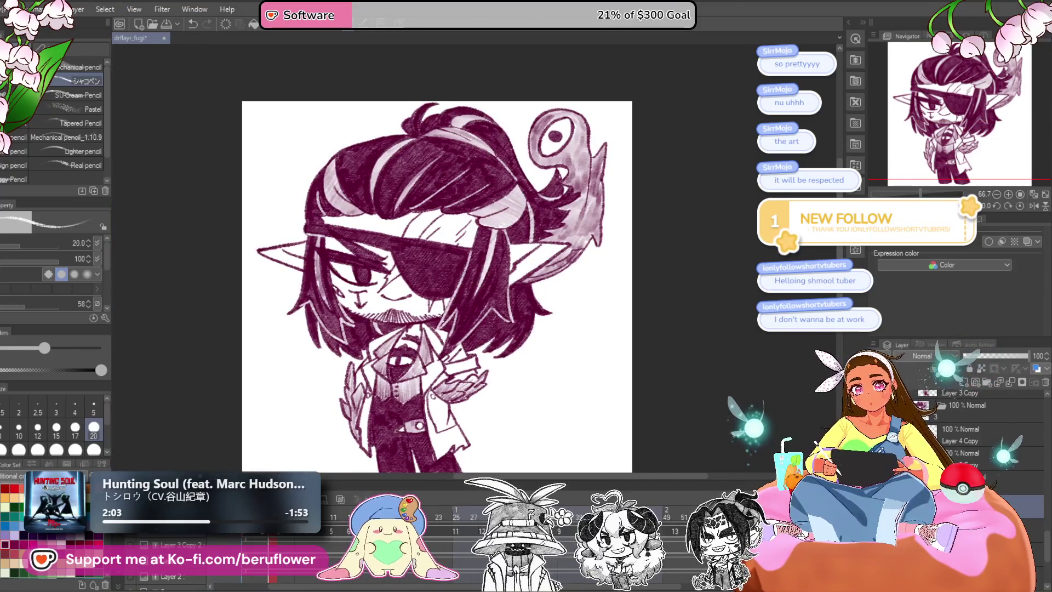
{"action": "scroll", "coordinate": [444, 205], "scroll_direction": "up", "scroll_amount": 2}
{"action": "scroll", "coordinate": [443, 205], "scroll_direction": "up", "scroll_amount": 1}
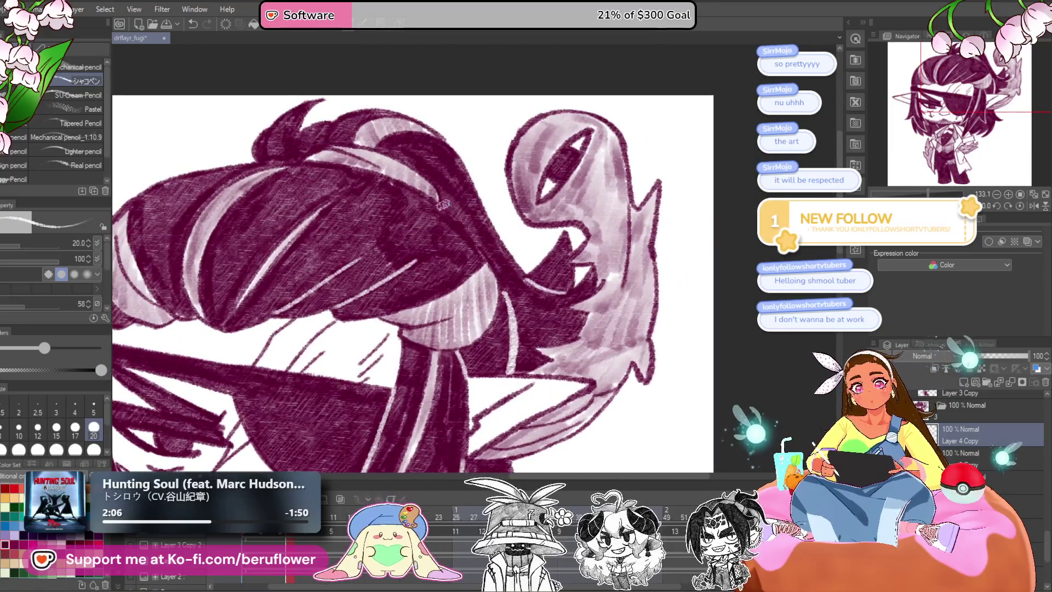
{"action": "scroll", "coordinate": [485, 267], "scroll_direction": "down", "scroll_amount": 3}
{"action": "scroll", "coordinate": [520, 266], "scroll_direction": "up", "scroll_amount": 1}
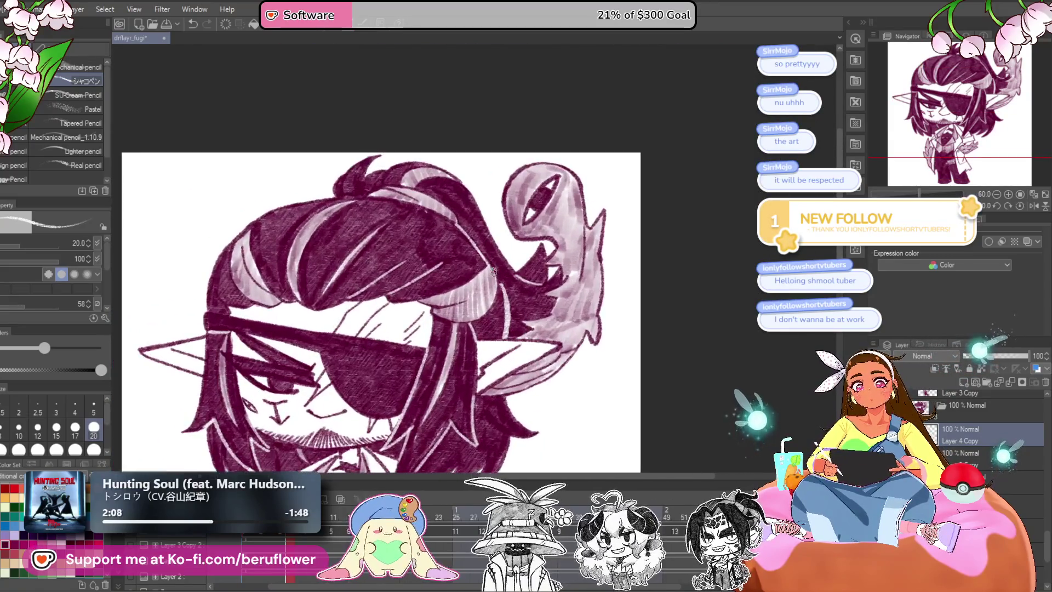
{"action": "scroll", "coordinate": [548, 266], "scroll_direction": "up", "scroll_amount": 1}
{"action": "scroll", "coordinate": [575, 264], "scroll_direction": "up", "scroll_amount": 1}
{"action": "left_click_drag", "start_coordinate": [516, 306], "coordinate": [521, 303]}
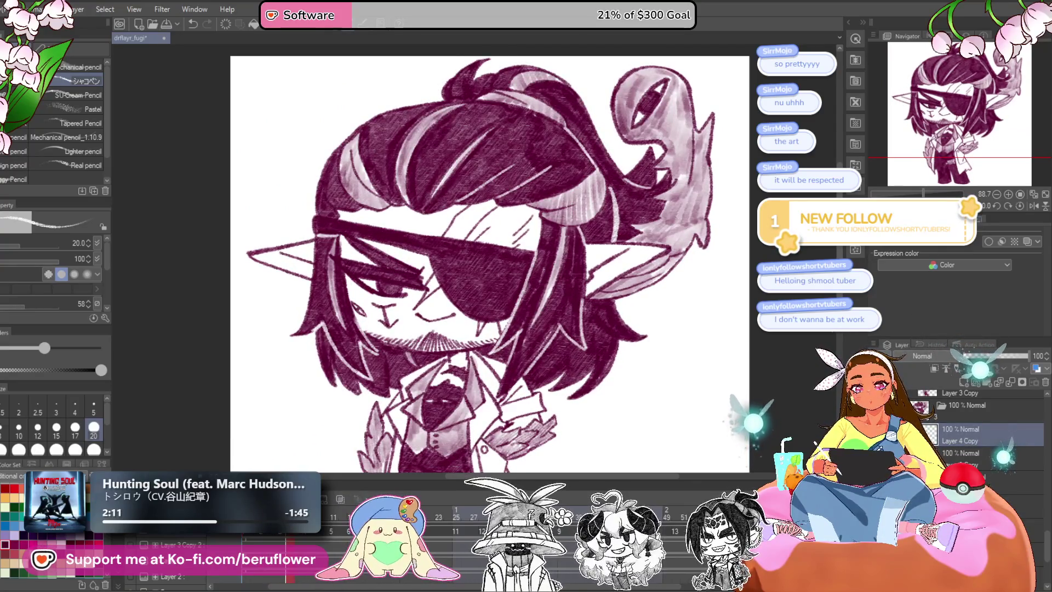
Undo the layer reorder and select Layer 4 Copy for drawing.
{"action": "key", "text": "ctrl+z"}
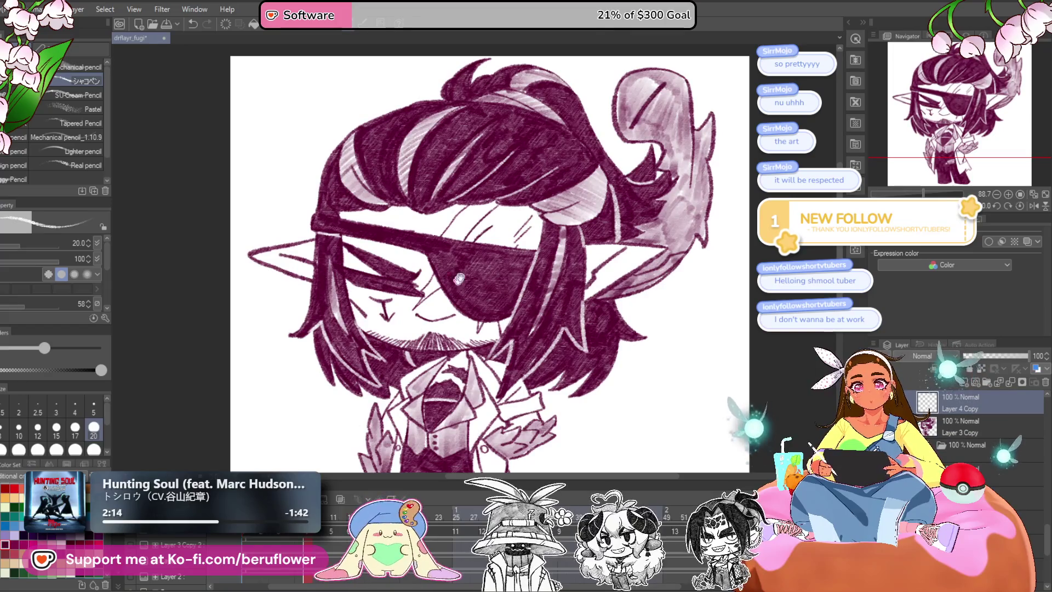
{"action": "left_click_drag", "start_coordinate": [452, 286], "coordinate": [416, 285]}
{"action": "key", "text": "ctrl+z"}
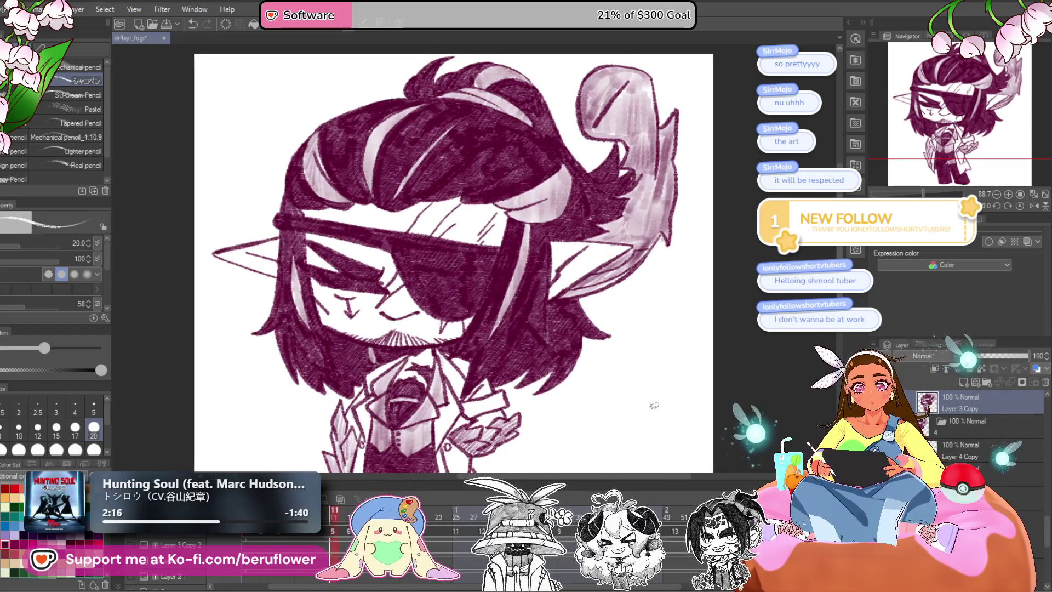
{"action": "left_click", "coordinate": [958, 459]}
Draw two thin light highlight strands through the dark hair beside the face.
{"action": "scroll", "coordinate": [438, 293], "scroll_direction": "up", "scroll_amount": 5}
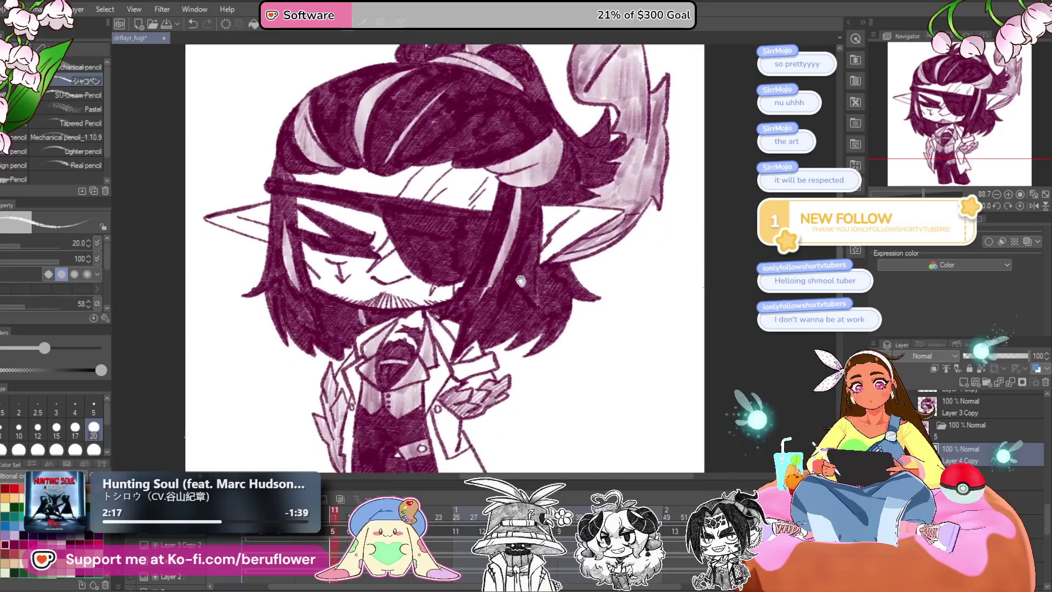
{"action": "scroll", "coordinate": [438, 293], "scroll_direction": "up", "scroll_amount": 3}
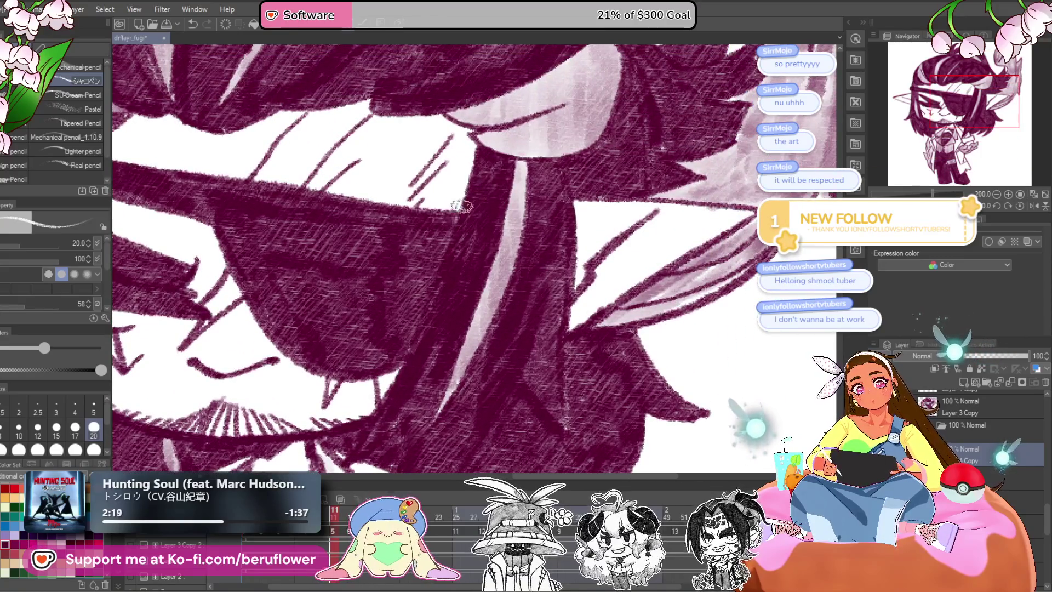
{"action": "left_click_drag", "start_coordinate": [423, 349], "coordinate": [454, 268]}
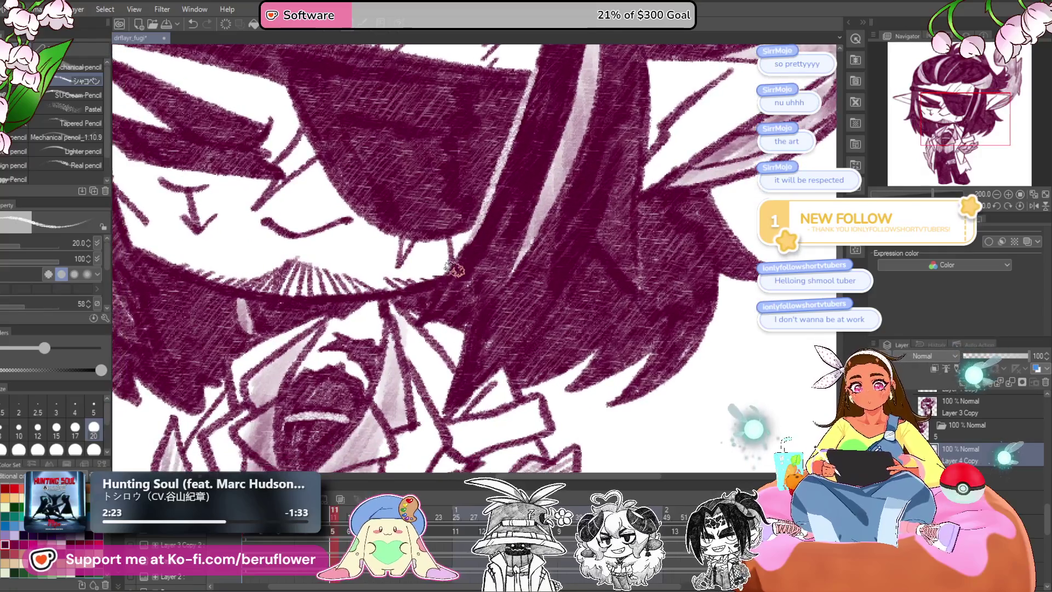
{"action": "left_click_drag", "start_coordinate": [421, 318], "coordinate": [513, 237]}
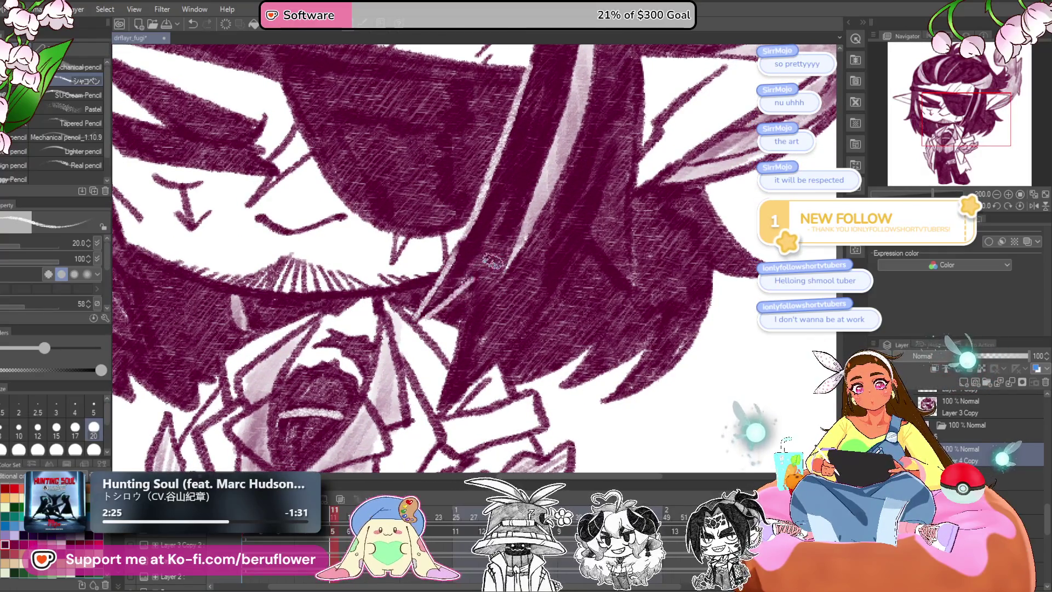
{"action": "left_click_drag", "start_coordinate": [574, 251], "coordinate": [538, 310]}
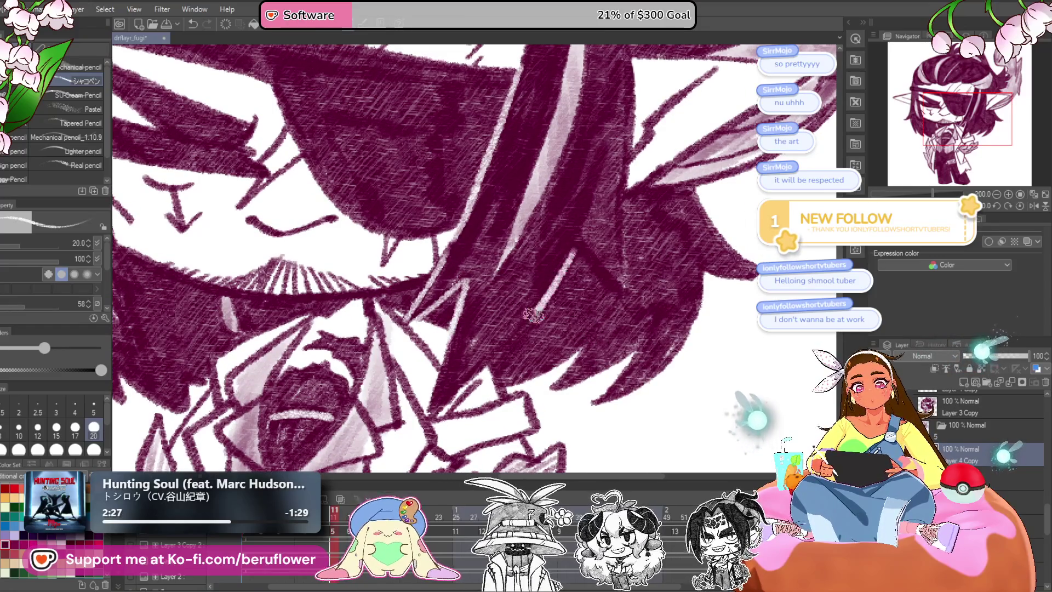
Pan and zoom over the hair, curl and eye-creature to inspect the new strands.
{"action": "left_click_drag", "start_coordinate": [619, 315], "coordinate": [556, 353]}
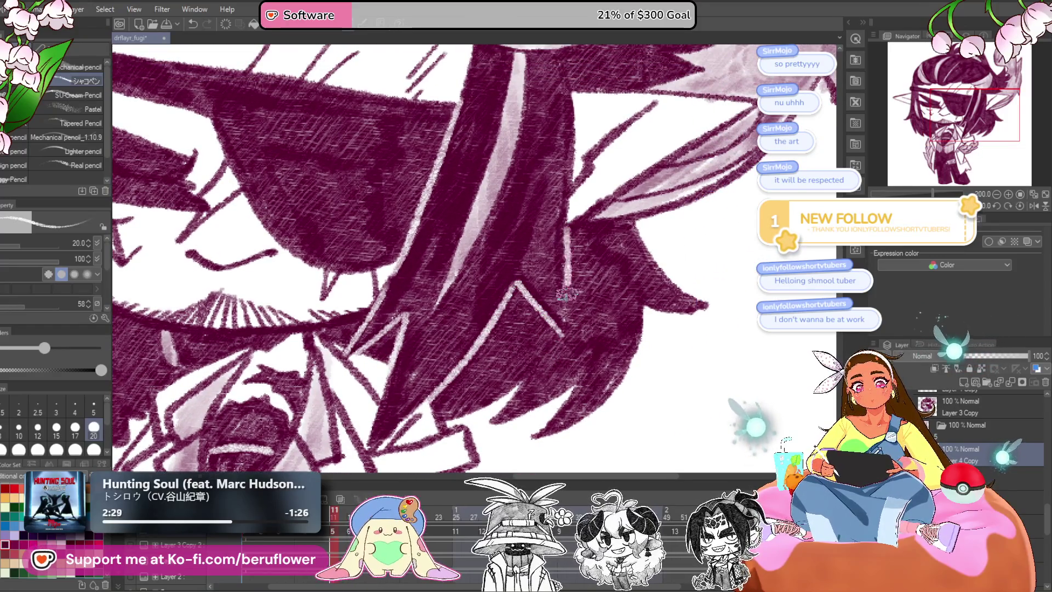
{"action": "left_click_drag", "start_coordinate": [567, 276], "coordinate": [543, 412]}
{"action": "left_click_drag", "start_coordinate": [523, 210], "coordinate": [528, 218]}
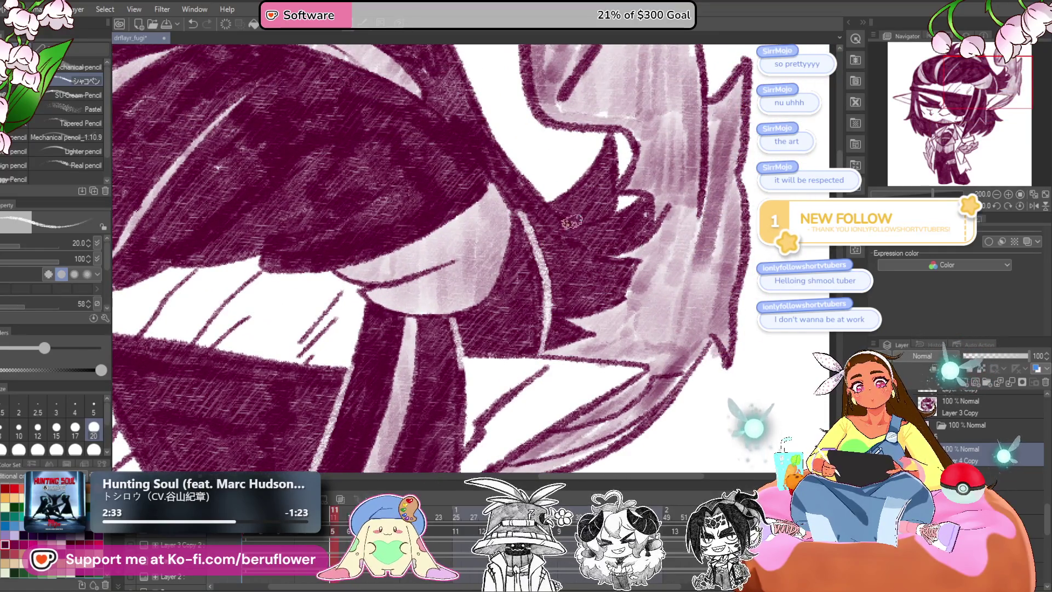
{"action": "left_click_drag", "start_coordinate": [550, 206], "coordinate": [553, 248]}
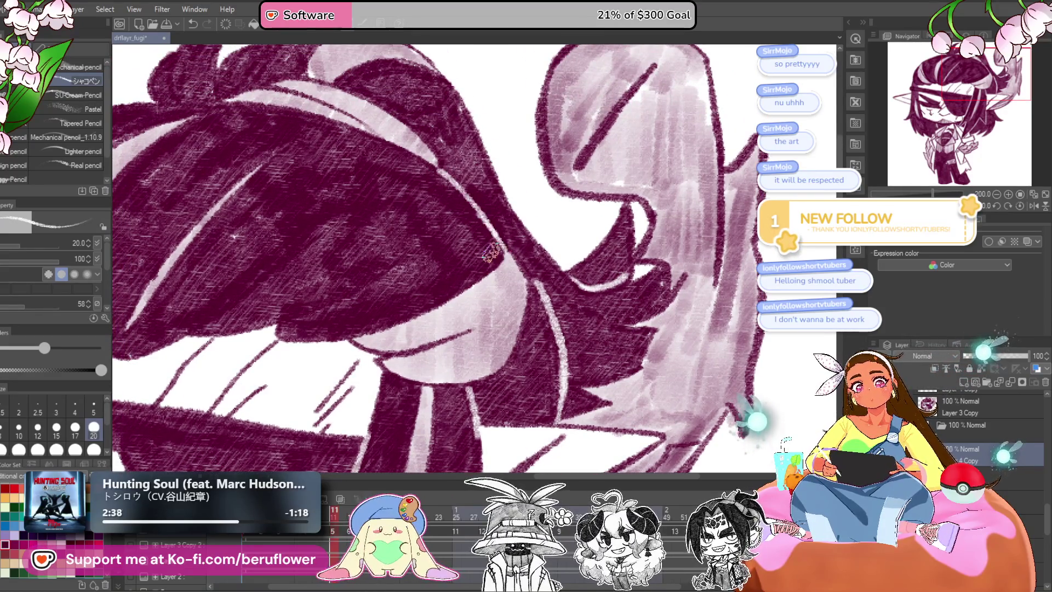
{"action": "scroll", "coordinate": [492, 251], "scroll_direction": "down", "scroll_amount": 2}
{"action": "scroll", "coordinate": [491, 251], "scroll_direction": "down", "scroll_amount": 2}
{"action": "scroll", "coordinate": [438, 274], "scroll_direction": "down", "scroll_amount": 1}
{"action": "scroll", "coordinate": [373, 331], "scroll_direction": "up", "scroll_amount": 3}
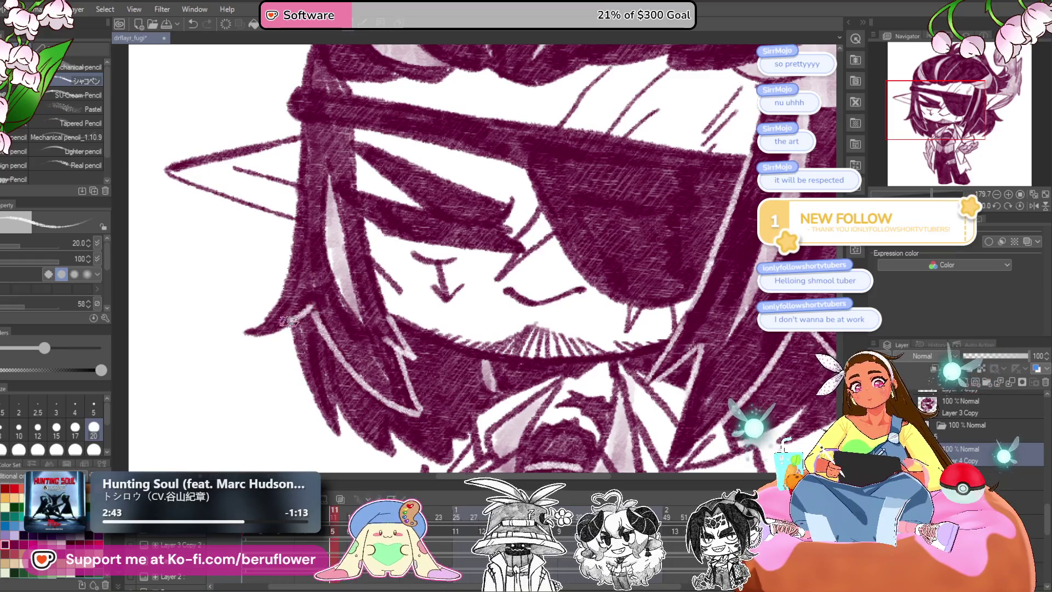
{"action": "scroll", "coordinate": [292, 319], "scroll_direction": "down", "scroll_amount": 2}
{"action": "scroll", "coordinate": [285, 320], "scroll_direction": "up", "scroll_amount": 3}
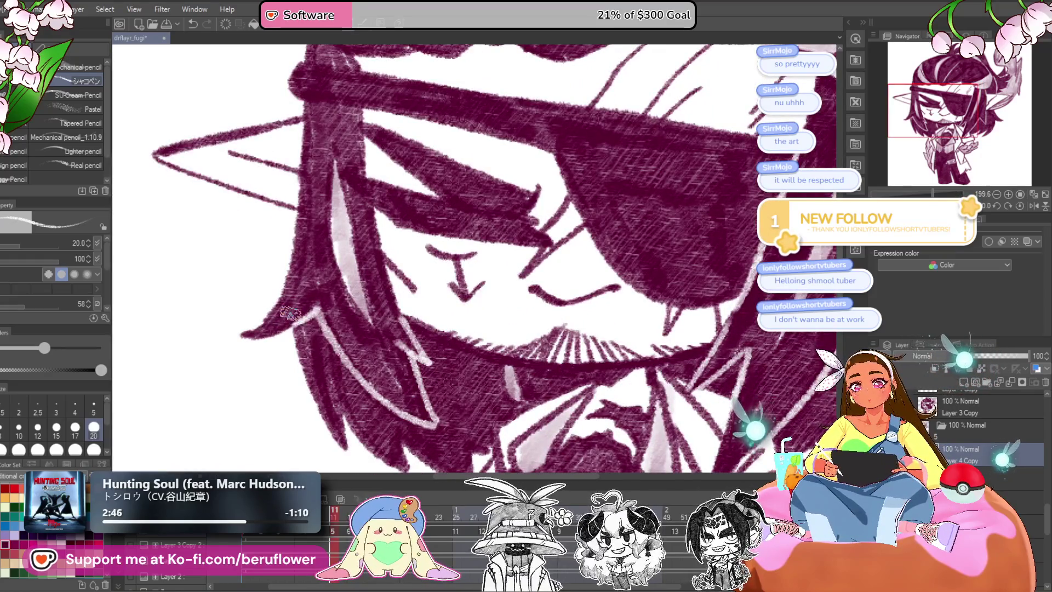
{"action": "scroll", "coordinate": [285, 320], "scroll_direction": "down", "scroll_amount": 5}
{"action": "scroll", "coordinate": [462, 336], "scroll_direction": "up", "scroll_amount": 1}
{"action": "scroll", "coordinate": [461, 337], "scroll_direction": "up", "scroll_amount": 1}
{"action": "scroll", "coordinate": [482, 315], "scroll_direction": "up", "scroll_amount": 1}
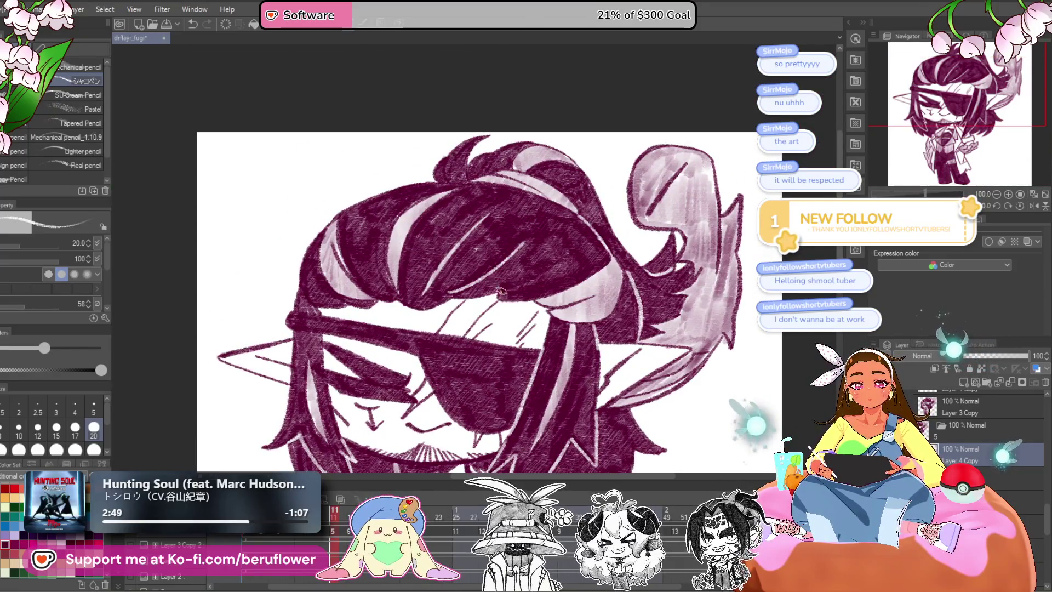
{"action": "scroll", "coordinate": [501, 291], "scroll_direction": "down", "scroll_amount": 2}
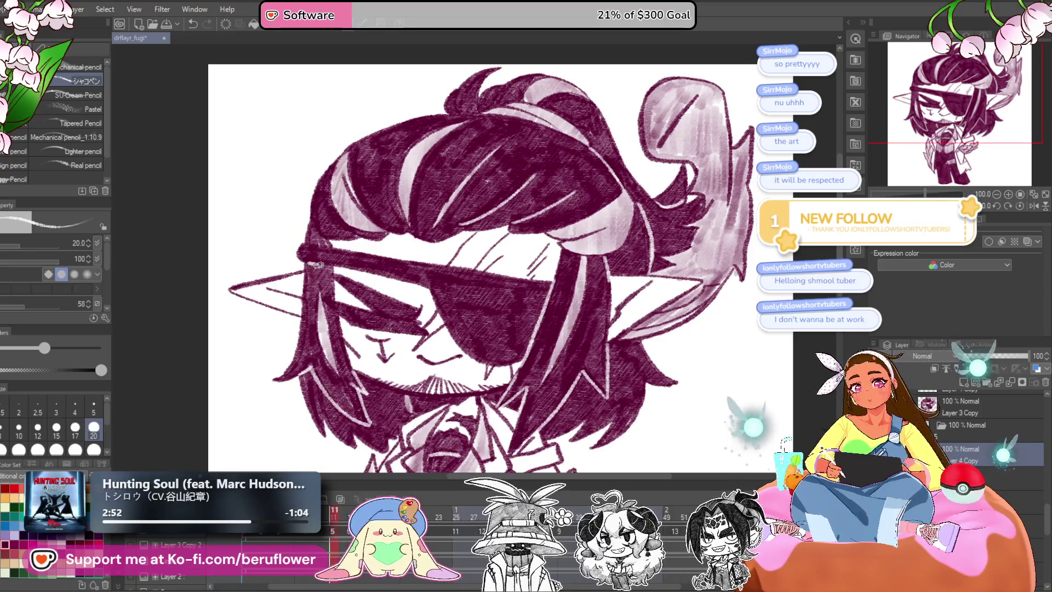
Preview the other animation frame, then reselect Layer 4 Copy.
{"action": "left_click", "coordinate": [332, 517]}
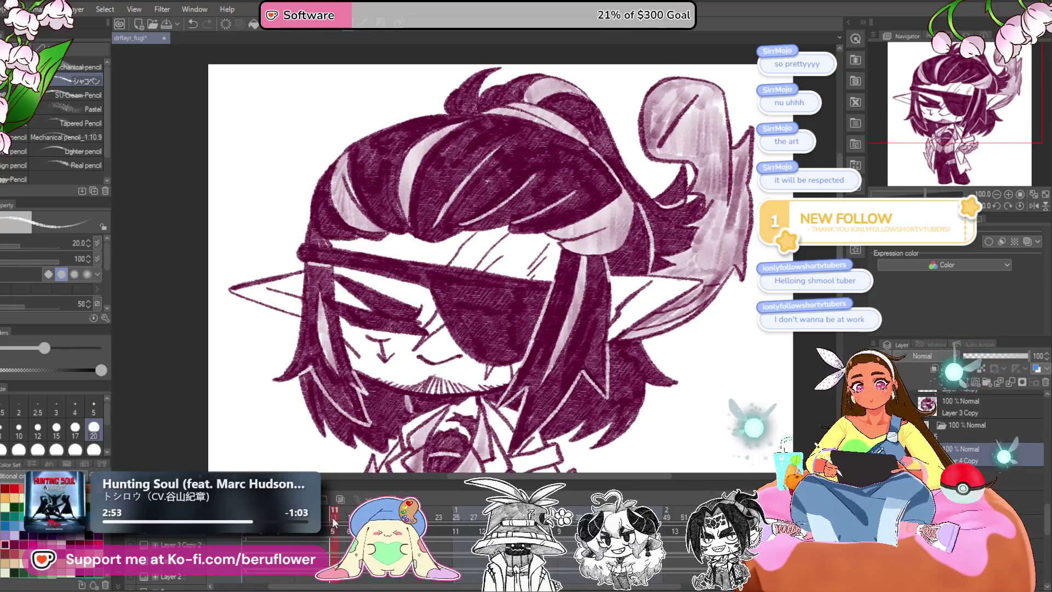
{"action": "scroll", "coordinate": [566, 316], "scroll_direction": "down", "scroll_amount": 1}
{"action": "scroll", "coordinate": [566, 316], "scroll_direction": "down", "scroll_amount": 3}
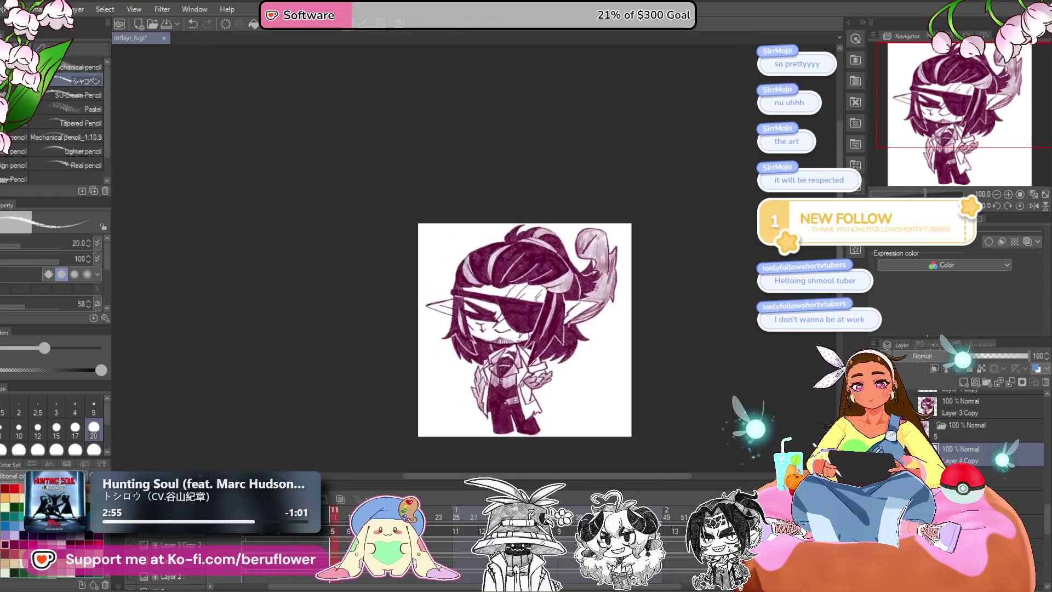
{"action": "scroll", "coordinate": [590, 380], "scroll_direction": "up", "scroll_amount": 3}
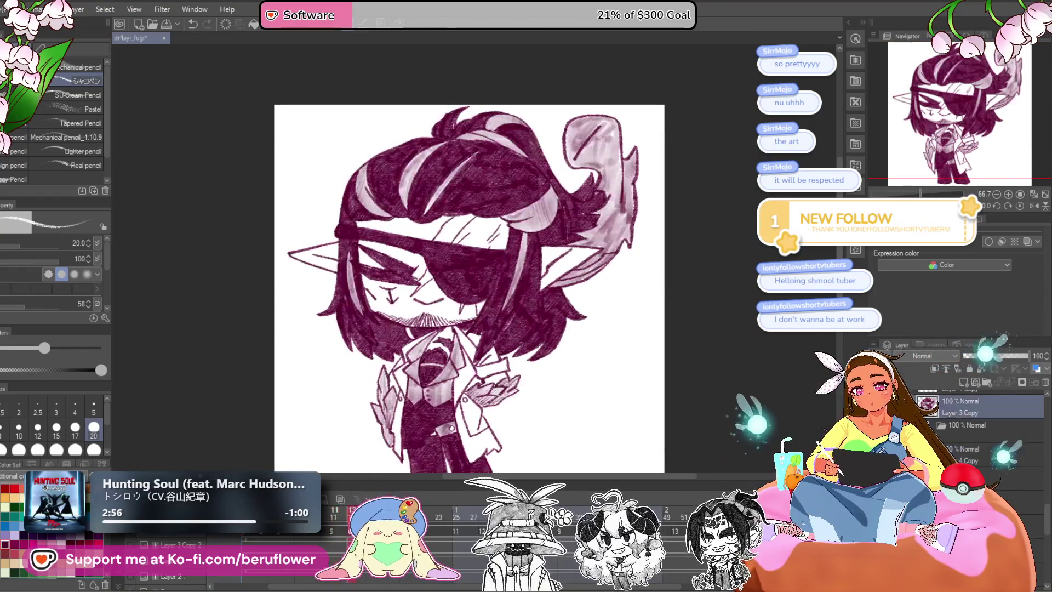
{"action": "left_click", "coordinate": [974, 442]}
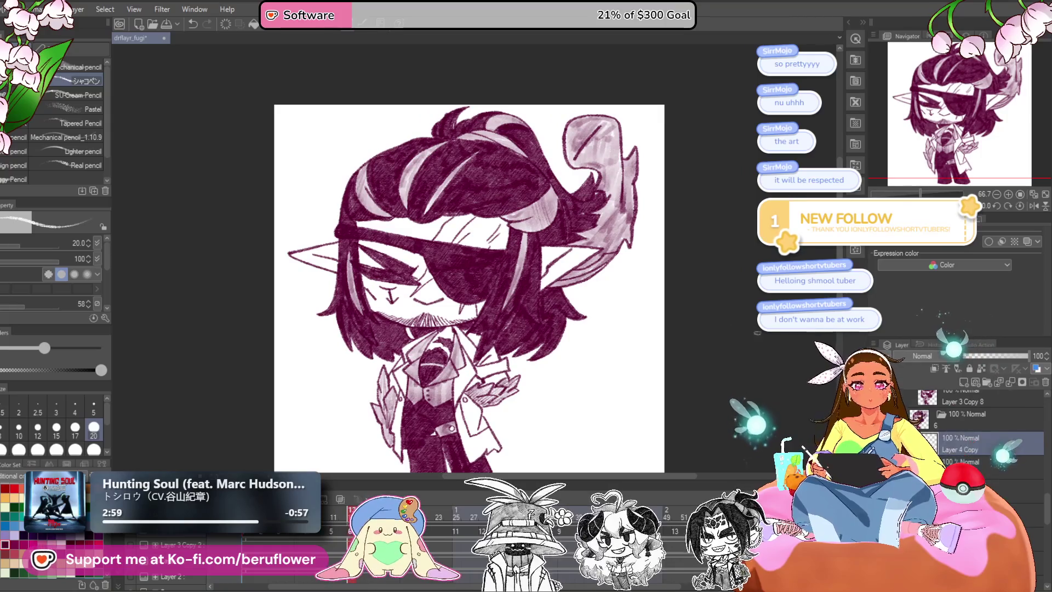
Draw a thin light strand on the hair.
{"action": "scroll", "coordinate": [603, 247], "scroll_direction": "up", "scroll_amount": 1}
{"action": "scroll", "coordinate": [554, 264], "scroll_direction": "up", "scroll_amount": 1}
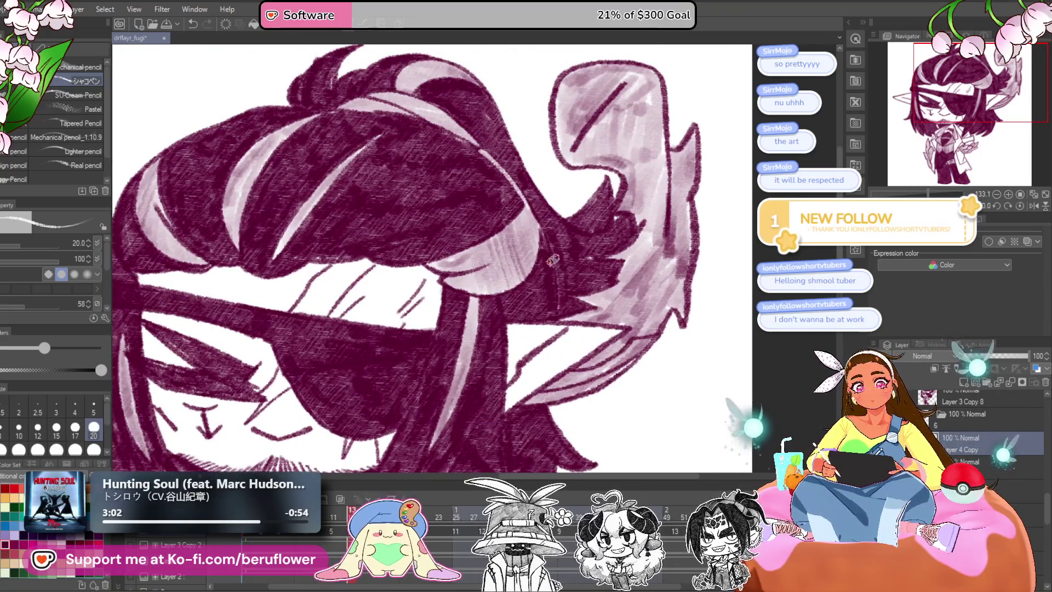
{"action": "left_click_drag", "start_coordinate": [541, 232], "coordinate": [562, 304]}
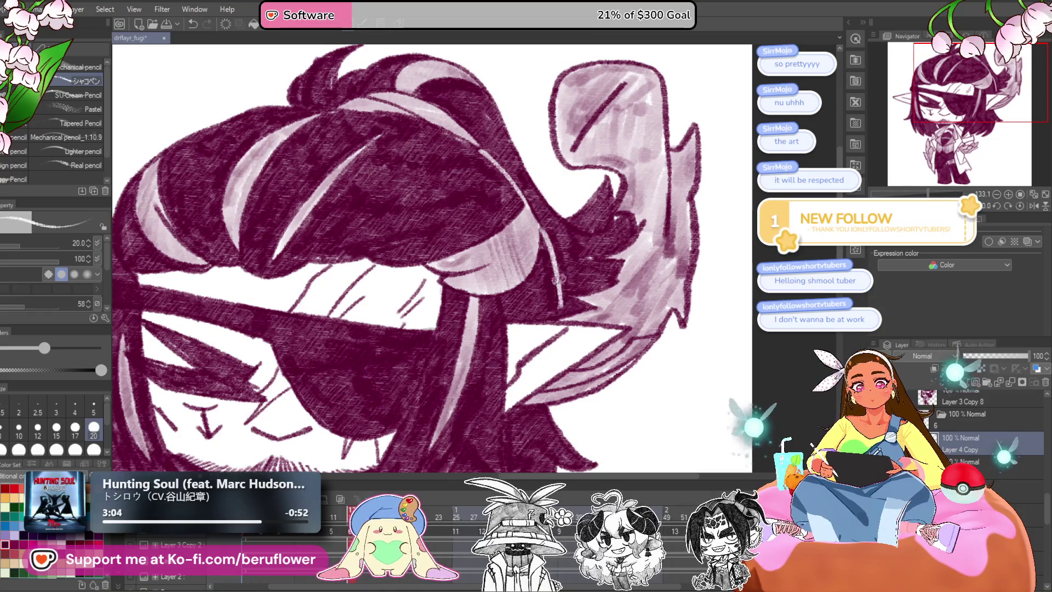
{"action": "mouse_move", "coordinate": [556, 268]}
{"action": "left_mouse_down"}
{"action": "mouse_move", "coordinate": [616, 191]}
{"action": "mouse_move", "coordinate": [587, 192]}
{"action": "mouse_move", "coordinate": [647, 81]}
{"action": "left_mouse_up"}
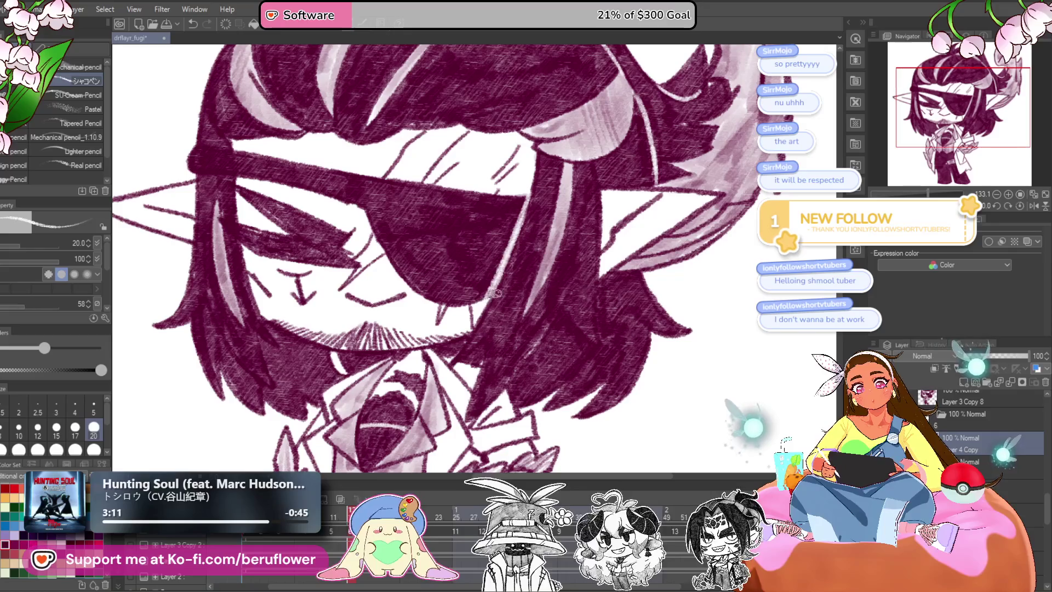
Paint another thin light highlight across the dark hair beside the face.
{"action": "left_click_drag", "start_coordinate": [499, 275], "coordinate": [505, 266]}
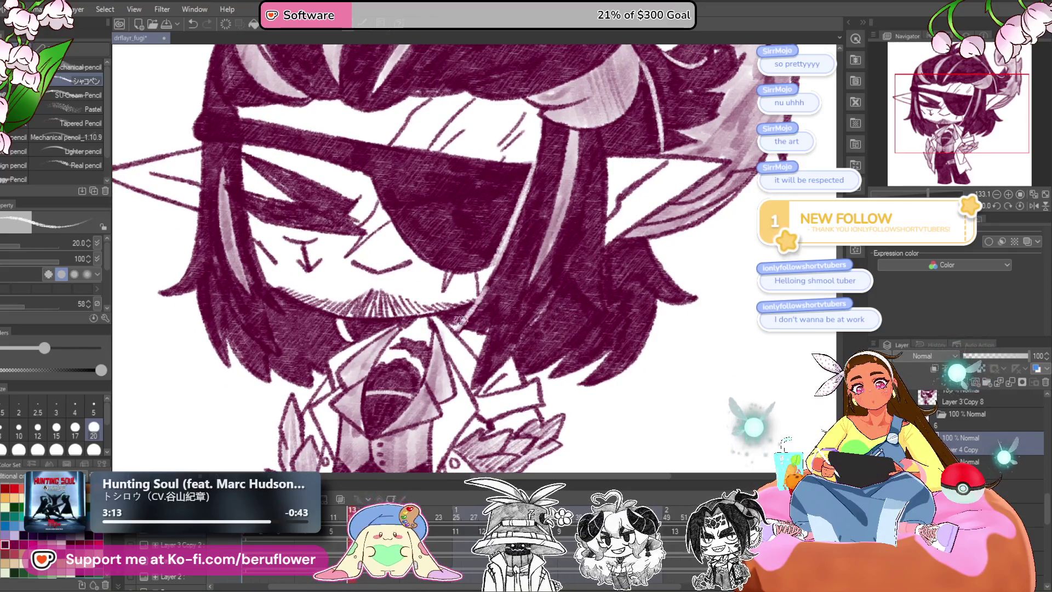
{"action": "left_click_drag", "start_coordinate": [578, 304], "coordinate": [533, 312]}
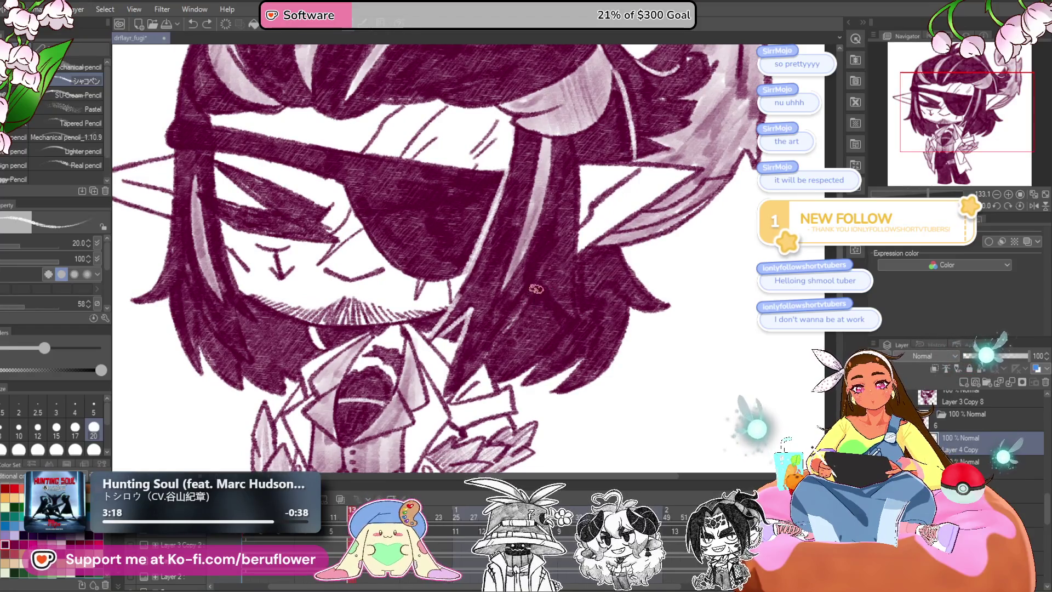
{"action": "left_click_drag", "start_coordinate": [596, 302], "coordinate": [585, 316]}
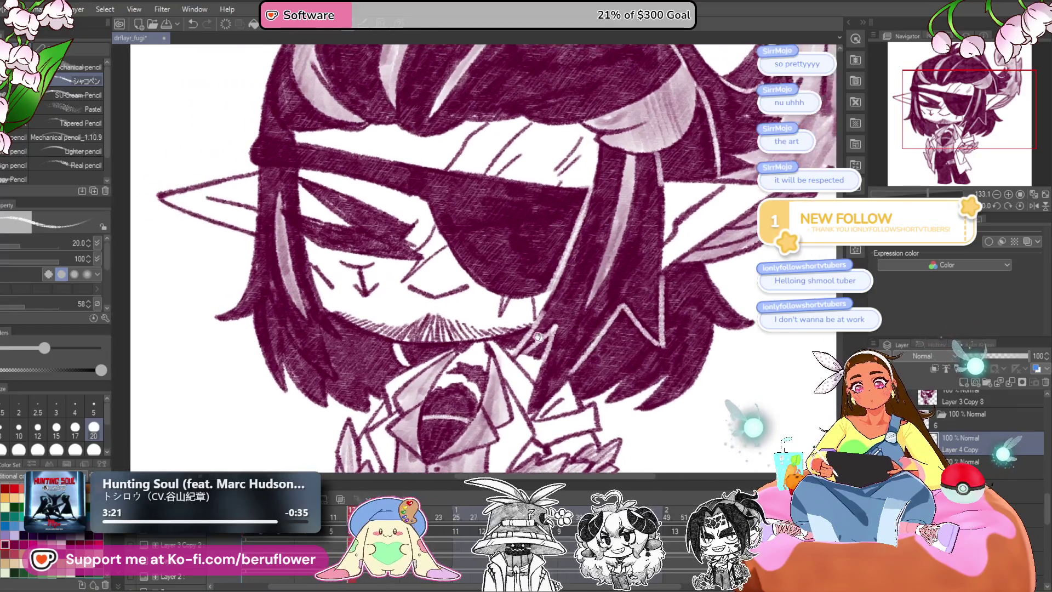
{"action": "left_click_drag", "start_coordinate": [250, 271], "coordinate": [393, 282]}
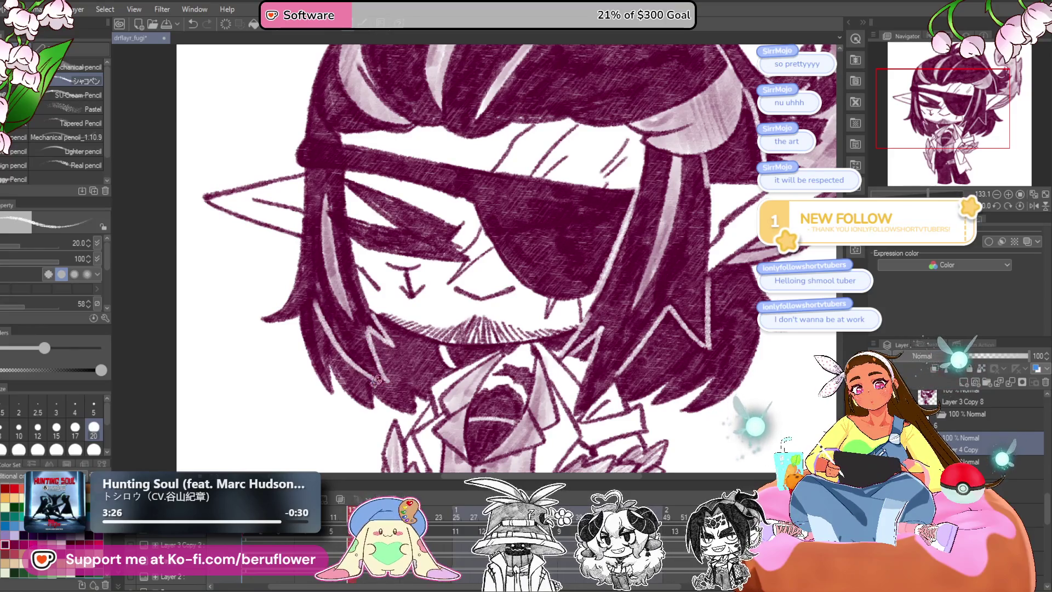
{"action": "left_click_drag", "start_coordinate": [374, 378], "coordinate": [415, 396]}
{"action": "left_click_drag", "start_coordinate": [563, 264], "coordinate": [519, 265]}
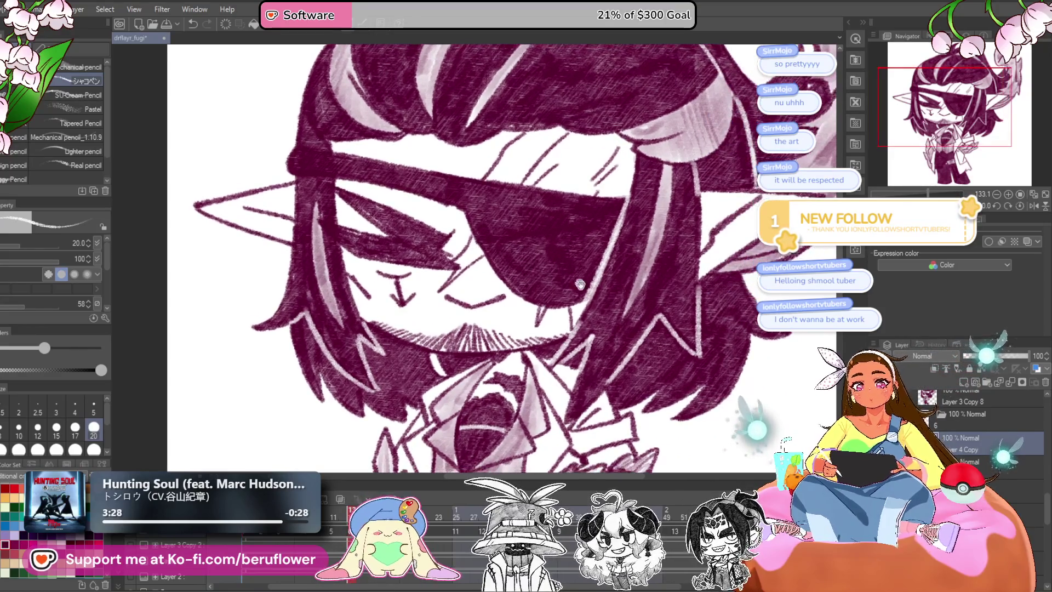
{"action": "left_click_drag", "start_coordinate": [323, 184], "coordinate": [331, 226]}
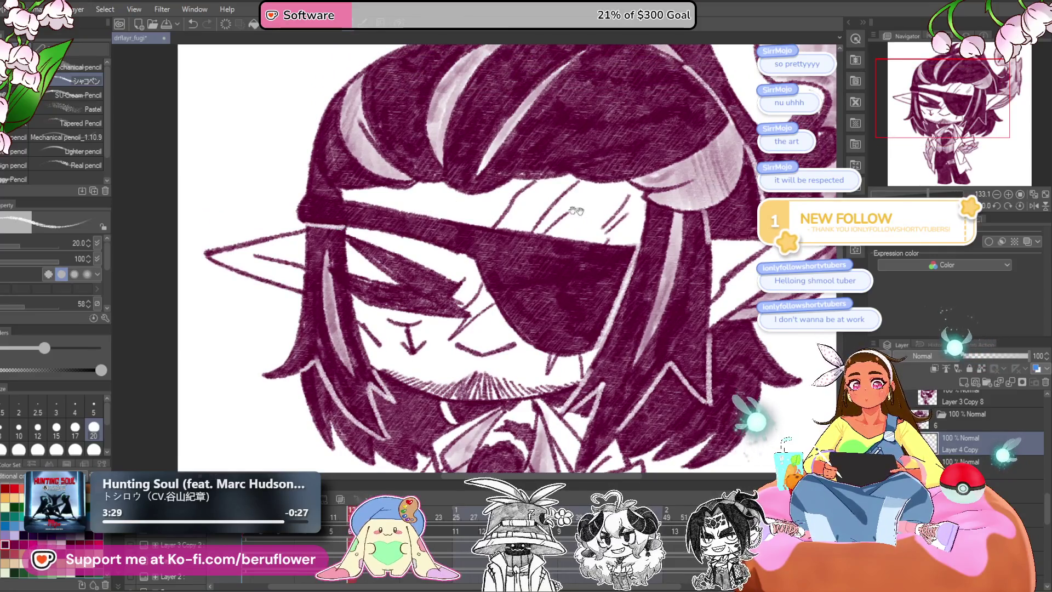
{"action": "scroll", "coordinate": [555, 207], "scroll_direction": "up", "scroll_amount": 2}
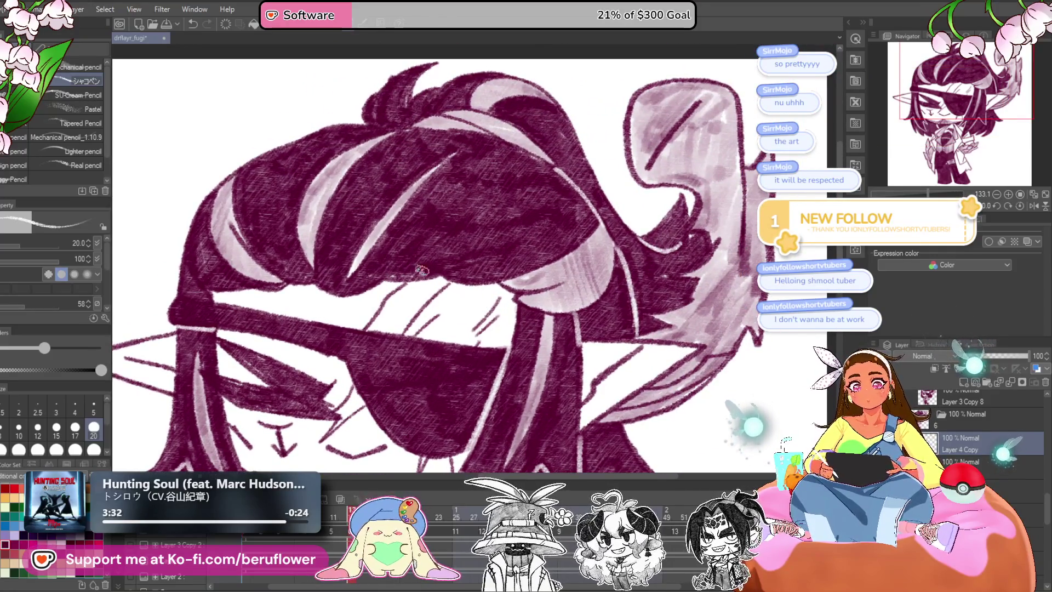
{"action": "left_click_drag", "start_coordinate": [495, 196], "coordinate": [405, 269]}
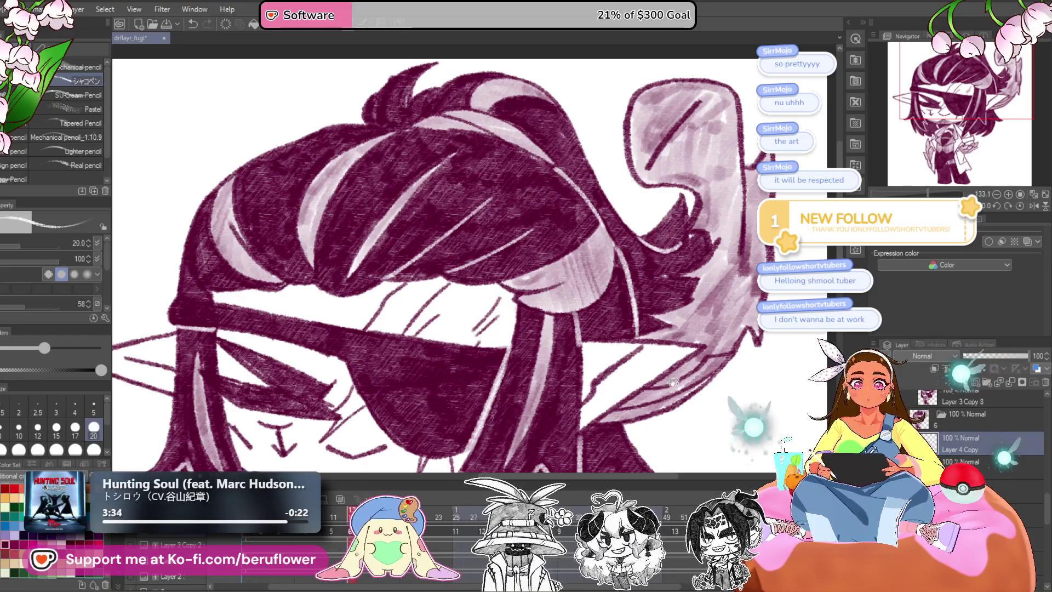
Save the drawing and move Layer 4 Copy above Layer 3 Copy 8.
{"action": "scroll", "coordinate": [551, 190], "scroll_direction": "down", "scroll_amount": 1}
{"action": "scroll", "coordinate": [565, 320], "scroll_direction": "down", "scroll_amount": 5}
{"action": "scroll", "coordinate": [565, 320], "scroll_direction": "up", "scroll_amount": 2}
{"action": "scroll", "coordinate": [629, 370], "scroll_direction": "up", "scroll_amount": 1}
{"action": "key", "text": "ctrl+s"}
{"action": "left_click_drag", "start_coordinate": [958, 401], "coordinate": [952, 419]}
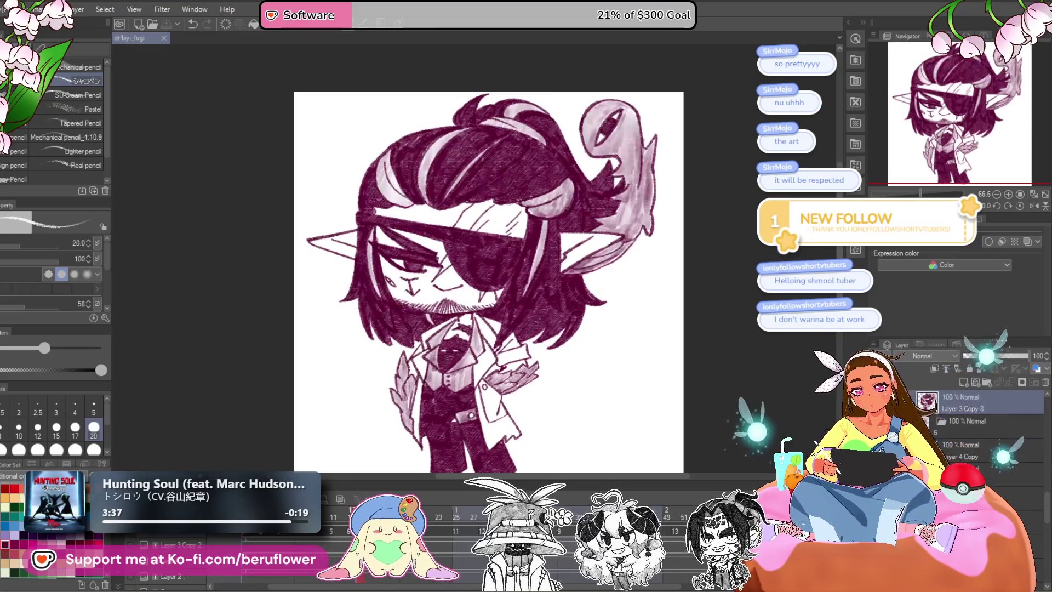
{"action": "left_click", "coordinate": [951, 419]}
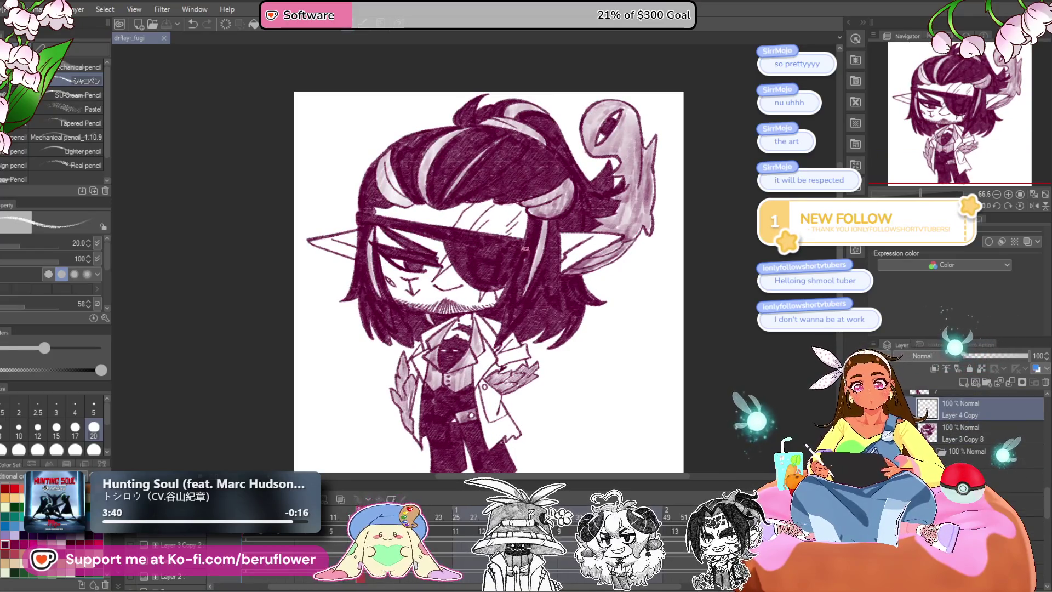
Ink a dark stroke along the eyepatch's right edge.
{"action": "scroll", "coordinate": [496, 241], "scroll_direction": "up", "scroll_amount": 2}
{"action": "scroll", "coordinate": [496, 241], "scroll_direction": "up", "scroll_amount": 1}
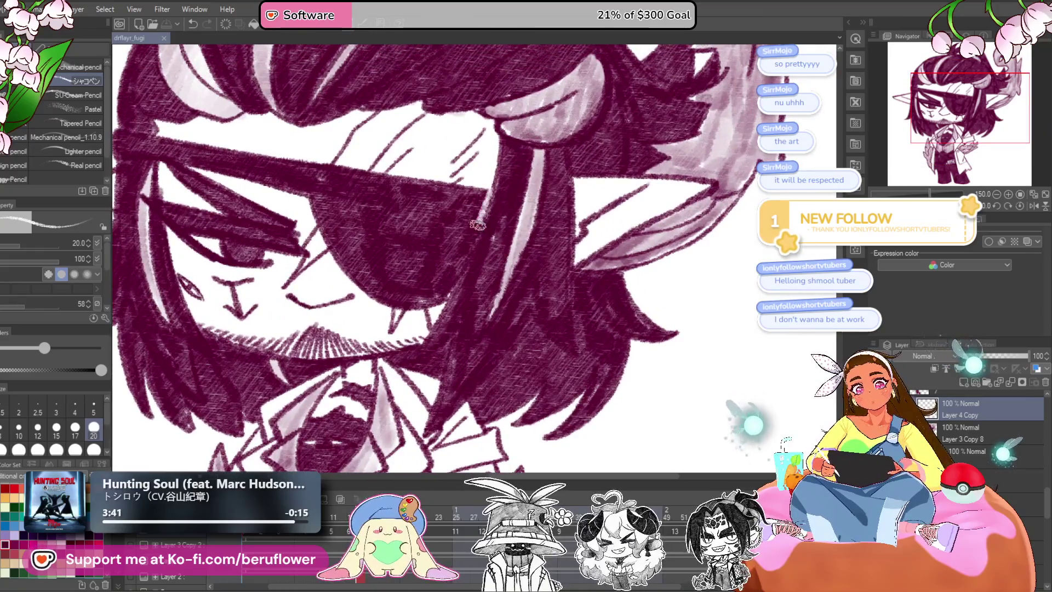
{"action": "left_click_drag", "start_coordinate": [473, 242], "coordinate": [491, 190]}
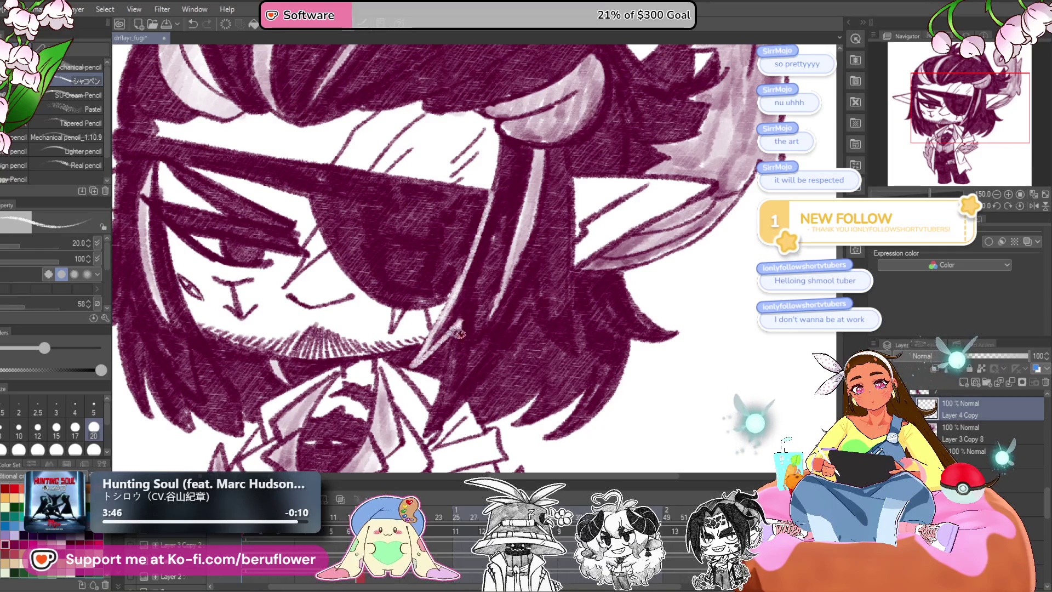
Review the face at several zoom levels, then remove Layer 4 Copy and select Layer 3 Copy 8.
{"action": "left_click_drag", "start_coordinate": [523, 332], "coordinate": [522, 318]}
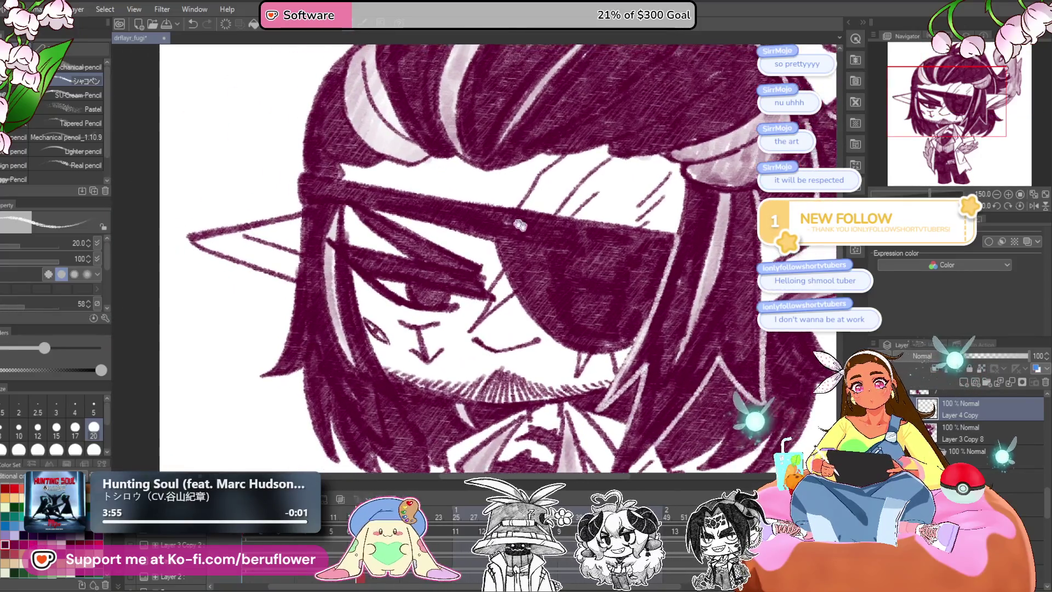
{"action": "left_click_drag", "start_coordinate": [384, 282], "coordinate": [384, 245]}
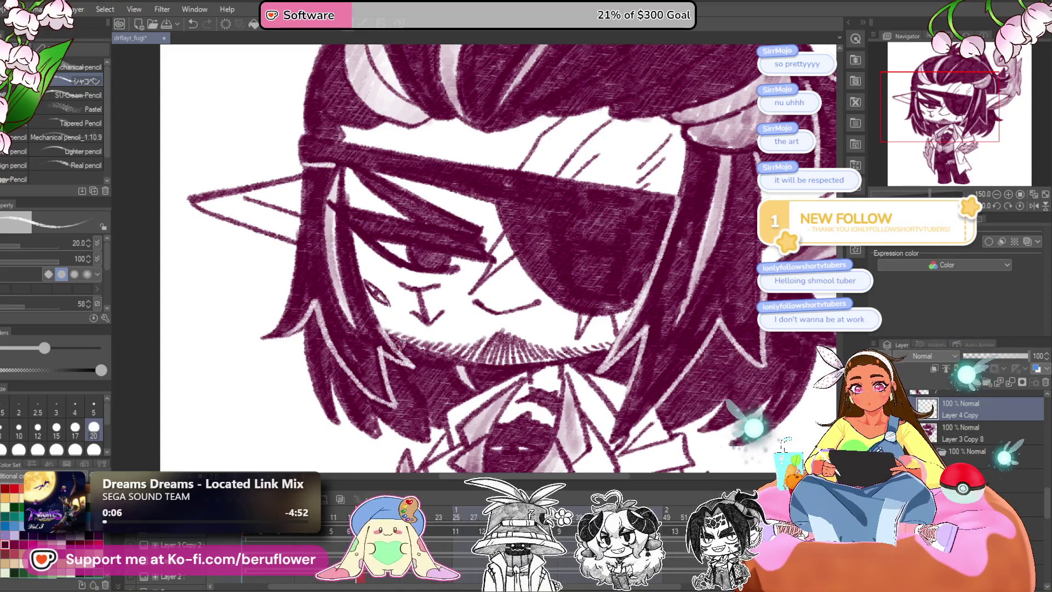
{"action": "scroll", "coordinate": [399, 346], "scroll_direction": "down", "scroll_amount": 3}
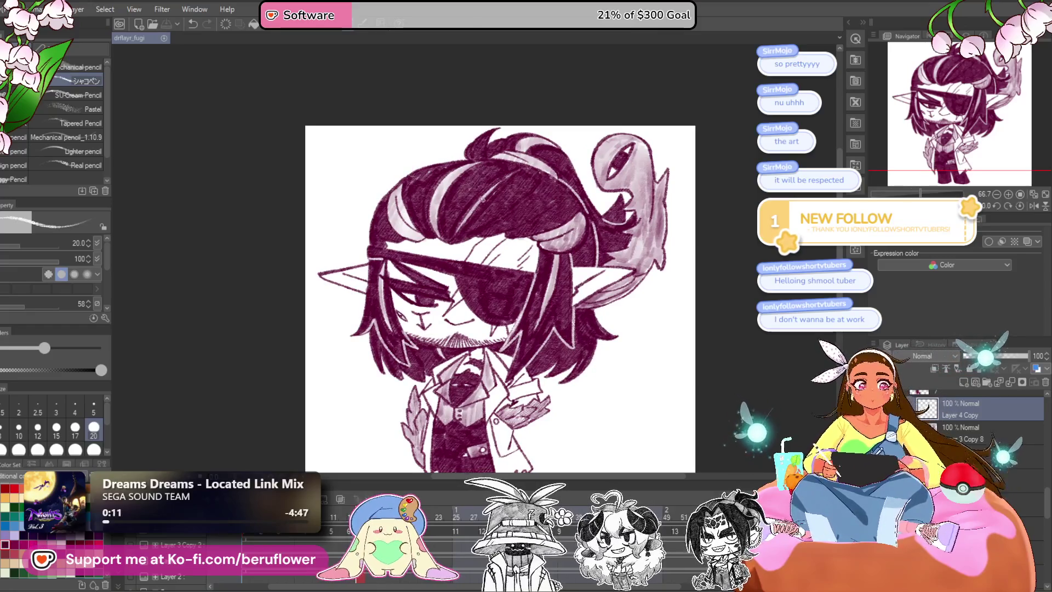
{"action": "scroll", "coordinate": [553, 259], "scroll_direction": "up", "scroll_amount": 5}
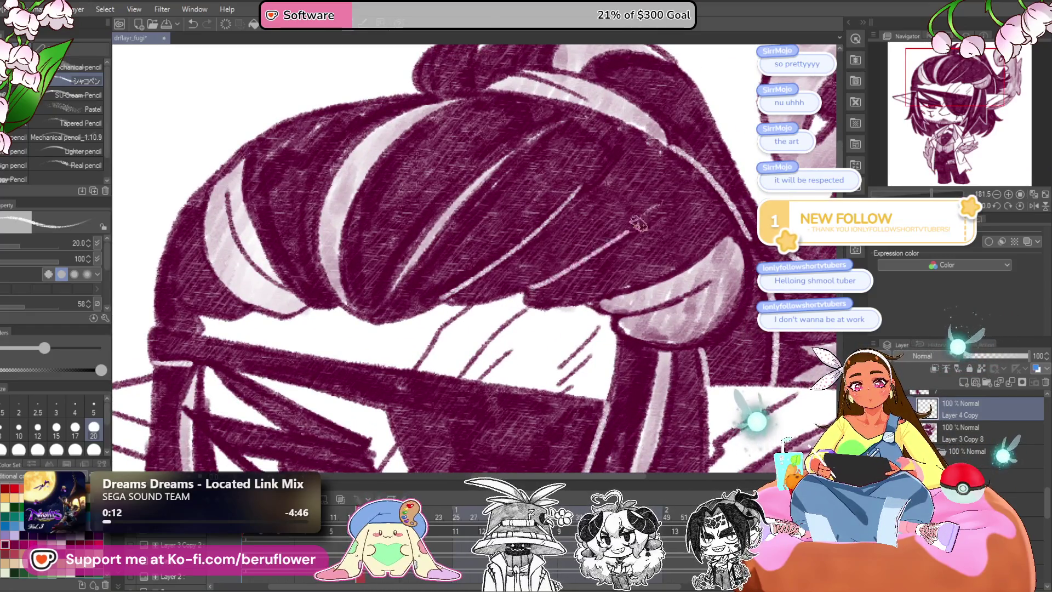
{"action": "scroll", "coordinate": [554, 259], "scroll_direction": "down", "scroll_amount": 5}
{"action": "scroll", "coordinate": [515, 296], "scroll_direction": "down", "scroll_amount": 1}
{"action": "scroll", "coordinate": [560, 291], "scroll_direction": "up", "scroll_amount": 2}
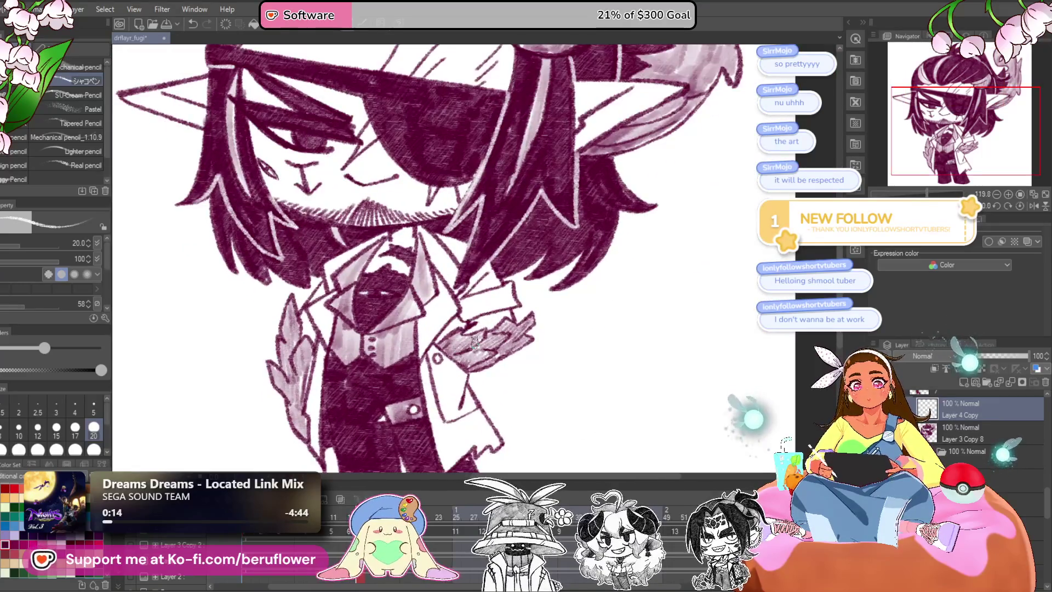
{"action": "scroll", "coordinate": [560, 290], "scroll_direction": "up", "scroll_amount": 1}
{"action": "scroll", "coordinate": [560, 290], "scroll_direction": "down", "scroll_amount": 2}
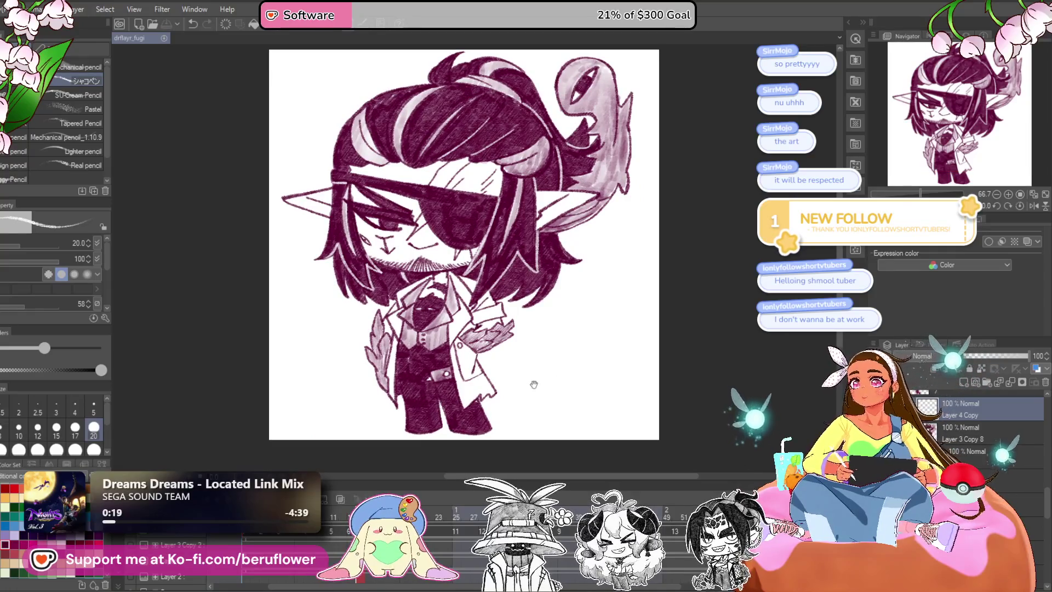
{"action": "scroll", "coordinate": [535, 380], "scroll_direction": "down", "scroll_amount": 1}
{"action": "key", "text": "ctrl+z"}
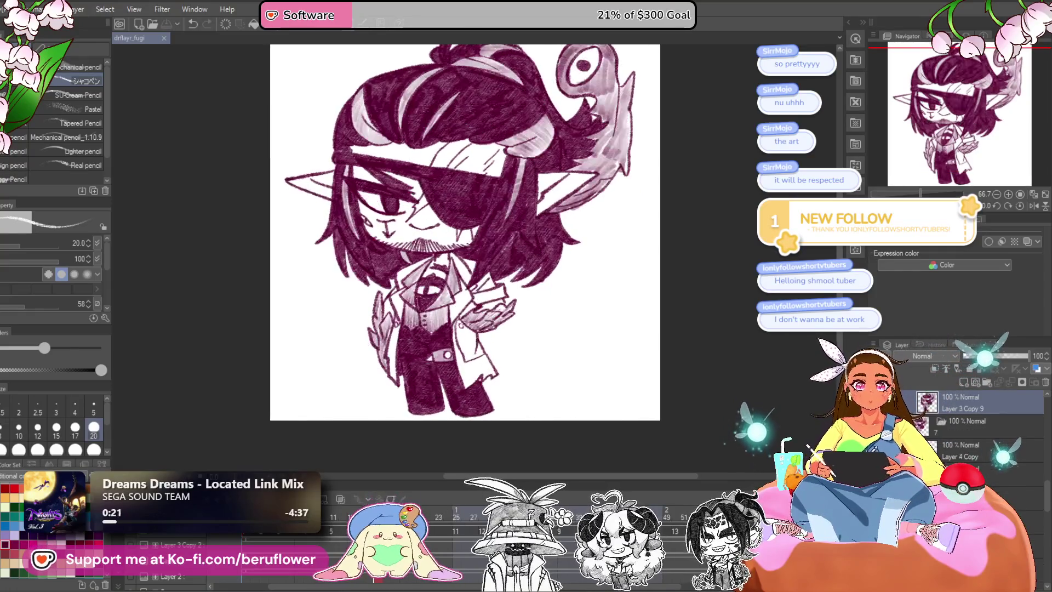
{"action": "left_click", "coordinate": [950, 436]}
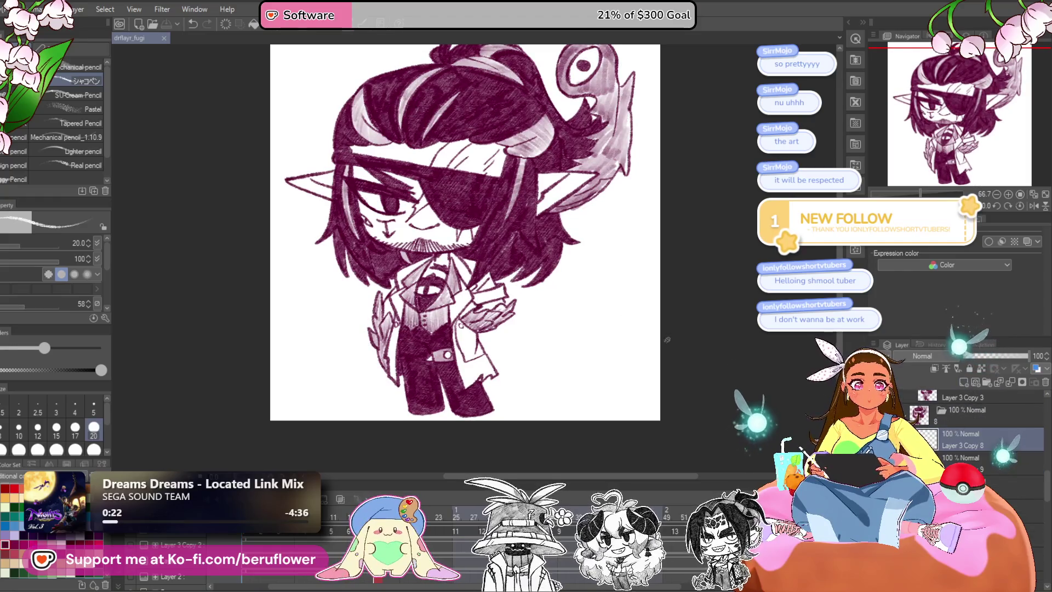
Darken the eyepatch shading to a solid tone.
{"action": "scroll", "coordinate": [502, 185], "scroll_direction": "up", "scroll_amount": 1}
{"action": "scroll", "coordinate": [503, 185], "scroll_direction": "up", "scroll_amount": 3}
{"action": "left_click_drag", "start_coordinate": [502, 185], "coordinate": [417, 203]}
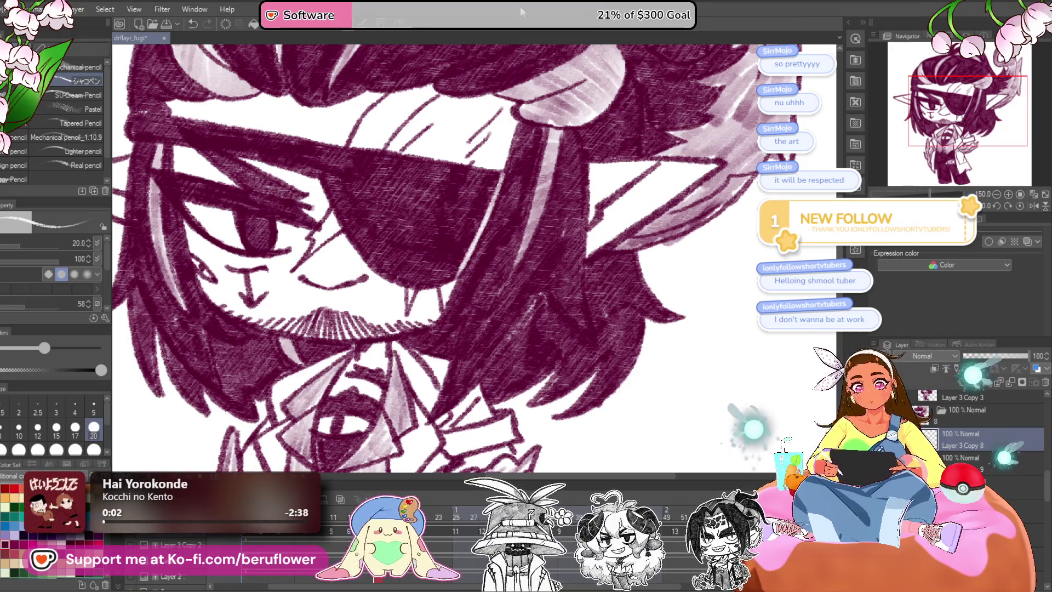
Pan and zoom around the face, ear, hair and eye-creature to review the shading.
{"action": "left_click_drag", "start_coordinate": [479, 295], "coordinate": [487, 277]}
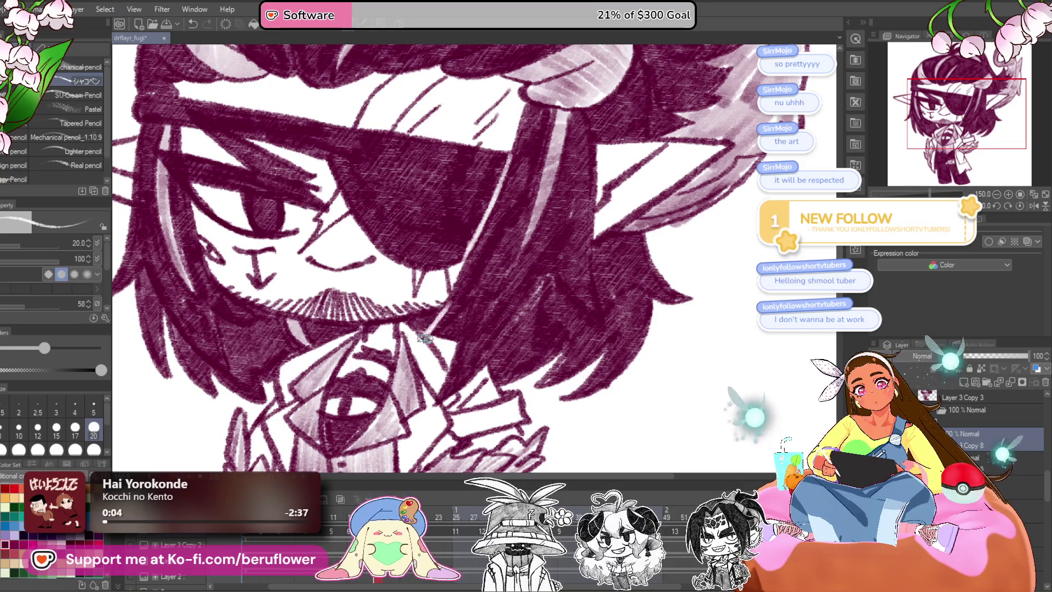
{"action": "left_click_drag", "start_coordinate": [574, 344], "coordinate": [565, 348]}
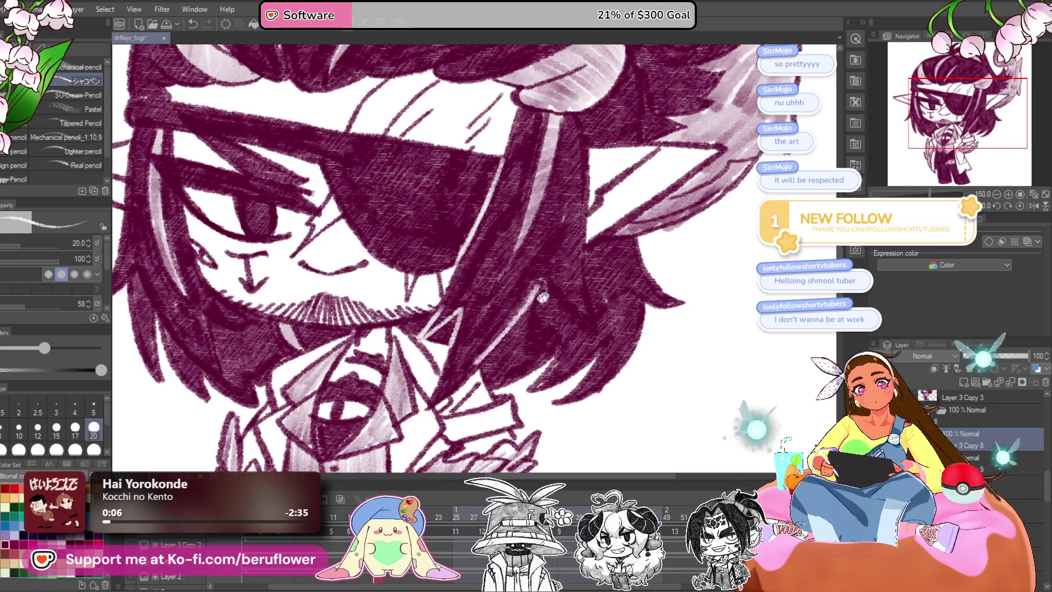
{"action": "left_click_drag", "start_coordinate": [531, 305], "coordinate": [523, 309]}
{"action": "left_click_drag", "start_coordinate": [578, 287], "coordinate": [556, 334]}
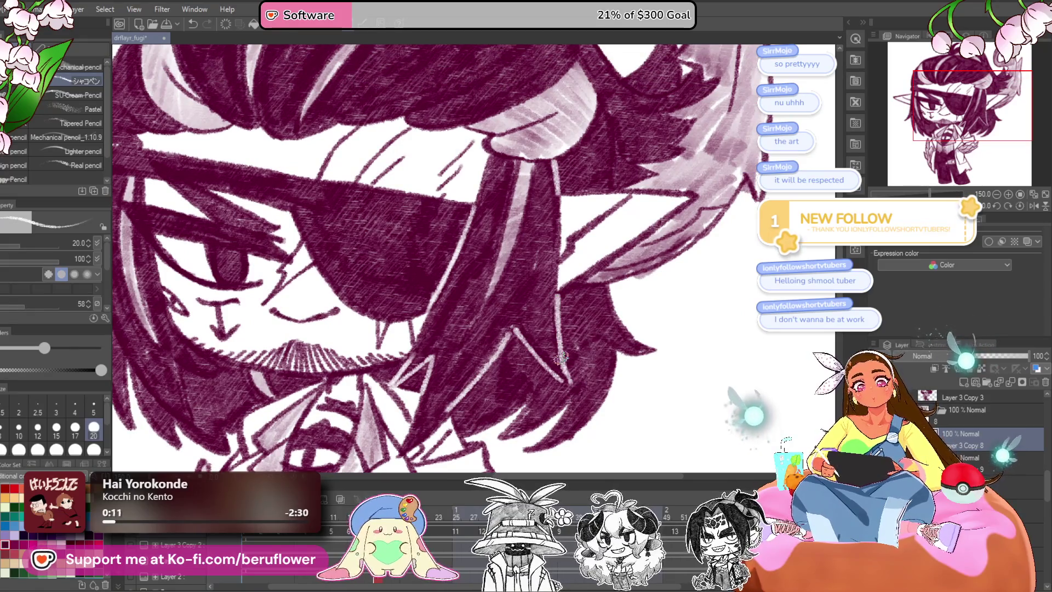
{"action": "scroll", "coordinate": [560, 359], "scroll_direction": "down", "scroll_amount": 5}
{"action": "scroll", "coordinate": [493, 339], "scroll_direction": "up", "scroll_amount": 2}
{"action": "scroll", "coordinate": [482, 334], "scroll_direction": "up", "scroll_amount": 1}
{"action": "scroll", "coordinate": [472, 332], "scroll_direction": "up", "scroll_amount": 1}
{"action": "scroll", "coordinate": [472, 333], "scroll_direction": "up", "scroll_amount": 1}
{"action": "scroll", "coordinate": [428, 343], "scroll_direction": "up", "scroll_amount": 1}
{"action": "scroll", "coordinate": [383, 351], "scroll_direction": "up", "scroll_amount": 1}
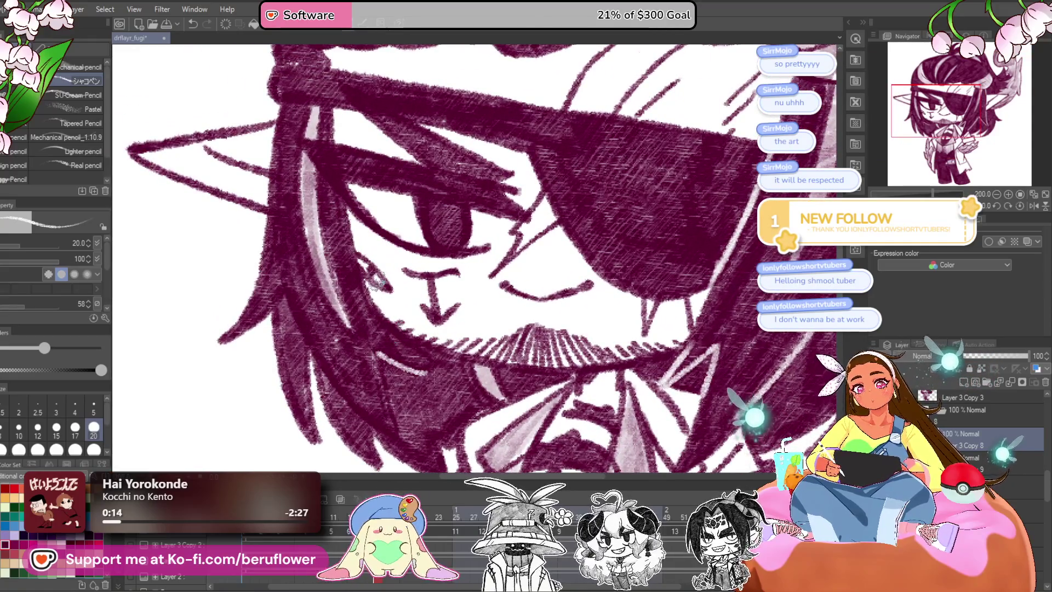
{"action": "left_click_drag", "start_coordinate": [424, 373], "coordinate": [445, 250]}
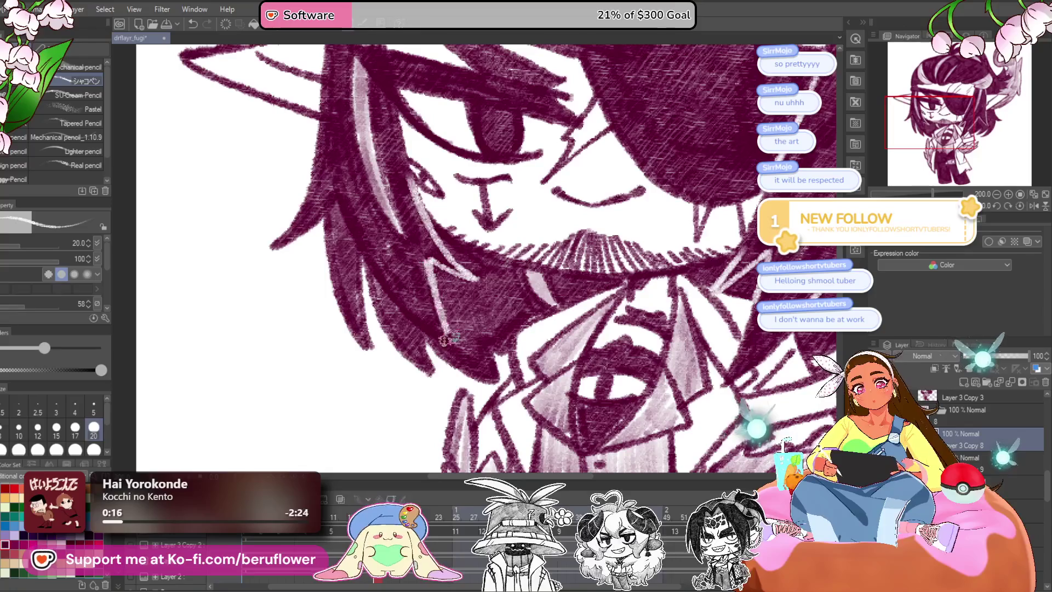
{"action": "left_click_drag", "start_coordinate": [449, 343], "coordinate": [435, 250]}
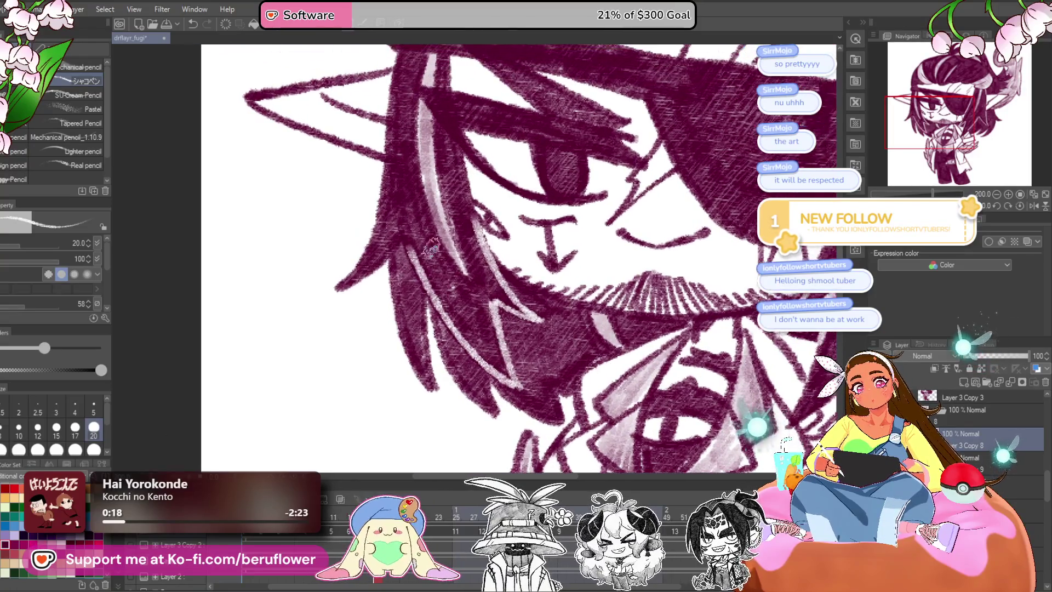
{"action": "scroll", "coordinate": [398, 234], "scroll_direction": "down", "scroll_amount": 3}
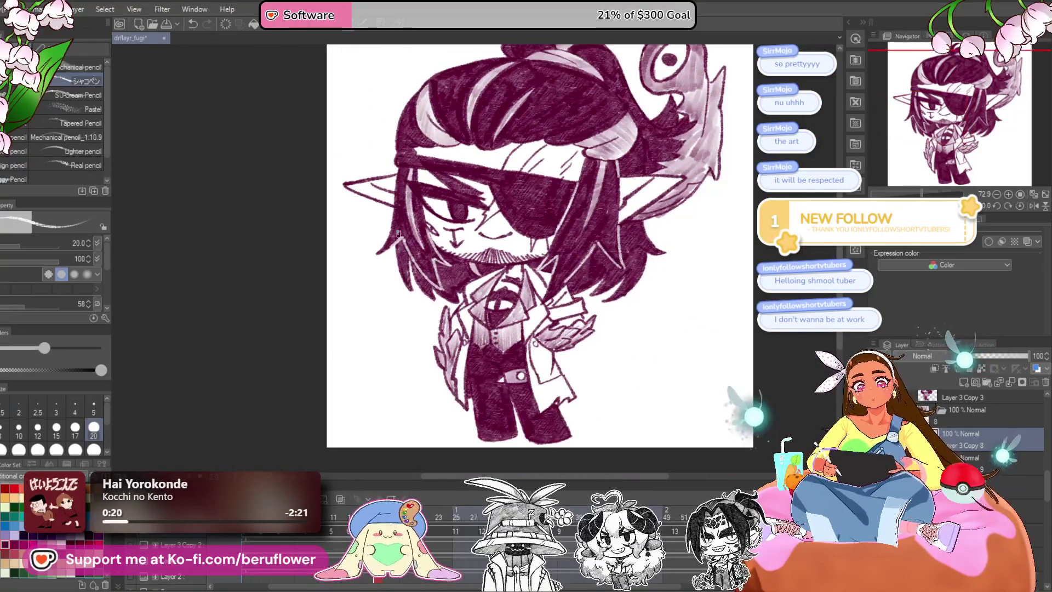
{"action": "scroll", "coordinate": [548, 301], "scroll_direction": "up", "scroll_amount": 1}
{"action": "scroll", "coordinate": [559, 306], "scroll_direction": "up", "scroll_amount": 1}
{"action": "scroll", "coordinate": [568, 310], "scroll_direction": "up", "scroll_amount": 1}
{"action": "left_click_drag", "start_coordinate": [425, 295], "coordinate": [493, 251]}
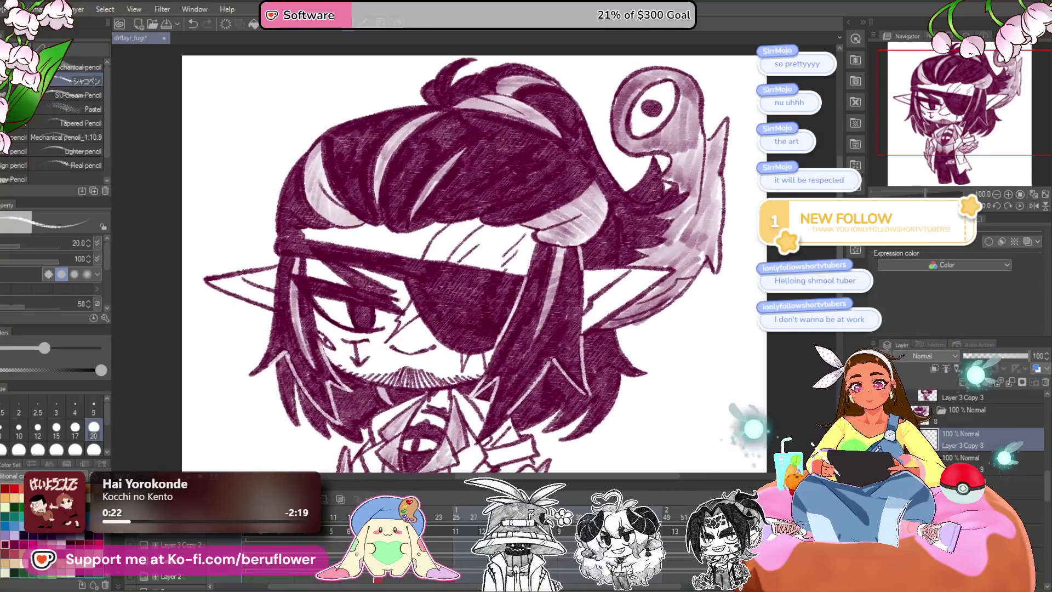
{"action": "left_click_drag", "start_coordinate": [443, 215], "coordinate": [447, 247]}
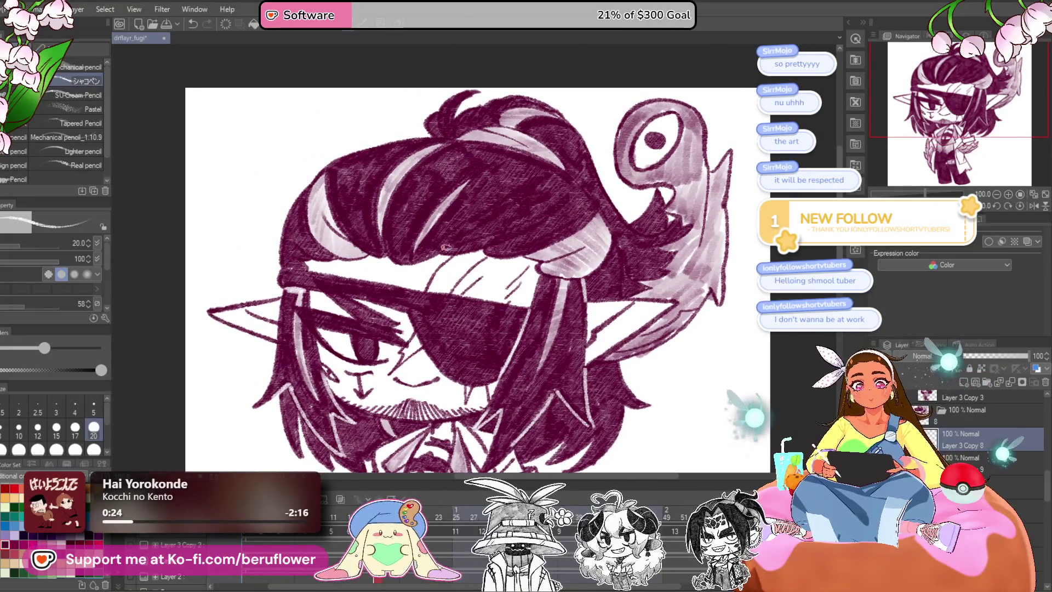
{"action": "left_click_drag", "start_coordinate": [672, 226], "coordinate": [624, 249]}
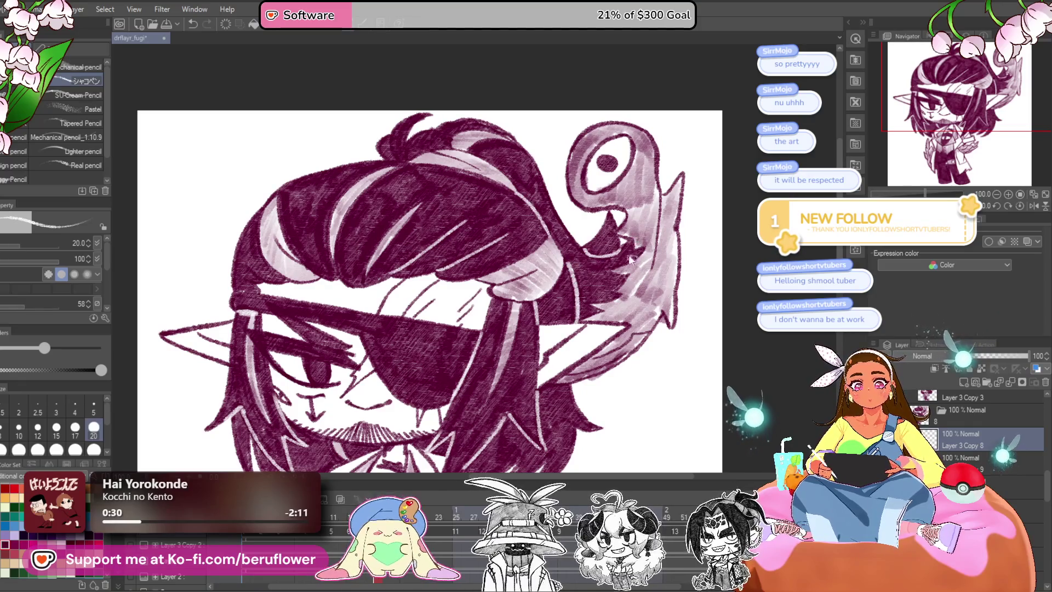
{"action": "left_click_drag", "start_coordinate": [559, 337], "coordinate": [599, 325]}
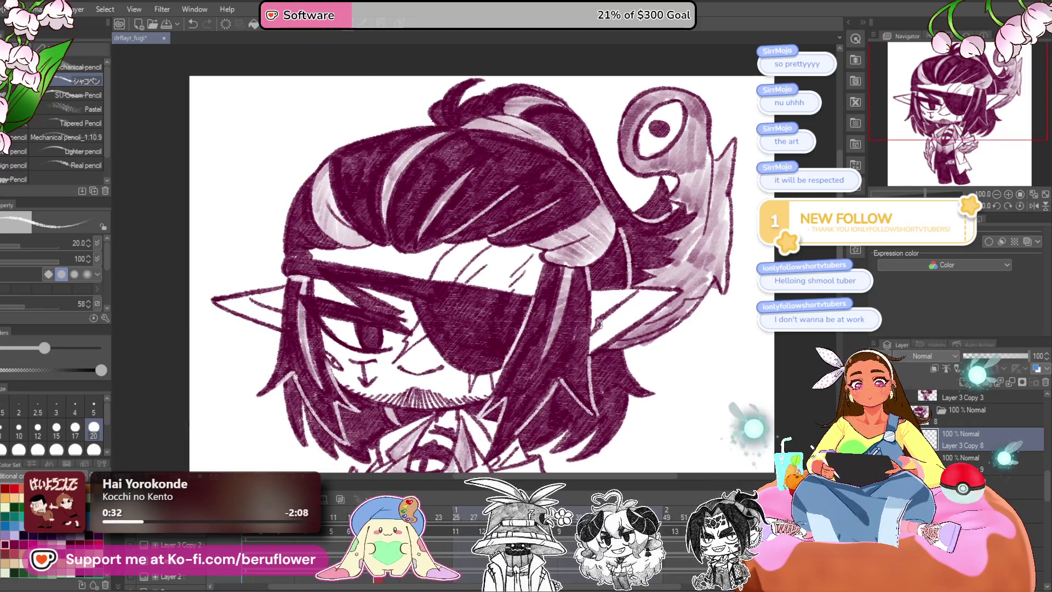
{"action": "scroll", "coordinate": [599, 325], "scroll_direction": "down", "scroll_amount": 3}
{"action": "scroll", "coordinate": [599, 324], "scroll_direction": "down", "scroll_amount": 5}
{"action": "scroll", "coordinate": [600, 297], "scroll_direction": "up", "scroll_amount": 10}
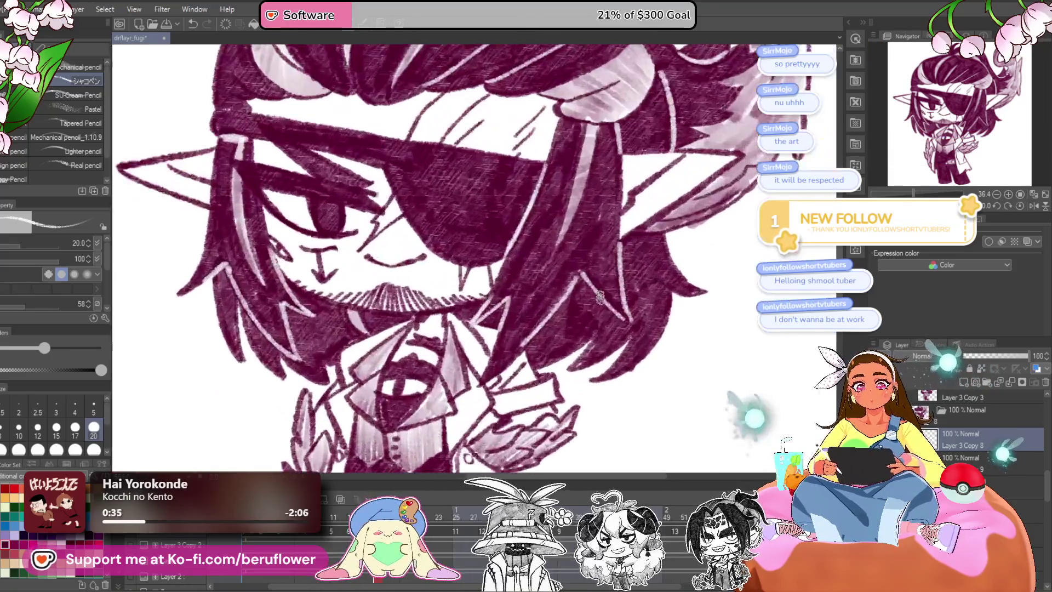
{"action": "scroll", "coordinate": [491, 317], "scroll_direction": "down", "scroll_amount": 2}
{"action": "scroll", "coordinate": [602, 372], "scroll_direction": "down", "scroll_amount": 1}
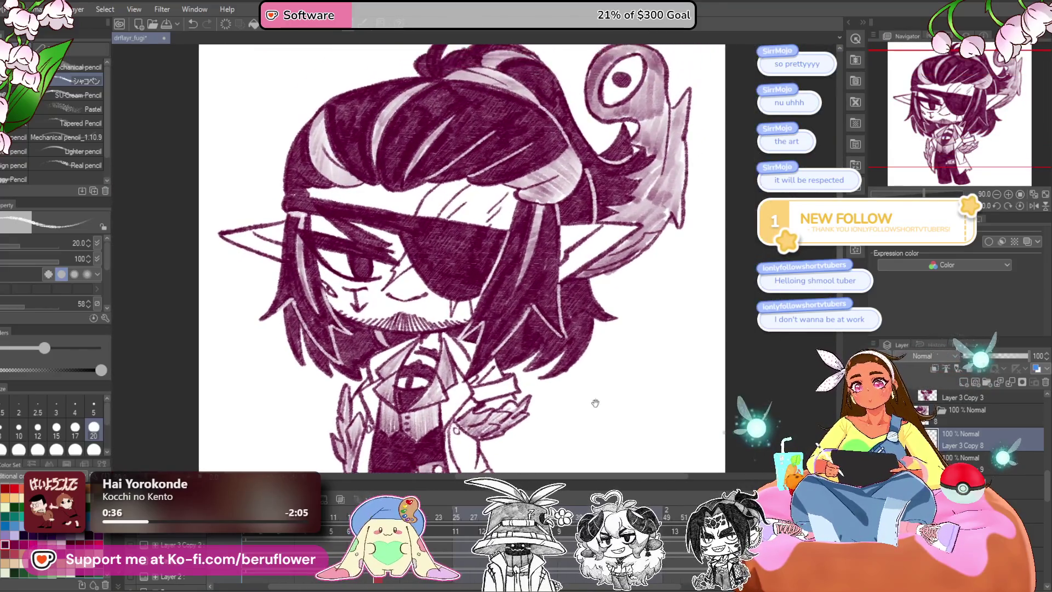
{"action": "left_click_drag", "start_coordinate": [602, 396], "coordinate": [608, 370]}
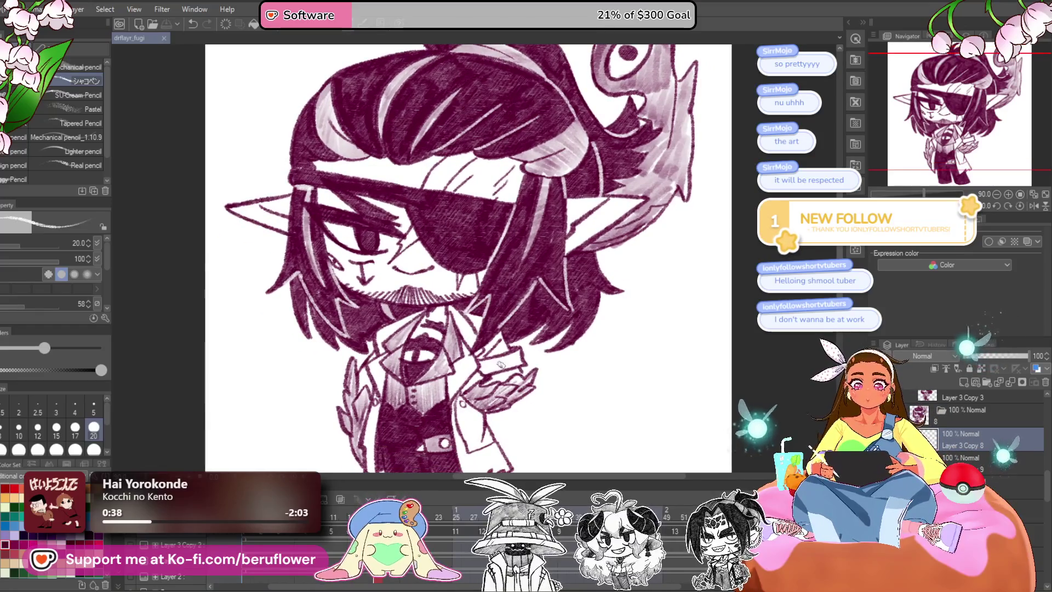
{"action": "scroll", "coordinate": [521, 361], "scroll_direction": "down", "scroll_amount": 1}
{"action": "scroll", "coordinate": [416, 274], "scroll_direction": "up", "scroll_amount": 3}
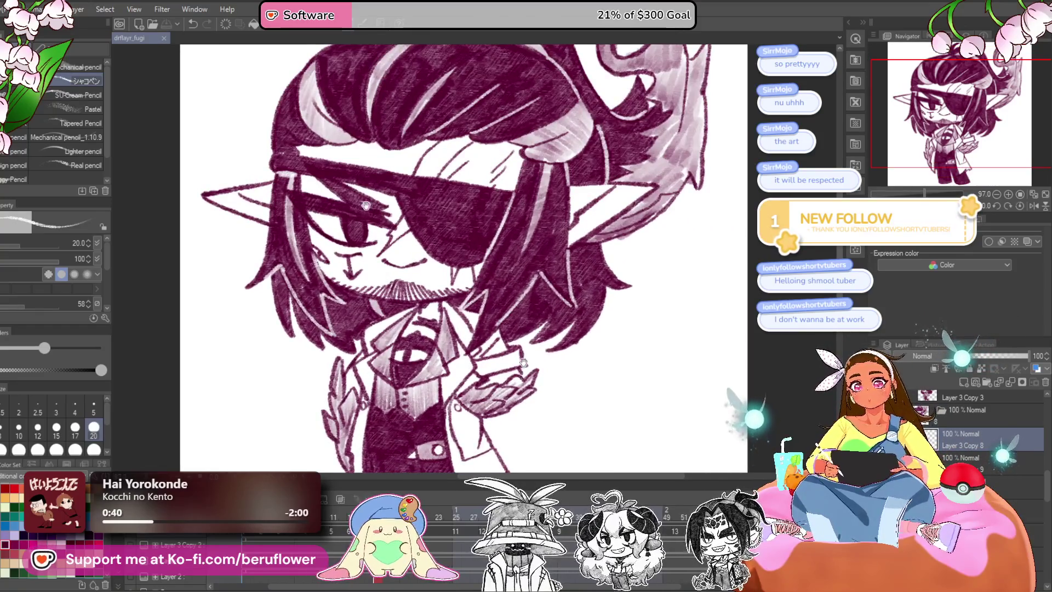
{"action": "left_click_drag", "start_coordinate": [624, 361], "coordinate": [618, 347]}
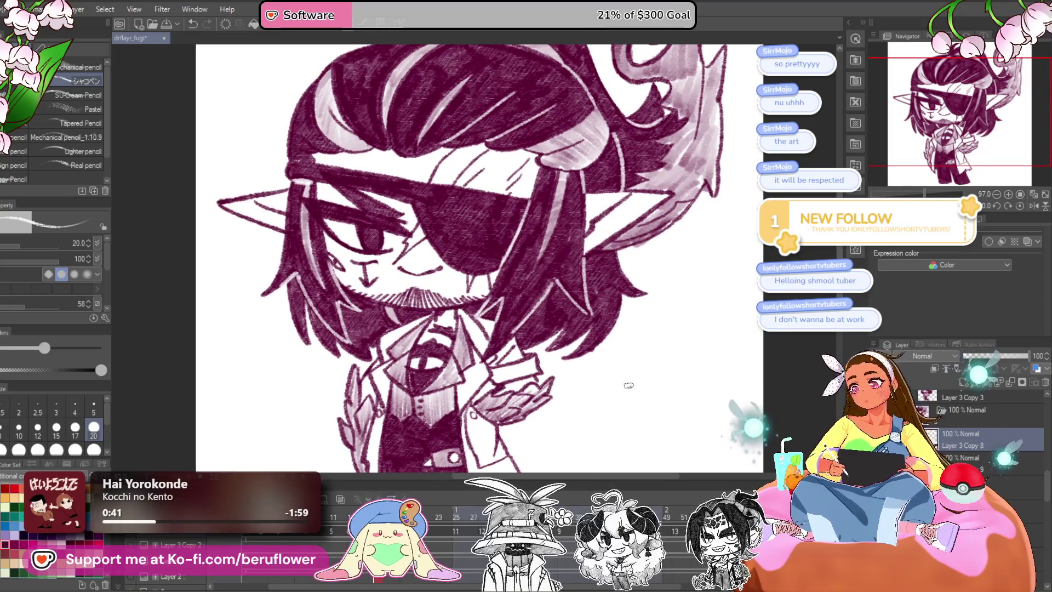
Add the new Layer 4 Copy 2 and bring back the eyepatch symbol and hair strokes.
{"action": "key", "text": "ctrl+z"}
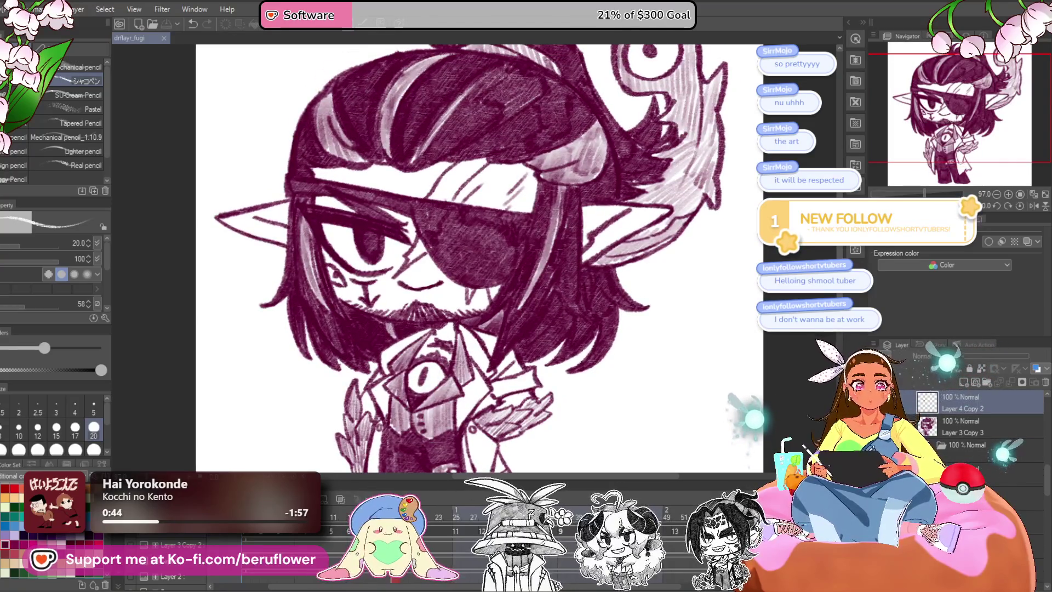
{"action": "scroll", "coordinate": [481, 184], "scroll_direction": "up", "scroll_amount": 3}
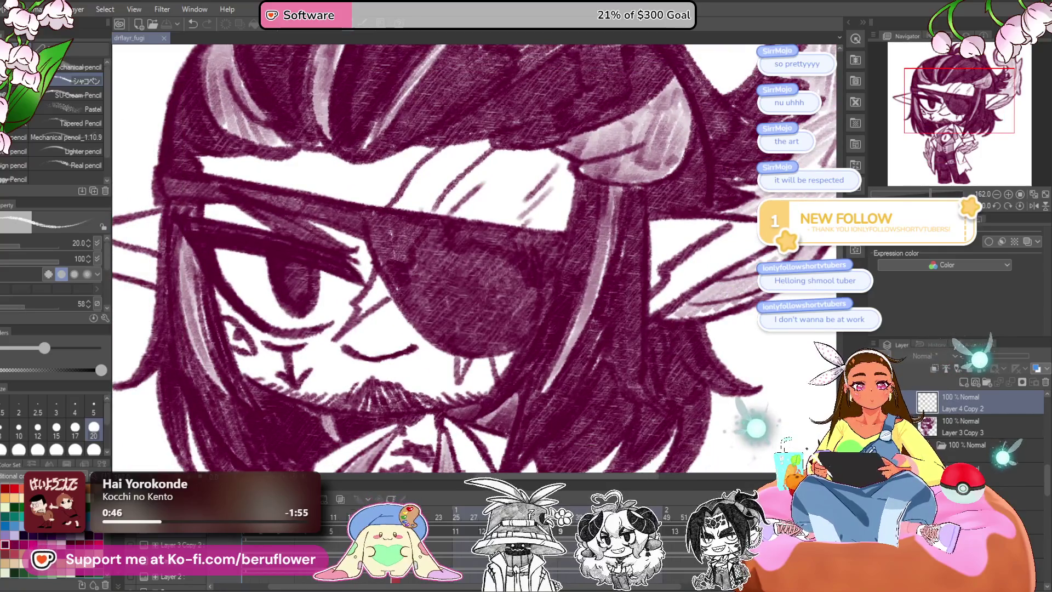
{"action": "key", "text": "ctrl+z"}
Zoom and pan to recenter the view on the character's head and face.
{"action": "scroll", "coordinate": [530, 387], "scroll_direction": "down", "scroll_amount": 3}
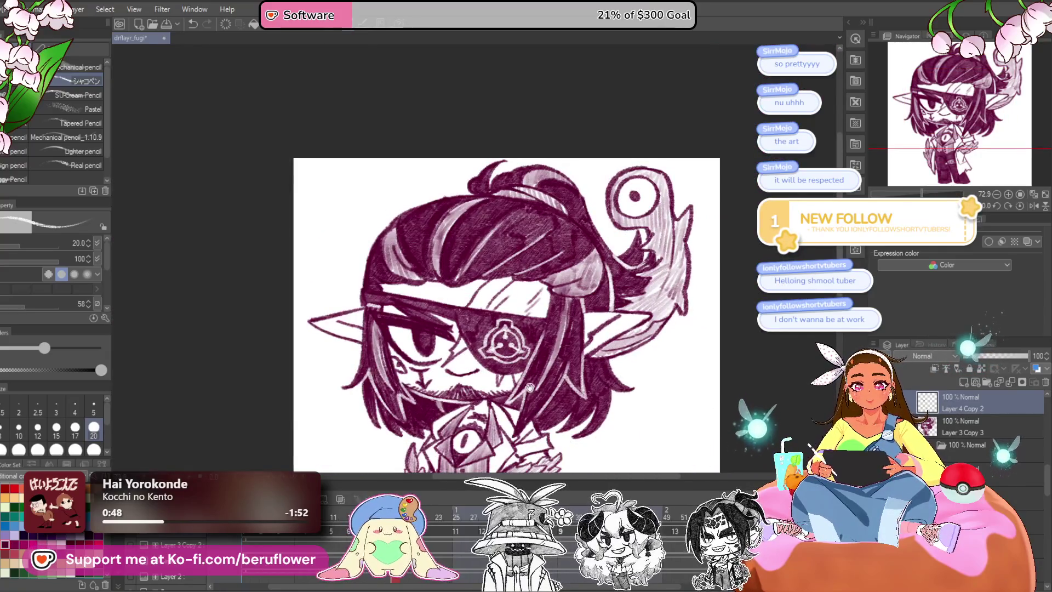
{"action": "scroll", "coordinate": [530, 386], "scroll_direction": "down", "scroll_amount": 2}
{"action": "scroll", "coordinate": [555, 387], "scroll_direction": "down", "scroll_amount": 1}
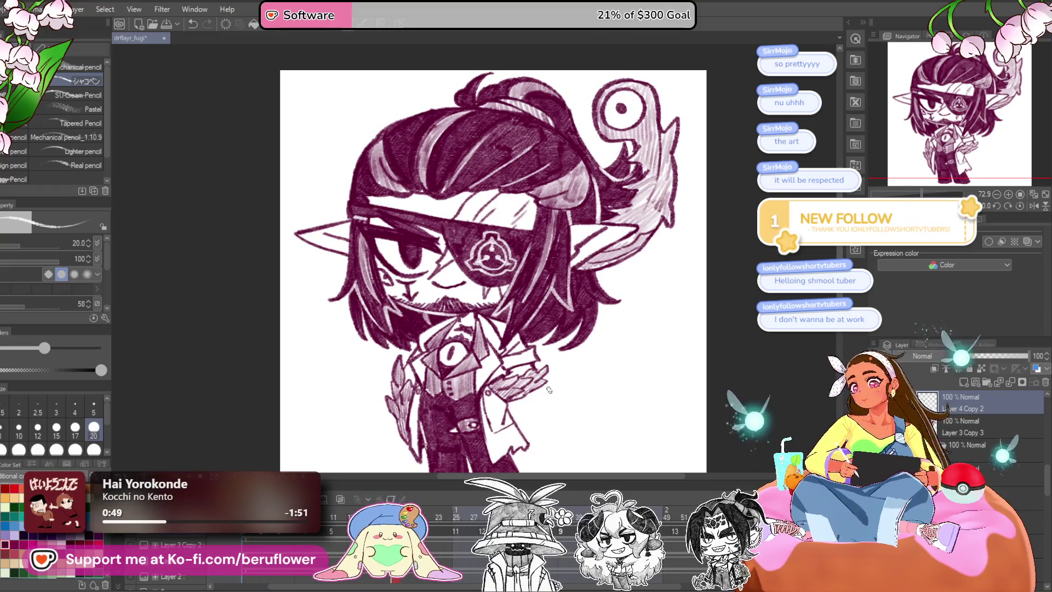
{"action": "scroll", "coordinate": [470, 327], "scroll_direction": "up", "scroll_amount": 2}
{"action": "scroll", "coordinate": [469, 327], "scroll_direction": "up", "scroll_amount": 1}
{"action": "scroll", "coordinate": [470, 327], "scroll_direction": "up", "scroll_amount": 1}
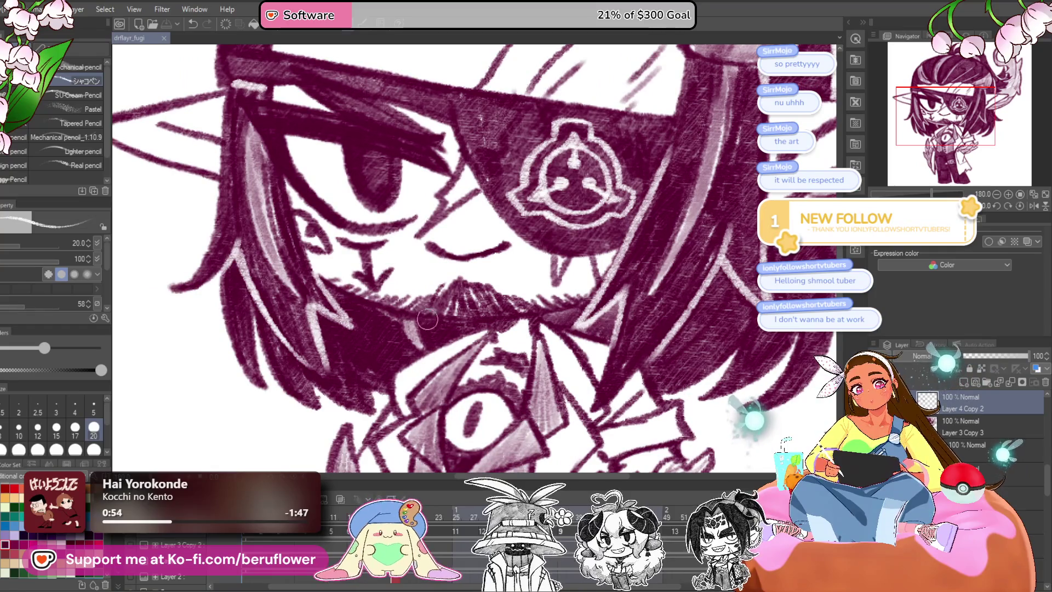
{"action": "scroll", "coordinate": [421, 319], "scroll_direction": "down", "scroll_amount": 3}
{"action": "scroll", "coordinate": [576, 278], "scroll_direction": "up", "scroll_amount": 1}
{"action": "scroll", "coordinate": [576, 278], "scroll_direction": "up", "scroll_amount": 1}
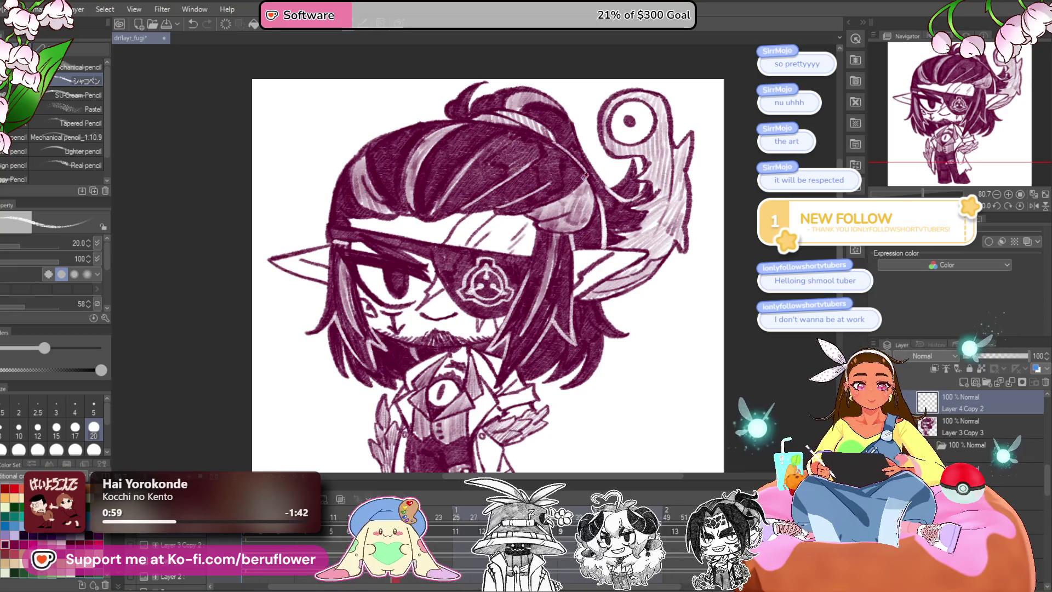
{"action": "left_click_drag", "start_coordinate": [562, 266], "coordinate": [588, 306]}
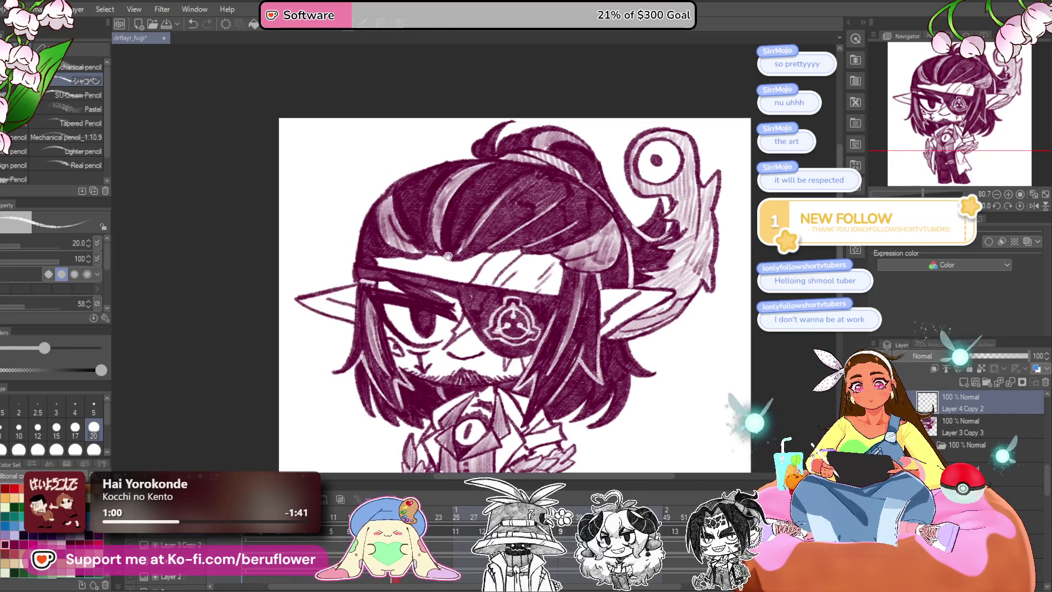
{"action": "left_click_drag", "start_coordinate": [528, 359], "coordinate": [527, 319]}
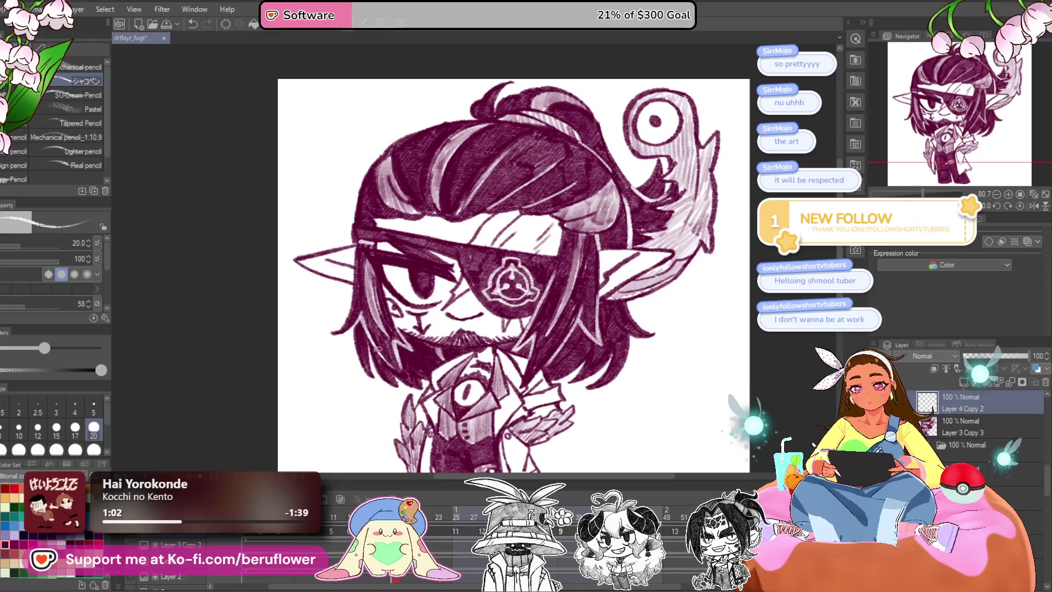
{"action": "mouse_move", "coordinate": [549, 362]}
{"action": "left_mouse_down"}
{"action": "mouse_move", "coordinate": [527, 357]}
{"action": "mouse_move", "coordinate": [562, 361]}
{"action": "left_mouse_up"}
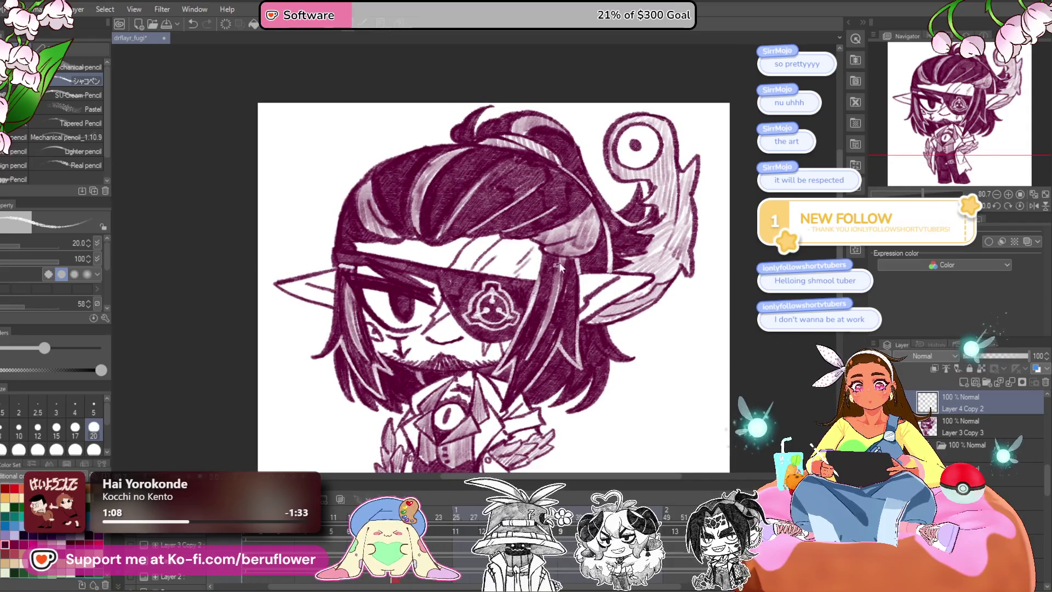
{"action": "left_click_drag", "start_coordinate": [568, 333], "coordinate": [551, 315]}
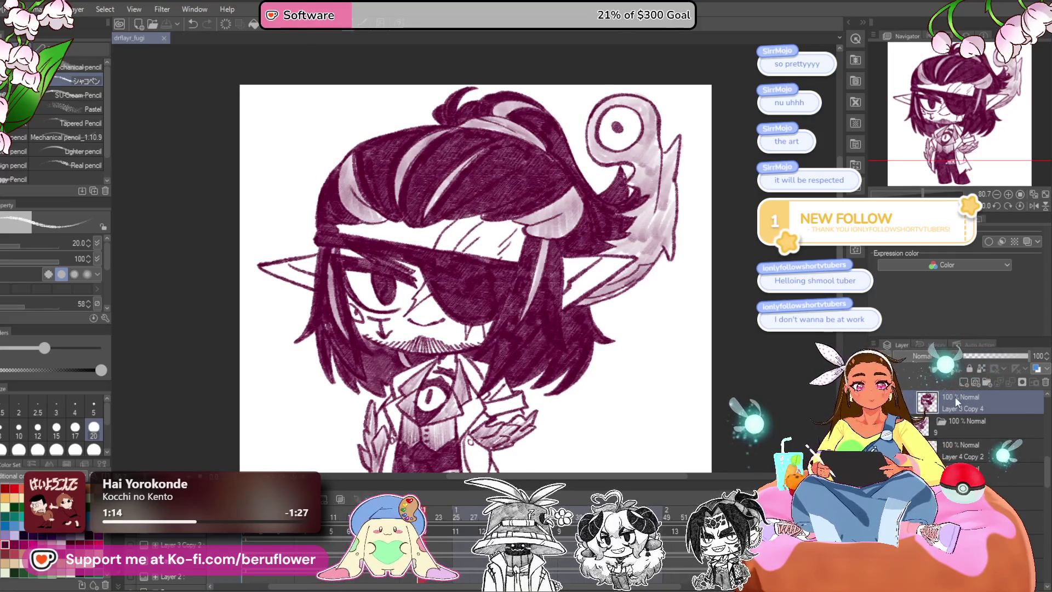
Move Layer 4 Copy 2 to the top of the stack and draw a light hair highlight.
{"action": "left_click_drag", "start_coordinate": [955, 450], "coordinate": [955, 397]}
{"action": "scroll", "coordinate": [526, 314], "scroll_direction": "up", "scroll_amount": 4}
{"action": "scroll", "coordinate": [526, 314], "scroll_direction": "up", "scroll_amount": 1}
{"action": "mouse_move", "coordinate": [518, 199]}
{"action": "left_mouse_down"}
{"action": "mouse_move", "coordinate": [436, 378]}
{"action": "mouse_move", "coordinate": [503, 301]}
{"action": "left_mouse_up"}
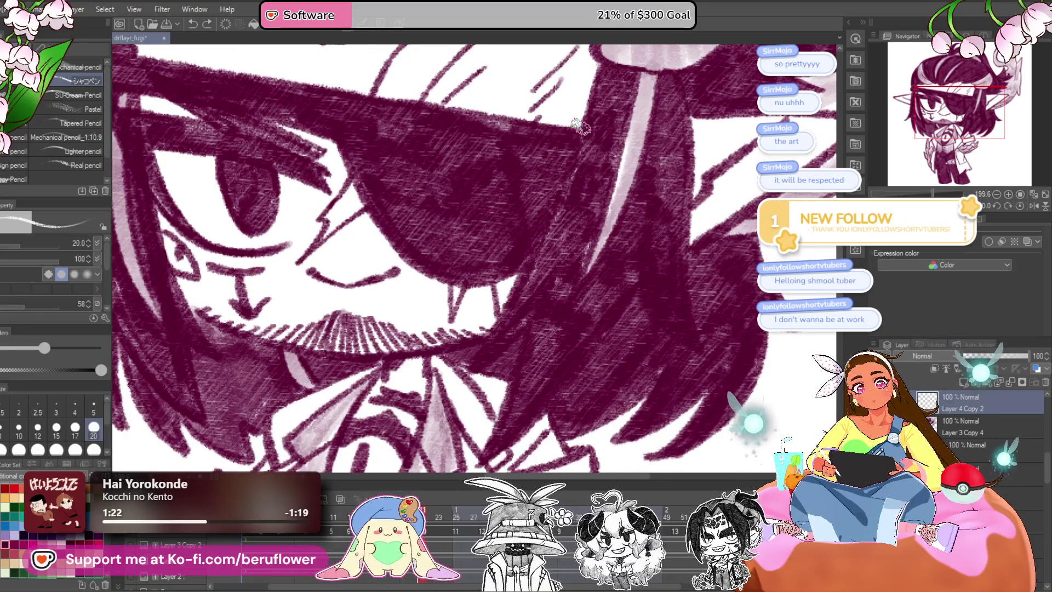
Paint over one light stroke in dark maroon and add several light highlights along the hair edges.
{"action": "left_click_drag", "start_coordinate": [553, 226], "coordinate": [496, 311]}
{"action": "scroll", "coordinate": [496, 311], "scroll_direction": "down", "scroll_amount": 1}
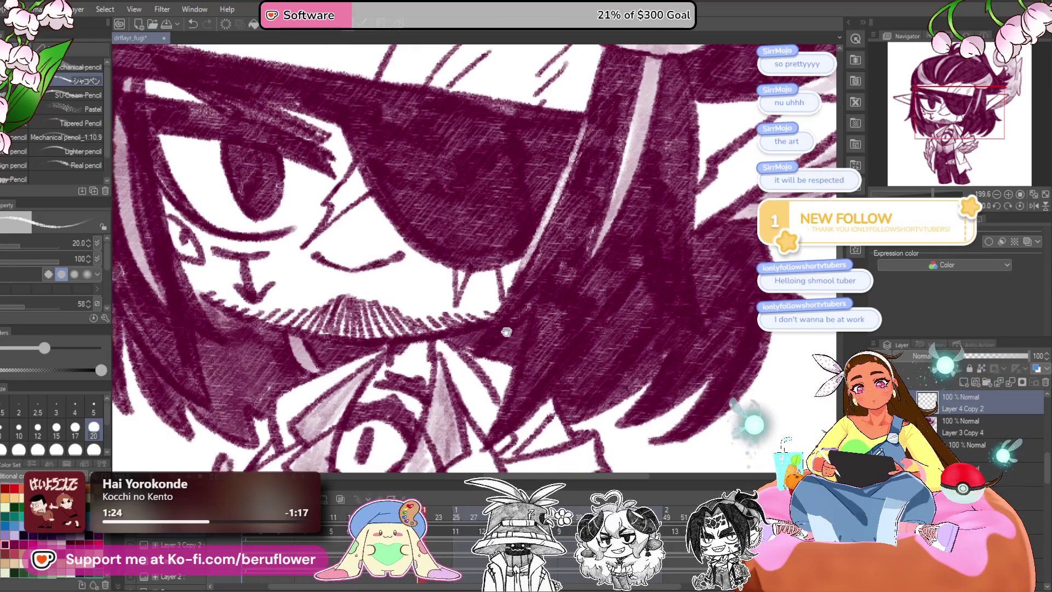
{"action": "left_click_drag", "start_coordinate": [471, 351], "coordinate": [529, 305]}
{"action": "scroll", "coordinate": [529, 304], "scroll_direction": "down", "scroll_amount": 2}
{"action": "left_click_drag", "start_coordinate": [534, 268], "coordinate": [510, 335]}
{"action": "left_click_drag", "start_coordinate": [612, 255], "coordinate": [501, 384]}
{"action": "mouse_move", "coordinate": [564, 317]}
{"action": "left_mouse_down"}
{"action": "mouse_move", "coordinate": [515, 355]}
{"action": "mouse_move", "coordinate": [627, 372]}
{"action": "left_mouse_up"}
Zoom out and pan across the hair, face and eye-creature to review the highlights.
{"action": "left_click_drag", "start_coordinate": [610, 296], "coordinate": [553, 342]}
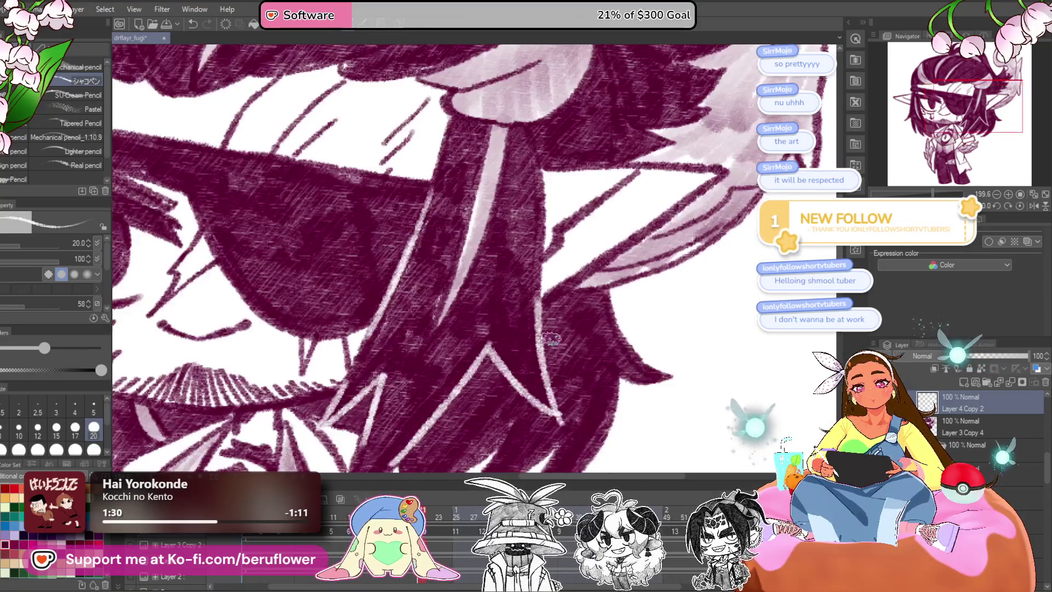
{"action": "mouse_move", "coordinate": [535, 156]}
{"action": "left_mouse_down"}
{"action": "mouse_move", "coordinate": [540, 238]}
{"action": "mouse_move", "coordinate": [586, 356]}
{"action": "left_mouse_up"}
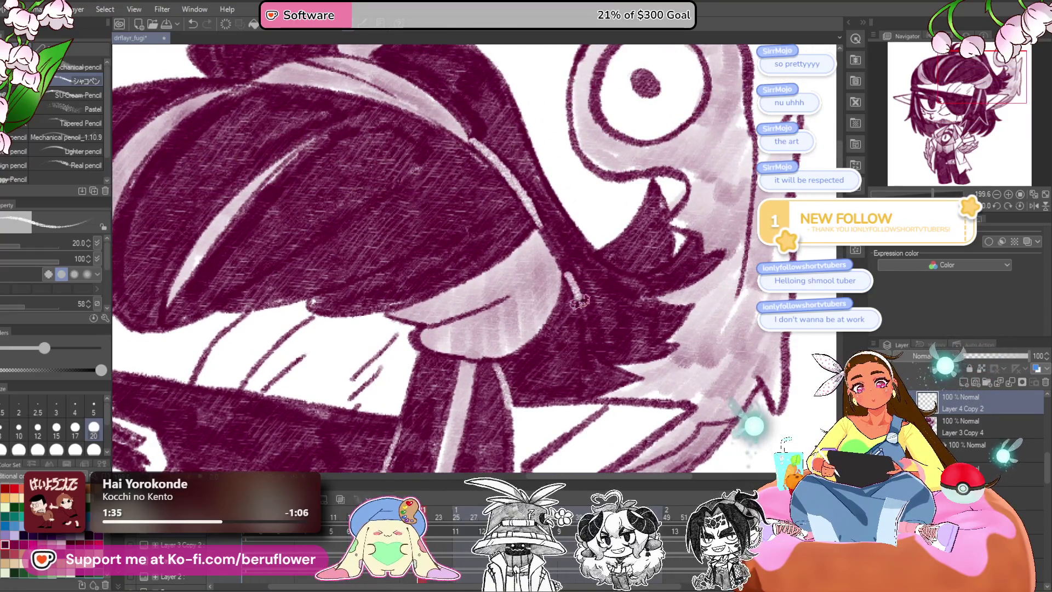
{"action": "scroll", "coordinate": [596, 390], "scroll_direction": "down", "scroll_amount": 3}
{"action": "scroll", "coordinate": [548, 274], "scroll_direction": "down", "scroll_amount": 2}
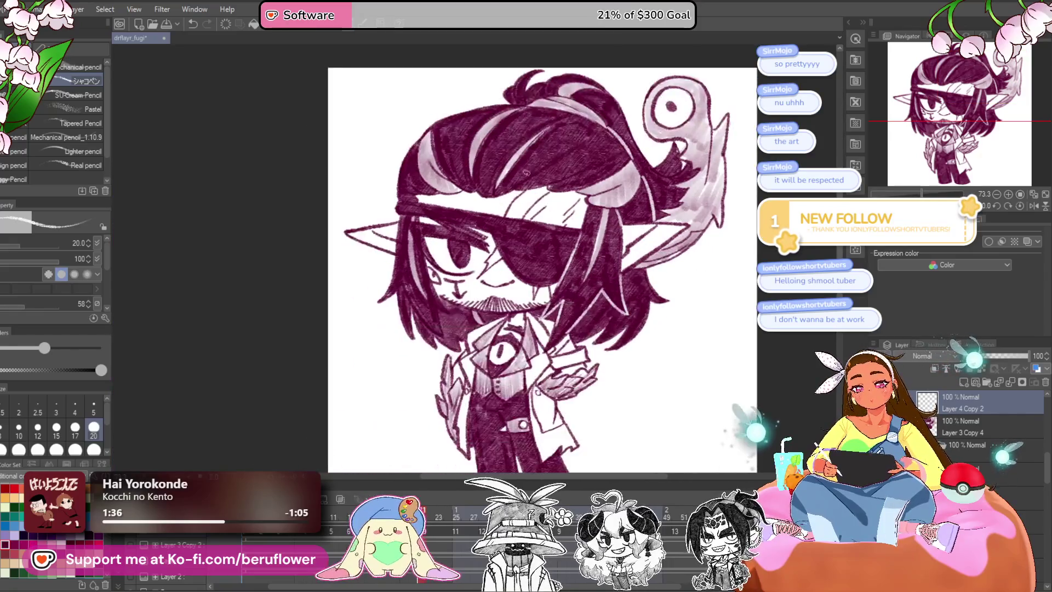
{"action": "scroll", "coordinate": [486, 180], "scroll_direction": "up", "scroll_amount": 3}
{"action": "left_click_drag", "start_coordinate": [398, 328], "coordinate": [447, 204]}
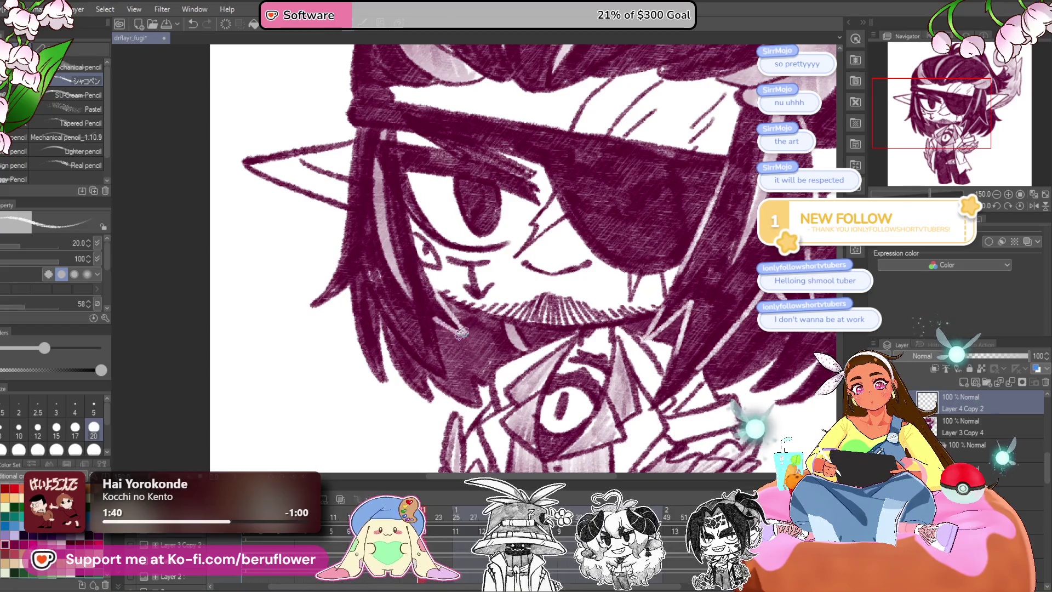
{"action": "left_click_drag", "start_coordinate": [462, 332], "coordinate": [451, 305]}
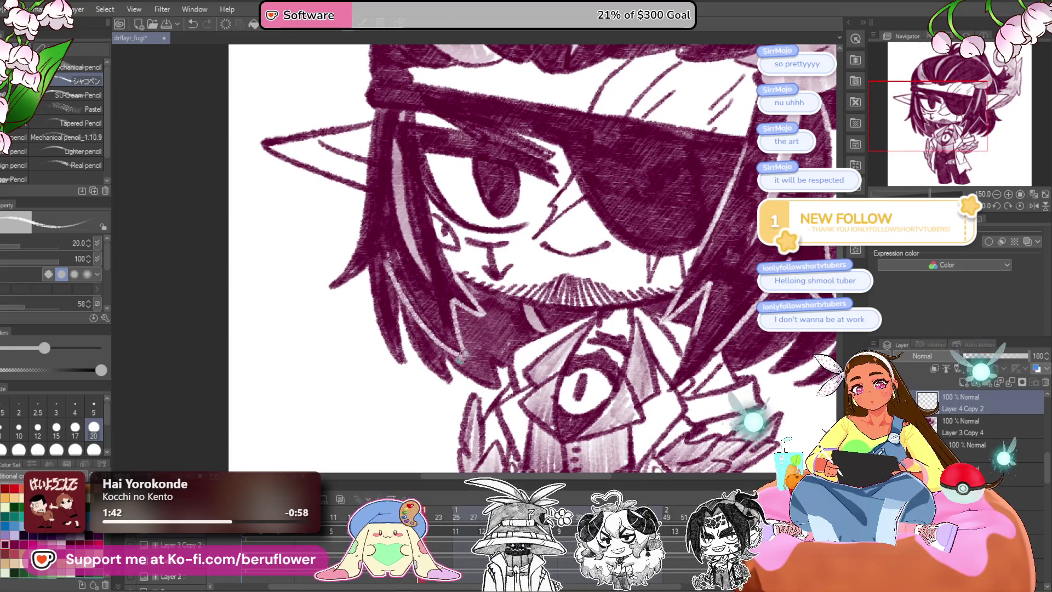
{"action": "scroll", "coordinate": [362, 245], "scroll_direction": "down", "scroll_amount": 1}
{"action": "scroll", "coordinate": [438, 263], "scroll_direction": "down", "scroll_amount": 1}
{"action": "scroll", "coordinate": [548, 285], "scroll_direction": "down", "scroll_amount": 2}
{"action": "scroll", "coordinate": [654, 307], "scroll_direction": "up", "scroll_amount": 1}
{"action": "left_click_drag", "start_coordinate": [654, 308], "coordinate": [647, 376]}
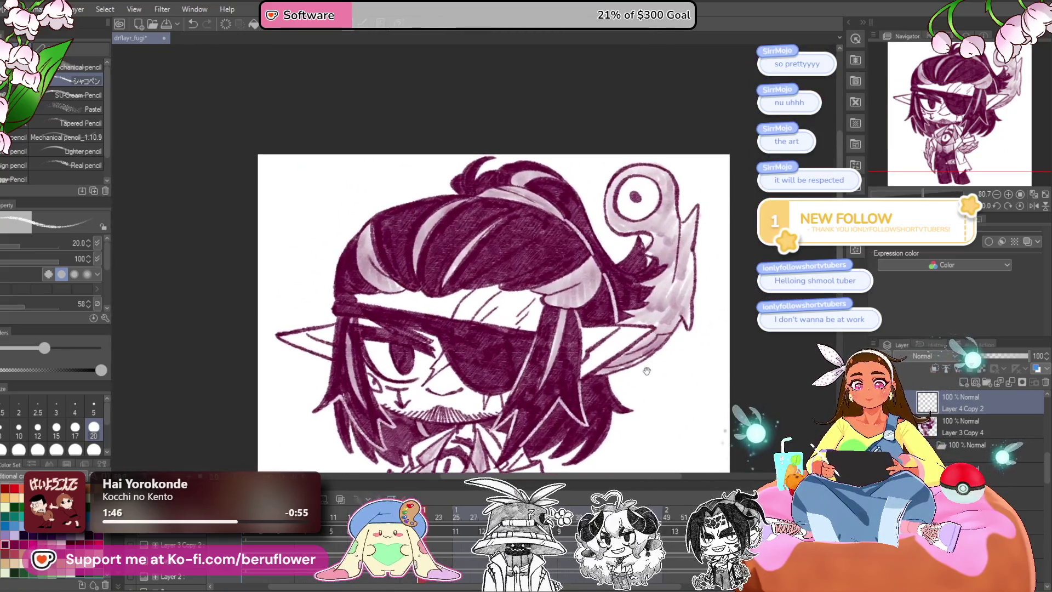
{"action": "scroll", "coordinate": [482, 287], "scroll_direction": "up", "scroll_amount": 1}
{"action": "scroll", "coordinate": [482, 286], "scroll_direction": "up", "scroll_amount": 1}
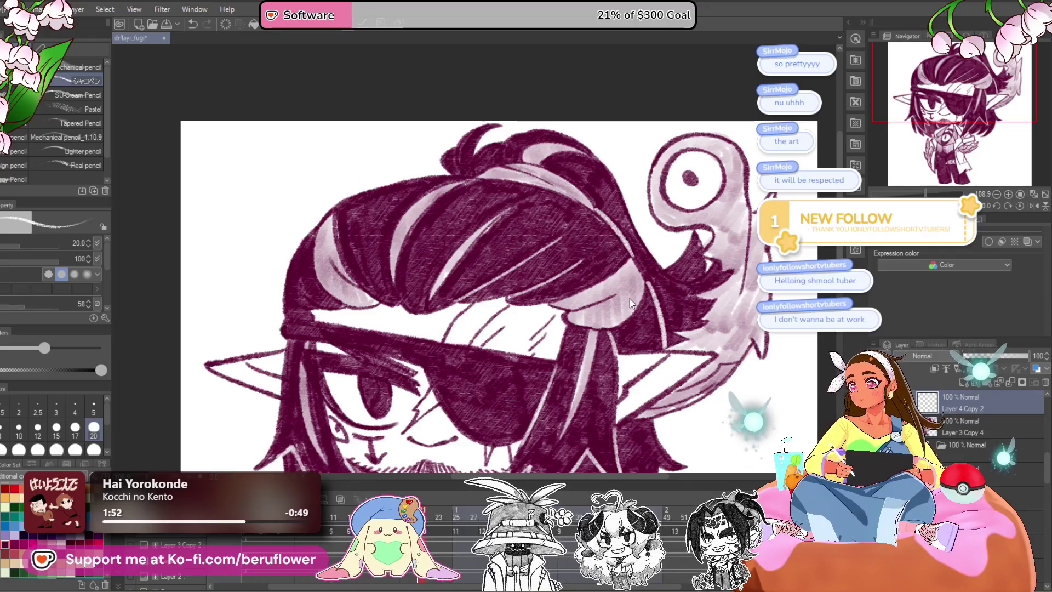
{"action": "mouse_move", "coordinate": [609, 399]}
{"action": "left_mouse_down"}
{"action": "mouse_move", "coordinate": [600, 337]}
{"action": "mouse_move", "coordinate": [527, 358]}
{"action": "left_mouse_up"}
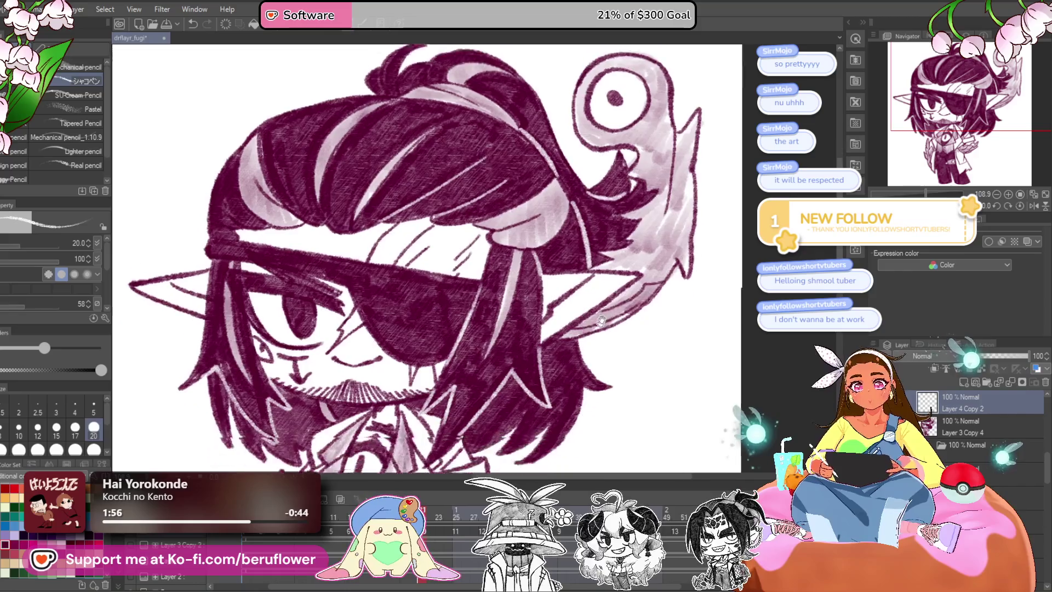
{"action": "left_click_drag", "start_coordinate": [557, 441], "coordinate": [570, 382]}
{"action": "scroll", "coordinate": [570, 382], "scroll_direction": "down", "scroll_amount": 2}
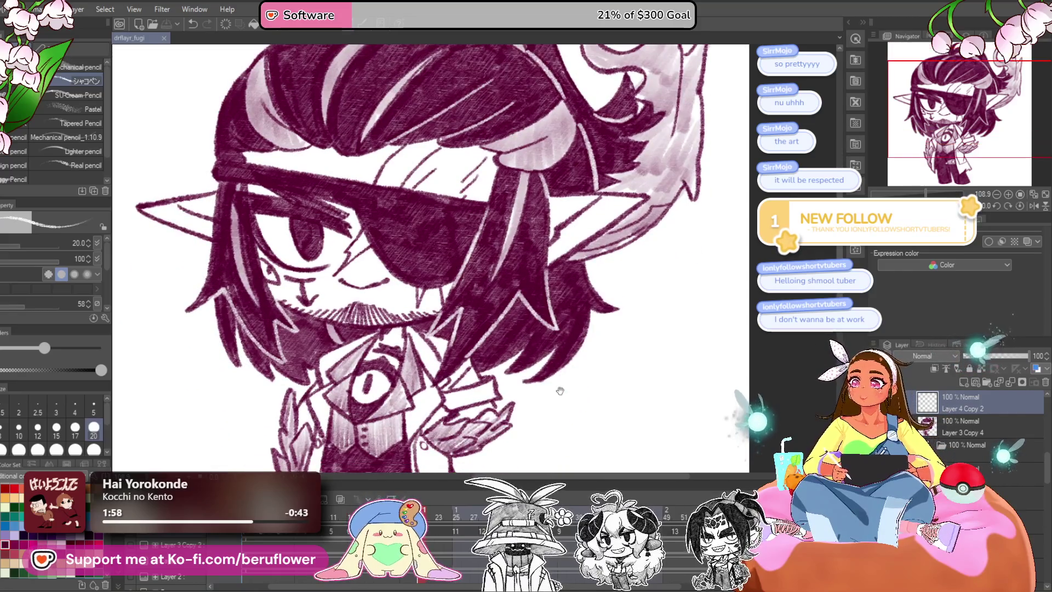
{"action": "scroll", "coordinate": [547, 417], "scroll_direction": "down", "scroll_amount": 1}
{"action": "left_click", "coordinate": [474, 515]}
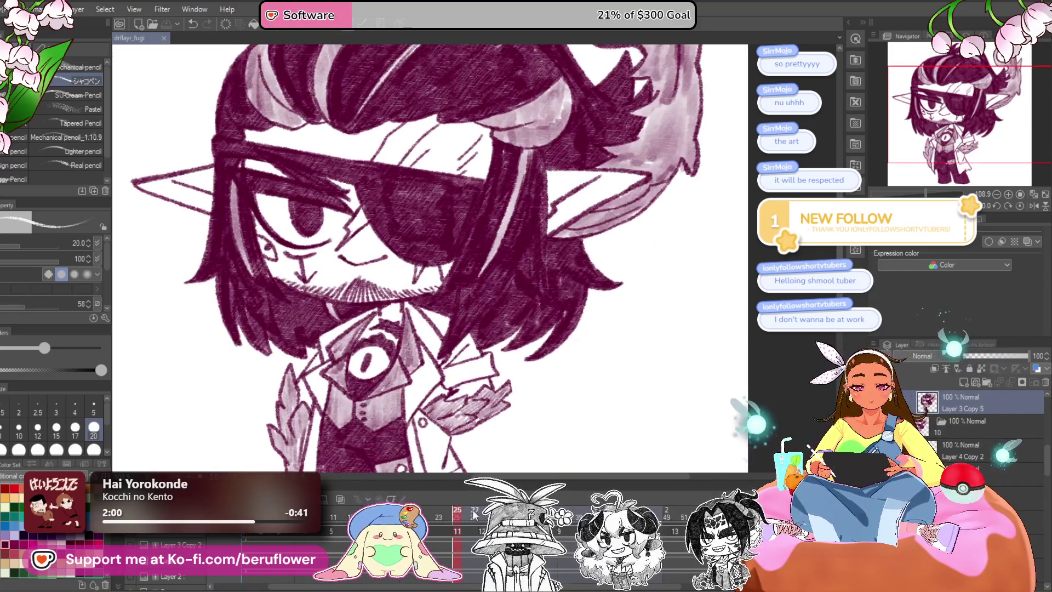
{"action": "left_click", "coordinate": [952, 422]}
{"action": "scroll", "coordinate": [432, 257], "scroll_direction": "up", "scroll_amount": 1}
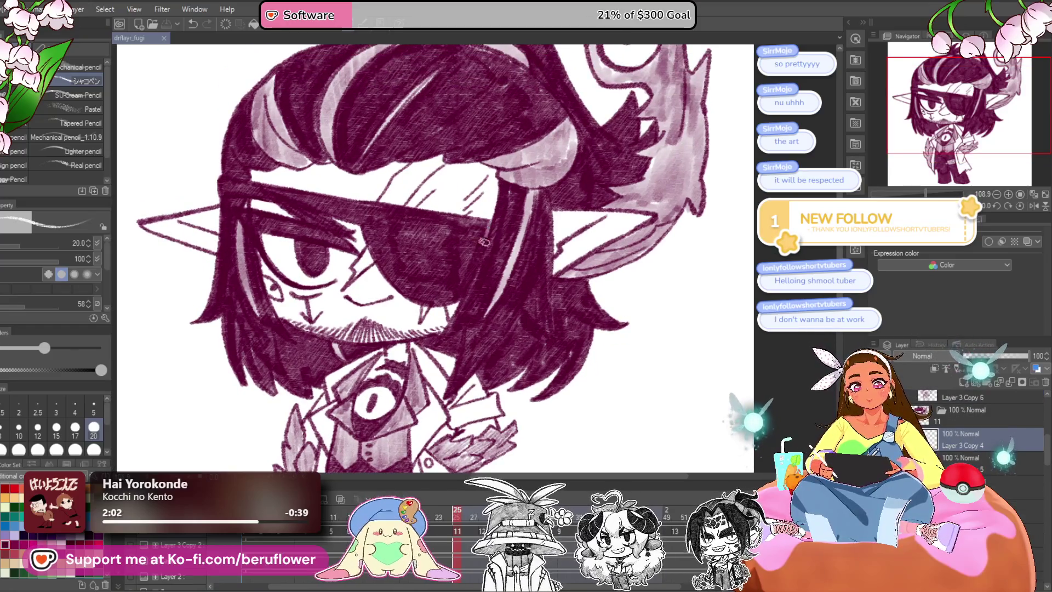
{"action": "scroll", "coordinate": [279, 294], "scroll_direction": "down", "scroll_amount": 1}
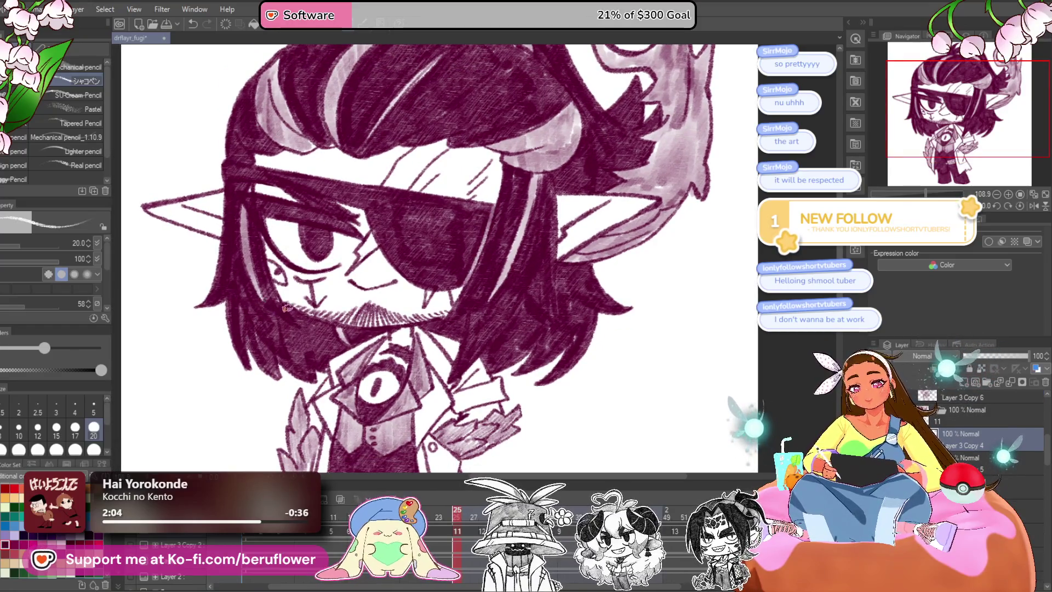
{"action": "scroll", "coordinate": [296, 318], "scroll_direction": "up", "scroll_amount": 3}
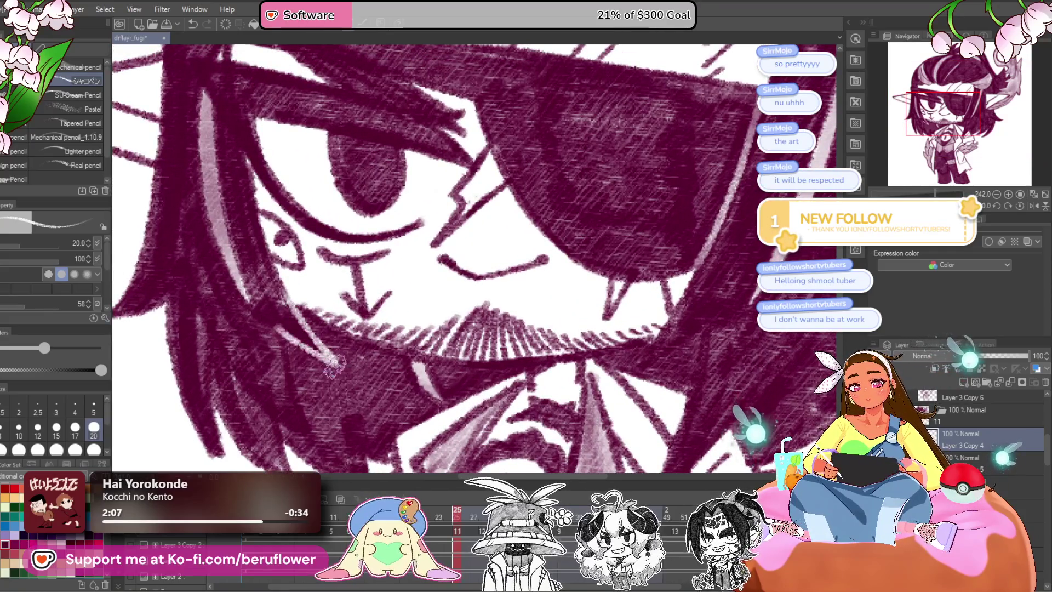
{"action": "scroll", "coordinate": [329, 329], "scroll_direction": "down", "scroll_amount": 2}
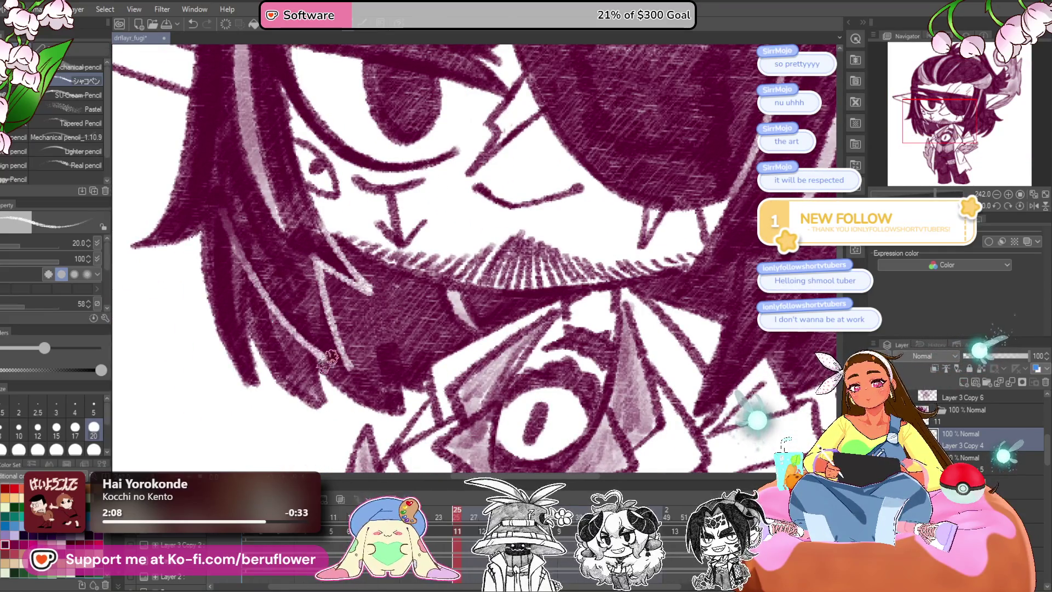
{"action": "left_click_drag", "start_coordinate": [221, 209], "coordinate": [316, 255]}
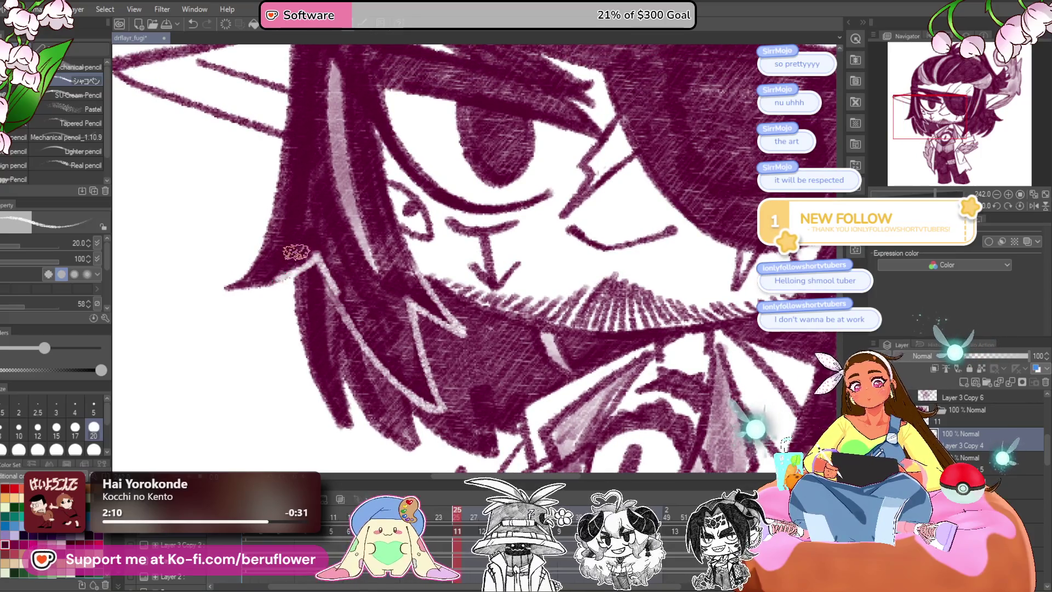
{"action": "scroll", "coordinate": [317, 263], "scroll_direction": "down", "scroll_amount": 3}
{"action": "scroll", "coordinate": [322, 281], "scroll_direction": "up", "scroll_amount": 2}
{"action": "scroll", "coordinate": [384, 247], "scroll_direction": "down", "scroll_amount": 2}
{"action": "scroll", "coordinate": [479, 191], "scroll_direction": "up", "scroll_amount": 2}
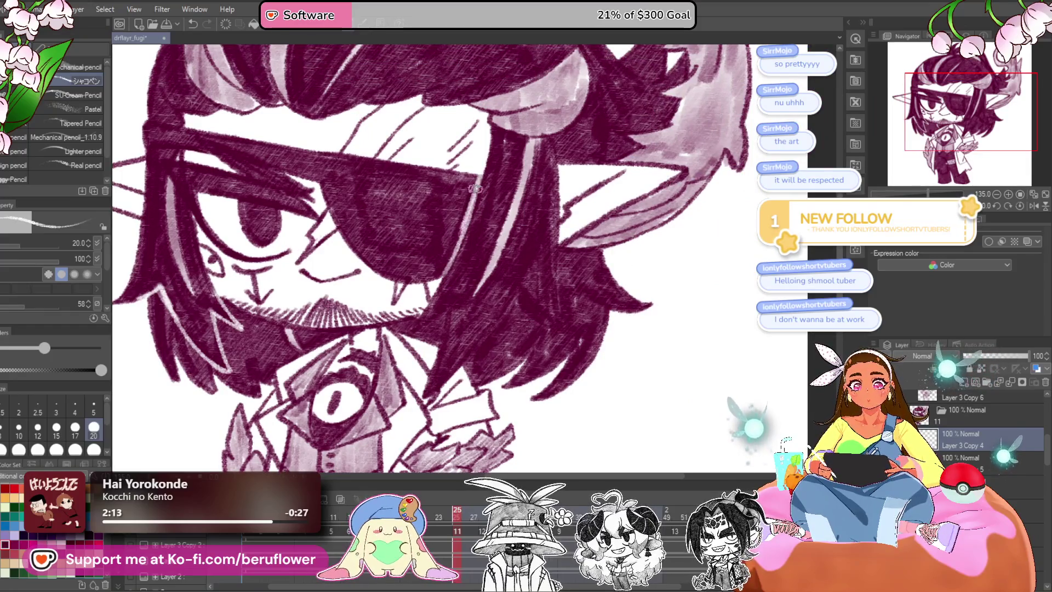
{"action": "scroll", "coordinate": [438, 263], "scroll_direction": "down", "scroll_amount": 1}
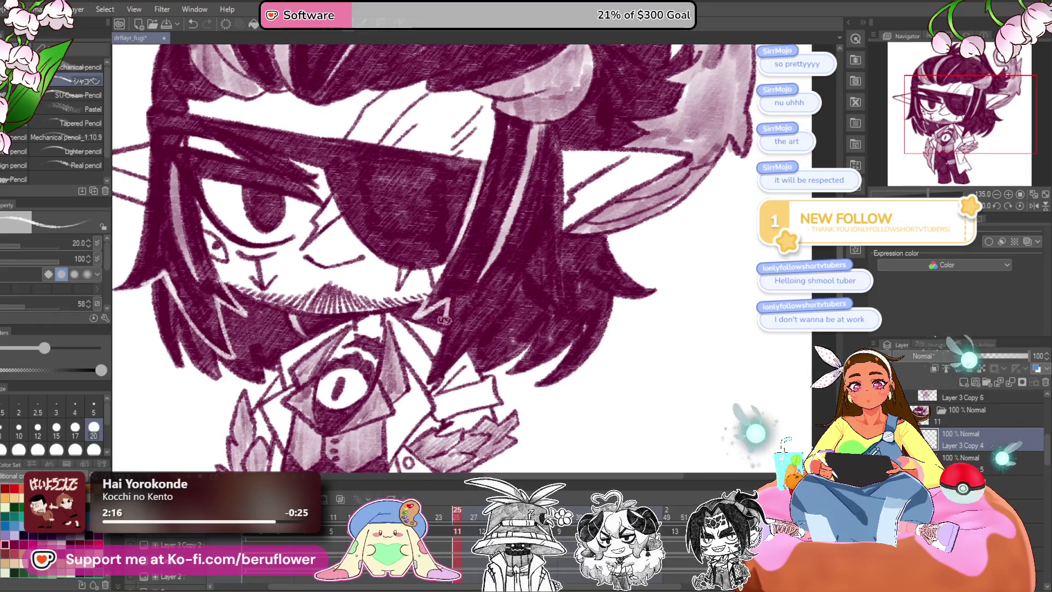
{"action": "mouse_move", "coordinate": [473, 319]}
{"action": "left_mouse_down"}
{"action": "mouse_move", "coordinate": [453, 334]}
{"action": "mouse_move", "coordinate": [499, 330]}
{"action": "left_mouse_up"}
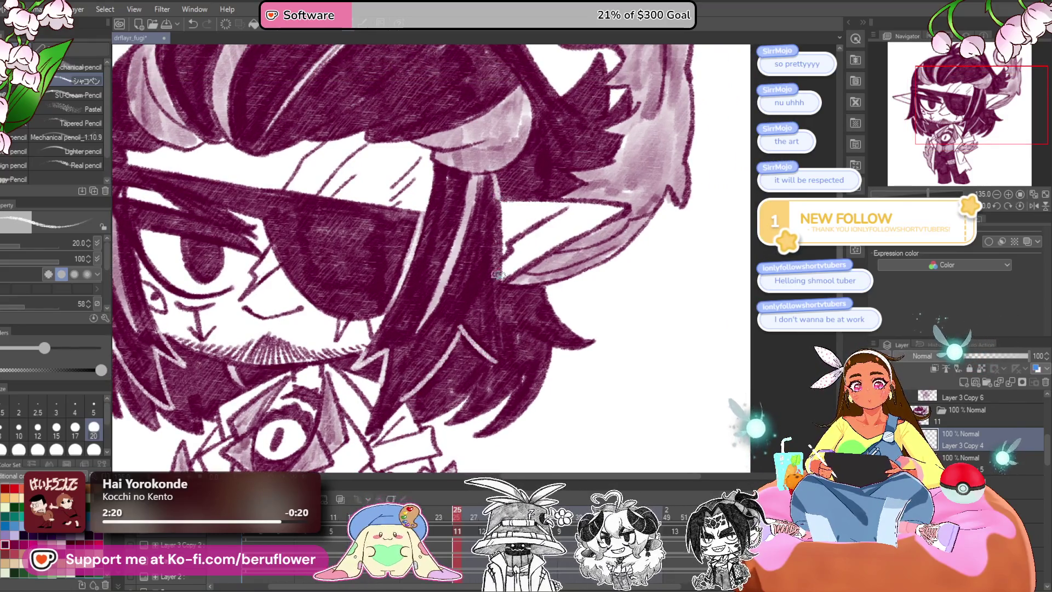
{"action": "scroll", "coordinate": [497, 361], "scroll_direction": "up", "scroll_amount": 8}
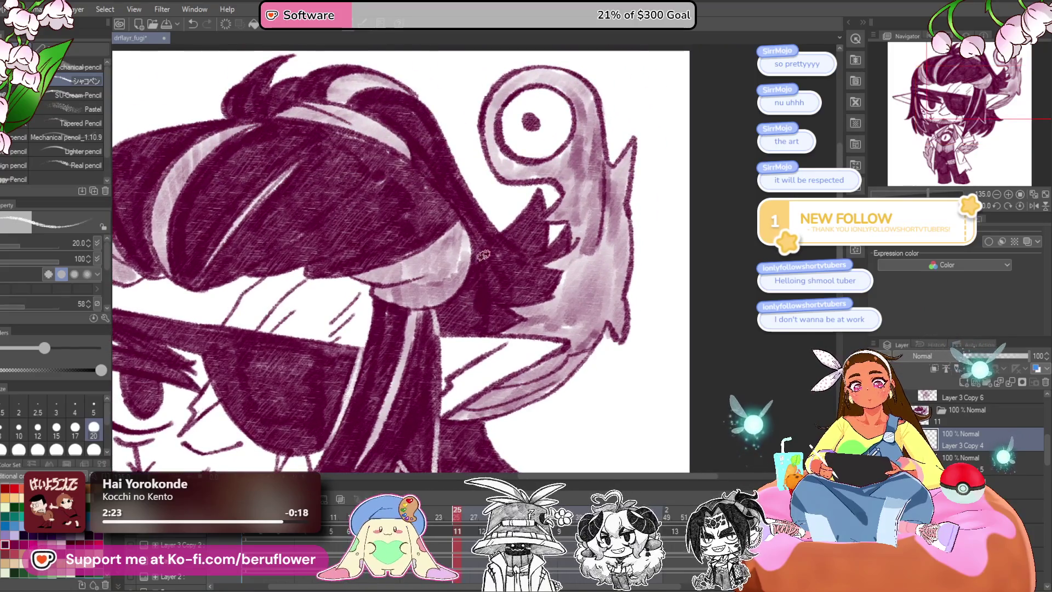
{"action": "scroll", "coordinate": [482, 284], "scroll_direction": "up", "scroll_amount": 1}
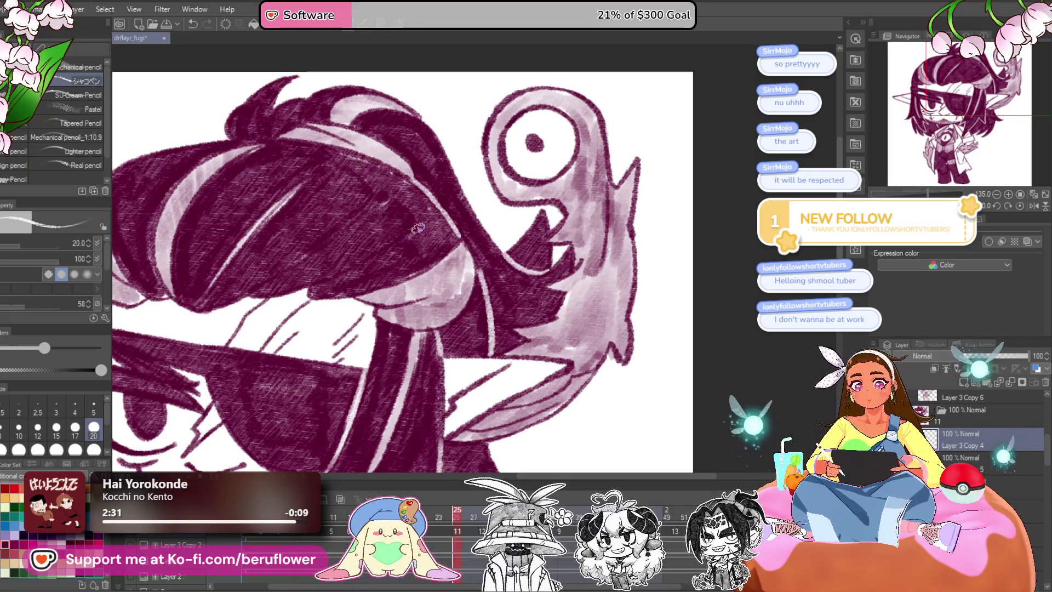
{"action": "scroll", "coordinate": [417, 228], "scroll_direction": "up", "scroll_amount": 1}
{"action": "mouse_move", "coordinate": [417, 329]}
{"action": "left_mouse_down"}
{"action": "mouse_move", "coordinate": [481, 341]}
{"action": "mouse_move", "coordinate": [546, 334]}
{"action": "left_mouse_up"}
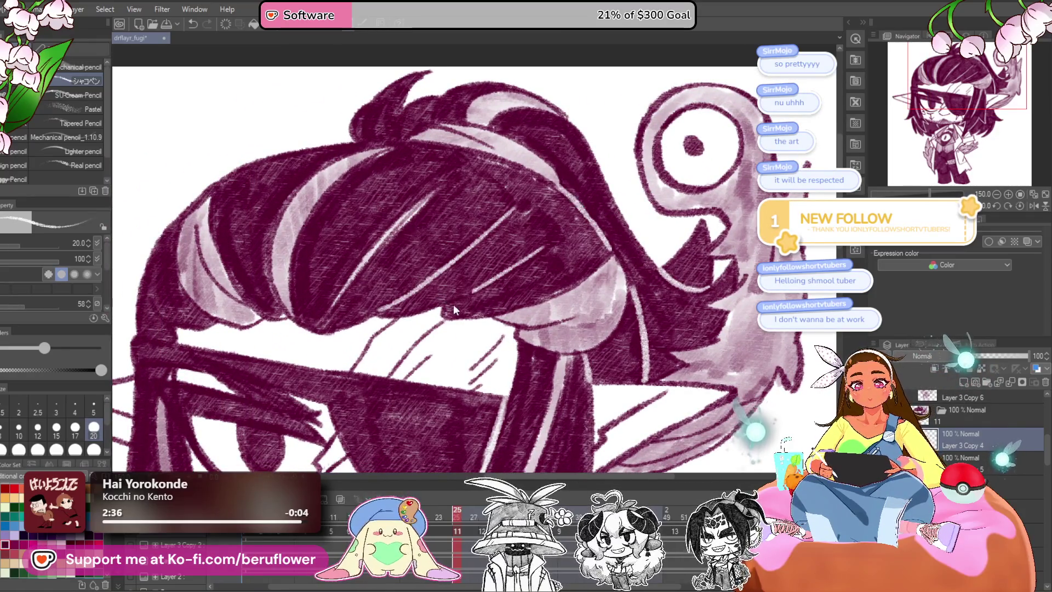
{"action": "scroll", "coordinate": [574, 202], "scroll_direction": "down", "scroll_amount": 10}
{"action": "scroll", "coordinate": [644, 360], "scroll_direction": "up", "scroll_amount": 4}
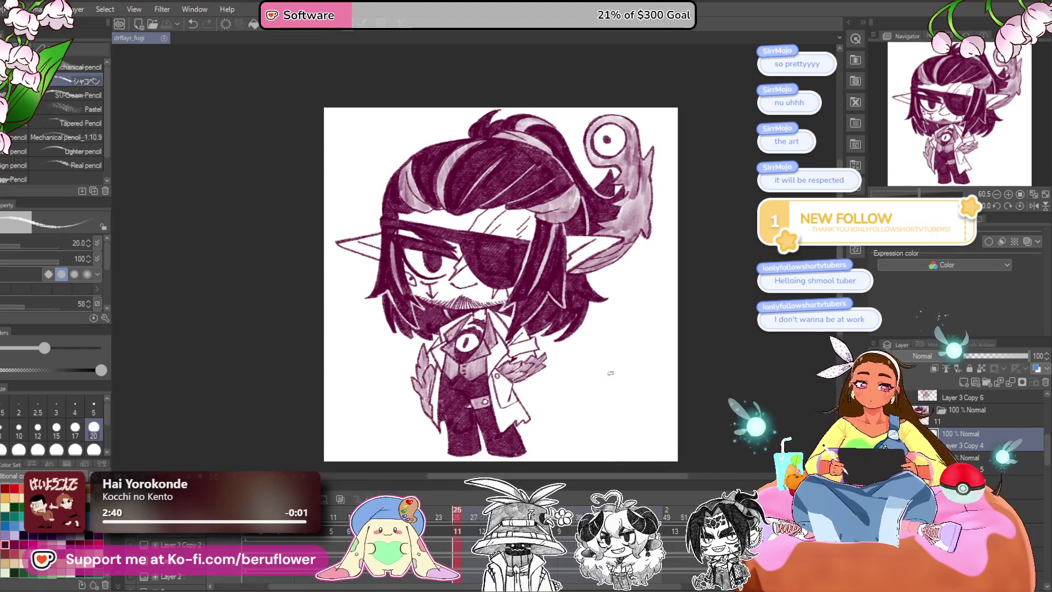
Save the drawing and duplicate the chosen layer as Layer 3 Copy 7.
{"action": "left_click_drag", "start_coordinate": [615, 368], "coordinate": [540, 404]}
{"action": "key", "text": "ctrl+s"}
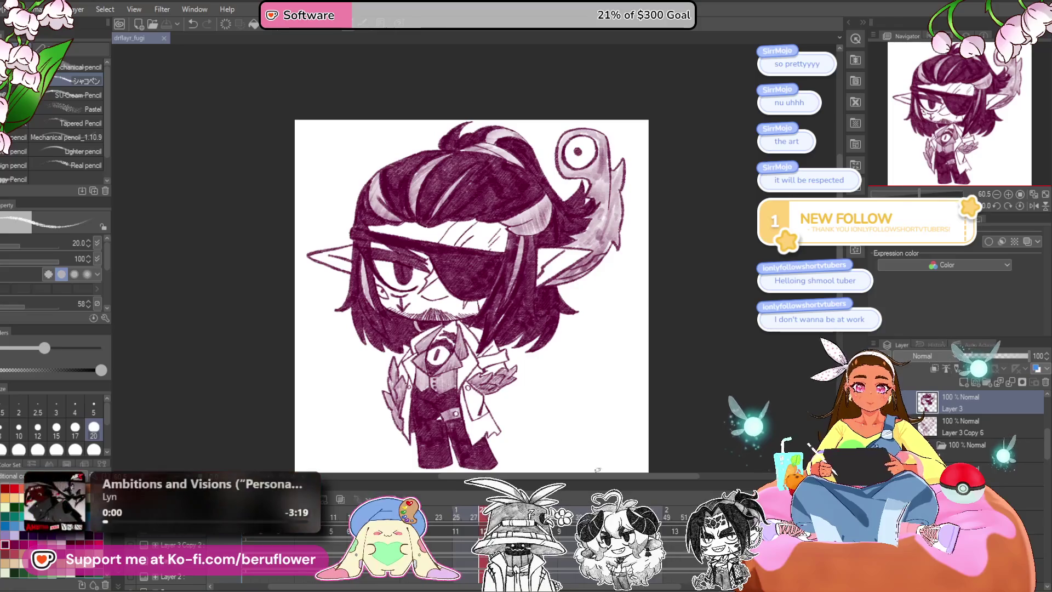
{"action": "left_click", "coordinate": [975, 501]}
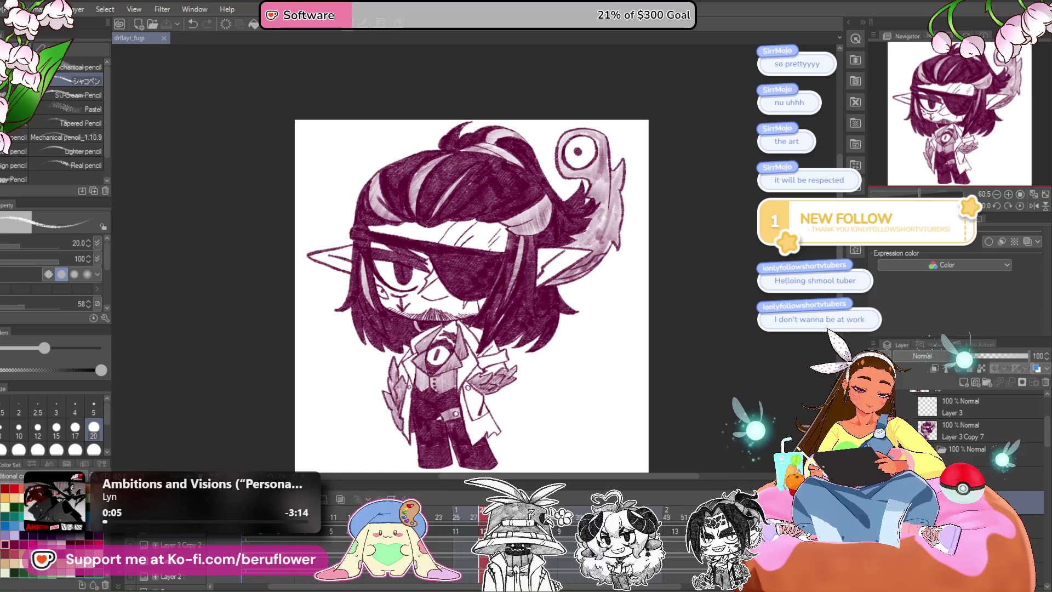
{"action": "left_click", "coordinate": [1045, 383]}
{"action": "key", "text": "ctrl+z"}
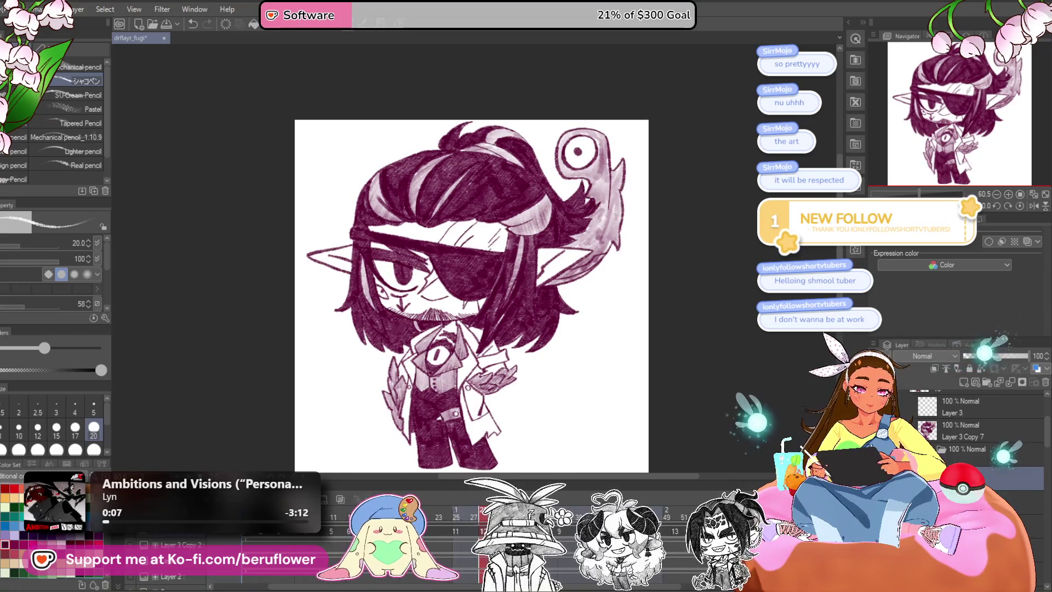
Hide and restore the shading to check the line art, then dismiss the layer options.
{"action": "key", "text": "ctrl+y"}
{"action": "key", "text": "ctrl+z"}
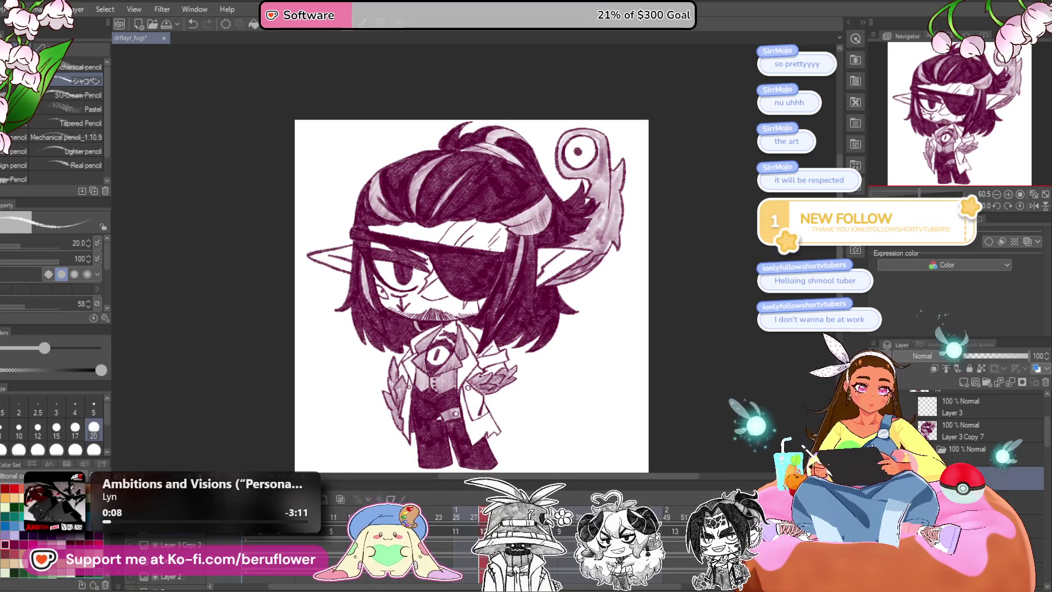
{"action": "right_click", "coordinate": [914, 477]}
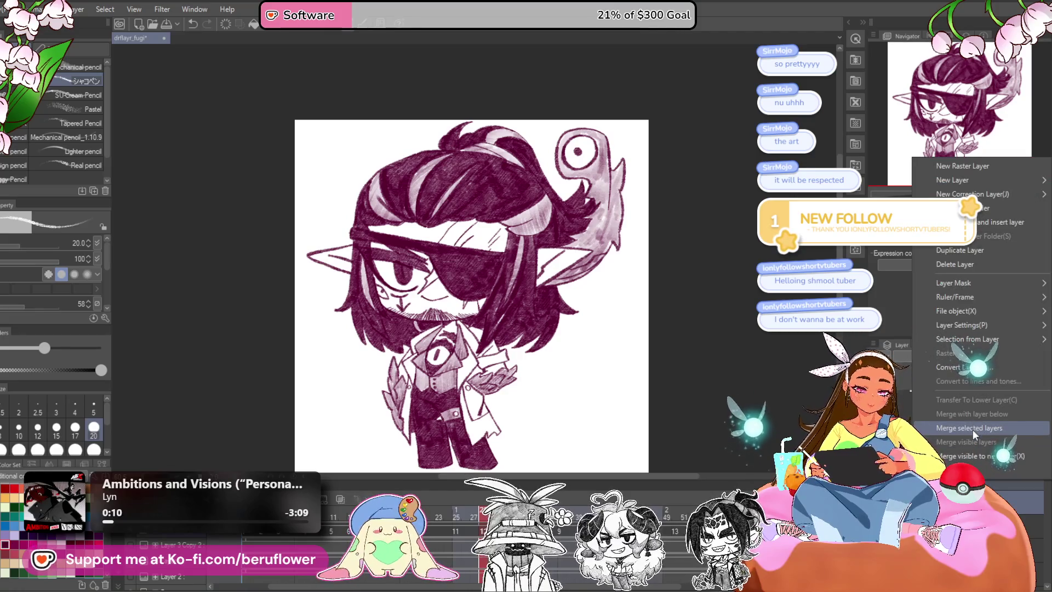
{"action": "key", "text": "Escape"}
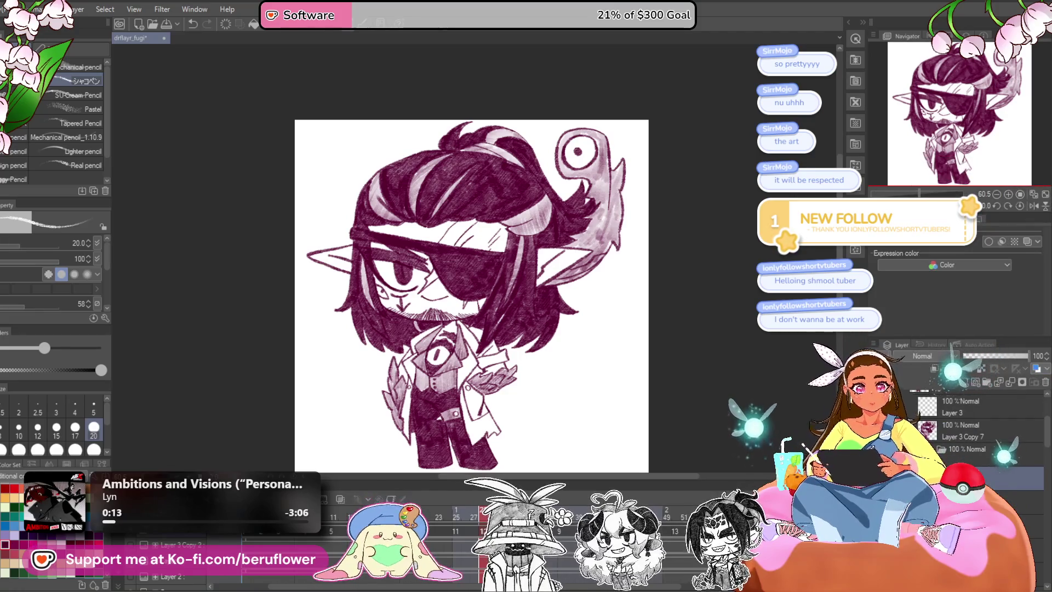
{"action": "scroll", "coordinate": [433, 263], "scroll_direction": "up", "scroll_amount": 5}
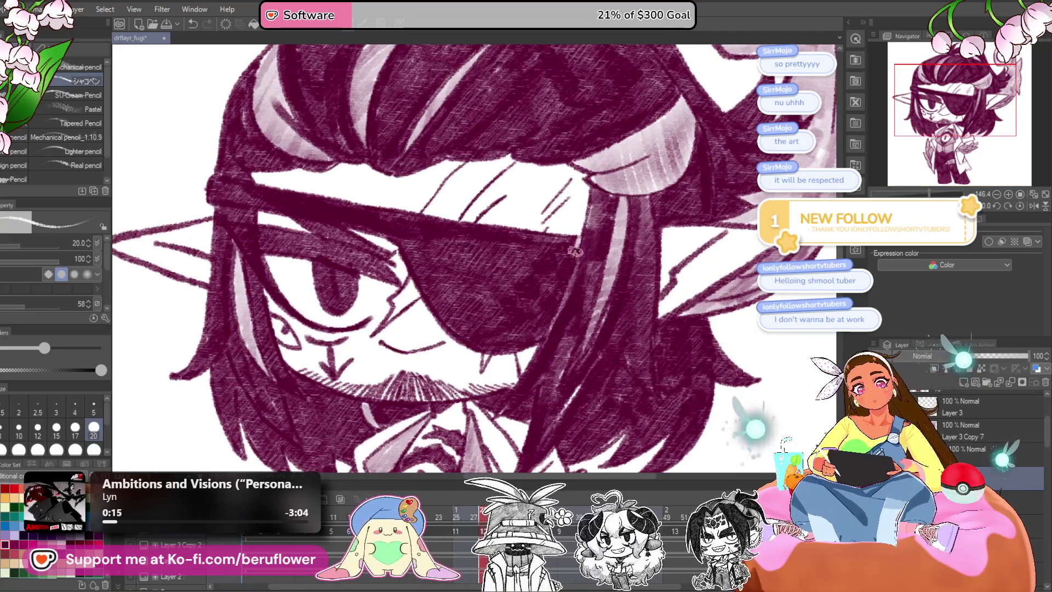
Jump to the frame with the eyepatch symbol, then scrub through the animation frames.
{"action": "left_click_drag", "start_coordinate": [518, 341], "coordinate": [603, 268]}
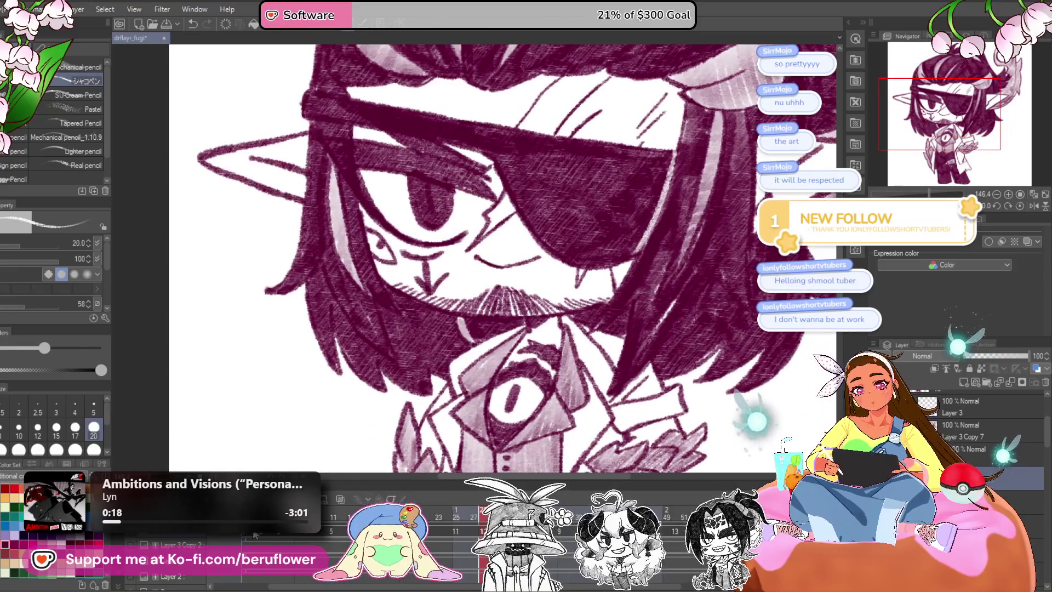
{"action": "left_click", "coordinate": [254, 538]}
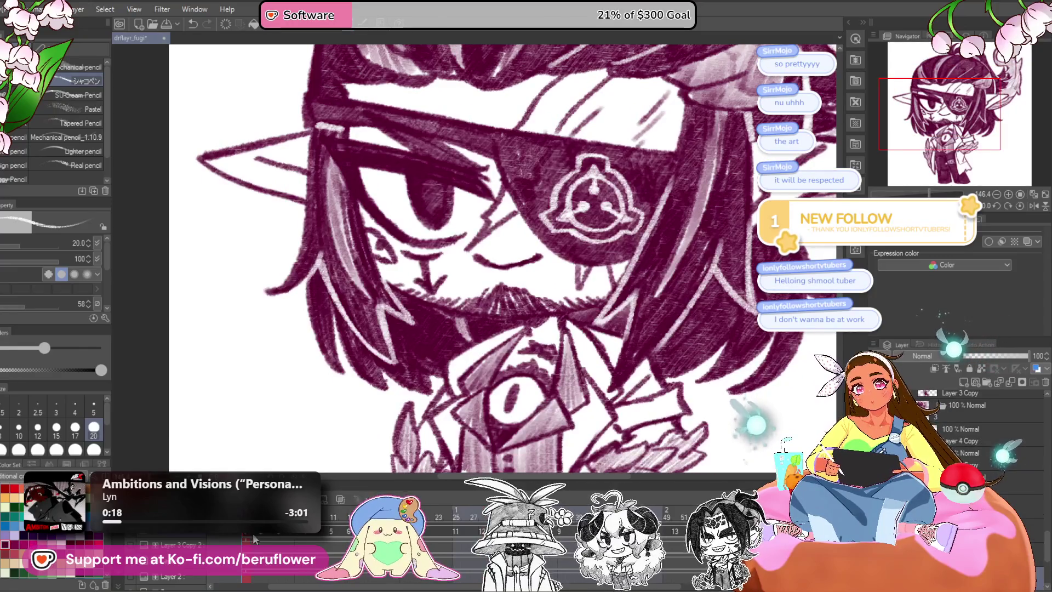
{"action": "scroll", "coordinate": [408, 308], "scroll_direction": "down", "scroll_amount": 5}
{"action": "scroll", "coordinate": [427, 340], "scroll_direction": "up", "scroll_amount": 2}
{"action": "scroll", "coordinate": [434, 350], "scroll_direction": "up", "scroll_amount": 2}
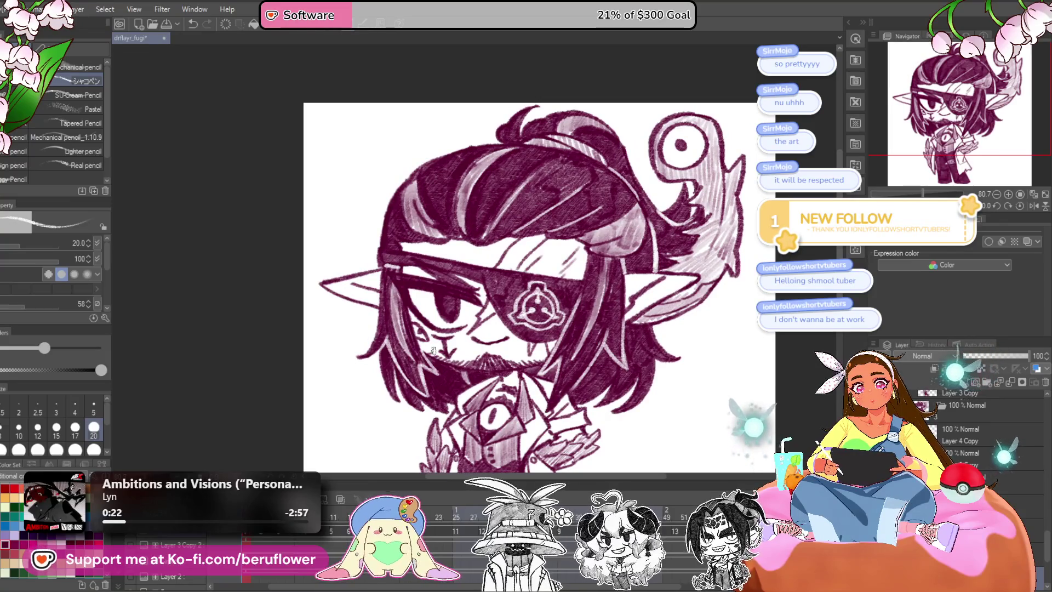
{"action": "left_click", "coordinate": [263, 538]}
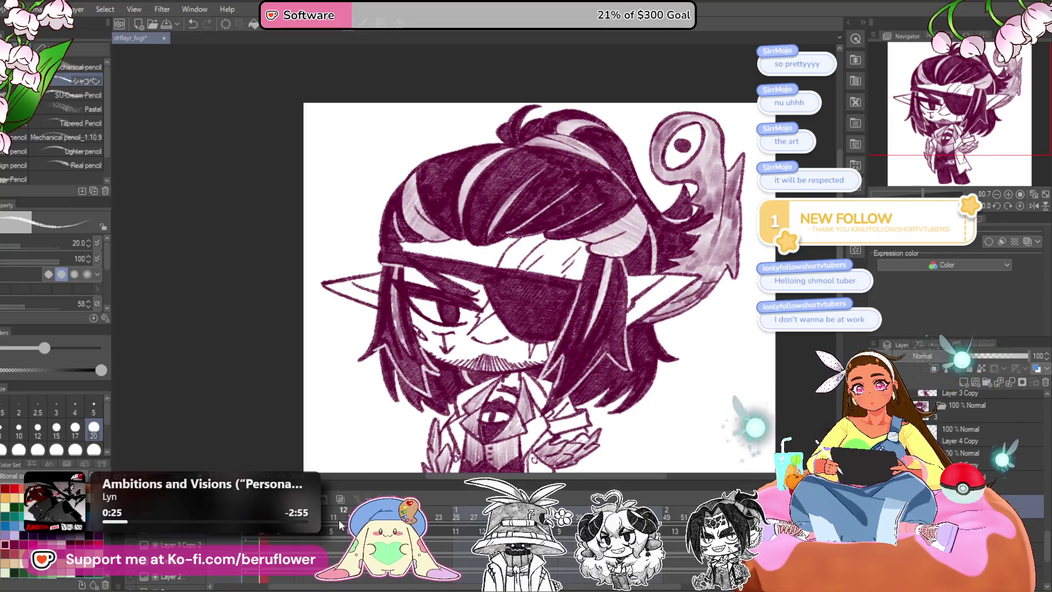
{"action": "left_click_drag", "start_coordinate": [263, 538], "coordinate": [482, 517]}
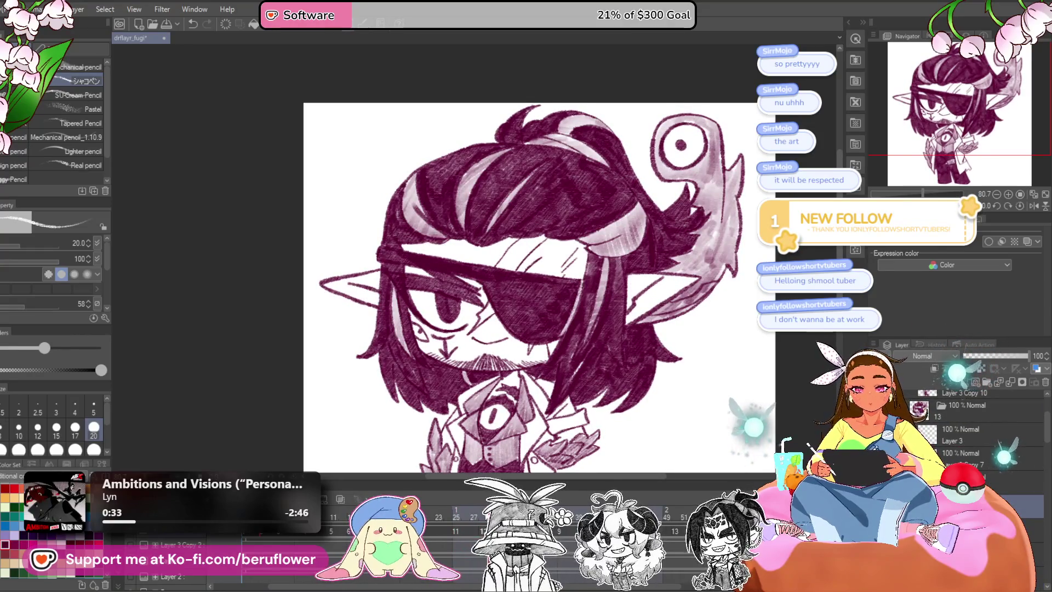
Pan and zoom over the beard, eyepatch and hair to inspect the later frame.
{"action": "scroll", "coordinate": [541, 285], "scroll_direction": "up", "scroll_amount": 2}
{"action": "scroll", "coordinate": [573, 314], "scroll_direction": "up", "scroll_amount": 2}
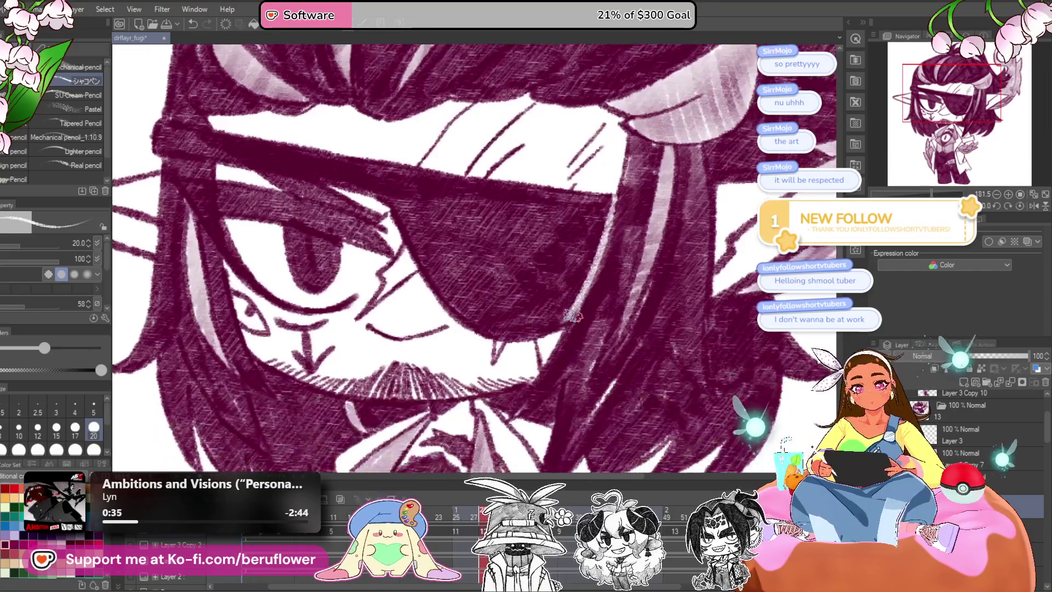
{"action": "left_click_drag", "start_coordinate": [533, 416], "coordinate": [545, 361]}
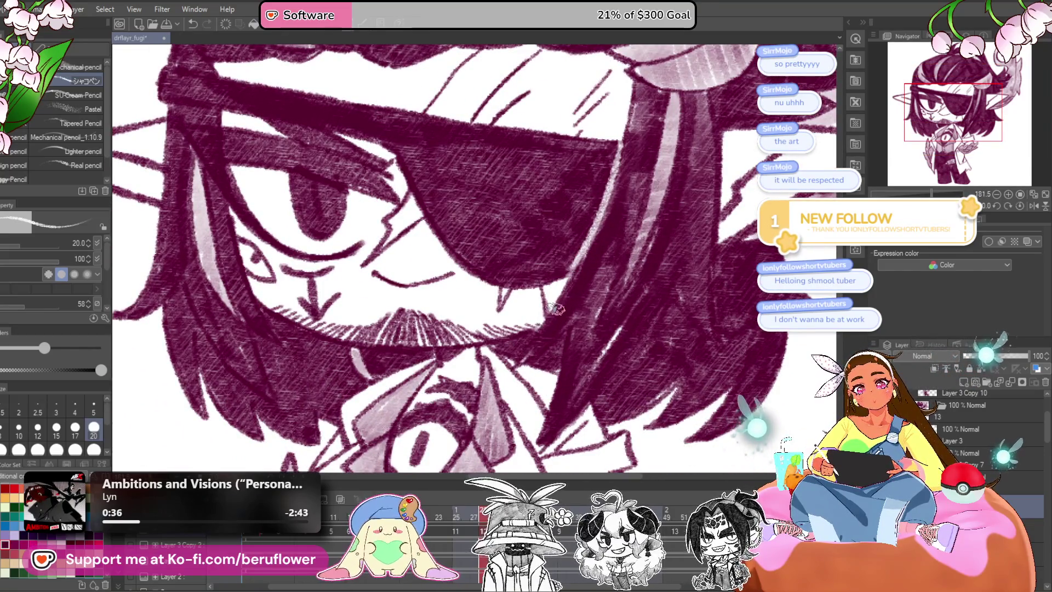
{"action": "scroll", "coordinate": [583, 345], "scroll_direction": "right", "scroll_amount": 3}
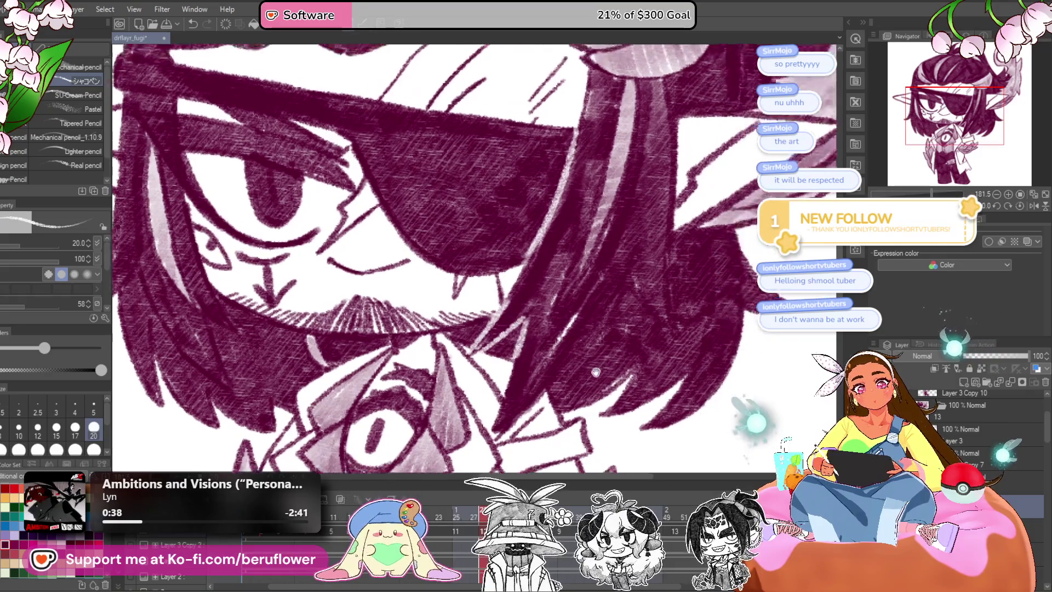
{"action": "scroll", "coordinate": [578, 365], "scroll_direction": "right", "scroll_amount": 2}
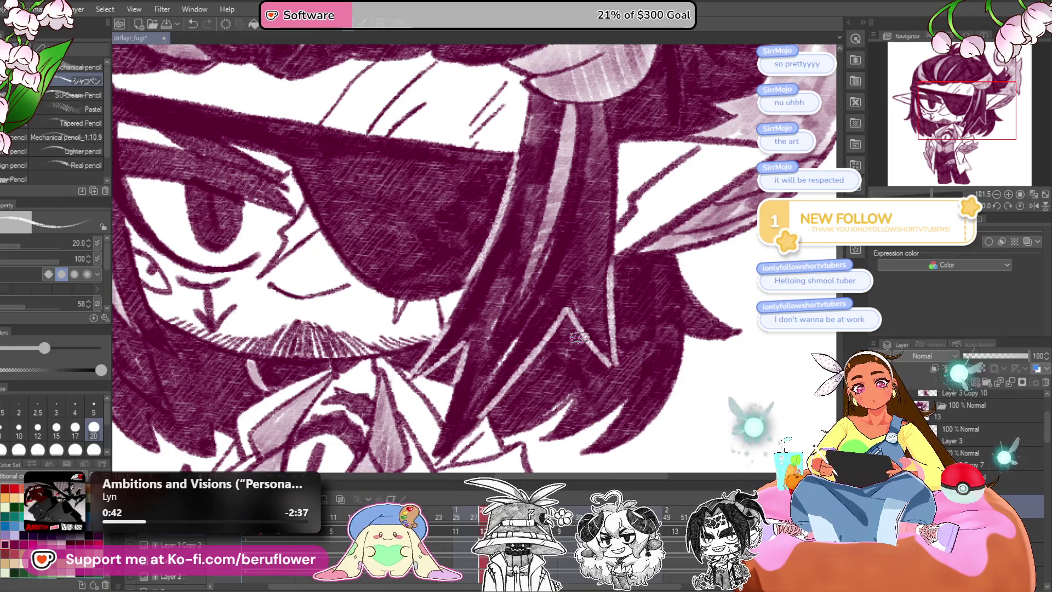
{"action": "scroll", "coordinate": [578, 337], "scroll_direction": "down", "scroll_amount": 4}
{"action": "scroll", "coordinate": [581, 328], "scroll_direction": "up", "scroll_amount": 1}
{"action": "scroll", "coordinate": [594, 321], "scroll_direction": "up", "scroll_amount": 2}
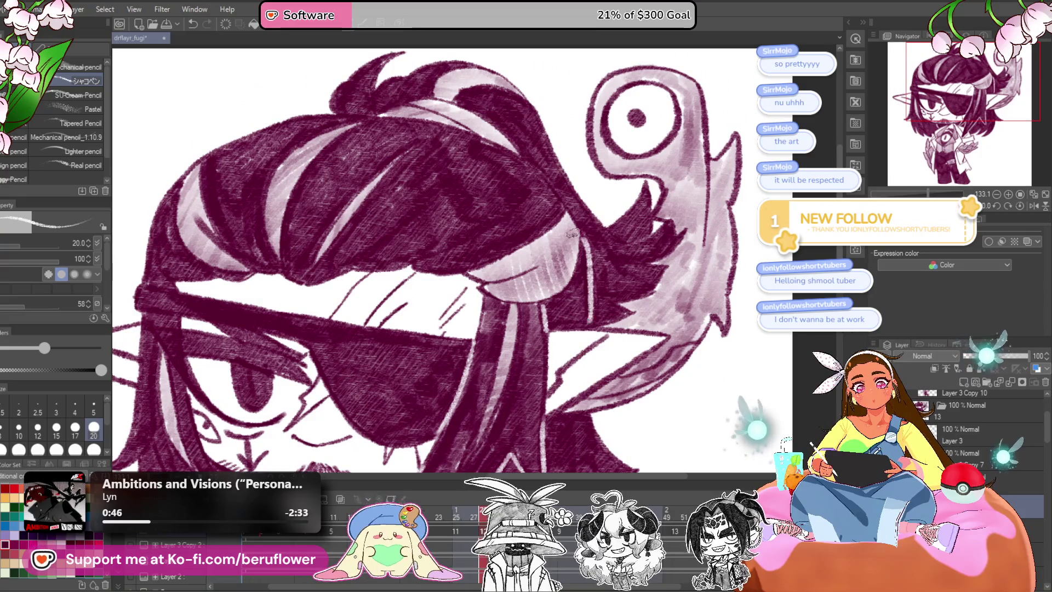
{"action": "mouse_move", "coordinate": [550, 185]}
{"action": "left_mouse_down"}
{"action": "mouse_move", "coordinate": [556, 199]}
{"action": "mouse_move", "coordinate": [558, 189]}
{"action": "left_mouse_up"}
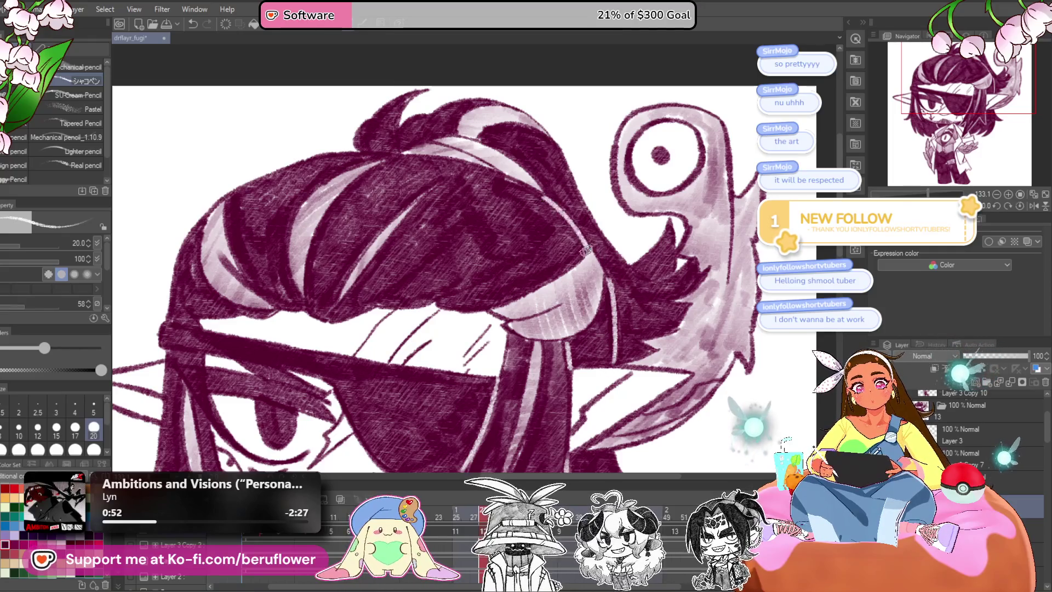
{"action": "left_click_drag", "start_coordinate": [586, 249], "coordinate": [640, 286]}
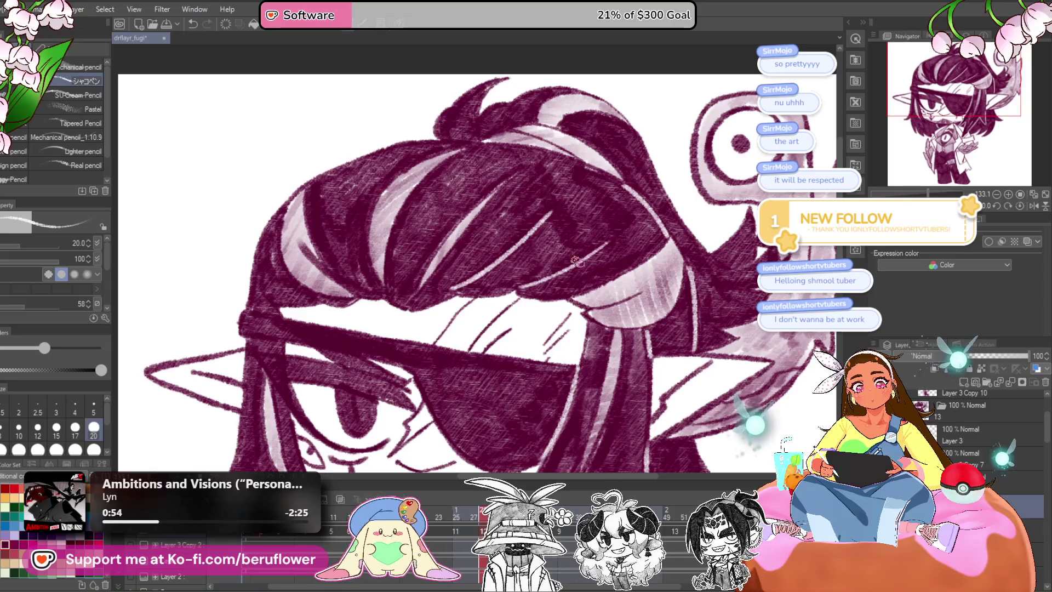
{"action": "scroll", "coordinate": [592, 249], "scroll_direction": "down", "scroll_amount": 3}
{"action": "scroll", "coordinate": [376, 275], "scroll_direction": "up", "scroll_amount": 3}
Review the face, collar and whole character, then select Layer 3.
{"action": "left_click_drag", "start_coordinate": [481, 385], "coordinate": [484, 265]}
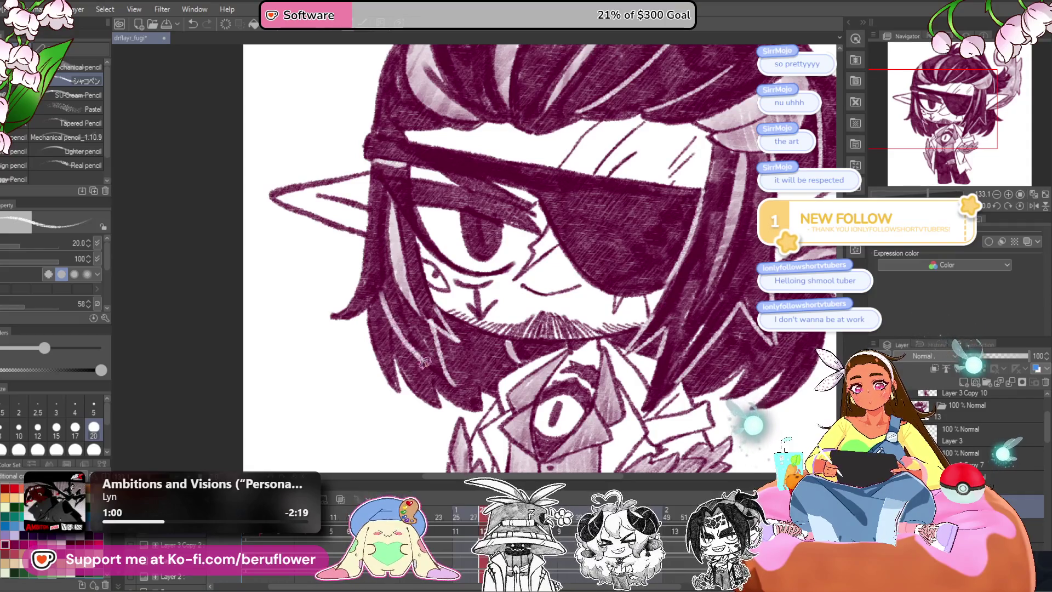
{"action": "left_click_drag", "start_coordinate": [647, 349], "coordinate": [631, 367]}
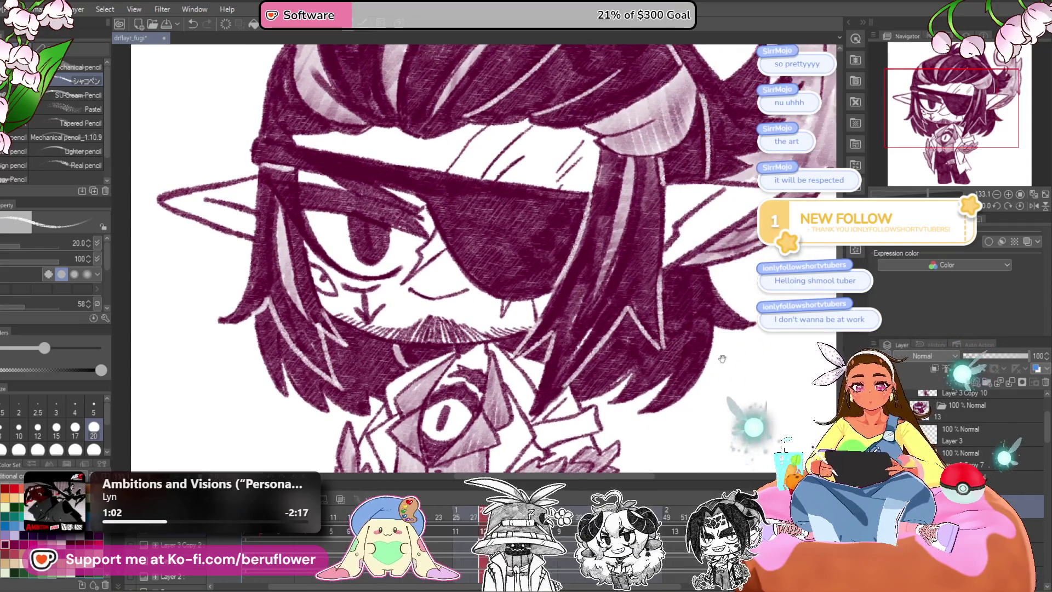
{"action": "left_click_drag", "start_coordinate": [597, 321], "coordinate": [563, 429]}
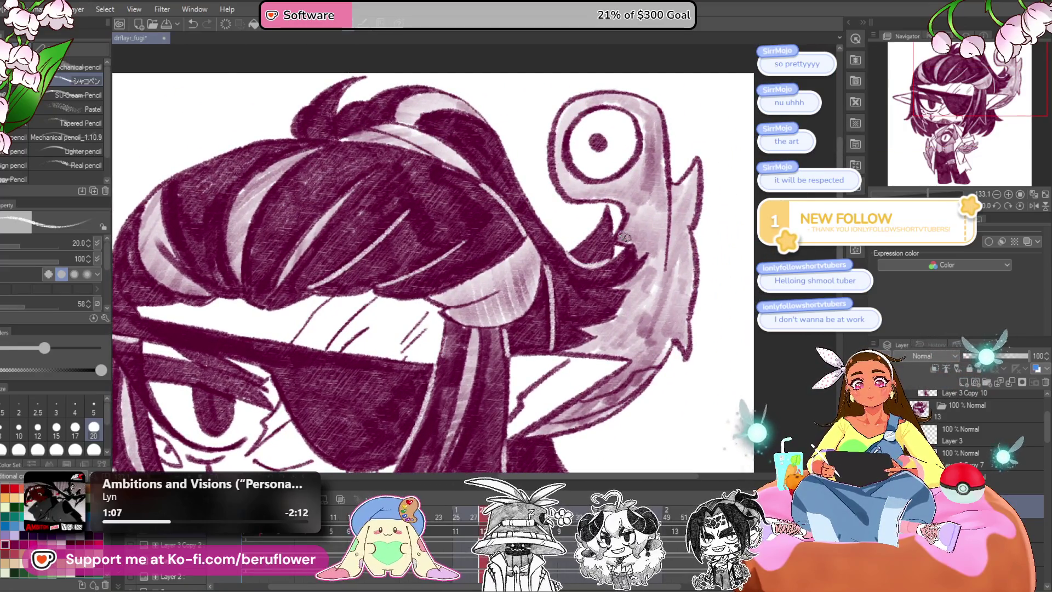
{"action": "scroll", "coordinate": [624, 237], "scroll_direction": "down", "scroll_amount": 5}
{"action": "scroll", "coordinate": [634, 413], "scroll_direction": "up", "scroll_amount": 2}
{"action": "scroll", "coordinate": [634, 371], "scroll_direction": "up", "scroll_amount": 1}
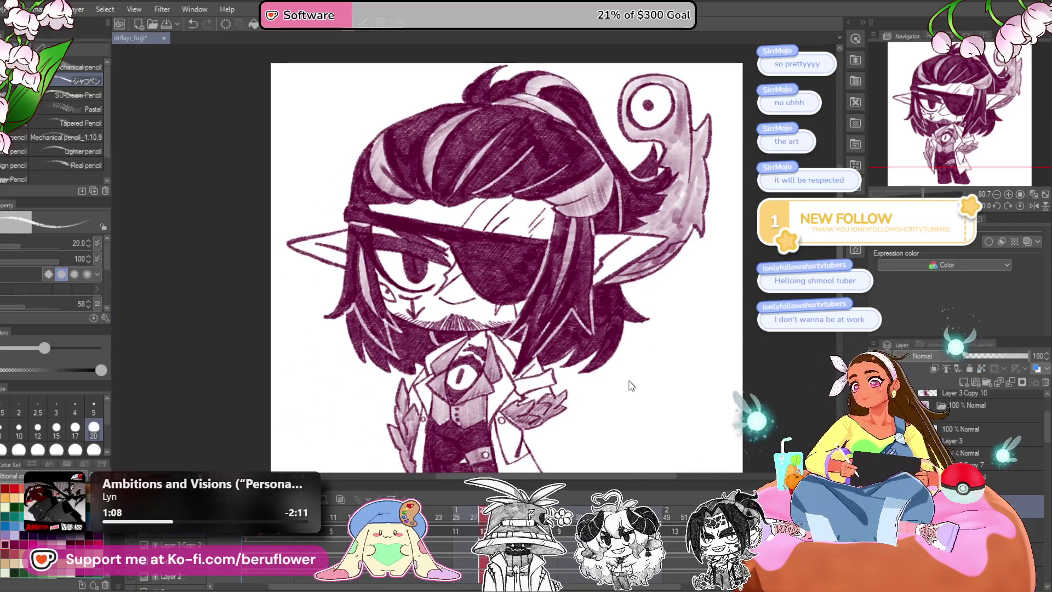
{"action": "scroll", "coordinate": [619, 393], "scroll_direction": "down", "scroll_amount": 2}
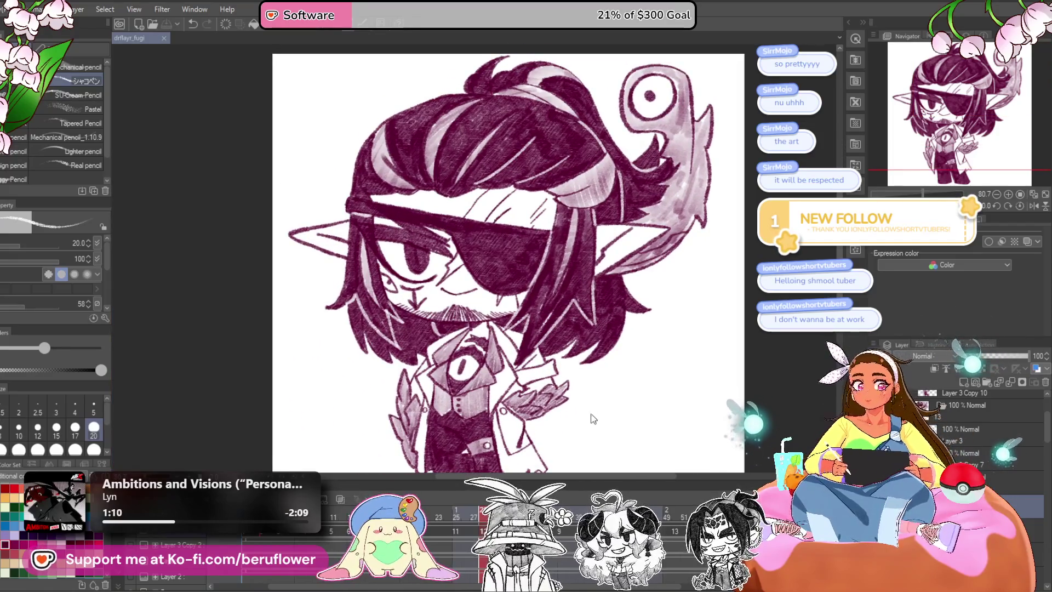
{"action": "left_click_drag", "start_coordinate": [672, 420], "coordinate": [677, 416]}
{"action": "left_click", "coordinate": [961, 441]}
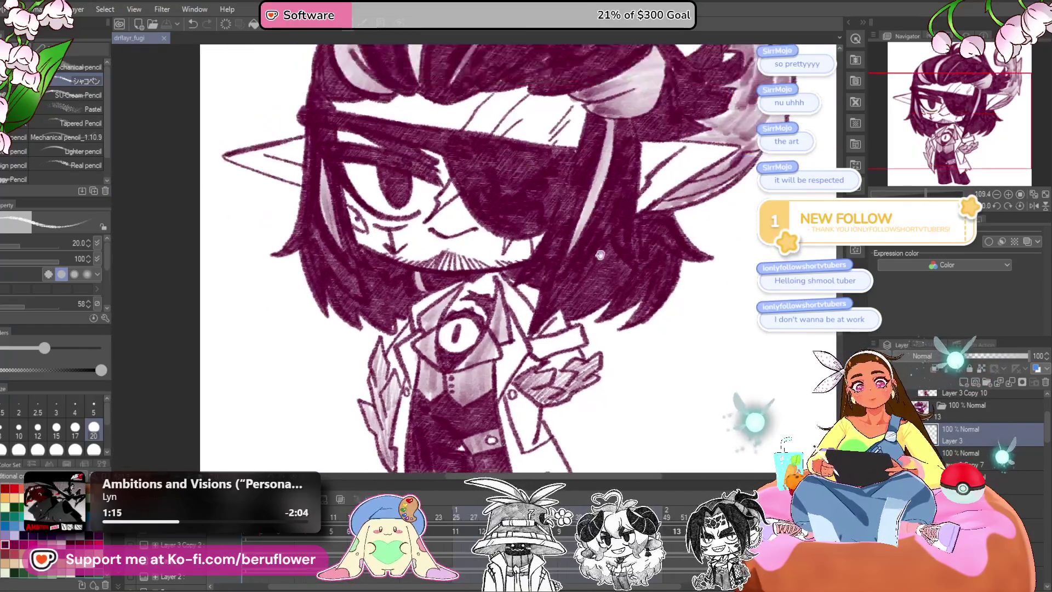
Pan around the face, hair and fish creature to inspect them up close.
{"action": "scroll", "coordinate": [503, 289], "scroll_direction": "up", "scroll_amount": 2}
{"action": "left_click_drag", "start_coordinate": [494, 377], "coordinate": [487, 374]}
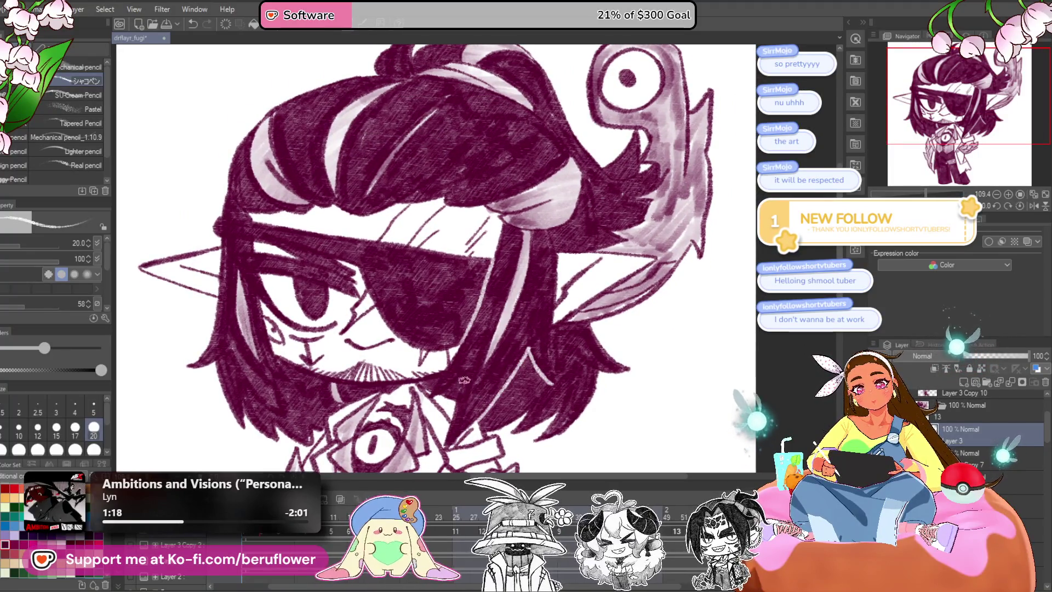
{"action": "left_click_drag", "start_coordinate": [456, 383], "coordinate": [447, 334]}
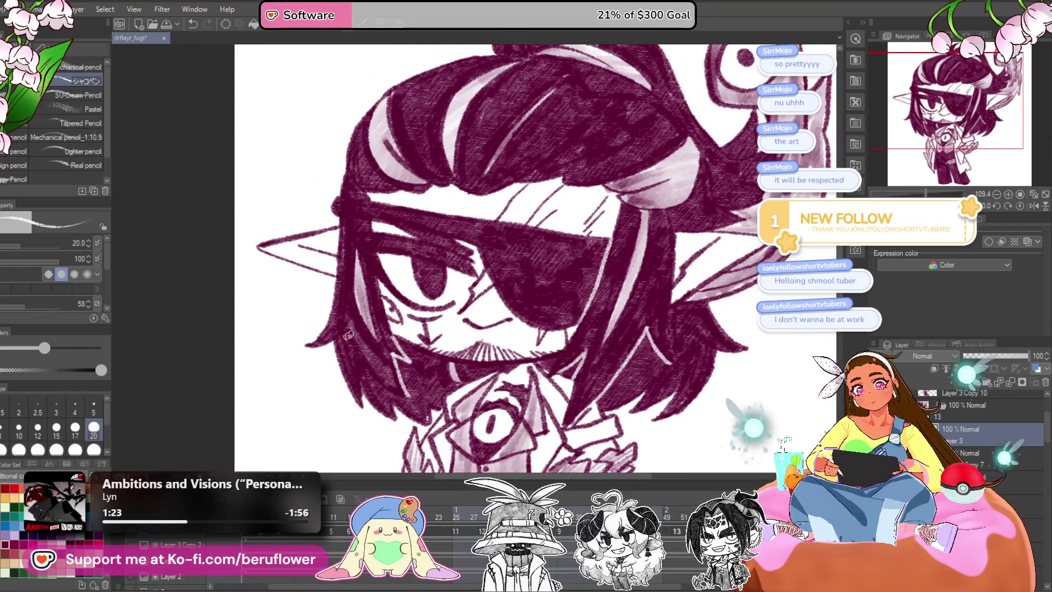
{"action": "left_click_drag", "start_coordinate": [458, 370], "coordinate": [558, 270]}
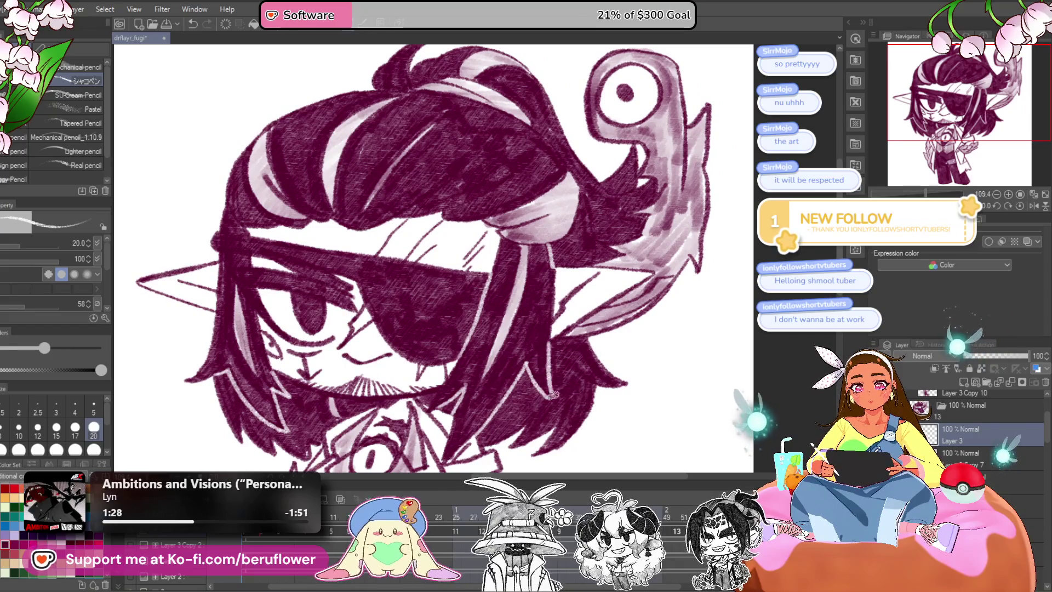
{"action": "left_click_drag", "start_coordinate": [553, 396], "coordinate": [514, 438]}
{"action": "mouse_move", "coordinate": [555, 302]}
{"action": "left_mouse_down"}
{"action": "mouse_move", "coordinate": [525, 207]}
{"action": "mouse_move", "coordinate": [539, 224]}
{"action": "left_mouse_up"}
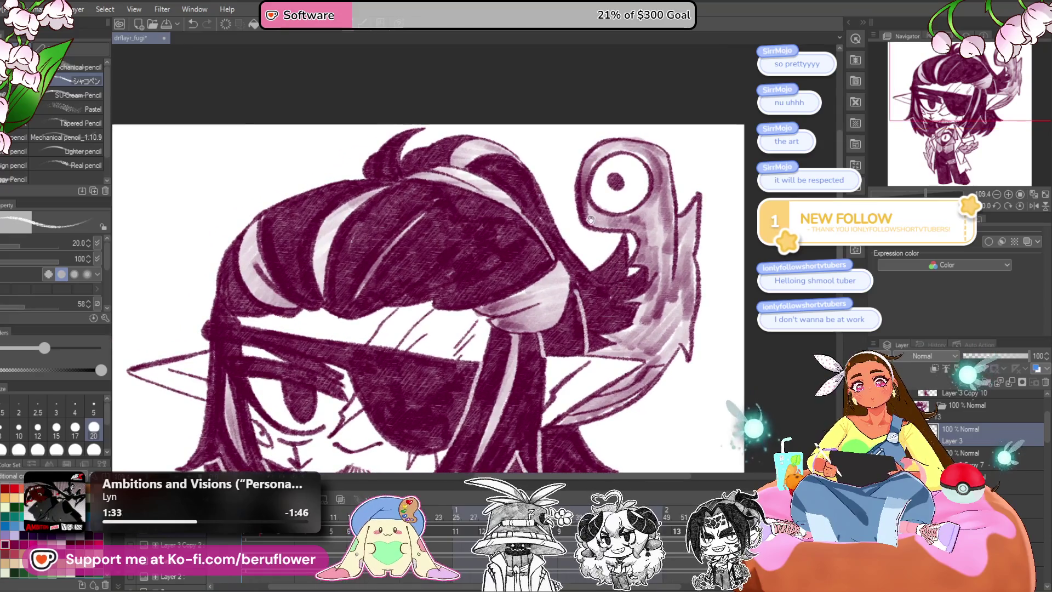
{"action": "left_click_drag", "start_coordinate": [614, 307], "coordinate": [471, 219]}
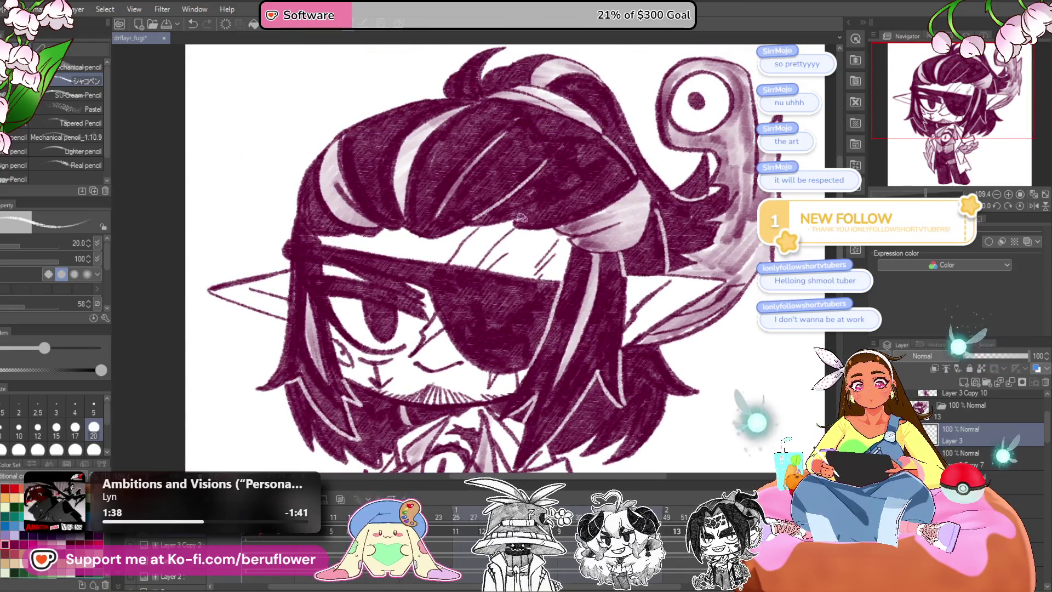
Move Layer 3 above Layer 3 Copy 10 and select it.
{"action": "left_click_drag", "start_coordinate": [607, 256], "coordinate": [634, 251]}
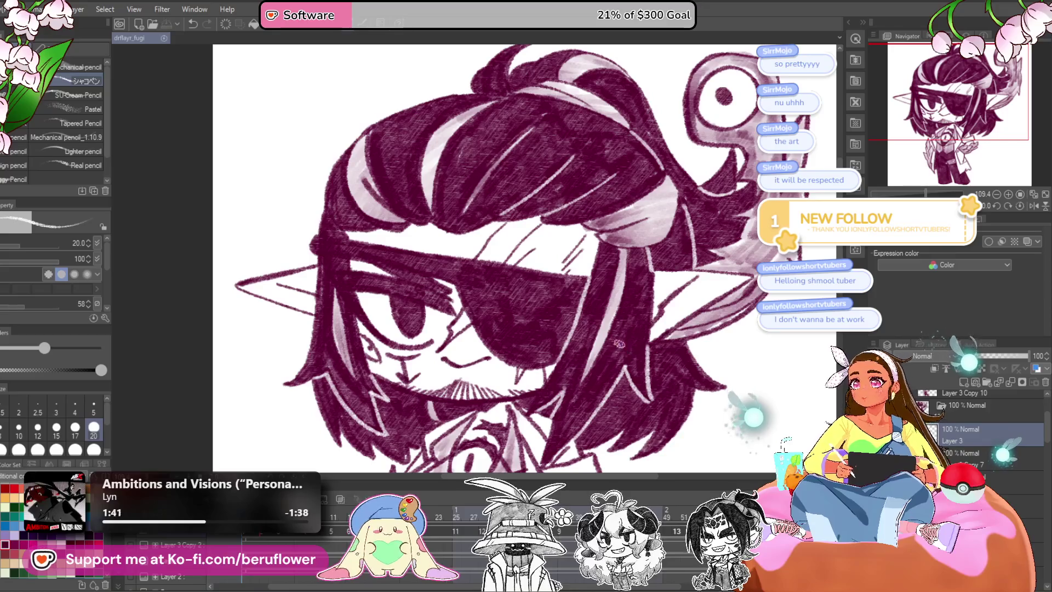
{"action": "left_click_drag", "start_coordinate": [607, 402], "coordinate": [596, 315]}
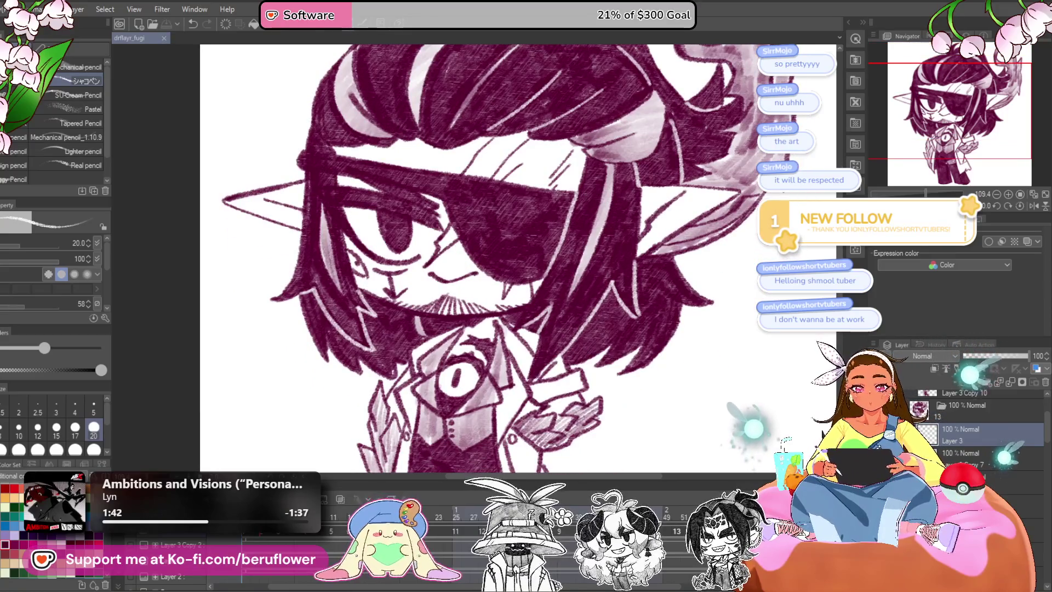
{"action": "left_click_drag", "start_coordinate": [954, 426], "coordinate": [954, 411]}
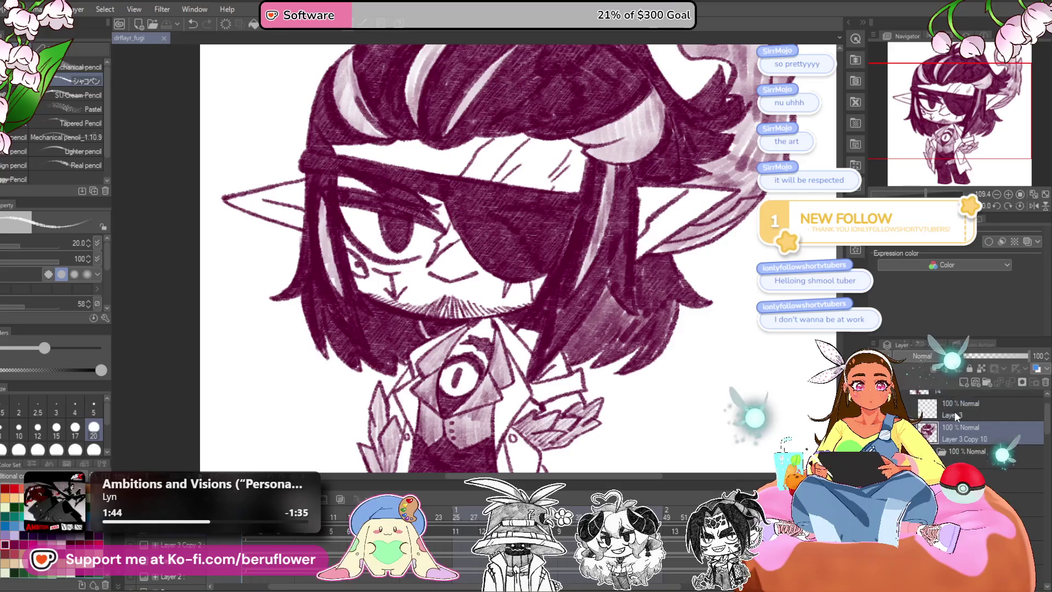
{"action": "left_click", "coordinate": [964, 408]}
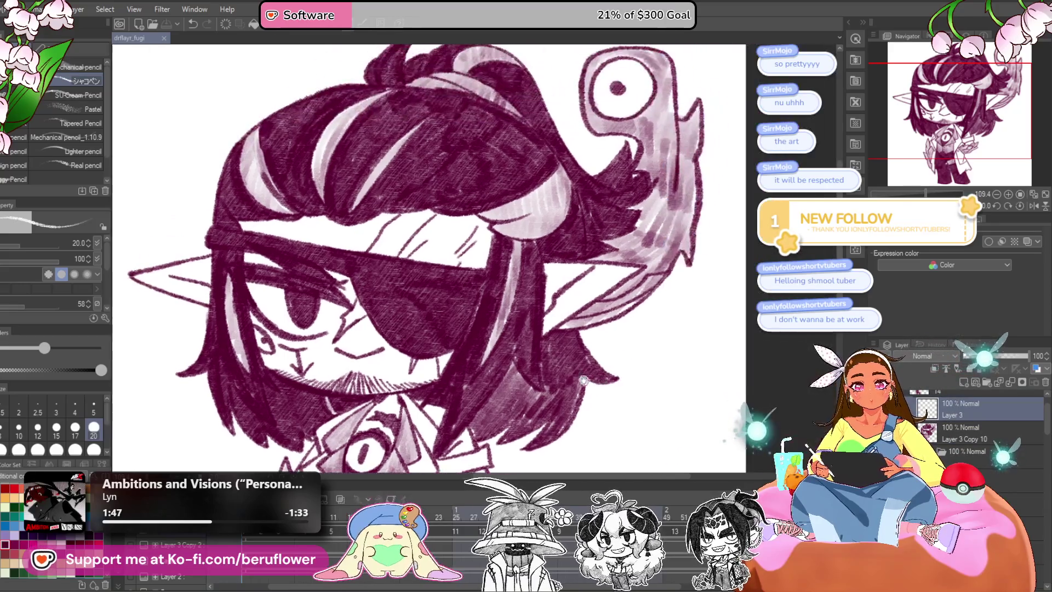
{"action": "left_click_drag", "start_coordinate": [603, 247], "coordinate": [526, 217]}
{"action": "scroll", "coordinate": [525, 217], "scroll_direction": "up", "scroll_amount": 3}
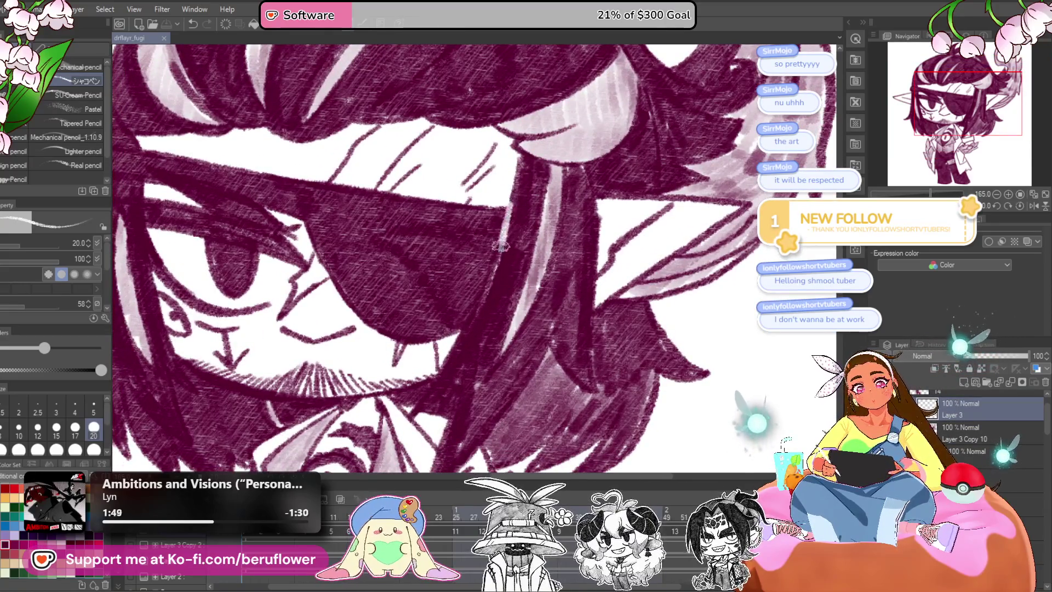
{"action": "left_click_drag", "start_coordinate": [443, 371], "coordinate": [471, 351]}
{"action": "mouse_move", "coordinate": [163, 162]}
{"action": "left_mouse_down"}
{"action": "mouse_move", "coordinate": [275, 184]}
{"action": "mouse_move", "coordinate": [305, 206]}
{"action": "mouse_move", "coordinate": [271, 192]}
{"action": "left_mouse_up"}
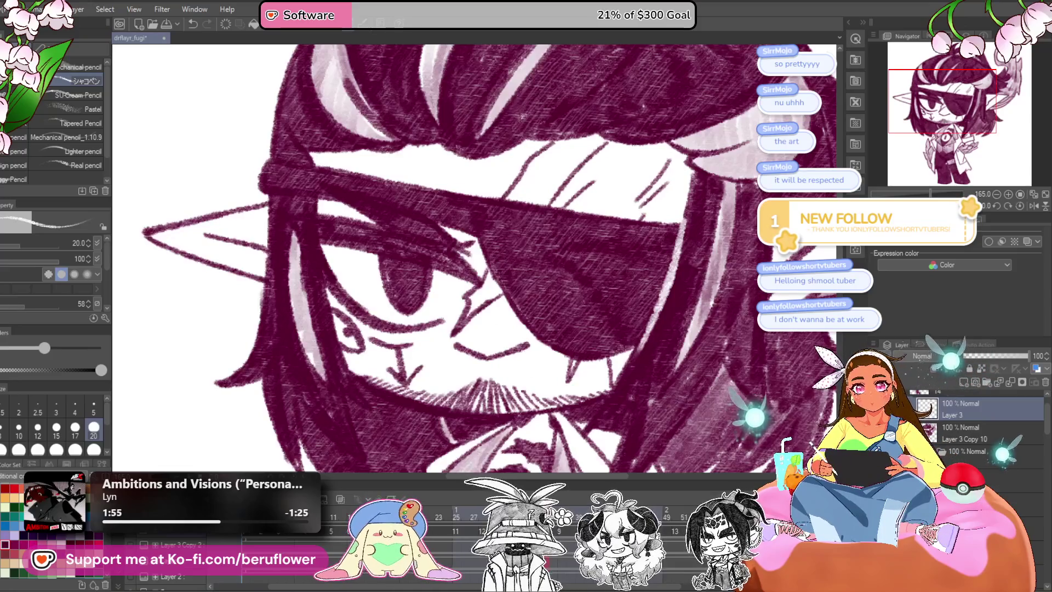
{"action": "scroll", "coordinate": [349, 213], "scroll_direction": "up", "scroll_amount": 1}
{"action": "scroll", "coordinate": [350, 214], "scroll_direction": "up", "scroll_amount": 2}
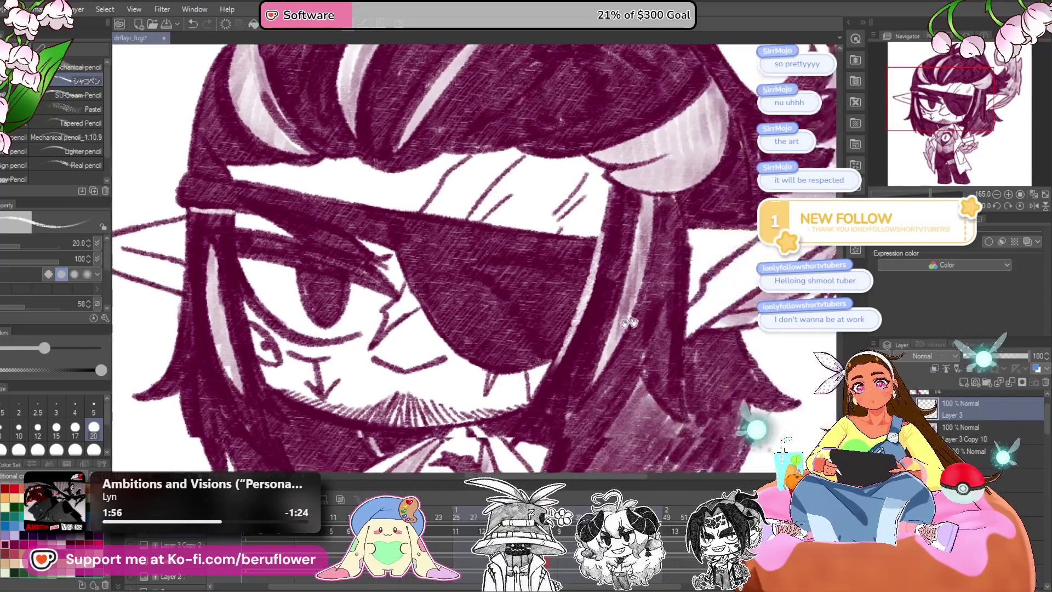
{"action": "mouse_move", "coordinate": [765, 388]}
{"action": "left_mouse_down"}
{"action": "mouse_move", "coordinate": [530, 404]}
{"action": "mouse_move", "coordinate": [524, 250]}
{"action": "left_mouse_up"}
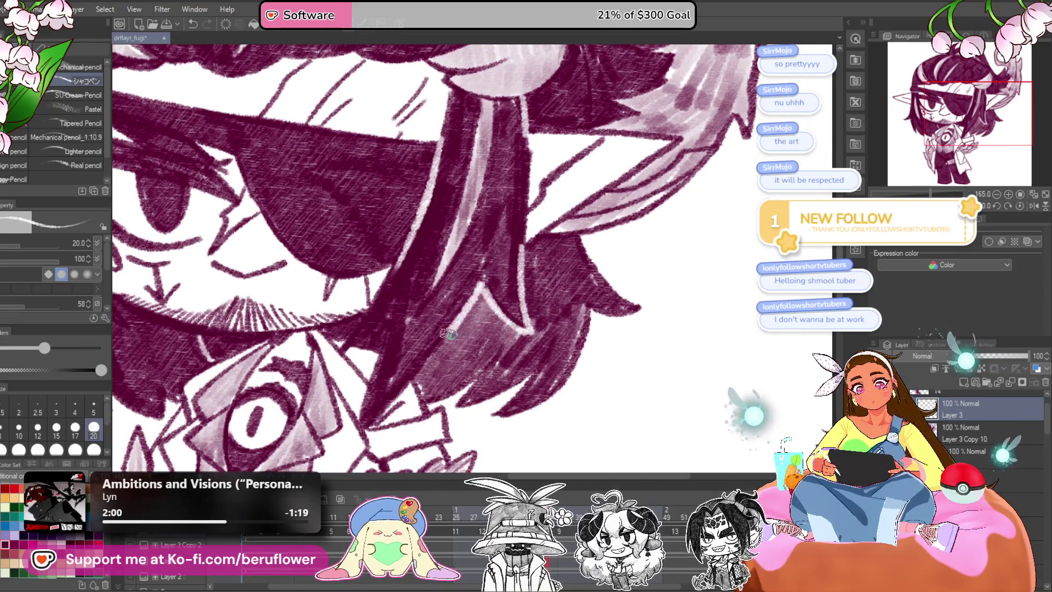
{"action": "left_click_drag", "start_coordinate": [407, 350], "coordinate": [407, 358]}
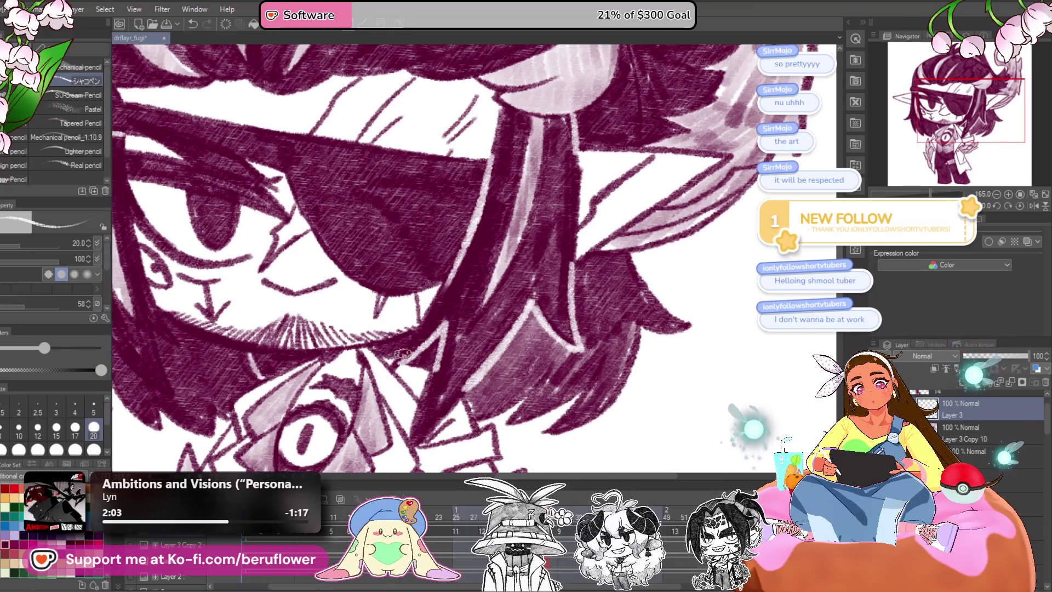
{"action": "scroll", "coordinate": [427, 288], "scroll_direction": "down", "scroll_amount": 5}
{"action": "scroll", "coordinate": [630, 296], "scroll_direction": "up", "scroll_amount": 3}
{"action": "scroll", "coordinate": [536, 242], "scroll_direction": "up", "scroll_amount": 2}
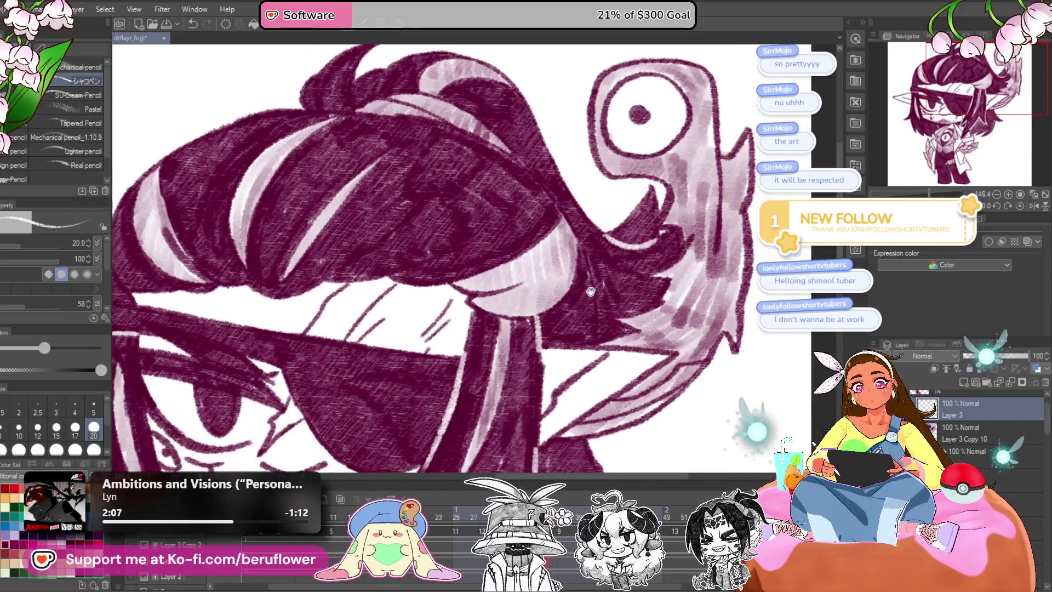
{"action": "left_click_drag", "start_coordinate": [616, 225], "coordinate": [781, 245]}
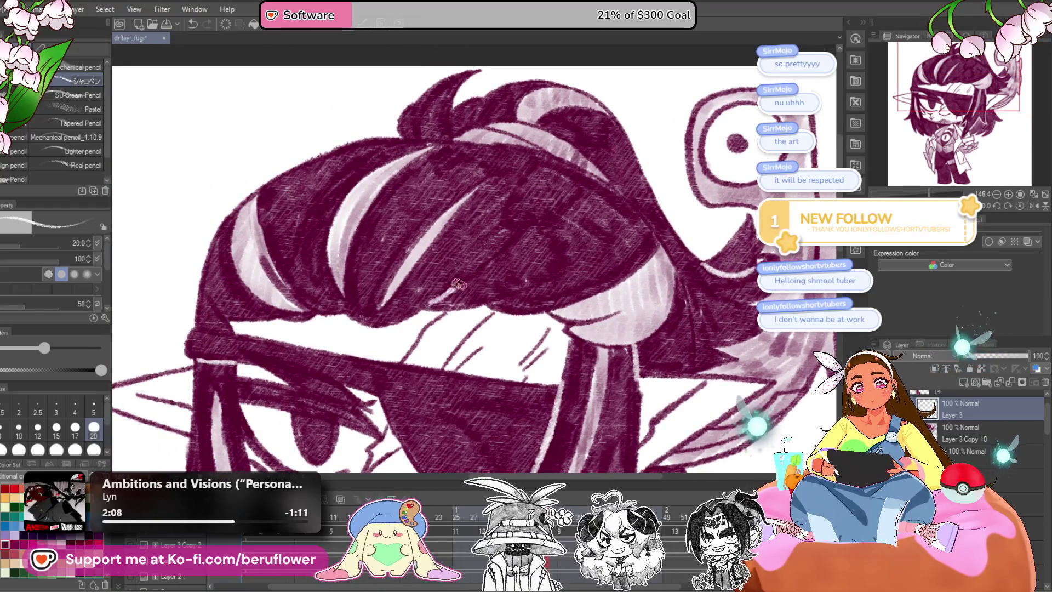
{"action": "left_click_drag", "start_coordinate": [520, 280], "coordinate": [542, 164]}
{"action": "left_click_drag", "start_coordinate": [356, 389], "coordinate": [367, 310]}
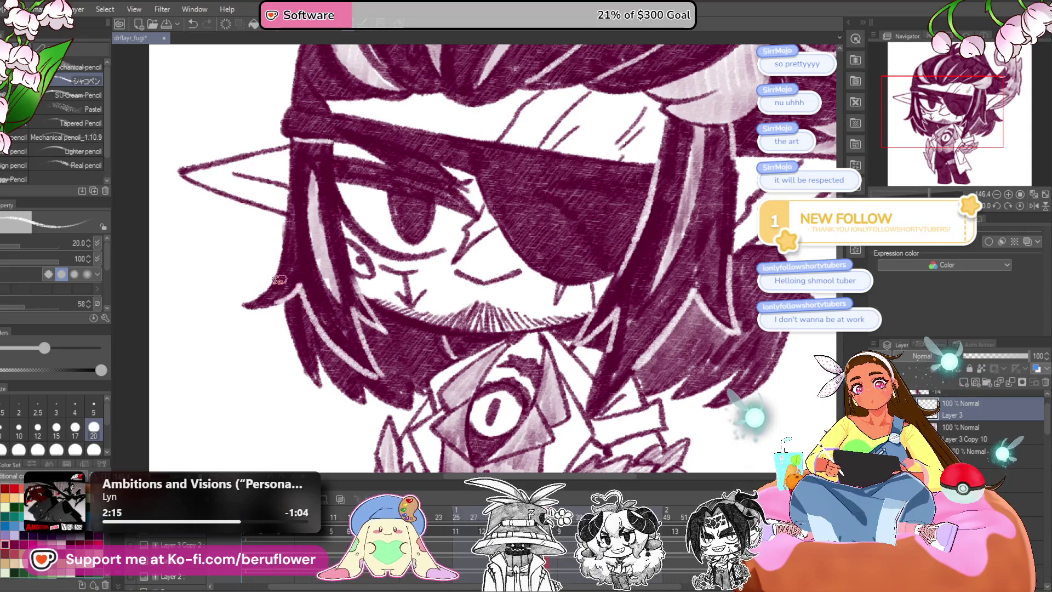
{"action": "key", "text": "ctrl+0"}
{"action": "scroll", "coordinate": [566, 317], "scroll_direction": "up", "scroll_amount": 3}
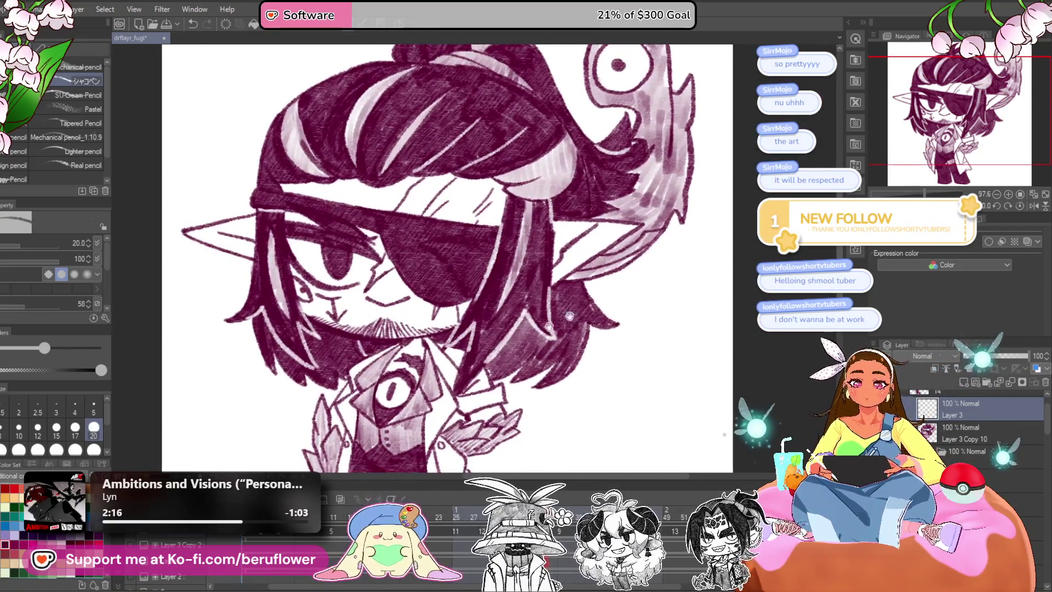
{"action": "mouse_move", "coordinate": [644, 290]}
{"action": "left_mouse_down"}
{"action": "mouse_move", "coordinate": [627, 376]}
{"action": "mouse_move", "coordinate": [639, 310]}
{"action": "mouse_move", "coordinate": [612, 304]}
{"action": "mouse_move", "coordinate": [596, 337]}
{"action": "left_mouse_up"}
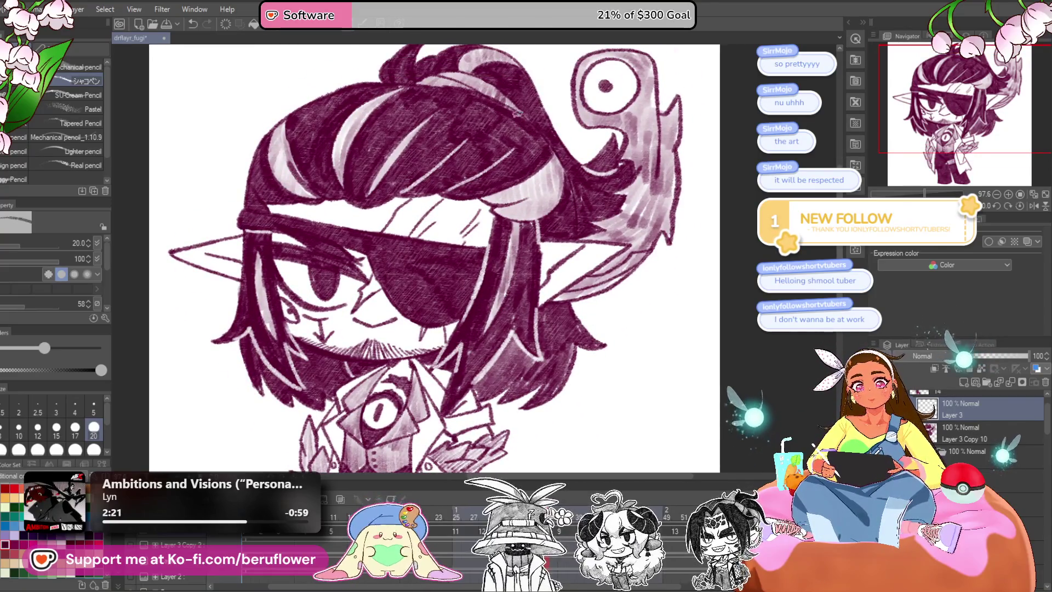
{"action": "left_click_drag", "start_coordinate": [544, 143], "coordinate": [497, 230]}
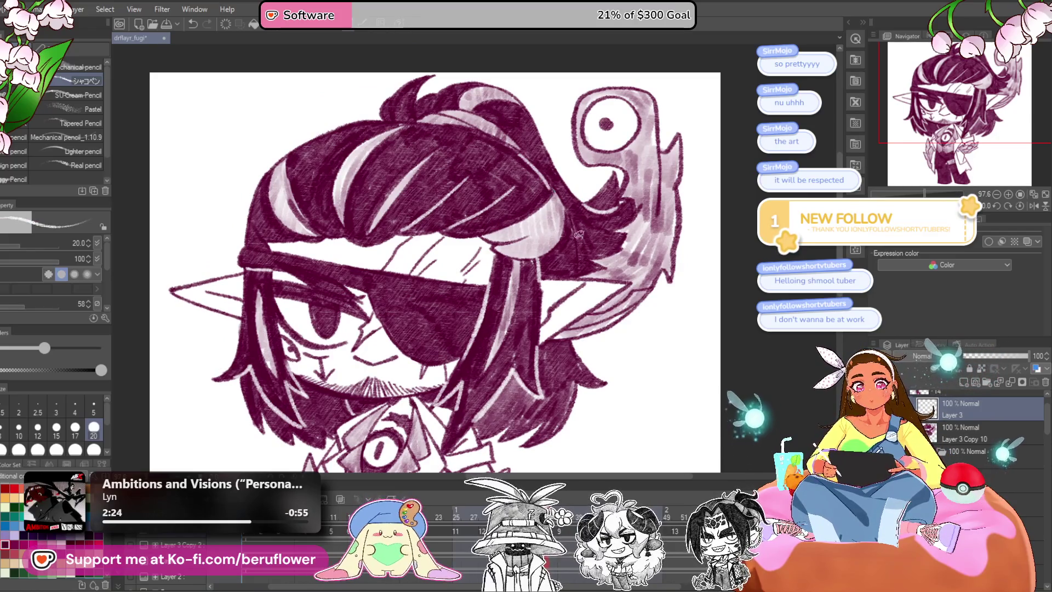
{"action": "scroll", "coordinate": [581, 271], "scroll_direction": "down", "scroll_amount": 3}
{"action": "scroll", "coordinate": [575, 263], "scroll_direction": "up", "scroll_amount": 2}
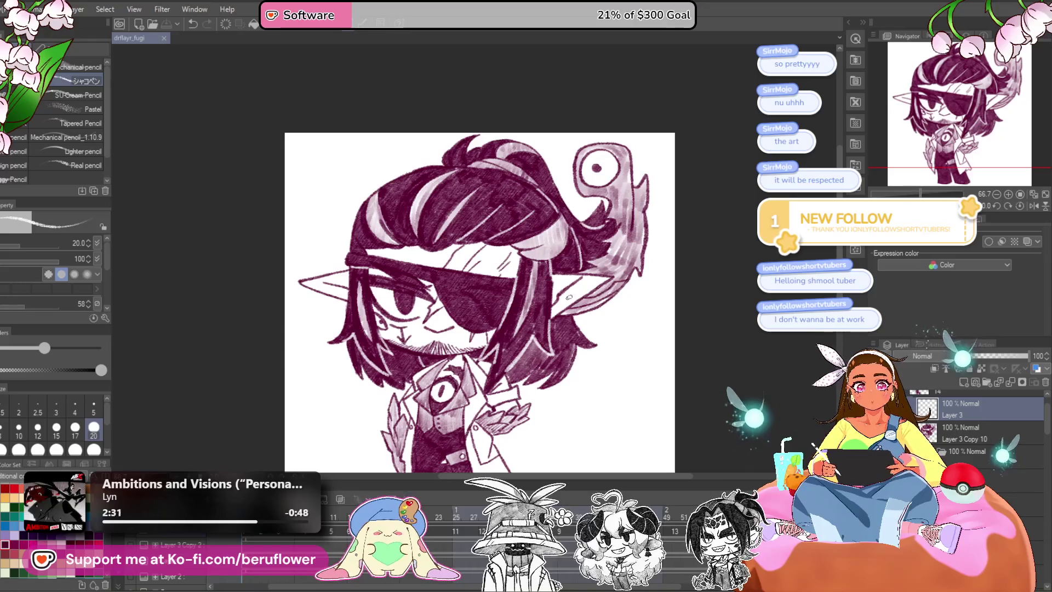
Review the hair and bust at different zoom levels, then jump the animation to frame 24.
{"action": "scroll", "coordinate": [580, 264], "scroll_direction": "up", "scroll_amount": 5}
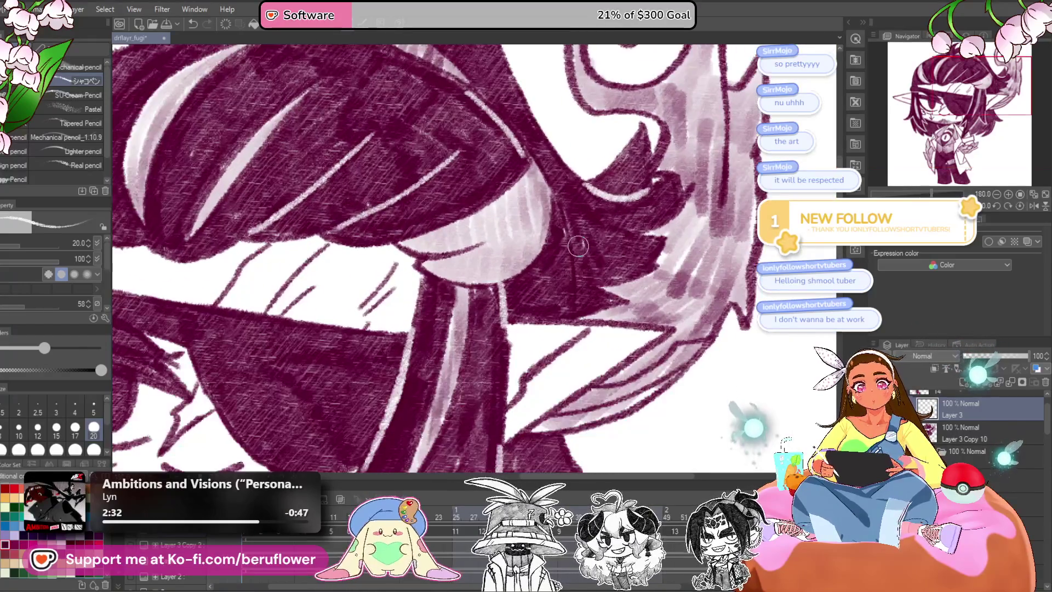
{"action": "scroll", "coordinate": [569, 315], "scroll_direction": "down", "scroll_amount": 5}
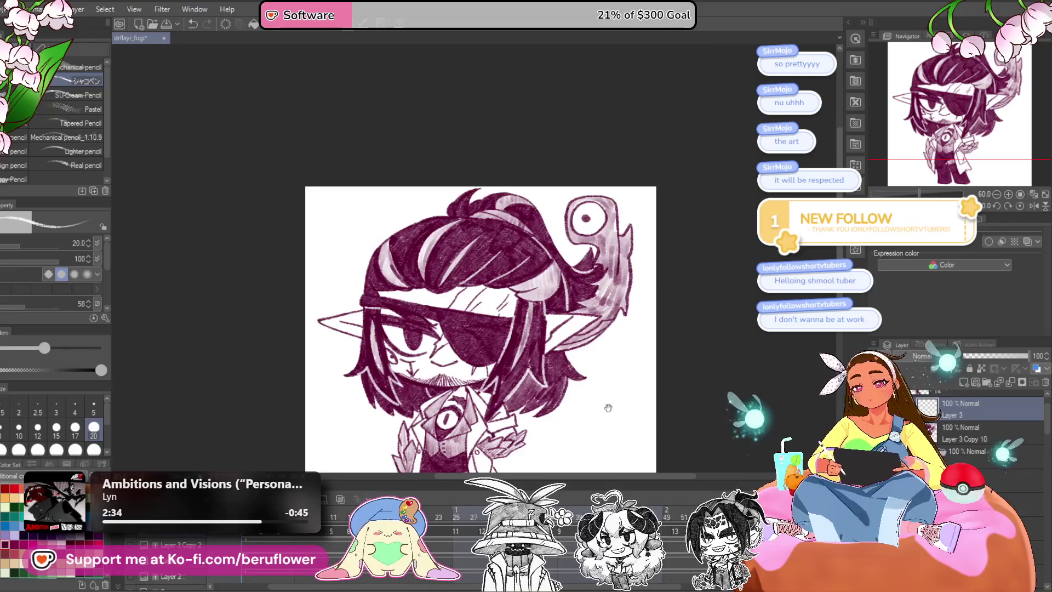
{"action": "left_click_drag", "start_coordinate": [609, 408], "coordinate": [622, 358]}
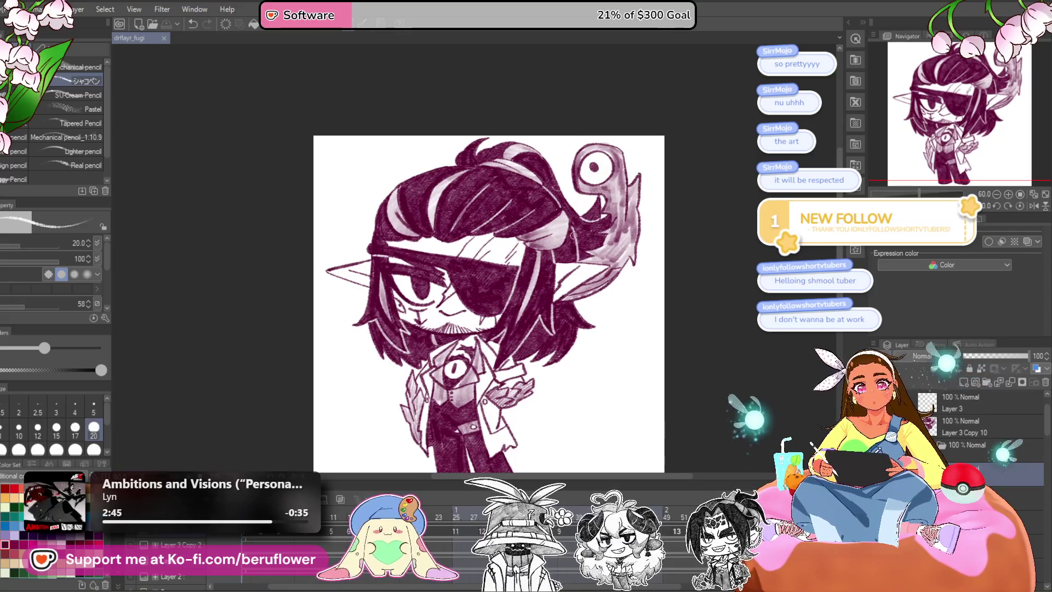
{"action": "scroll", "coordinate": [573, 255], "scroll_direction": "up", "scroll_amount": 5}
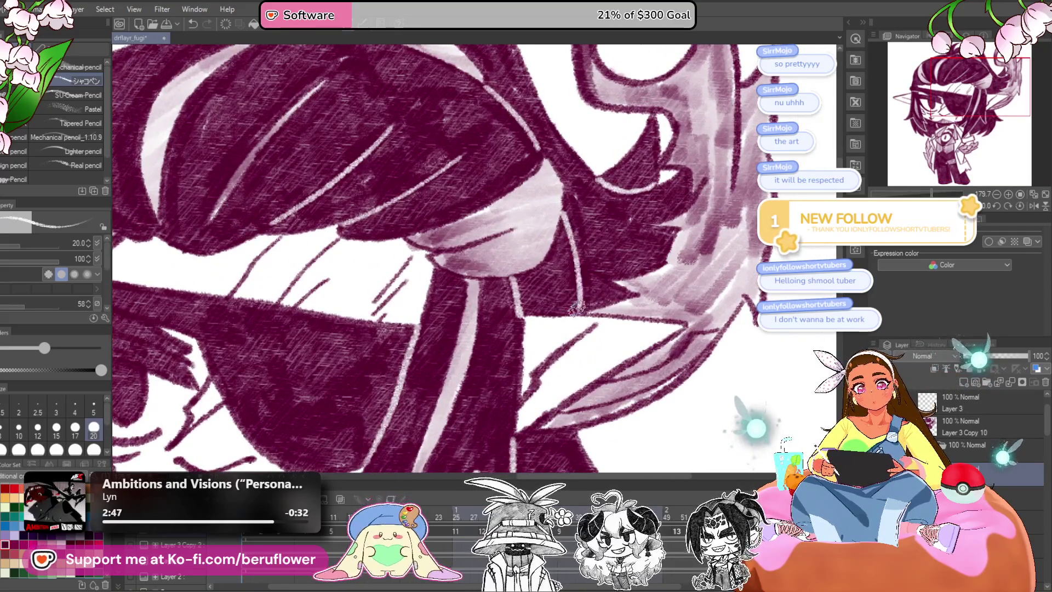
{"action": "scroll", "coordinate": [561, 207], "scroll_direction": "down", "scroll_amount": 4}
{"action": "scroll", "coordinate": [565, 310], "scroll_direction": "up", "scroll_amount": 2}
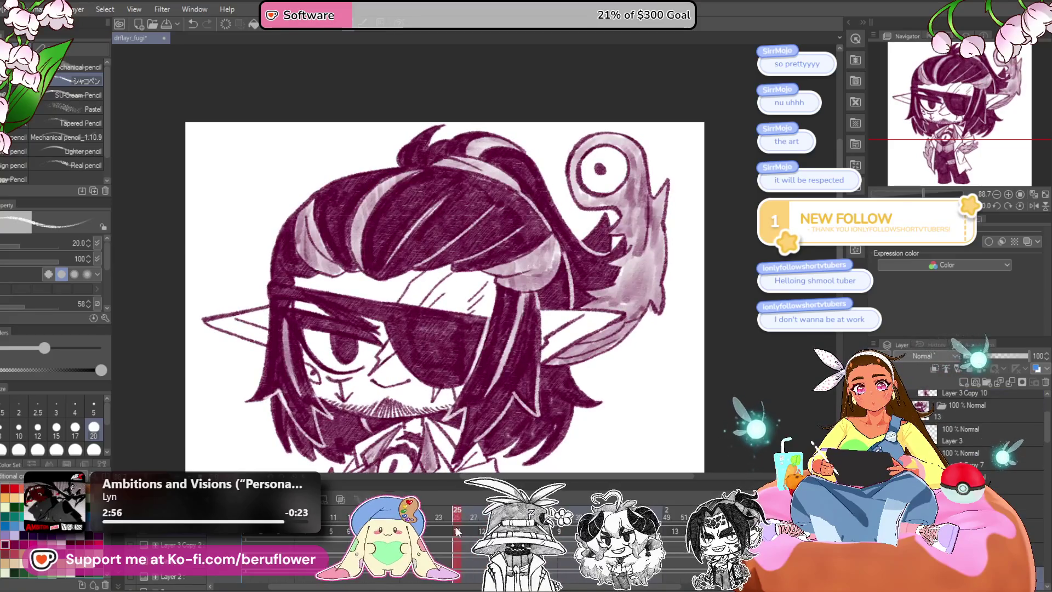
{"action": "left_click", "coordinate": [449, 542]}
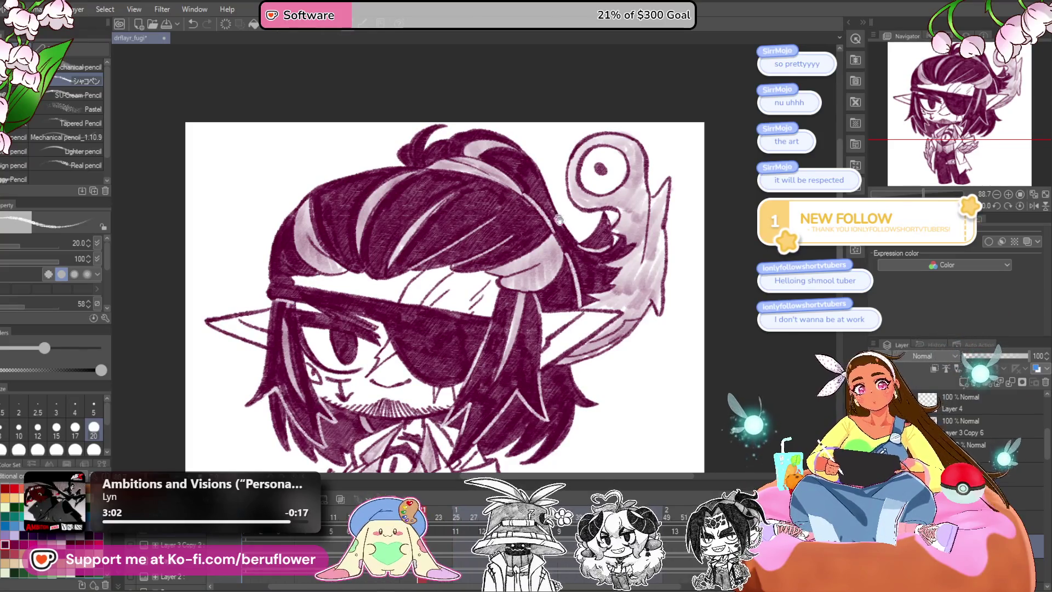
Pencil a strap highlight and beard stubble, then step the playhead back from frame 25 to 23.
{"action": "left_click_drag", "start_coordinate": [507, 500], "coordinate": [521, 422]}
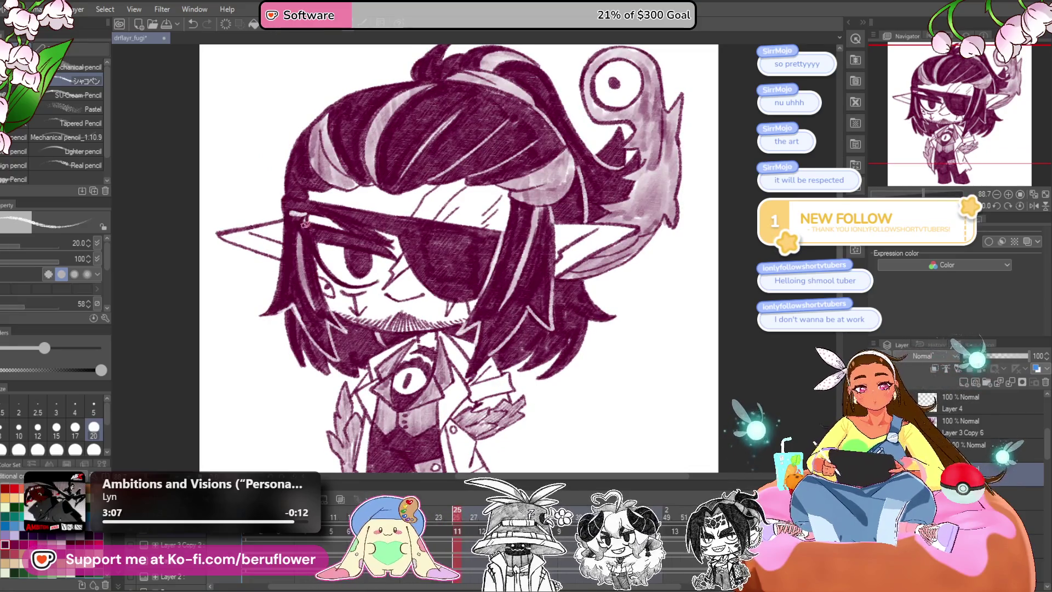
{"action": "left_click_drag", "start_coordinate": [378, 318], "coordinate": [391, 314]}
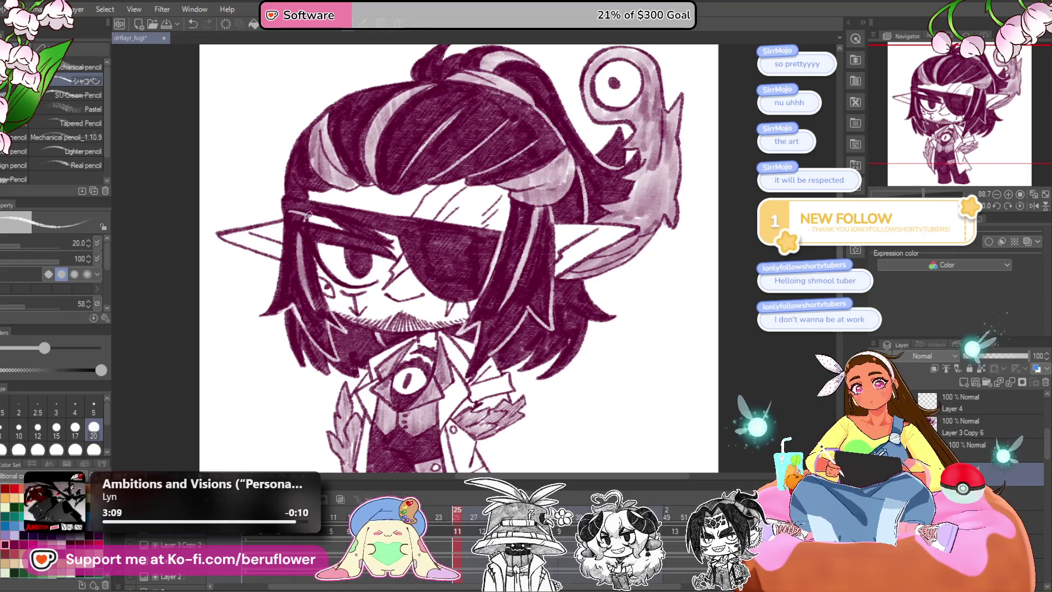
{"action": "mouse_move", "coordinate": [457, 513]}
{"action": "left_mouse_down"}
{"action": "mouse_move", "coordinate": [444, 513]}
{"action": "mouse_move", "coordinate": [457, 513]}
{"action": "left_mouse_up"}
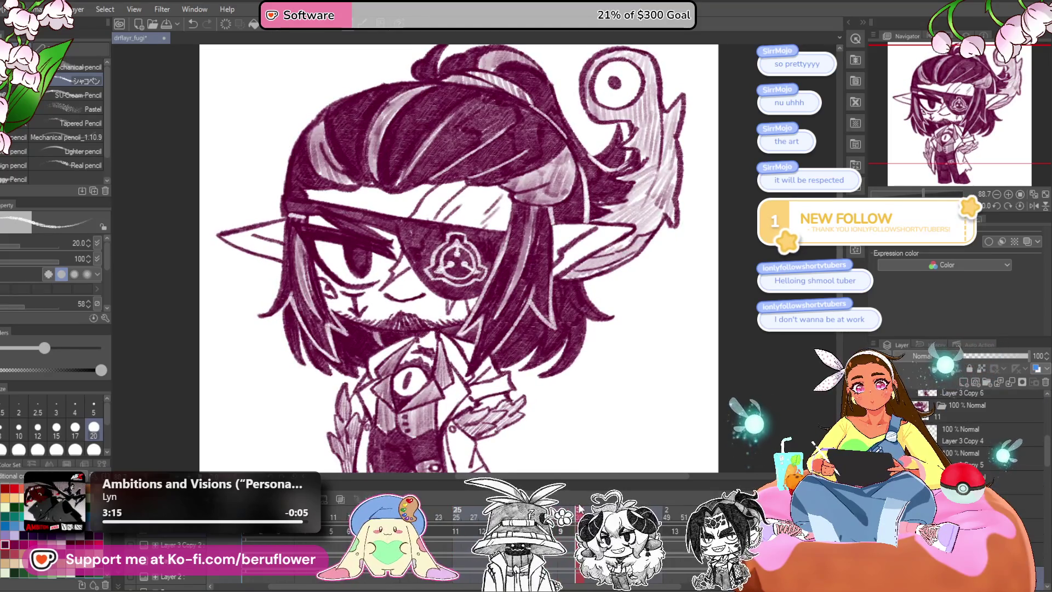
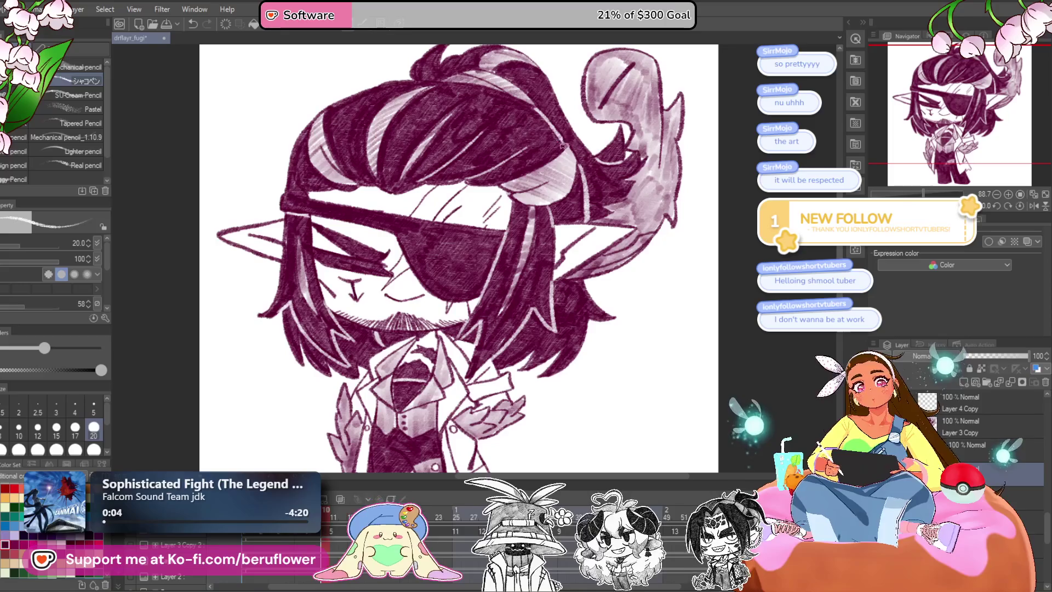
Scrub the timeline playhead back to the frame where the eyepatch shows its emblem.
{"action": "mouse_move", "coordinate": [327, 517]}
{"action": "left_mouse_down"}
{"action": "mouse_move", "coordinate": [253, 539]}
{"action": "mouse_move", "coordinate": [262, 539]}
{"action": "left_mouse_up"}
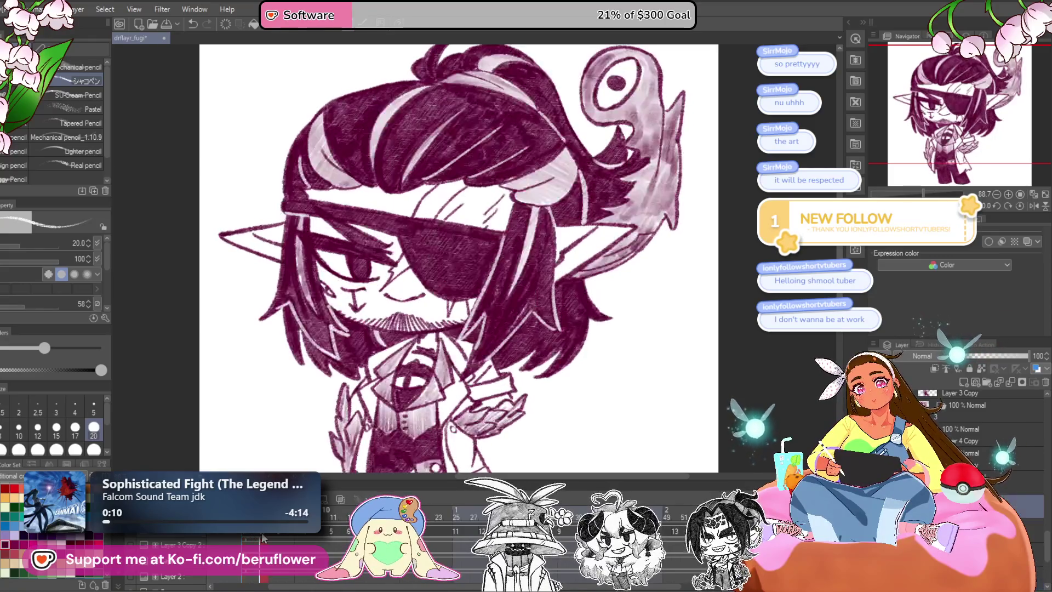
{"action": "mouse_move", "coordinate": [263, 539]}
{"action": "left_mouse_down"}
{"action": "mouse_move", "coordinate": [246, 538]}
{"action": "mouse_move", "coordinate": [263, 539]}
{"action": "left_mouse_up"}
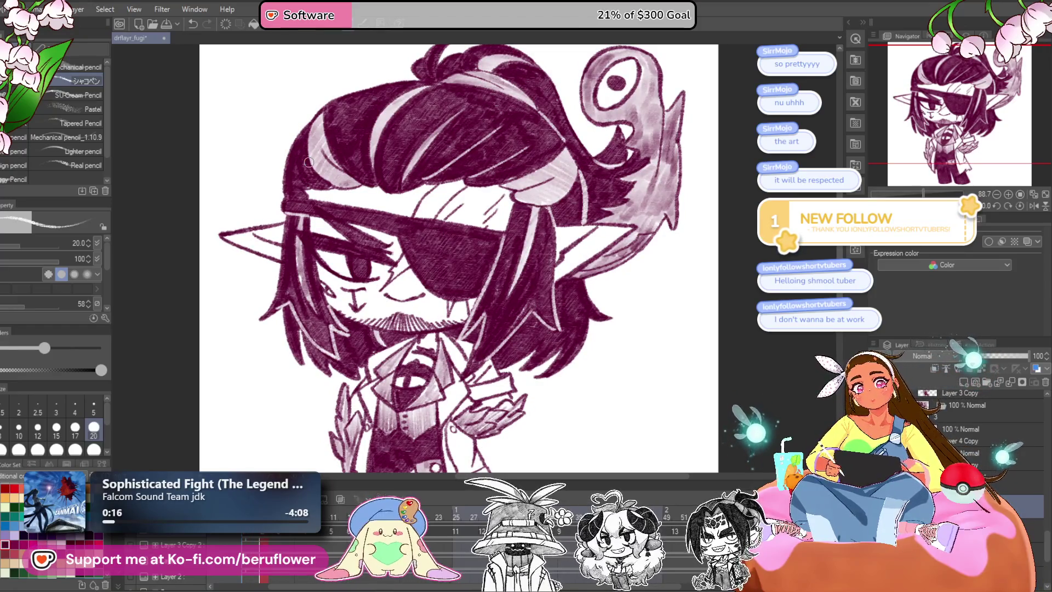
{"action": "left_click_drag", "start_coordinate": [263, 539], "coordinate": [246, 538]}
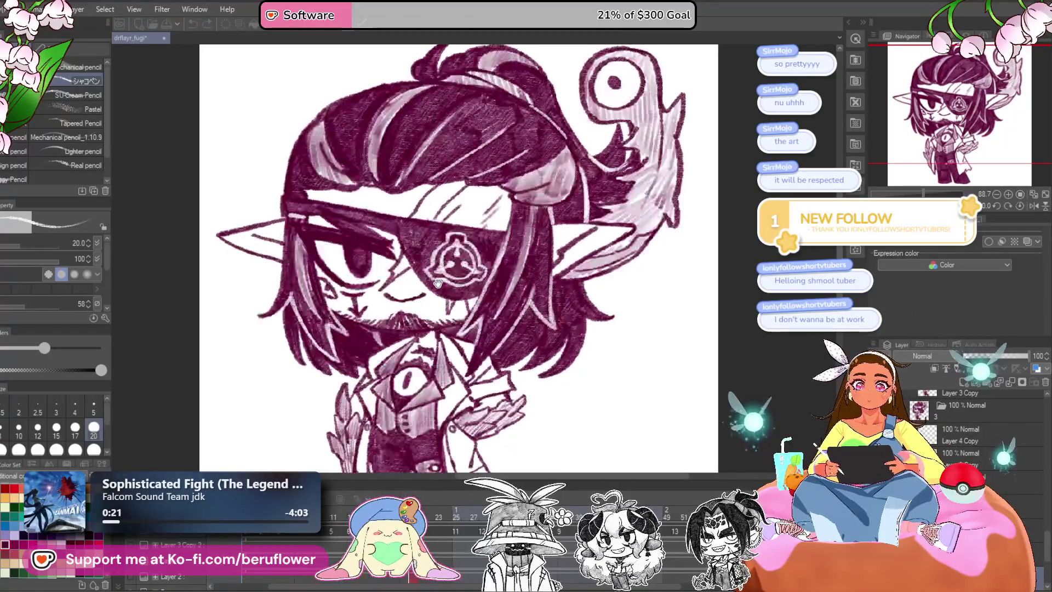
{"action": "scroll", "coordinate": [438, 283], "scroll_direction": "down", "scroll_amount": 5}
Zoom out to see the whole chibi elf and save the animation file with Ctrl+S.
{"action": "scroll", "coordinate": [455, 307], "scroll_direction": "up", "scroll_amount": 5}
{"action": "scroll", "coordinate": [466, 331], "scroll_direction": "down", "scroll_amount": 4}
{"action": "scroll", "coordinate": [466, 331], "scroll_direction": "up", "scroll_amount": 2}
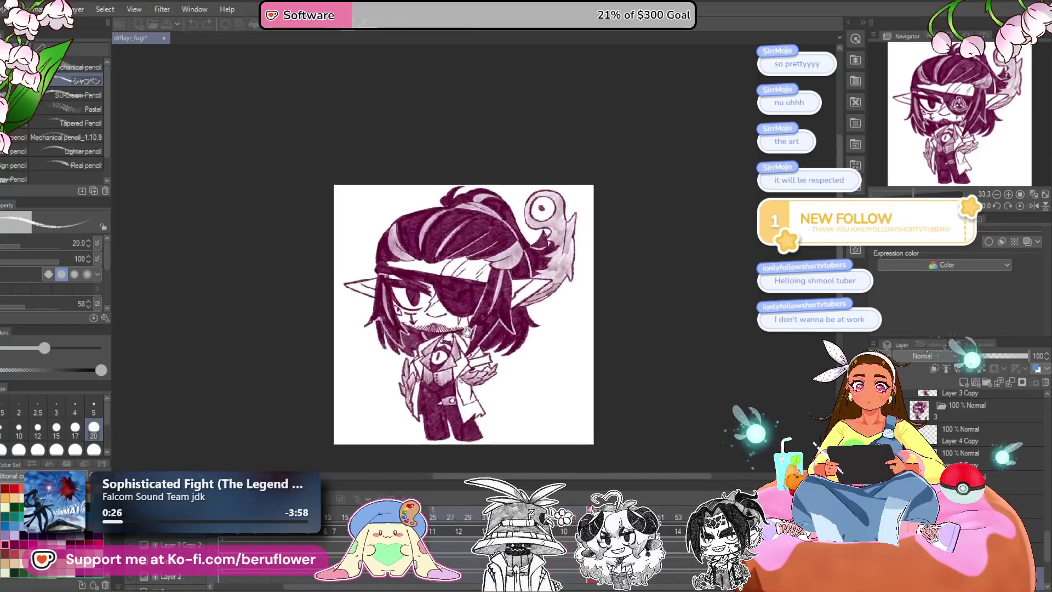
{"action": "scroll", "coordinate": [467, 331], "scroll_direction": "up", "scroll_amount": 2}
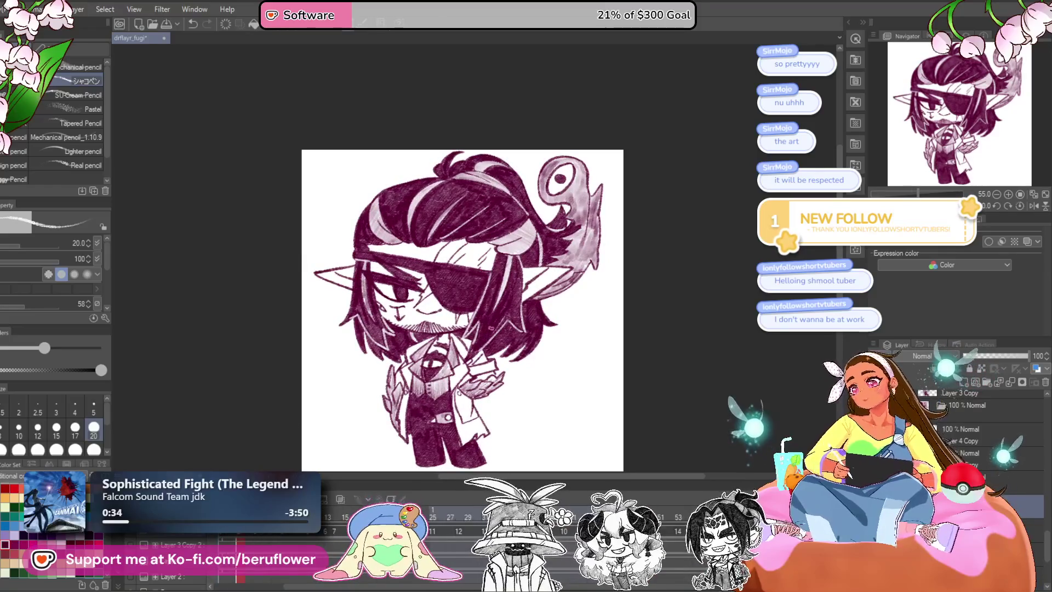
{"action": "key", "text": "ctrl+s"}
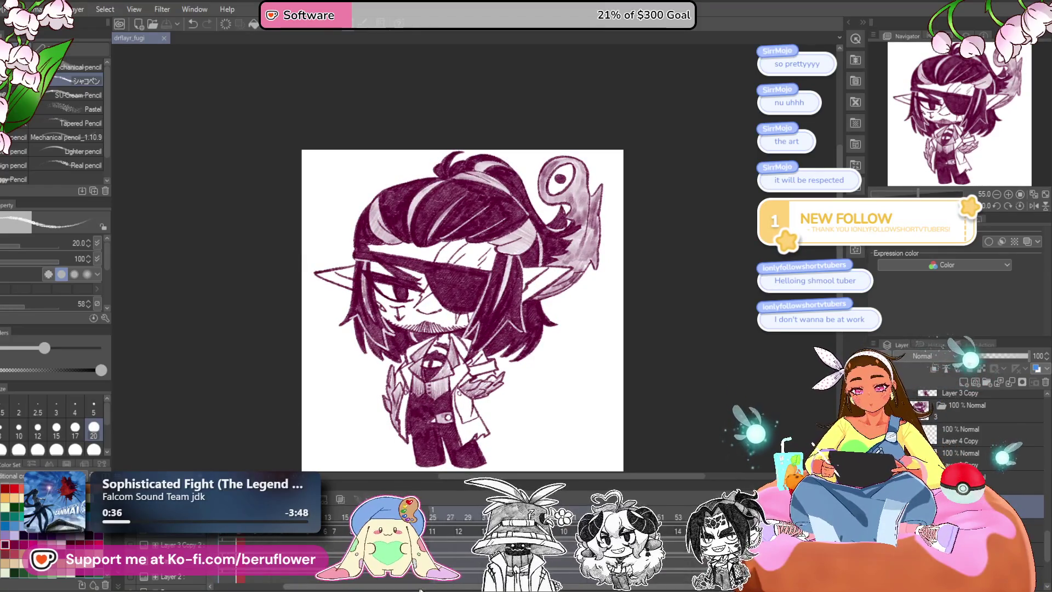
Switch to the freehand selection tool and zoom in toward the eyepatch.
{"action": "scroll", "coordinate": [491, 296], "scroll_direction": "up", "scroll_amount": 5}
{"action": "key", "text": "m"}
{"action": "scroll", "coordinate": [473, 259], "scroll_direction": "up", "scroll_amount": 1}
Lasso and erase the old eyepatch emblem, then lightly trace the logo's top and left outline.
{"action": "left_click_drag", "start_coordinate": [482, 195], "coordinate": [531, 288]}
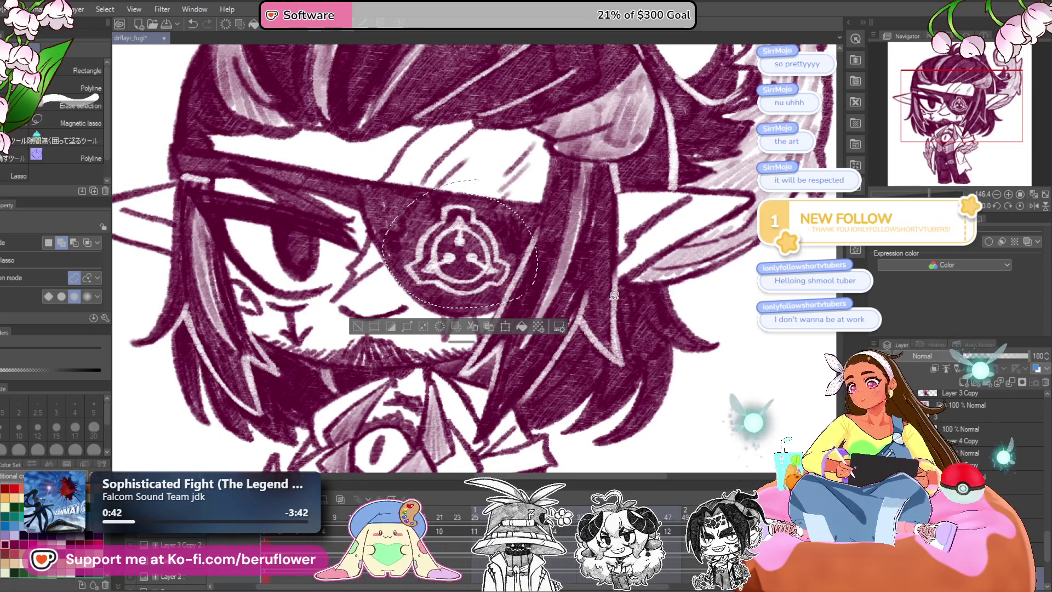
{"action": "key", "text": "ctrl+d"}
{"action": "key", "text": "ctrl+z"}
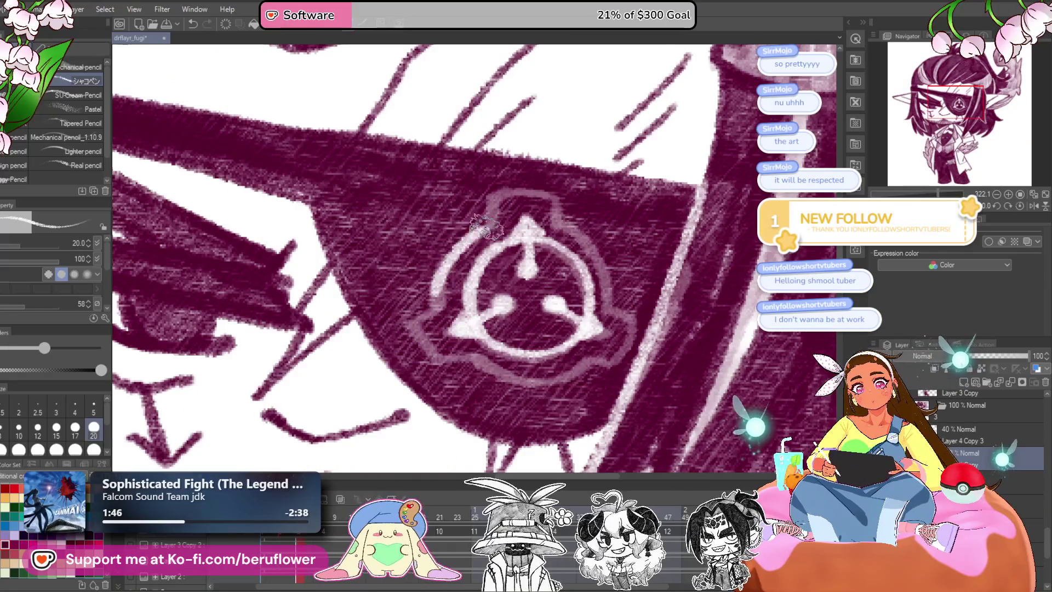
{"action": "mouse_move", "coordinate": [487, 207]}
{"action": "left_mouse_down"}
{"action": "mouse_move", "coordinate": [540, 193]}
{"action": "mouse_move", "coordinate": [561, 230]}
{"action": "mouse_move", "coordinate": [592, 362]}
{"action": "left_mouse_up"}
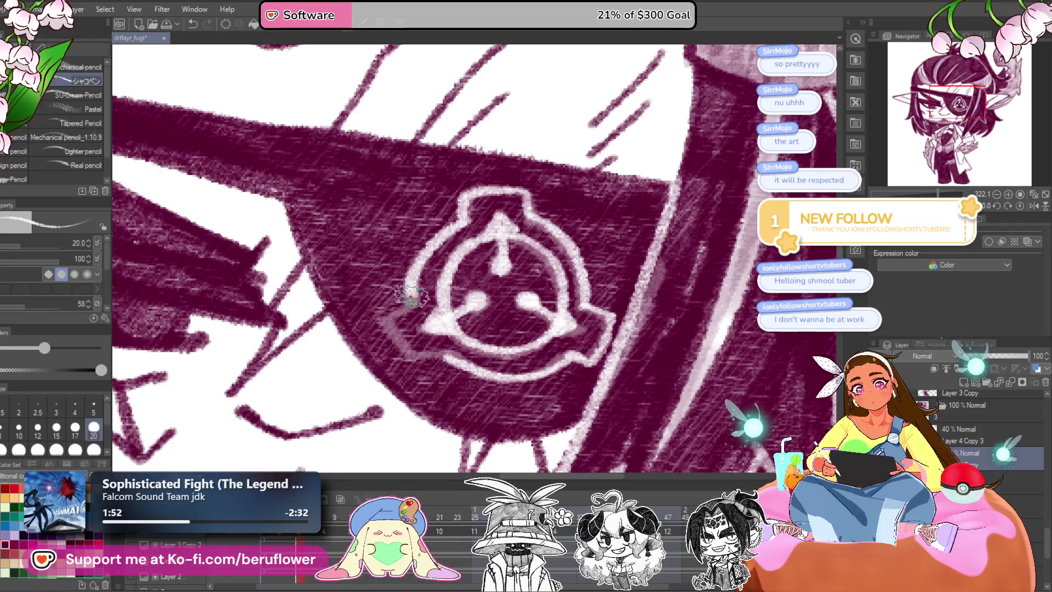
{"action": "left_click_drag", "start_coordinate": [411, 294], "coordinate": [404, 344]}
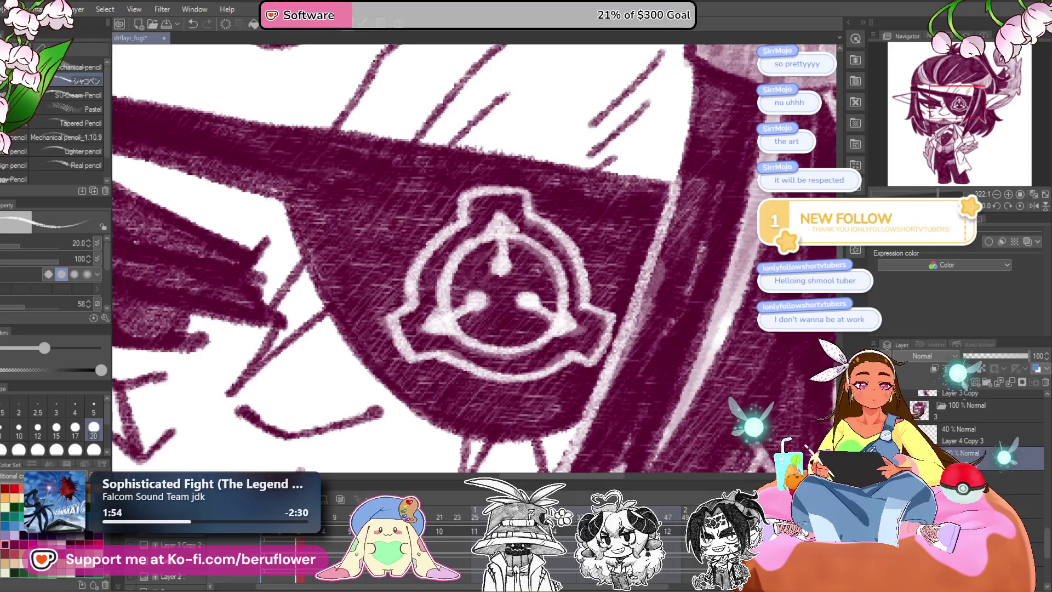
Delete the faint 40% Layer 4 Copy 3 to check the eyepatch, then restore it.
{"action": "left_click", "coordinate": [968, 439]}
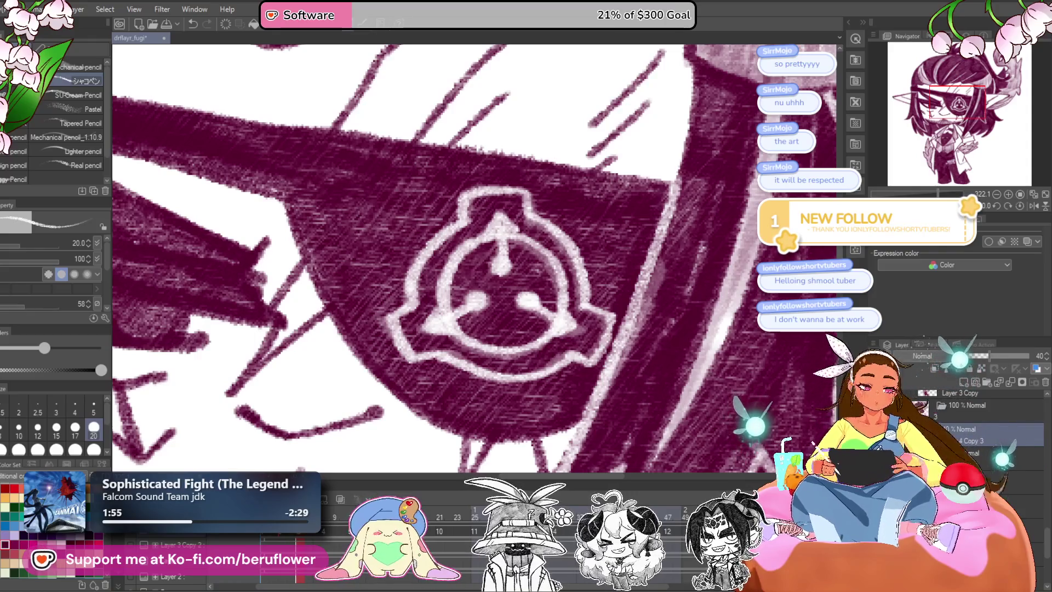
{"action": "left_click", "coordinate": [1045, 382]}
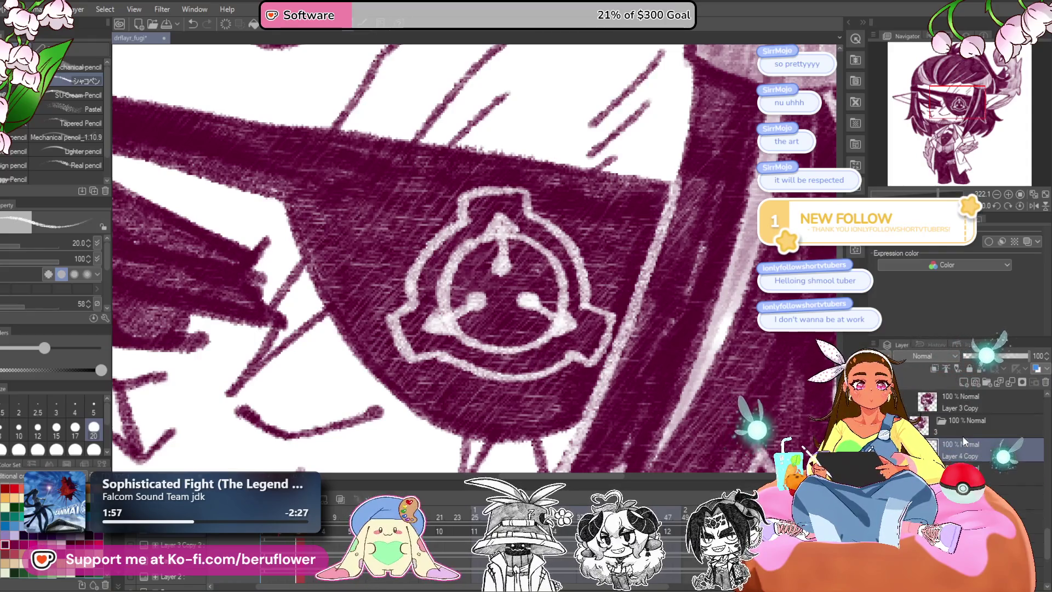
{"action": "left_click", "coordinate": [1045, 382]}
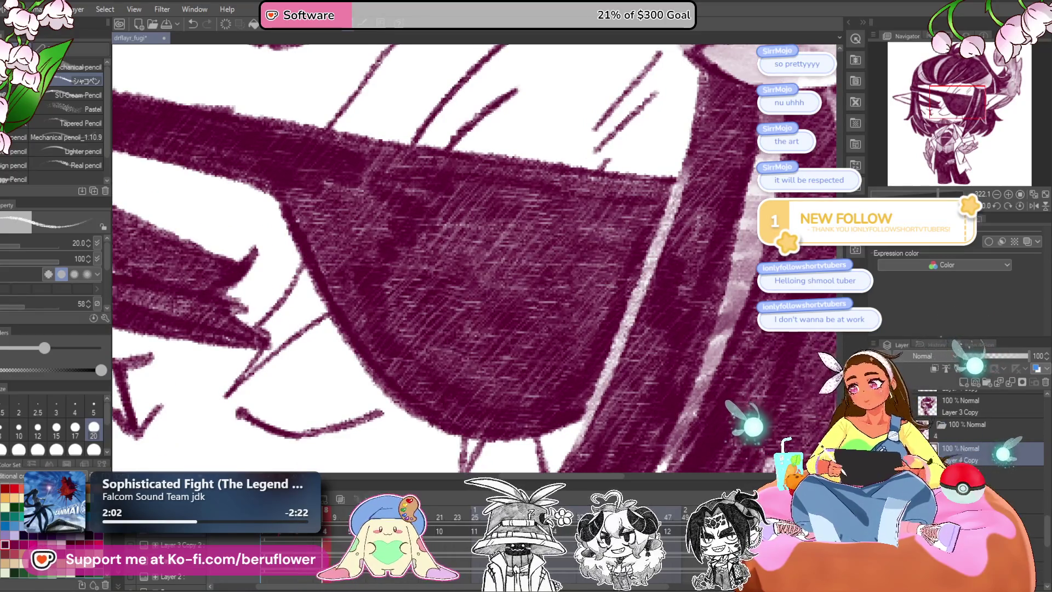
{"action": "key", "text": "ctrl+z"}
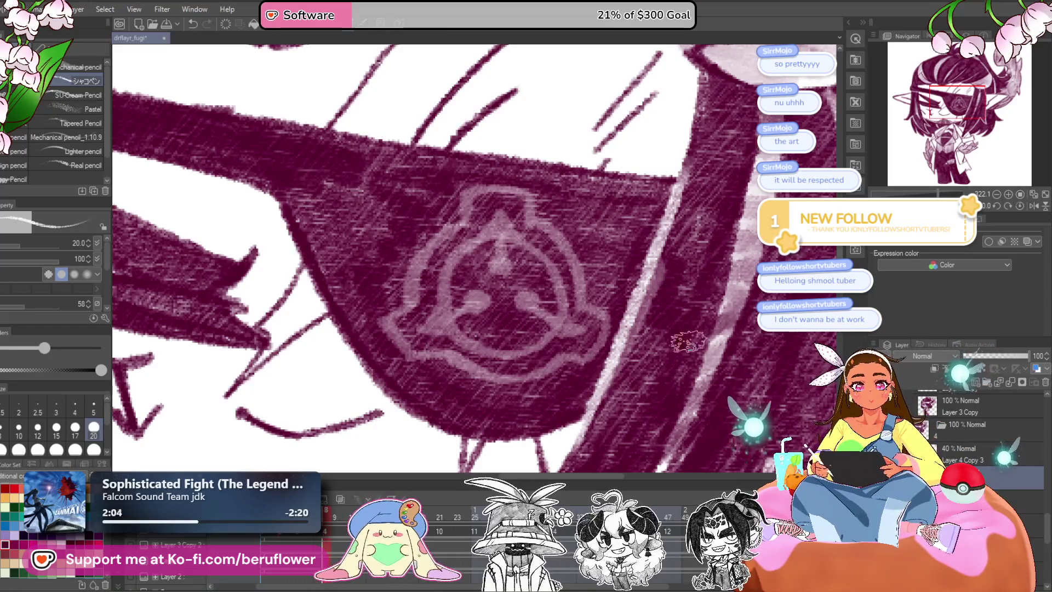
{"action": "scroll", "coordinate": [599, 323], "scroll_direction": "down", "scroll_amount": 3}
{"action": "scroll", "coordinate": [600, 324], "scroll_direction": "down", "scroll_amount": 2}
Paint white strokes for the emblem's top edge, lower inner marks, stem and inner ring.
{"action": "mouse_move", "coordinate": [500, 265]}
{"action": "left_mouse_down"}
{"action": "mouse_move", "coordinate": [515, 243]}
{"action": "mouse_move", "coordinate": [581, 289]}
{"action": "mouse_move", "coordinate": [606, 376]}
{"action": "mouse_move", "coordinate": [575, 305]}
{"action": "mouse_move", "coordinate": [593, 368]}
{"action": "mouse_move", "coordinate": [471, 395]}
{"action": "mouse_move", "coordinate": [384, 383]}
{"action": "mouse_move", "coordinate": [321, 357]}
{"action": "mouse_move", "coordinate": [419, 202]}
{"action": "left_mouse_up"}
{"action": "scroll", "coordinate": [539, 247], "scroll_direction": "up", "scroll_amount": 2}
{"action": "scroll", "coordinate": [539, 247], "scroll_direction": "up", "scroll_amount": 1}
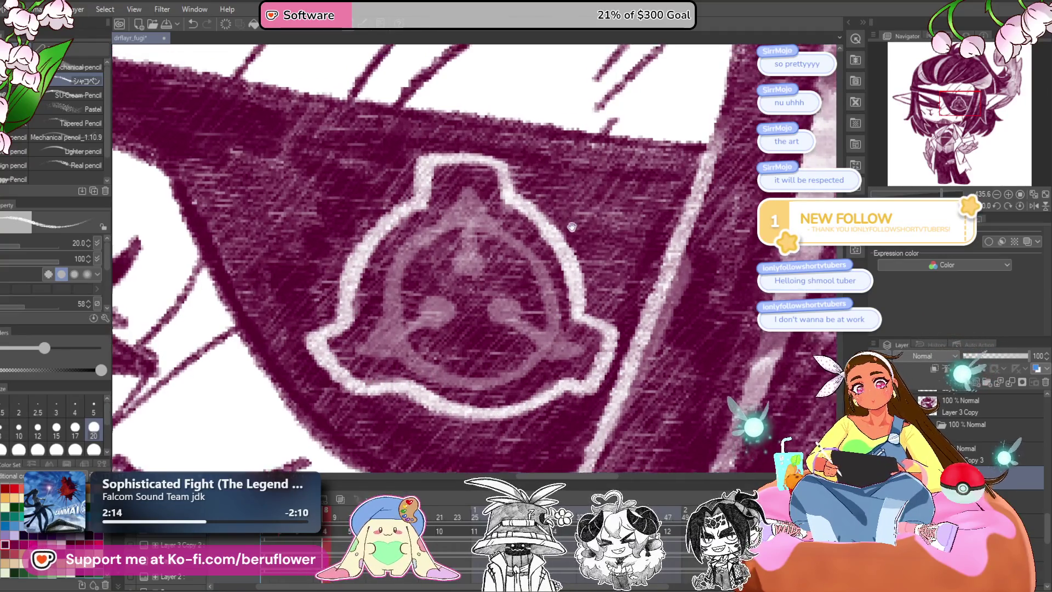
{"action": "left_click_drag", "start_coordinate": [485, 307], "coordinate": [551, 345]}
{"action": "left_click_drag", "start_coordinate": [452, 310], "coordinate": [394, 335]}
{"action": "mouse_move", "coordinate": [468, 264]}
{"action": "left_mouse_down"}
{"action": "mouse_move", "coordinate": [468, 216]}
{"action": "mouse_move", "coordinate": [381, 274]}
{"action": "mouse_move", "coordinate": [421, 378]}
{"action": "mouse_move", "coordinate": [505, 376]}
{"action": "left_mouse_up"}
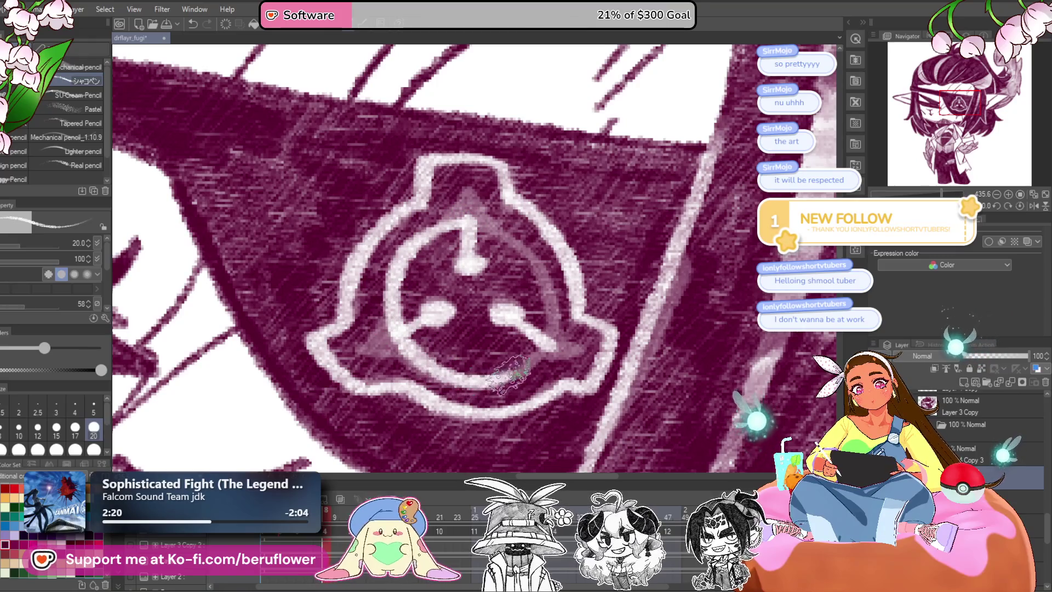
{"action": "mouse_move", "coordinate": [461, 225]}
{"action": "left_mouse_down"}
{"action": "mouse_move", "coordinate": [548, 306]}
{"action": "mouse_move", "coordinate": [506, 378]}
{"action": "left_mouse_up"}
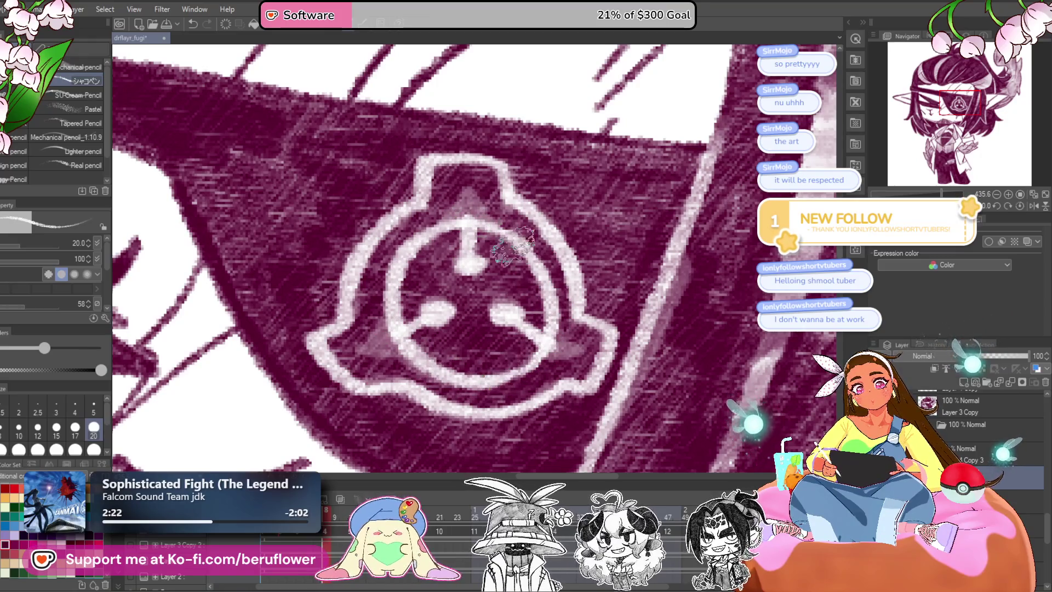
{"action": "left_click_drag", "start_coordinate": [462, 205], "coordinate": [509, 178]}
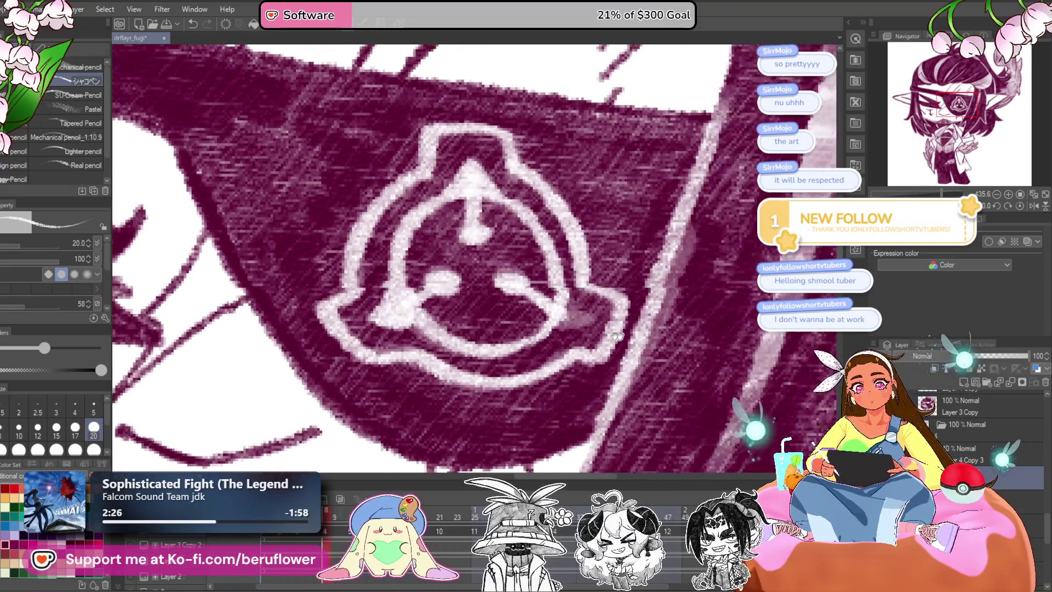
{"action": "left_click_drag", "start_coordinate": [607, 304], "coordinate": [530, 298]}
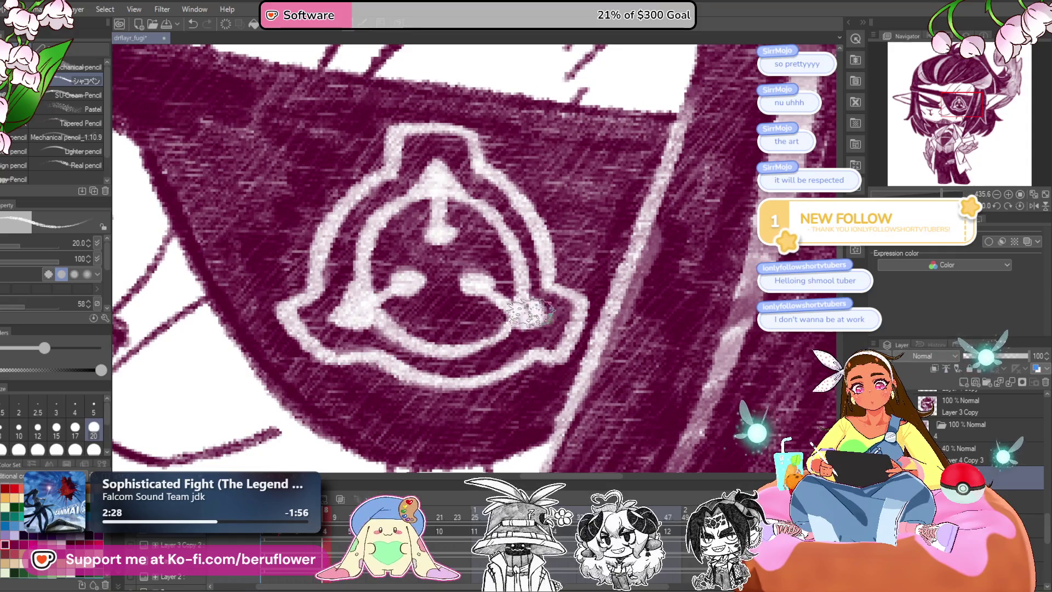
{"action": "scroll", "coordinate": [531, 313], "scroll_direction": "down", "scroll_amount": 3}
{"action": "scroll", "coordinate": [530, 313], "scroll_direction": "up", "scroll_amount": 2}
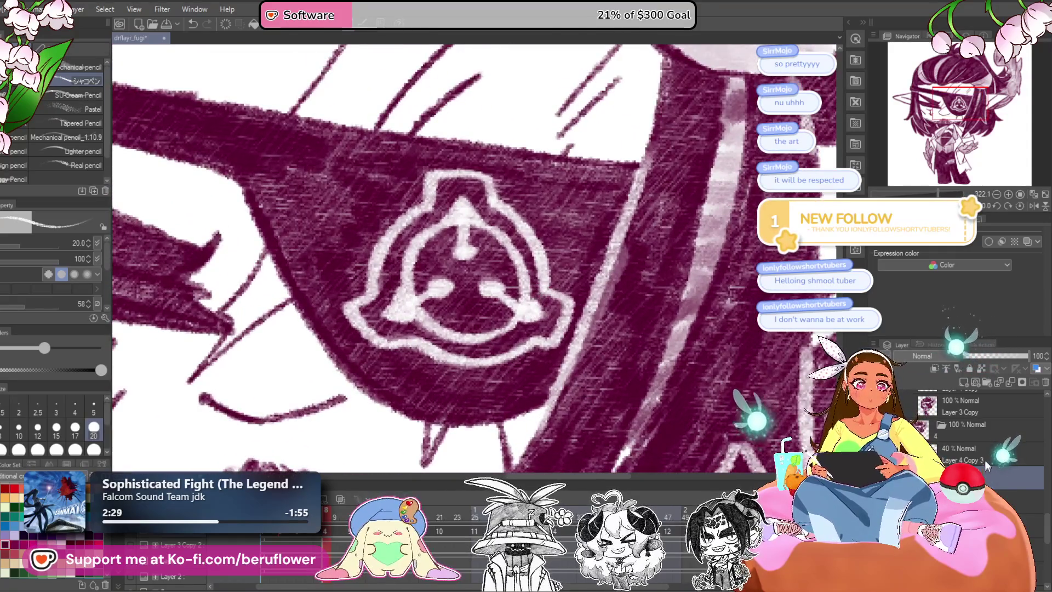
Delete the 40% Layer 4 Copy 3 guide, restore it, and return to the drawing layer.
{"action": "left_click", "coordinate": [984, 461]}
{"action": "left_click", "coordinate": [1045, 382]}
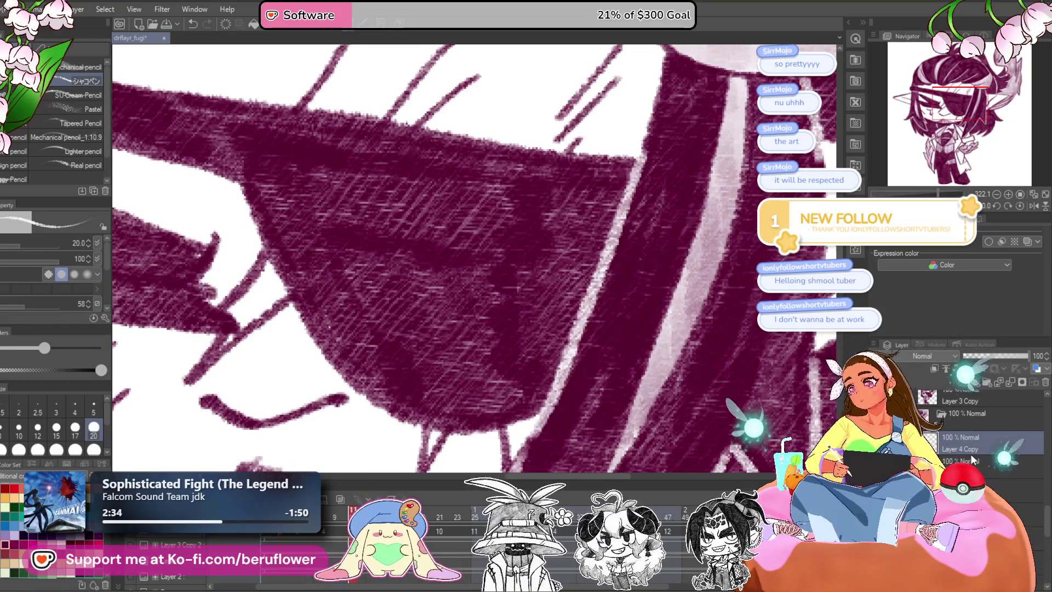
{"action": "key", "text": "ctrl+z"}
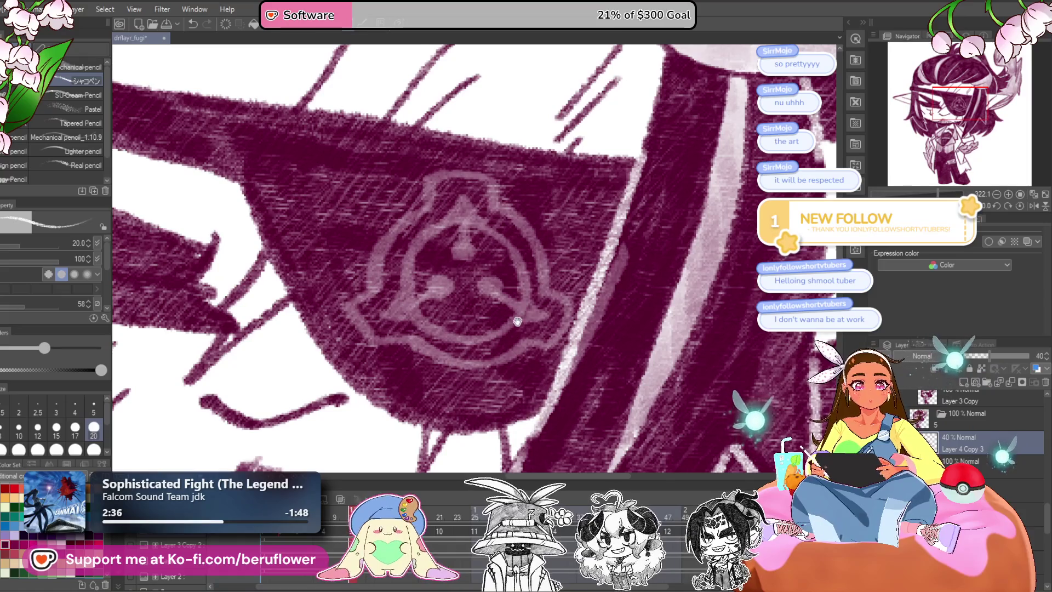
{"action": "left_click", "coordinate": [969, 461]}
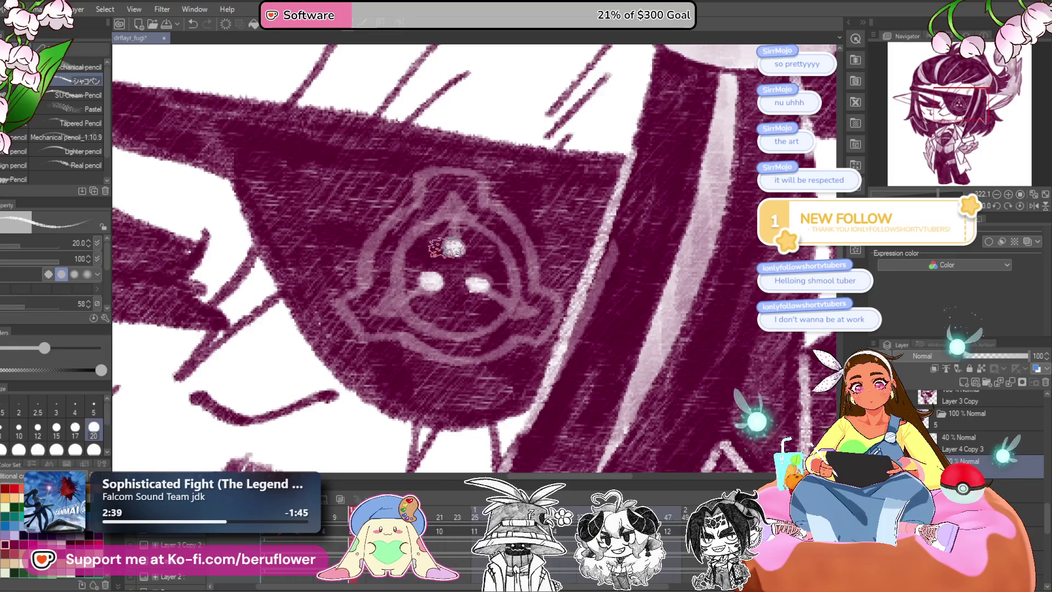
Retrace the stroke from the logo's right dot and its left outer outline in white.
{"action": "left_click_drag", "start_coordinate": [465, 189], "coordinate": [499, 353]}
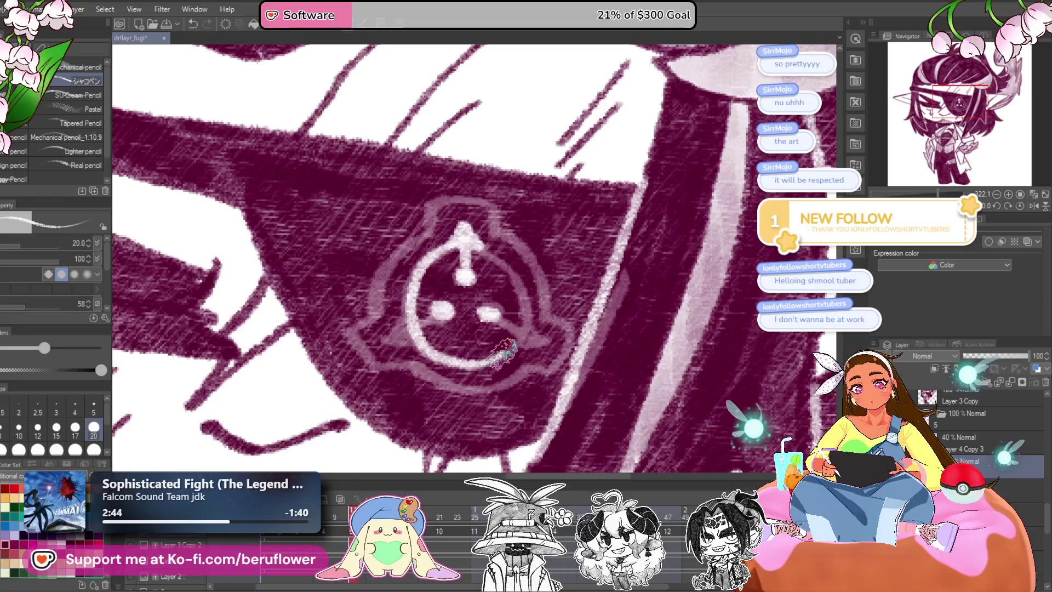
{"action": "mouse_move", "coordinate": [493, 285]}
{"action": "left_mouse_down"}
{"action": "mouse_move", "coordinate": [477, 285]}
{"action": "mouse_move", "coordinate": [509, 335]}
{"action": "mouse_move", "coordinate": [564, 329]}
{"action": "left_mouse_up"}
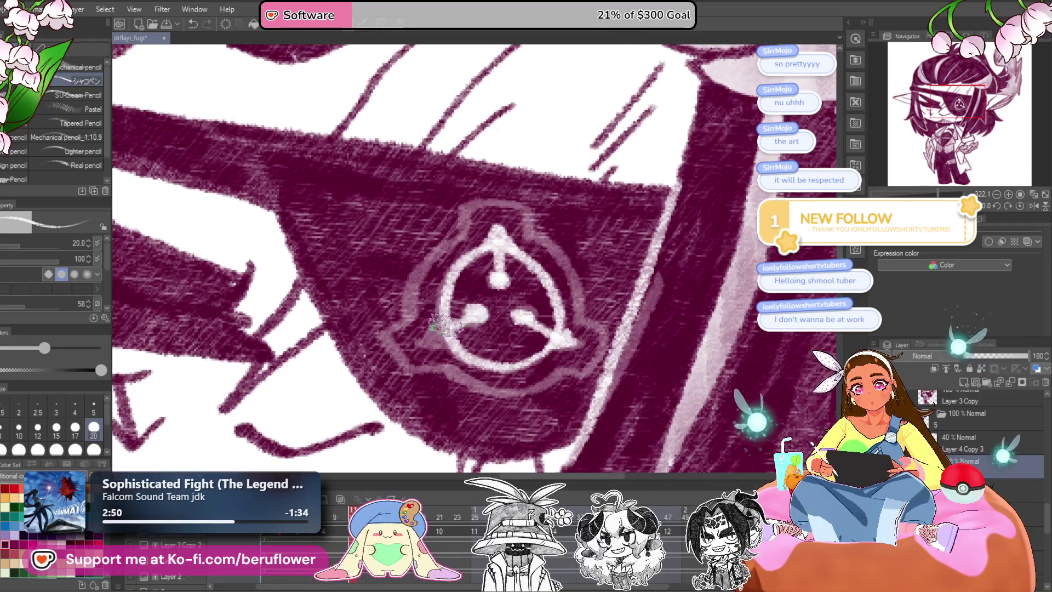
{"action": "mouse_move", "coordinate": [433, 341]}
{"action": "left_mouse_down"}
{"action": "mouse_move", "coordinate": [436, 365]}
{"action": "mouse_move", "coordinate": [419, 320]}
{"action": "mouse_move", "coordinate": [484, 227]}
{"action": "mouse_move", "coordinate": [466, 223]}
{"action": "mouse_move", "coordinate": [564, 336]}
{"action": "mouse_move", "coordinate": [550, 306]}
{"action": "mouse_move", "coordinate": [559, 331]}
{"action": "left_mouse_up"}
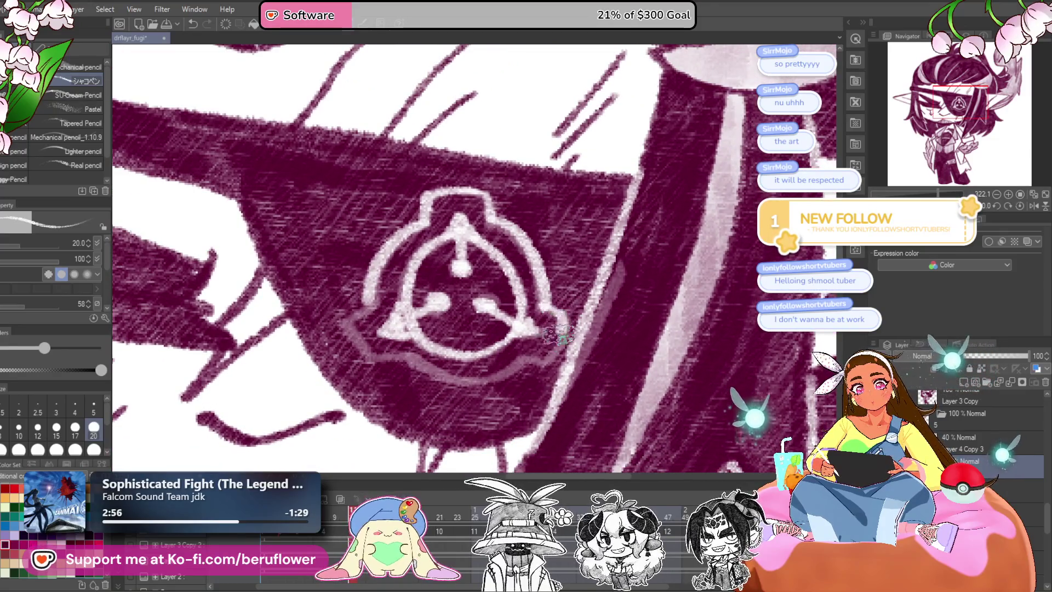
{"action": "mouse_move", "coordinate": [412, 355]}
{"action": "left_mouse_down"}
{"action": "mouse_move", "coordinate": [430, 361]}
{"action": "mouse_move", "coordinate": [367, 323]}
{"action": "left_mouse_up"}
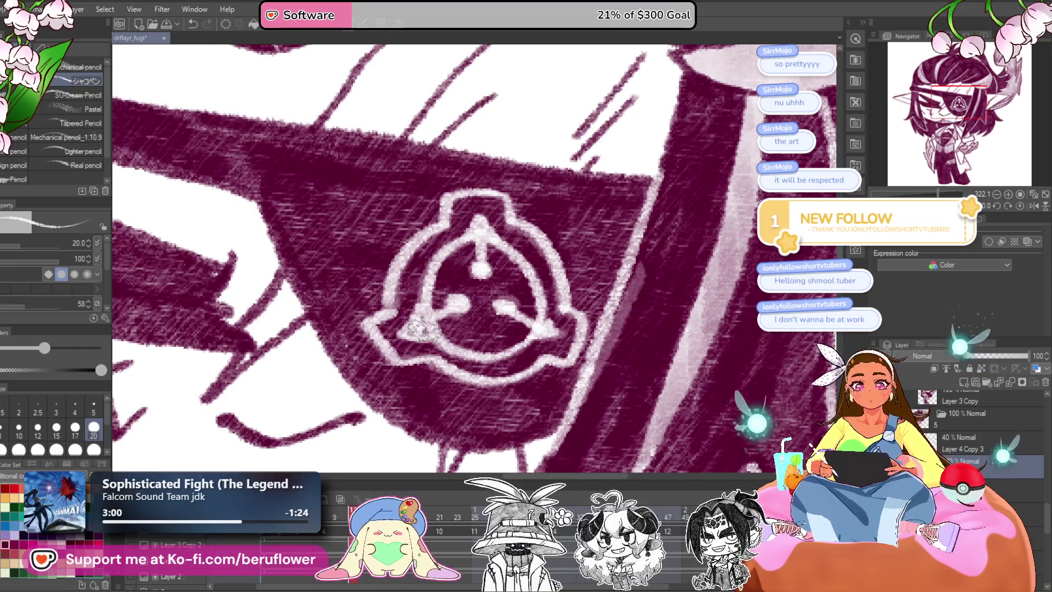
Back on the drawing layer, extend the stem and brighten the ring's edges in white, then fit to window.
{"action": "left_click", "coordinate": [986, 443]}
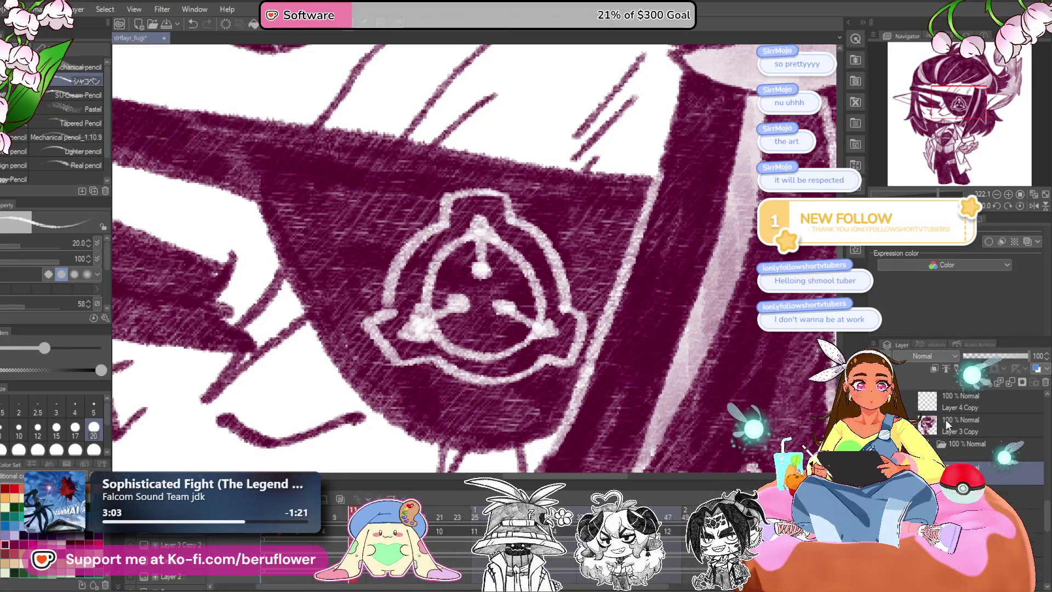
{"action": "left_click", "coordinate": [964, 446]}
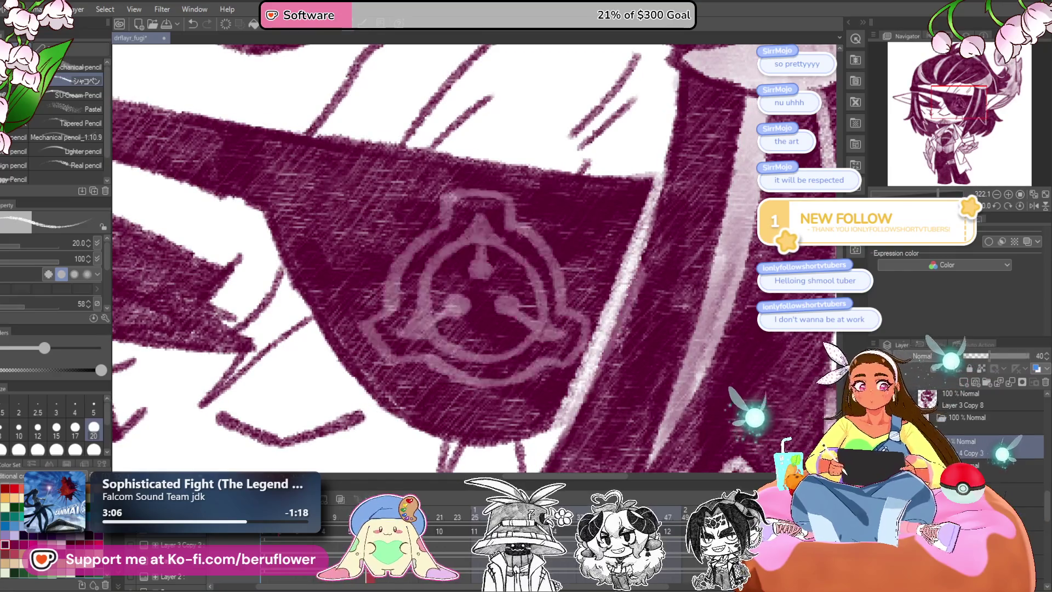
{"action": "left_click", "coordinate": [964, 466]}
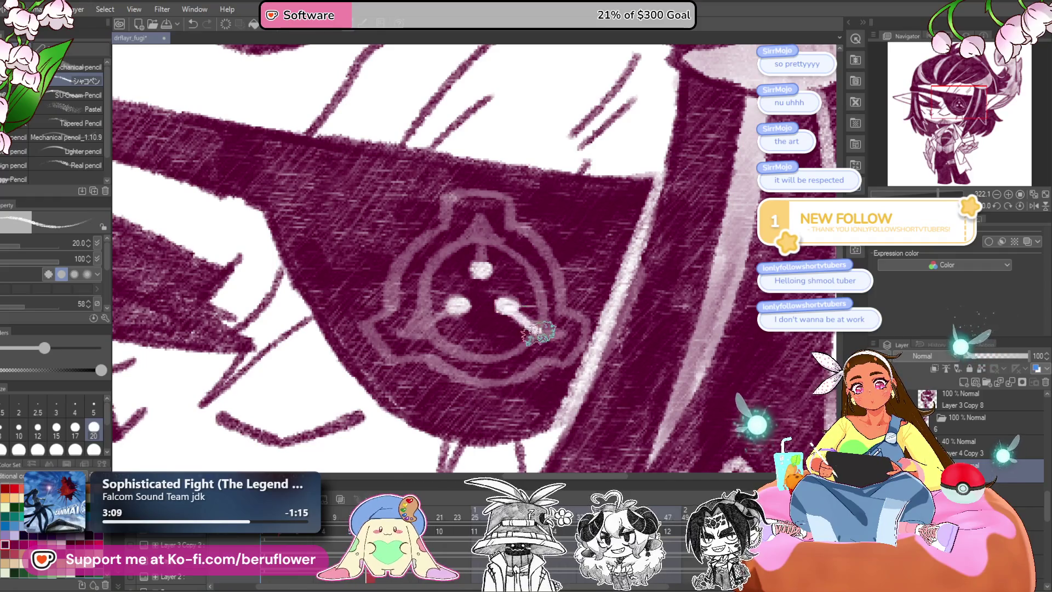
{"action": "mouse_move", "coordinate": [482, 221]}
{"action": "left_mouse_down"}
{"action": "mouse_move", "coordinate": [488, 234]}
{"action": "mouse_move", "coordinate": [441, 255]}
{"action": "mouse_move", "coordinate": [422, 350]}
{"action": "mouse_move", "coordinate": [526, 356]}
{"action": "mouse_move", "coordinate": [533, 280]}
{"action": "left_mouse_up"}
{"action": "left_click_drag", "start_coordinate": [547, 315], "coordinate": [551, 345]}
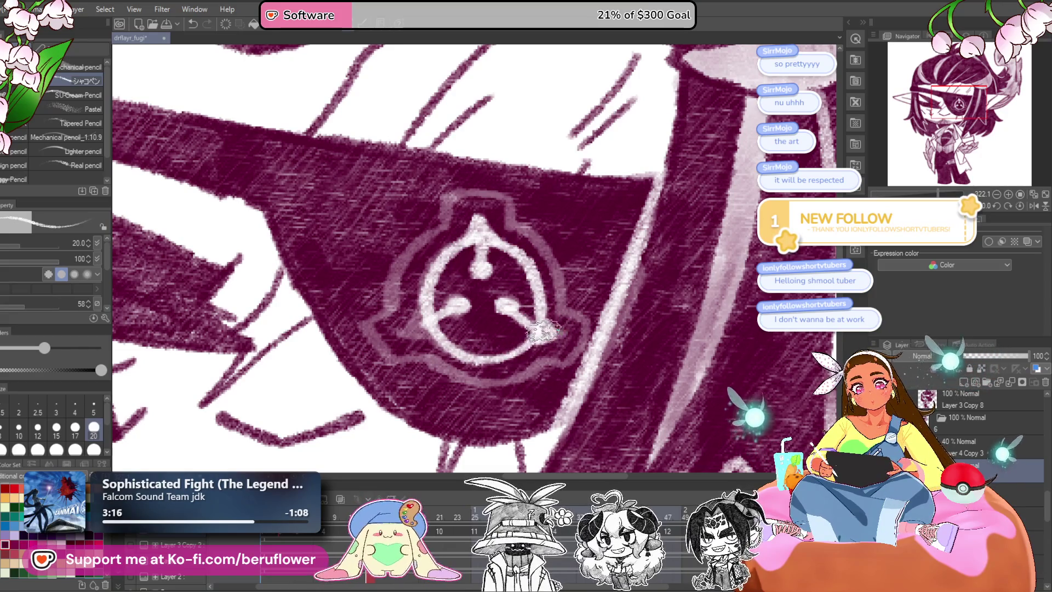
{"action": "left_click_drag", "start_coordinate": [422, 315], "coordinate": [426, 330]}
{"action": "left_click_drag", "start_coordinate": [456, 276], "coordinate": [470, 298]}
{"action": "mouse_move", "coordinate": [400, 329]}
{"action": "left_mouse_down"}
{"action": "mouse_move", "coordinate": [474, 216]}
{"action": "mouse_move", "coordinate": [564, 278]}
{"action": "mouse_move", "coordinate": [561, 331]}
{"action": "mouse_move", "coordinate": [551, 310]}
{"action": "left_mouse_up"}
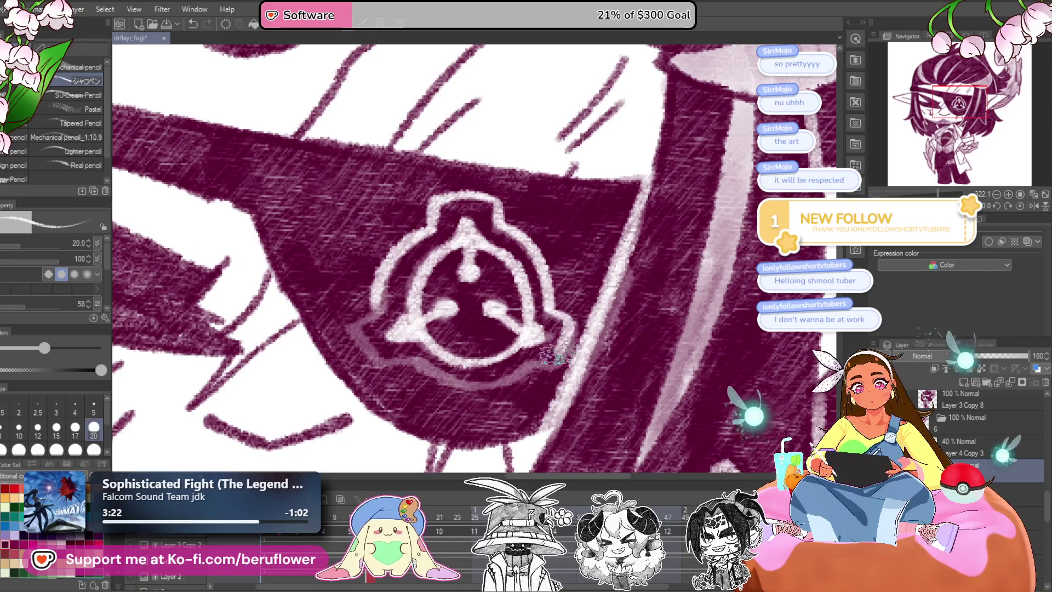
{"action": "mouse_move", "coordinate": [454, 384]}
{"action": "left_mouse_down"}
{"action": "mouse_move", "coordinate": [405, 362]}
{"action": "mouse_move", "coordinate": [422, 369]}
{"action": "mouse_move", "coordinate": [383, 323]}
{"action": "mouse_move", "coordinate": [401, 294]}
{"action": "left_mouse_up"}
{"action": "key", "text": "ctrl+0"}
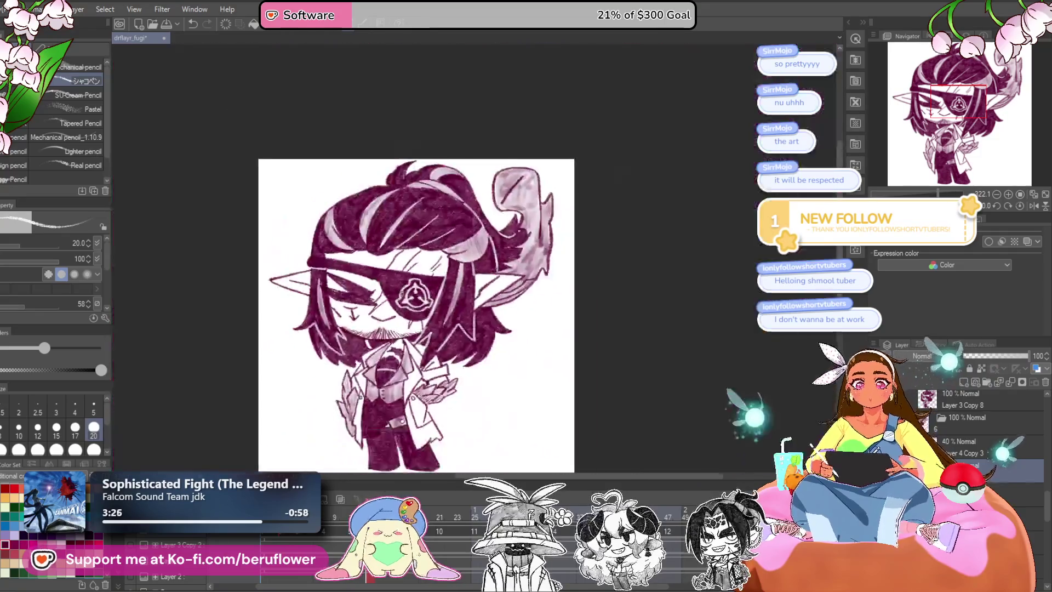
Delete the 40% emblem guide layer to compare, then undo to restore it.
{"action": "scroll", "coordinate": [553, 406], "scroll_direction": "up", "scroll_amount": 5}
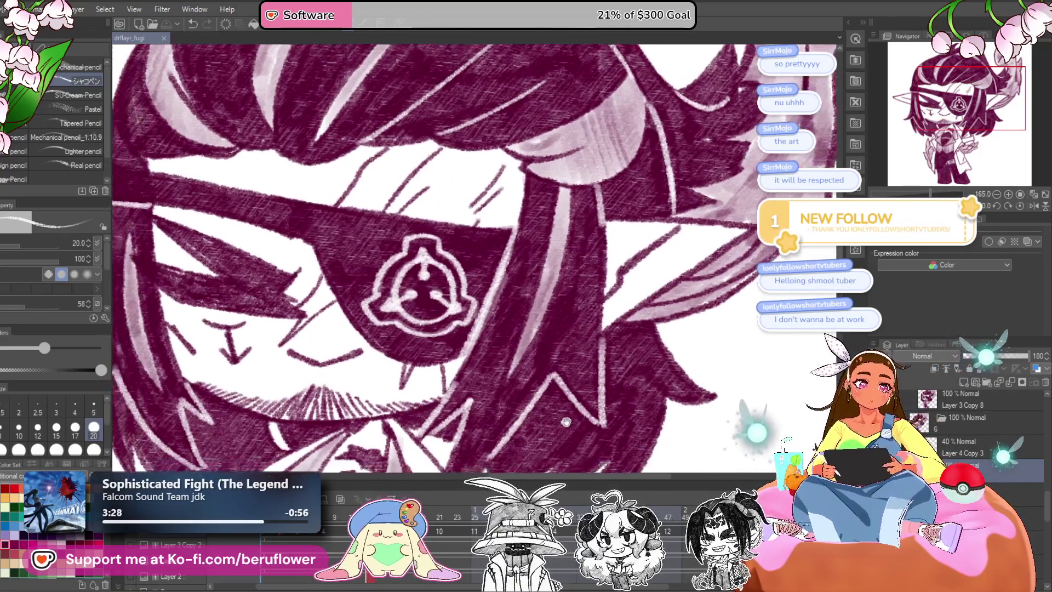
{"action": "left_click_drag", "start_coordinate": [553, 406], "coordinate": [586, 389]}
{"action": "left_click", "coordinate": [976, 447]}
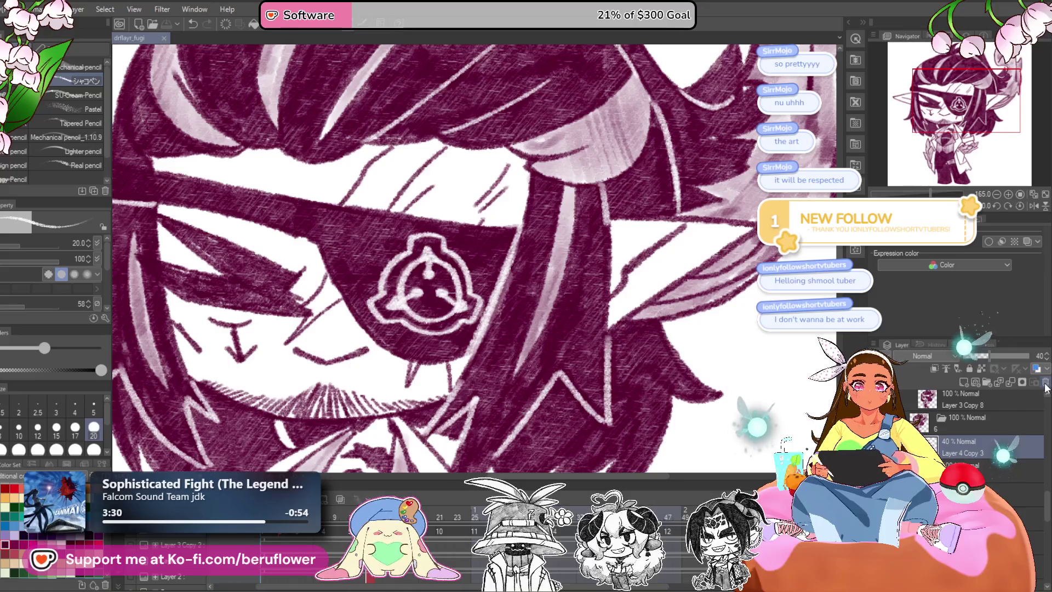
{"action": "left_click", "coordinate": [1045, 383]}
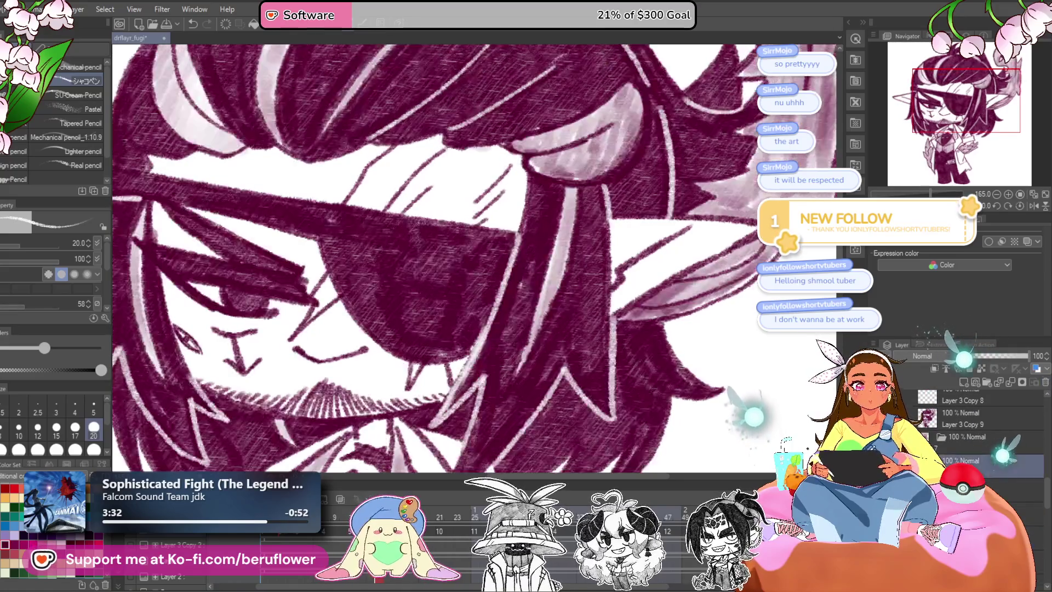
{"action": "key", "text": "ctrl+z"}
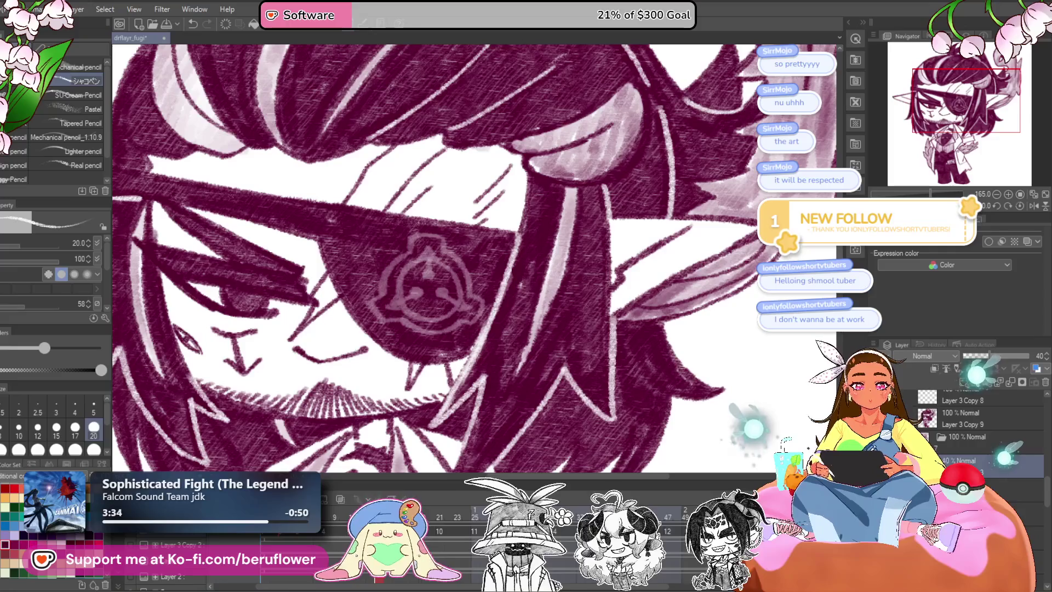
Paint the emblem's white dots, lower-left arm, right-dot extension and left ring outline.
{"action": "scroll", "coordinate": [433, 262], "scroll_direction": "up", "scroll_amount": 1}
{"action": "scroll", "coordinate": [432, 263], "scroll_direction": "up", "scroll_amount": 1}
{"action": "scroll", "coordinate": [433, 263], "scroll_direction": "up", "scroll_amount": 1}
{"action": "left_click", "coordinate": [447, 276]}
{"action": "left_click", "coordinate": [425, 313]}
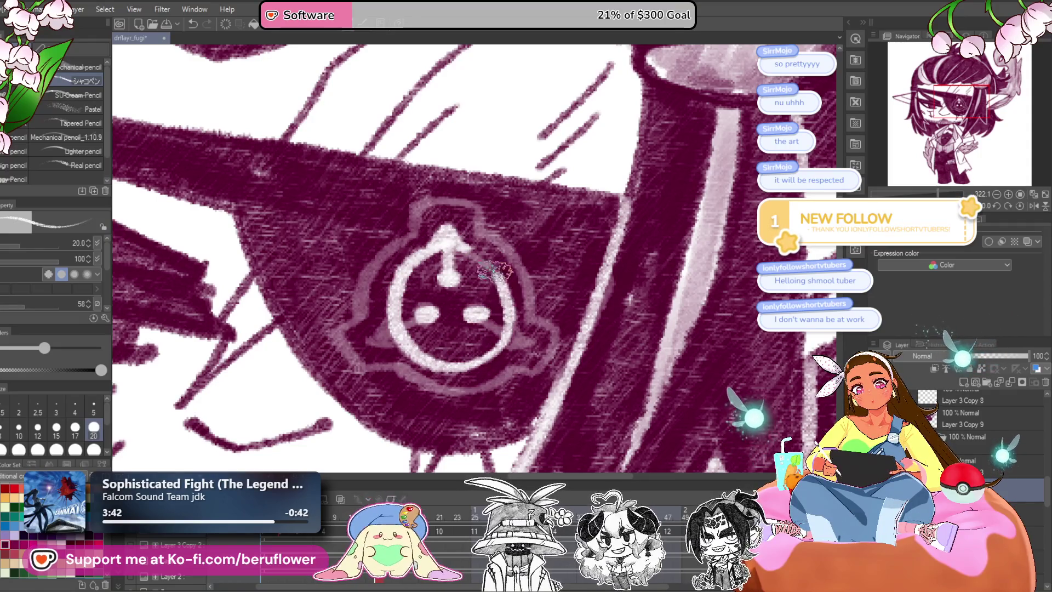
{"action": "left_click_drag", "start_coordinate": [390, 319], "coordinate": [383, 342]}
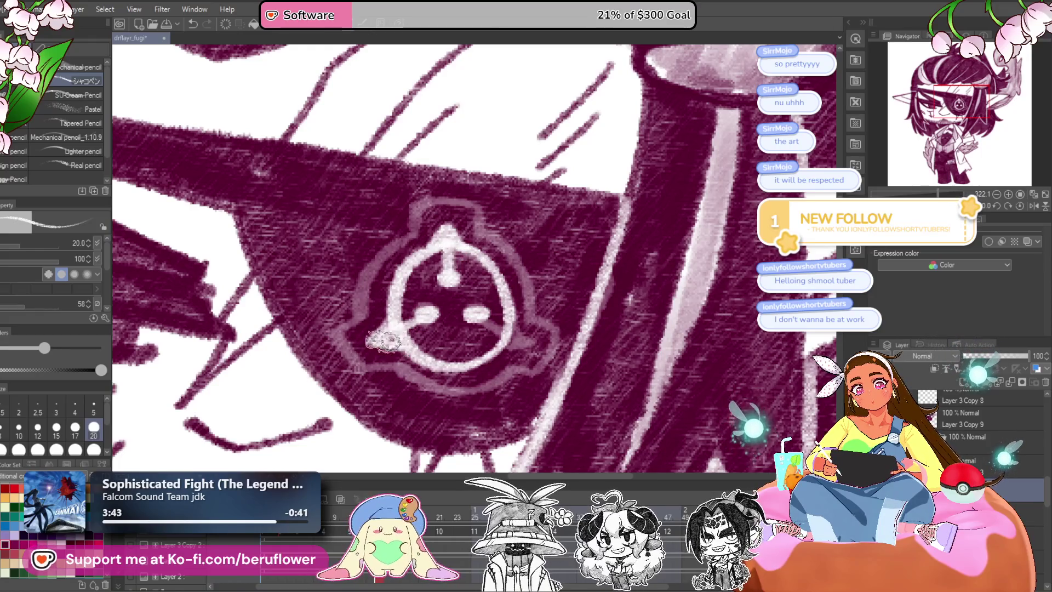
{"action": "left_click_drag", "start_coordinate": [476, 315], "coordinate": [507, 331]}
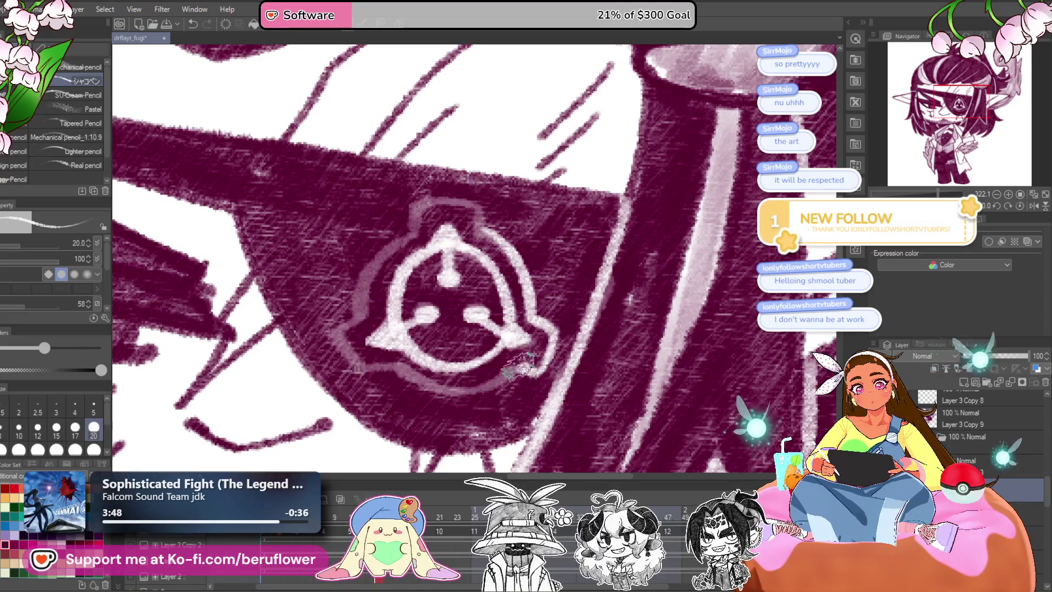
{"action": "left_click_drag", "start_coordinate": [521, 368], "coordinate": [546, 328]}
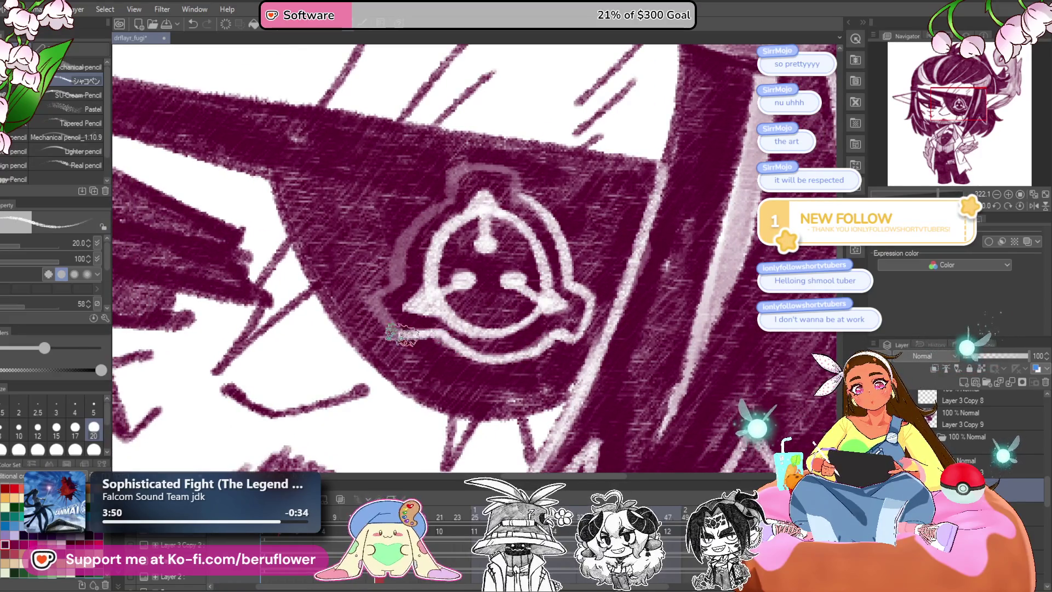
{"action": "mouse_move", "coordinate": [388, 287]}
{"action": "left_mouse_down"}
{"action": "mouse_move", "coordinate": [401, 336]}
{"action": "mouse_move", "coordinate": [473, 216]}
{"action": "left_mouse_up"}
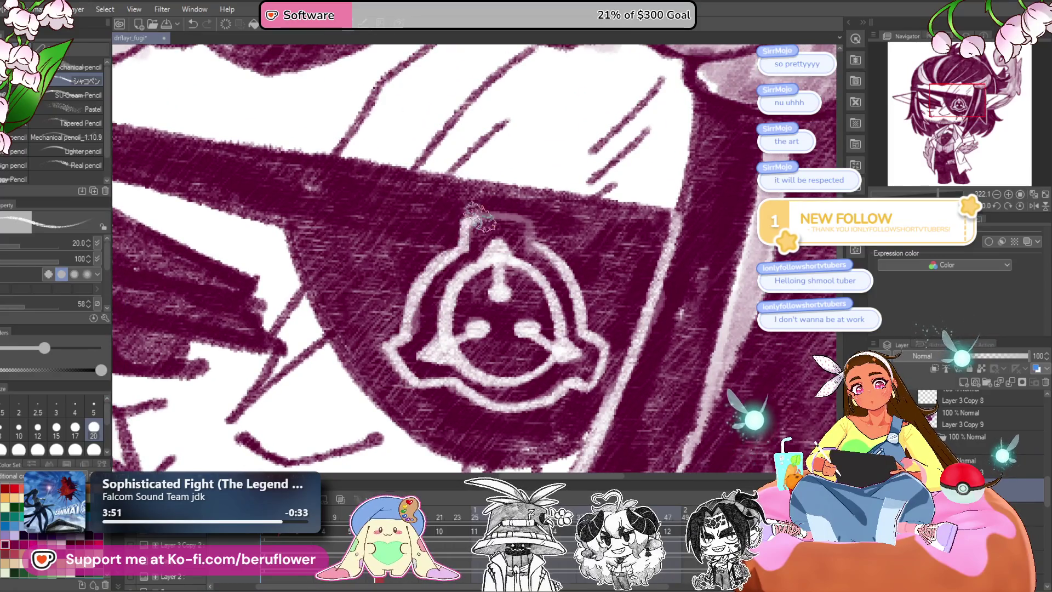
Zoom out to the whole drawing and start selecting the next frame's layers.
{"action": "scroll", "coordinate": [530, 241], "scroll_direction": "down", "scroll_amount": 5}
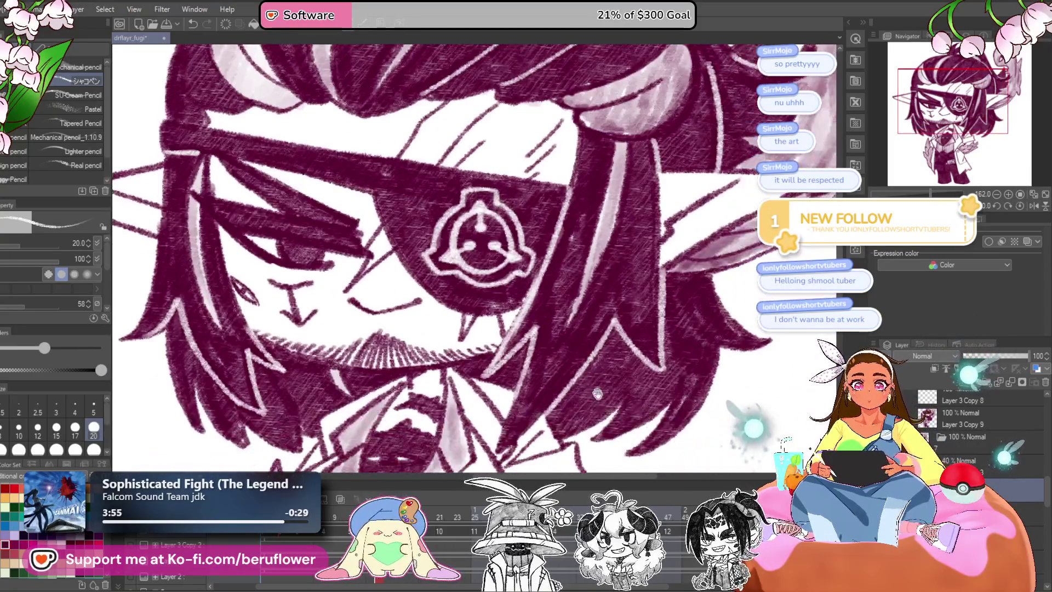
{"action": "mouse_move", "coordinate": [644, 473]}
{"action": "left_mouse_down"}
{"action": "mouse_move", "coordinate": [613, 415]}
{"action": "mouse_move", "coordinate": [606, 434]}
{"action": "left_mouse_up"}
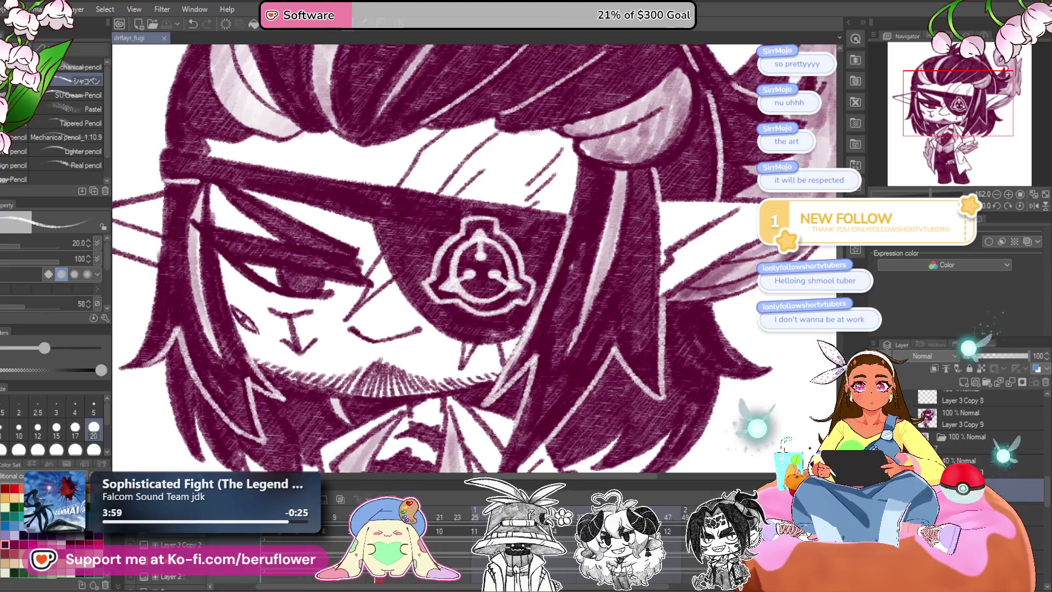
{"action": "key", "text": "ctrl+0"}
{"action": "scroll", "coordinate": [585, 434], "scroll_direction": "up", "scroll_amount": 5}
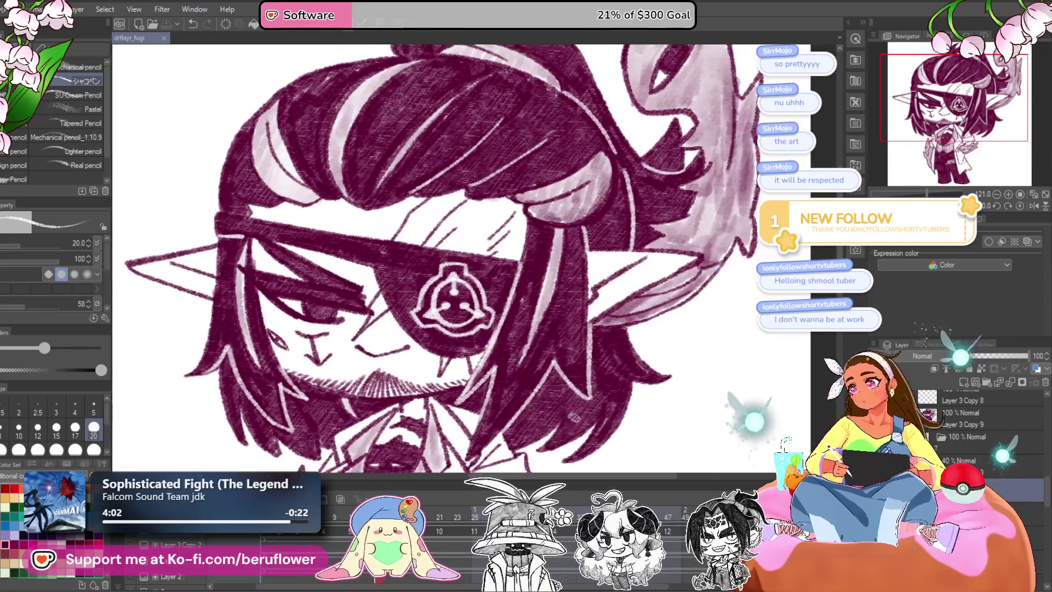
{"action": "left_click", "coordinate": [959, 422]}
On the next frame's Layer 3 Copy 8, bring in the 40% emblem guide and trace a dot and the lower-left arc.
{"action": "left_click_drag", "start_coordinate": [945, 424], "coordinate": [953, 447]}
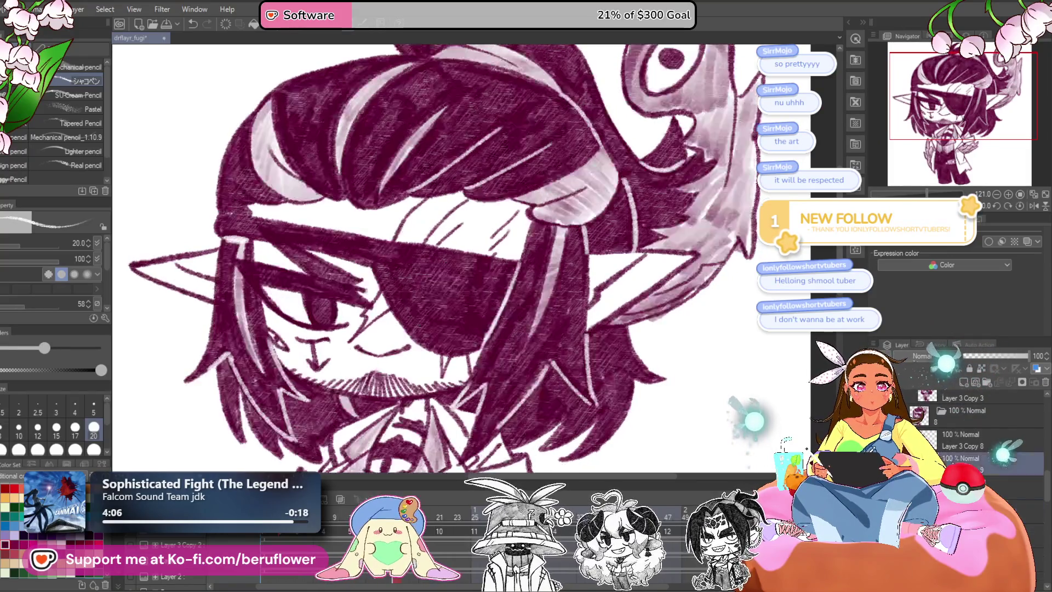
{"action": "left_click", "coordinate": [953, 445]}
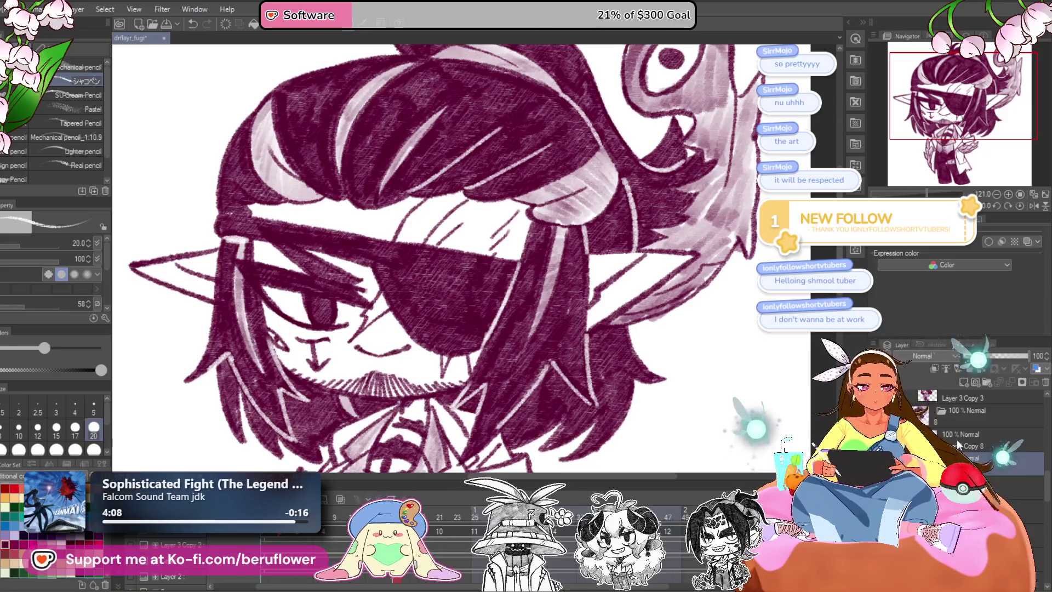
{"action": "key", "text": "ctrl+z"}
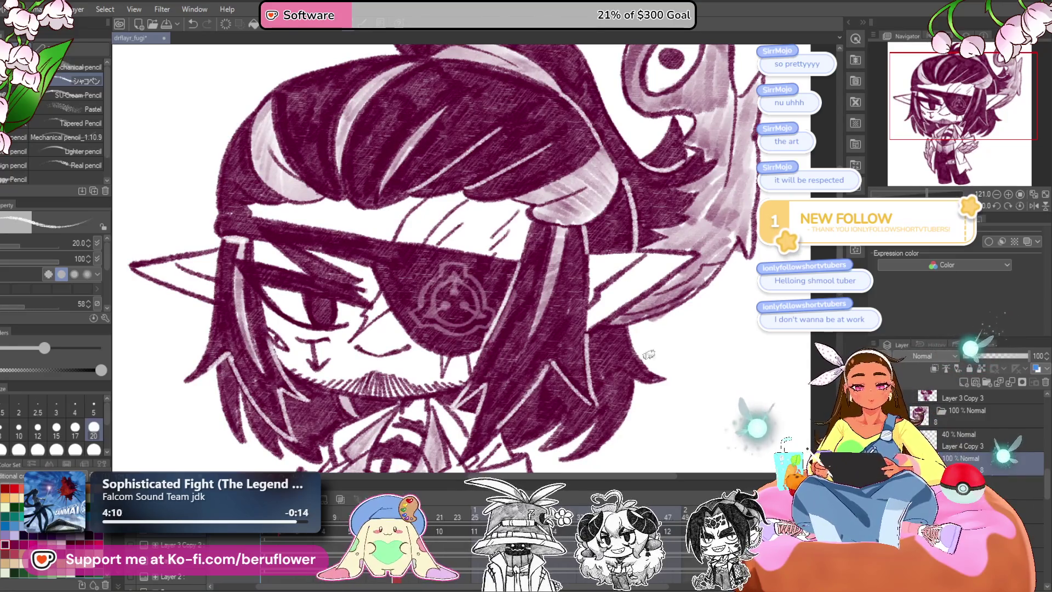
{"action": "scroll", "coordinate": [473, 283], "scroll_direction": "up", "scroll_amount": 2}
{"action": "scroll", "coordinate": [474, 297], "scroll_direction": "up", "scroll_amount": 2}
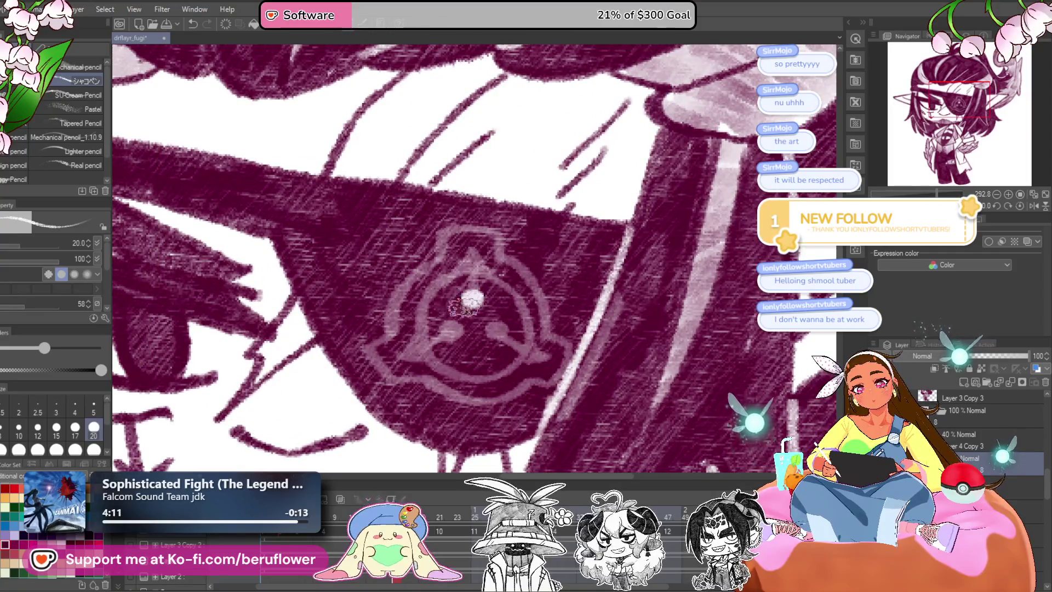
{"action": "left_click", "coordinate": [494, 329]}
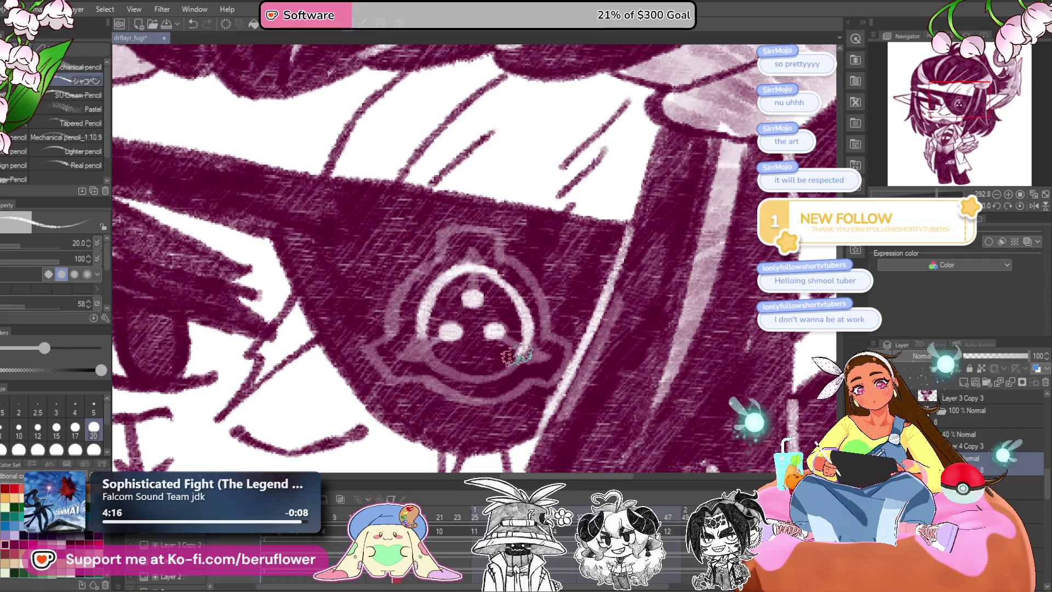
{"action": "left_click_drag", "start_coordinate": [417, 318], "coordinate": [492, 376]}
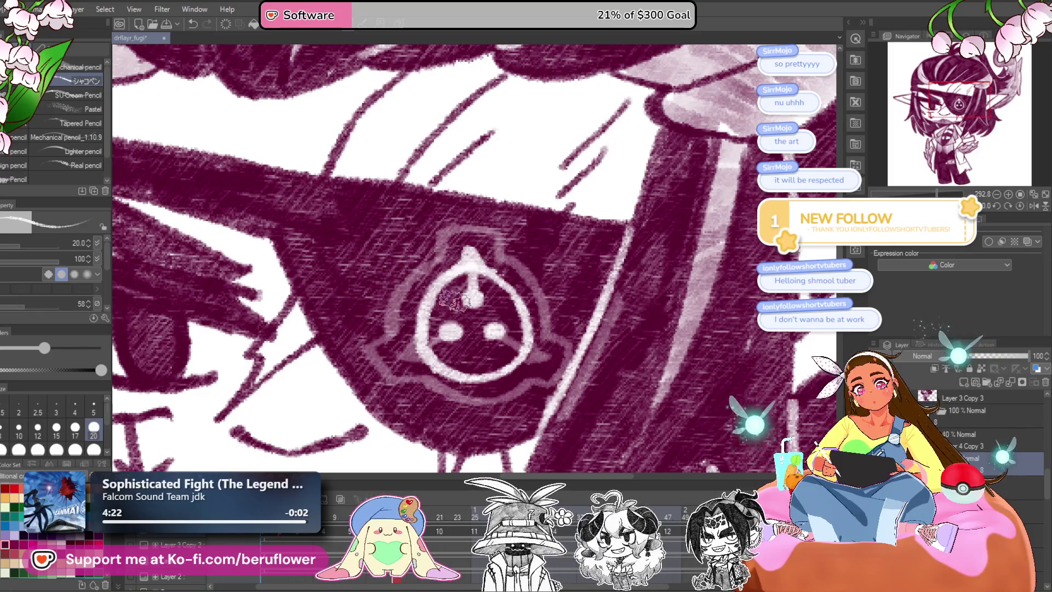
Draw the white corner above the emblem, touch up its right edge, then delete the 40% guide layer.
{"action": "mouse_move", "coordinate": [581, 347]}
{"action": "left_mouse_down"}
{"action": "mouse_move", "coordinate": [575, 339]}
{"action": "mouse_move", "coordinate": [560, 362]}
{"action": "left_mouse_up"}
{"action": "left_click_drag", "start_coordinate": [459, 263], "coordinate": [500, 233]}
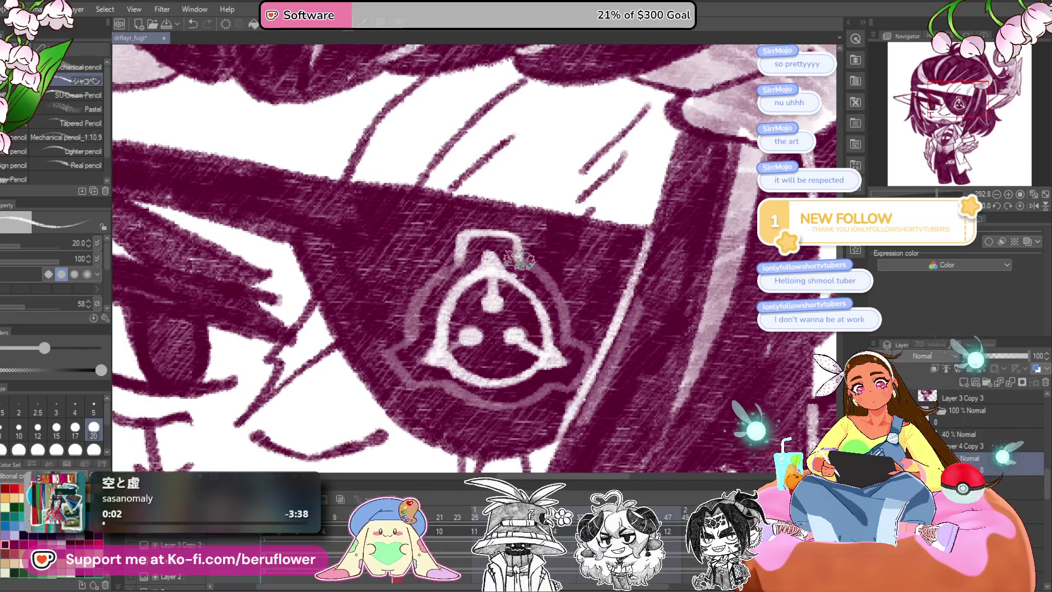
{"action": "left_click_drag", "start_coordinate": [547, 280], "coordinate": [518, 254]}
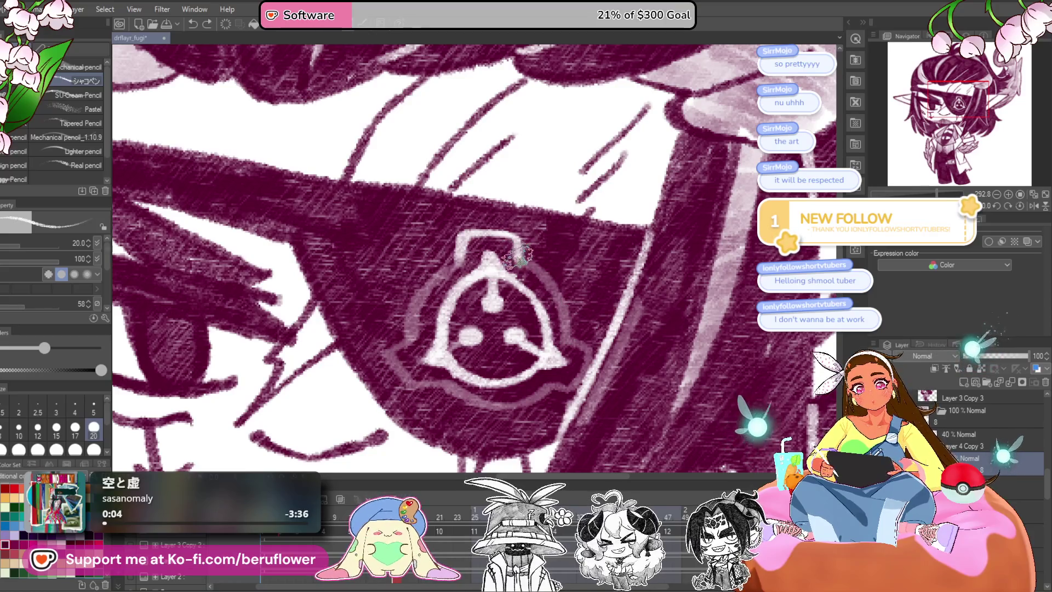
{"action": "left_click_drag", "start_coordinate": [577, 343], "coordinate": [577, 338]}
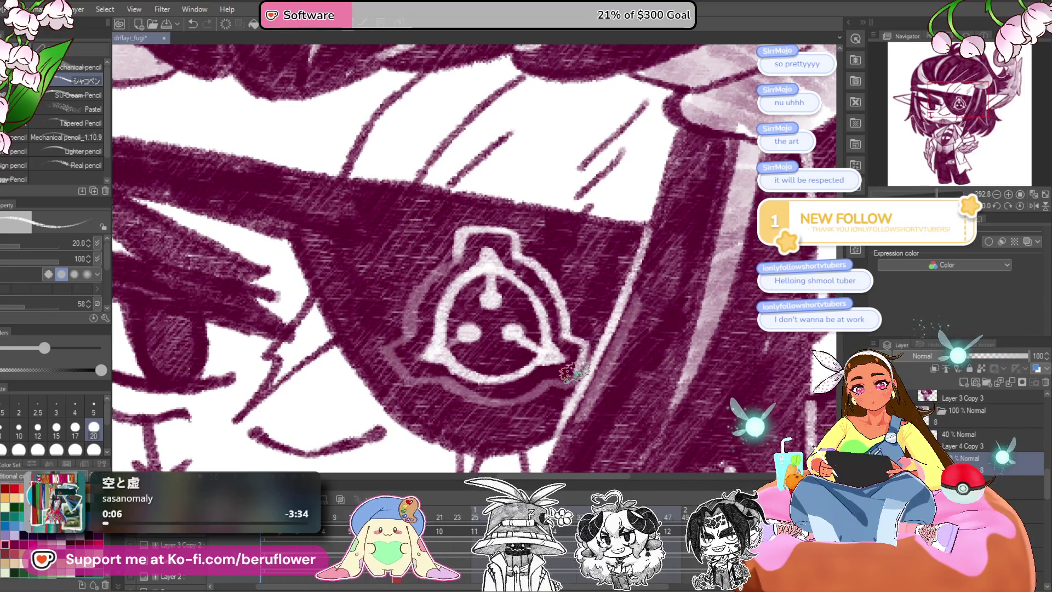
{"action": "left_click_drag", "start_coordinate": [568, 383], "coordinate": [576, 367]}
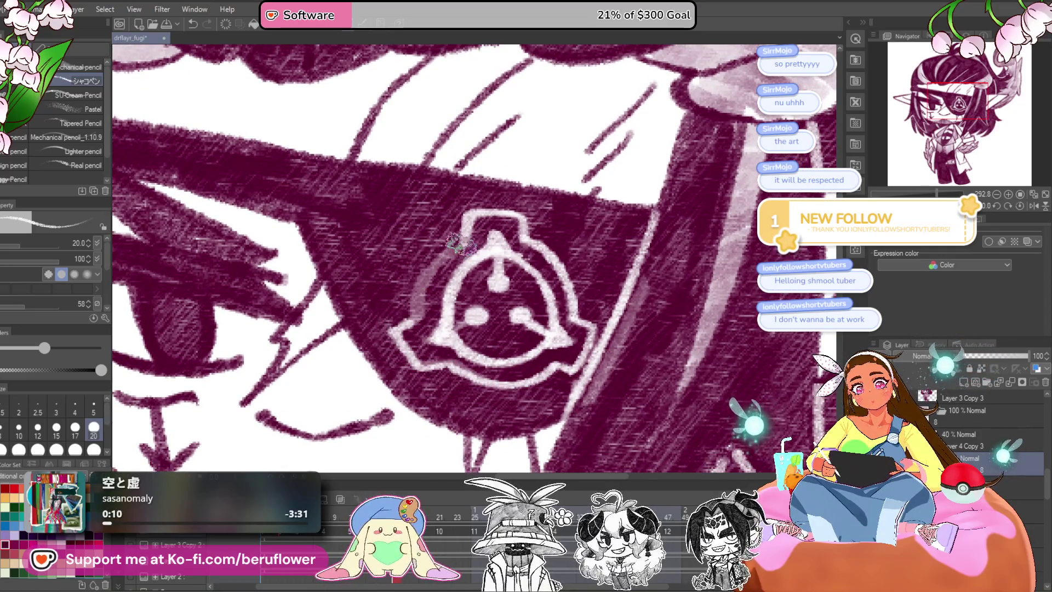
{"action": "left_click_drag", "start_coordinate": [636, 320], "coordinate": [593, 359]}
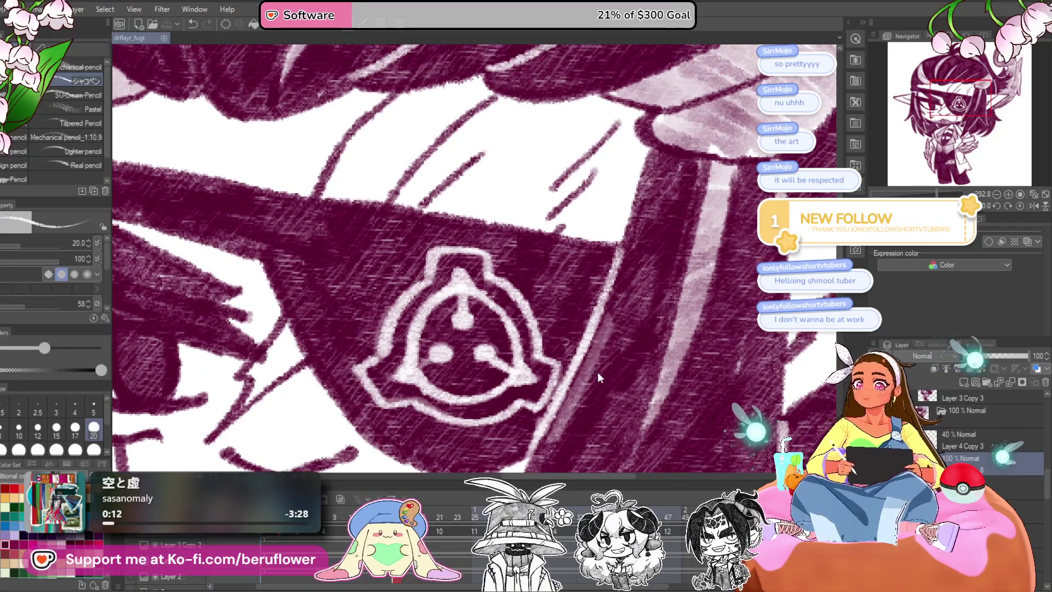
{"action": "left_click_drag", "start_coordinate": [586, 424], "coordinate": [577, 411]}
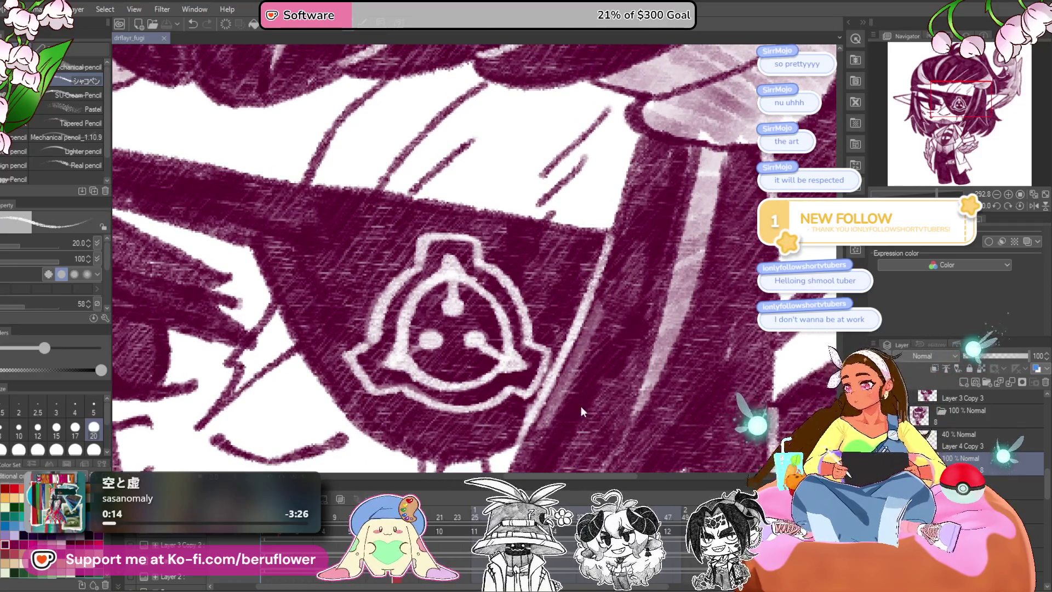
{"action": "left_click", "coordinate": [1007, 440]}
{"action": "left_click", "coordinate": [1045, 383]}
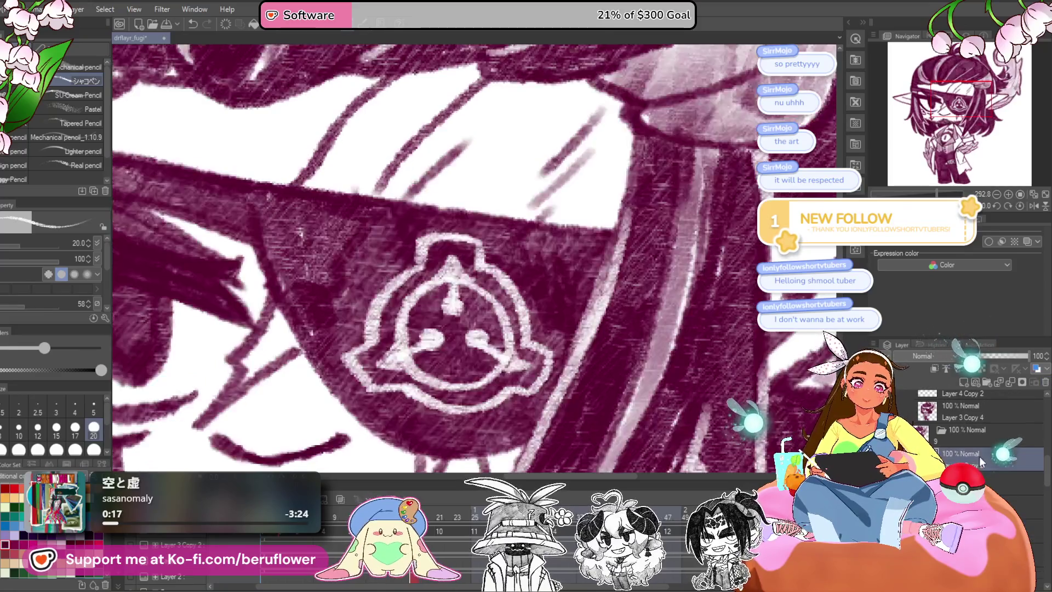
Remove and restore the 40% emblem guide layer with undo and redo.
{"action": "left_click", "coordinate": [979, 456]}
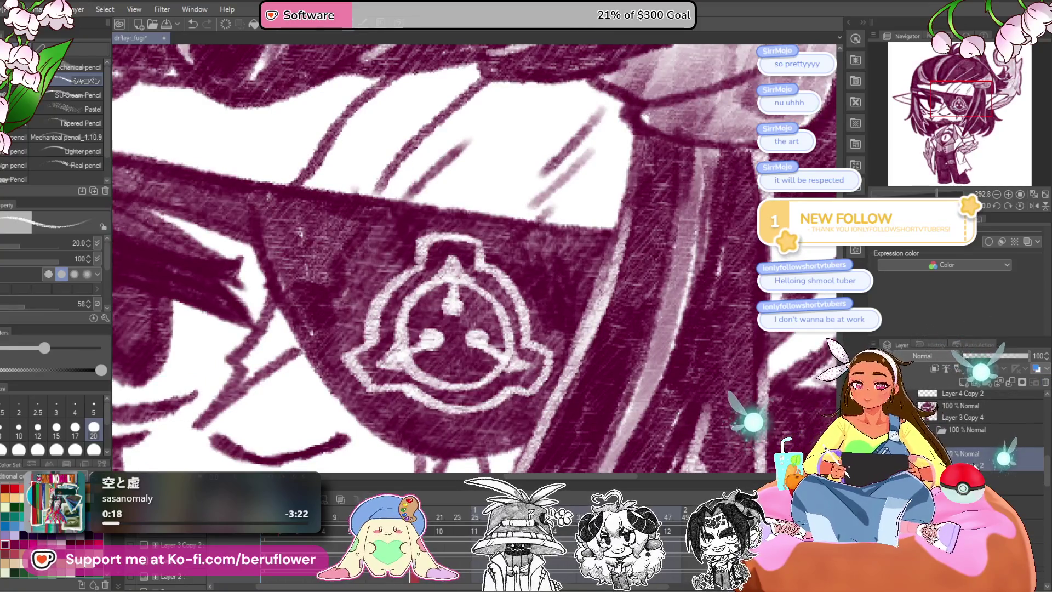
{"action": "key", "text": "ctrl+z"}
{"action": "key", "text": "ctrl+z"}
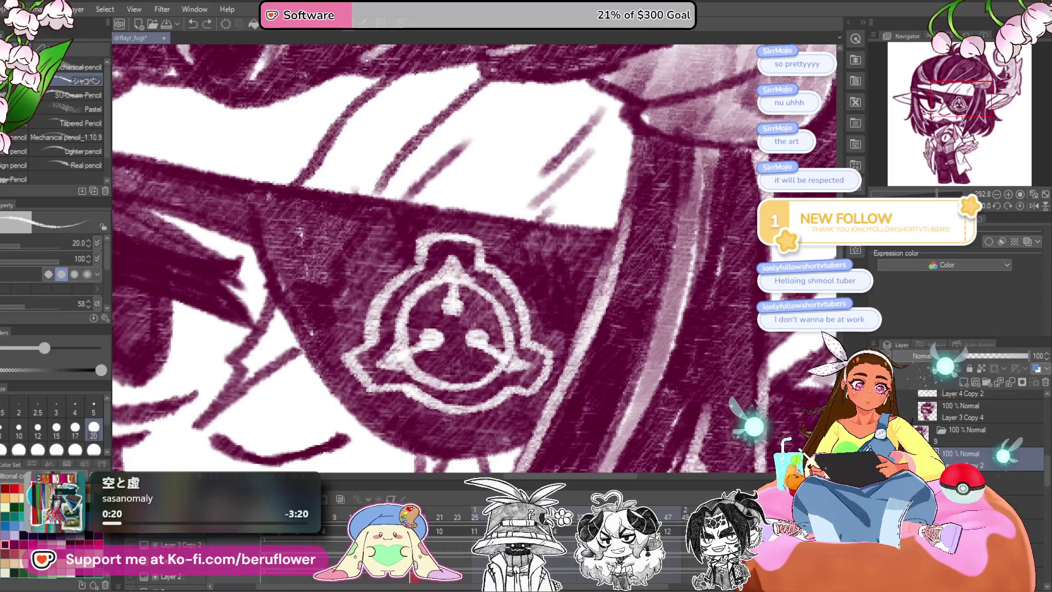
{"action": "key", "text": "ctrl+z"}
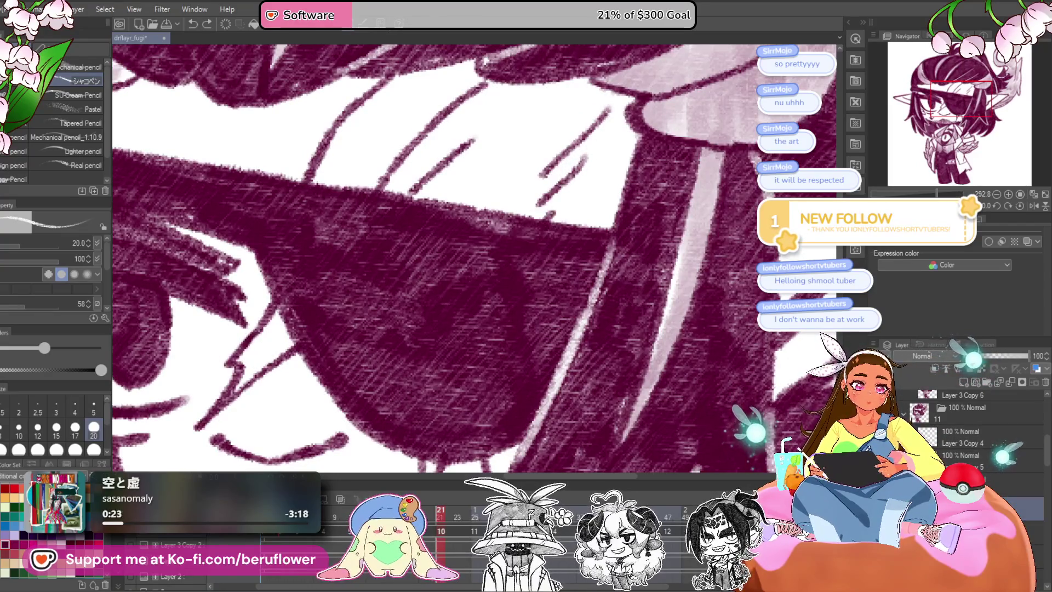
{"action": "key", "text": "ctrl+y"}
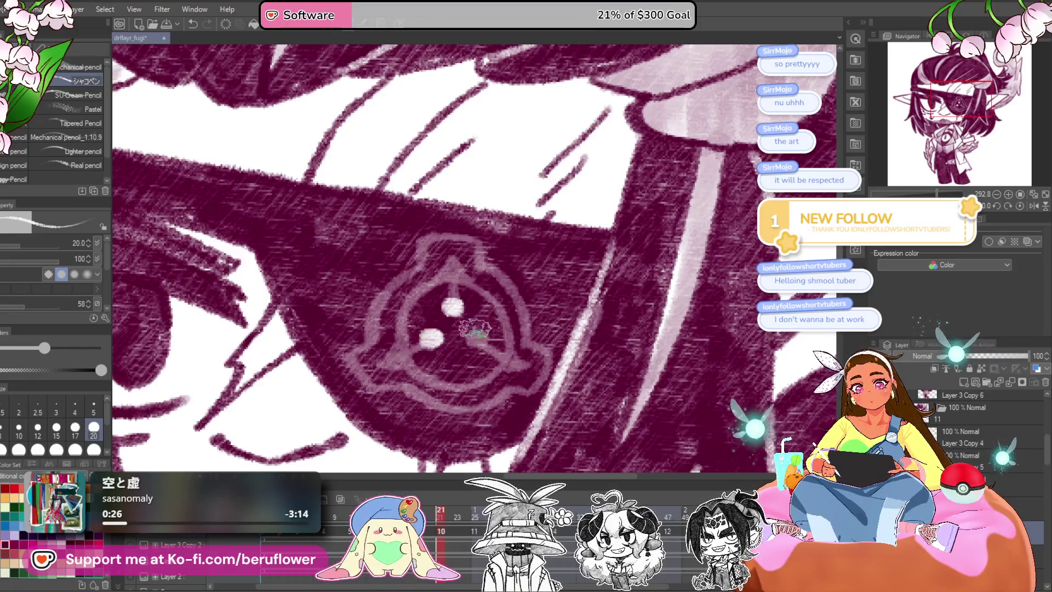
Extend a white stroke from the emblem's lower-right dot, level the rotated view, and zoom out.
{"action": "left_click_drag", "start_coordinate": [475, 339], "coordinate": [504, 358]}
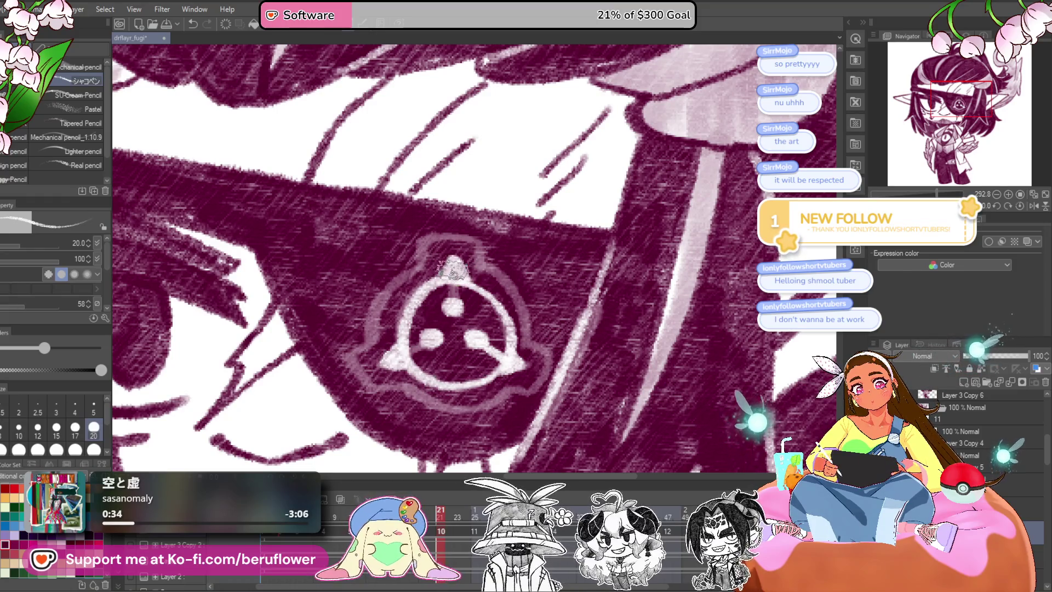
{"action": "left_click_drag", "start_coordinate": [451, 270], "coordinate": [491, 338]}
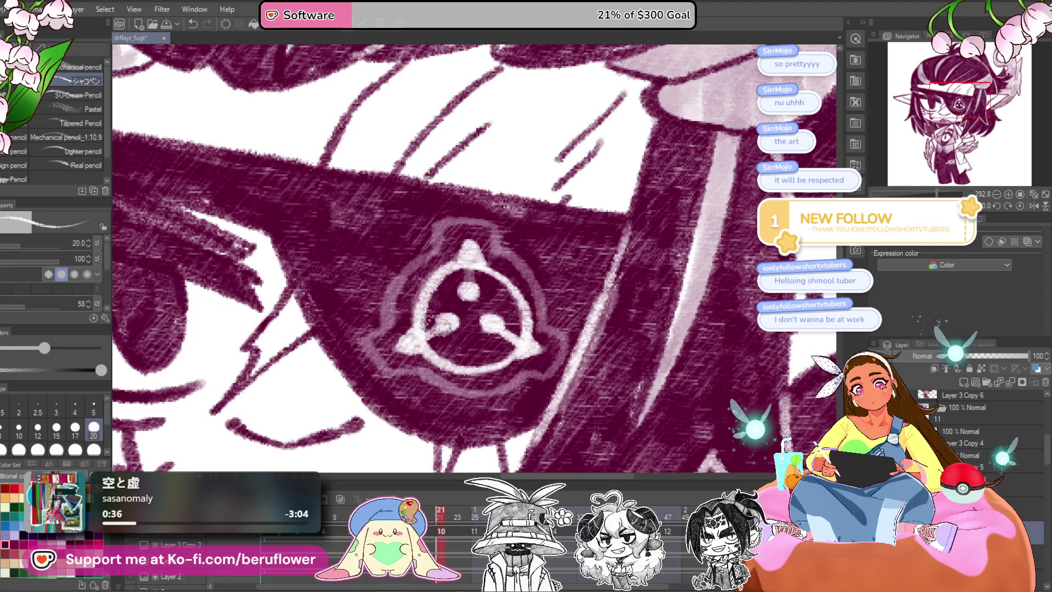
{"action": "left_click_drag", "start_coordinate": [507, 345], "coordinate": [413, 310]}
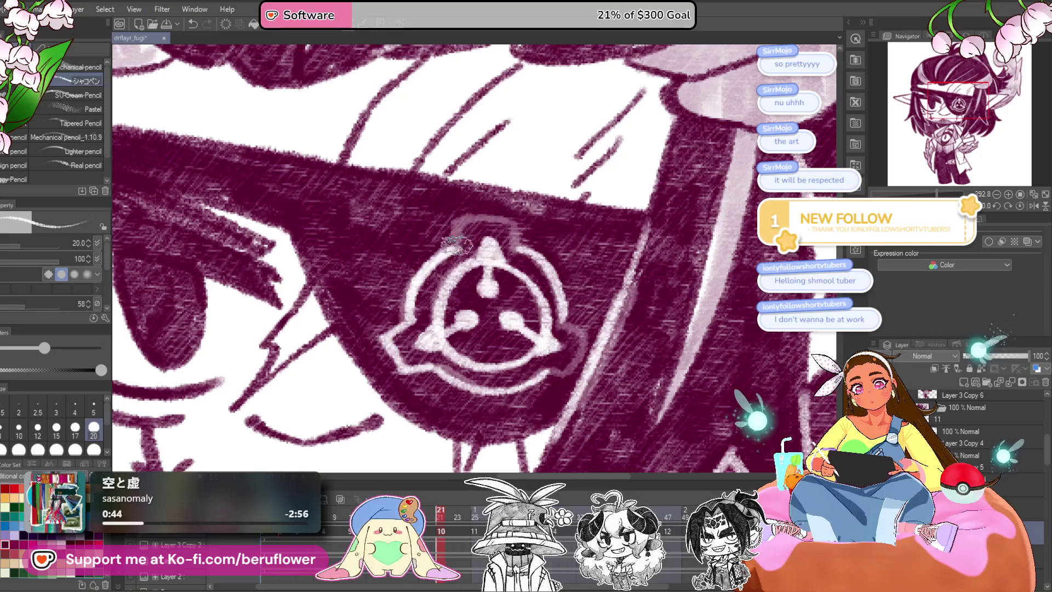
{"action": "left_click_drag", "start_coordinate": [539, 254], "coordinate": [522, 242]}
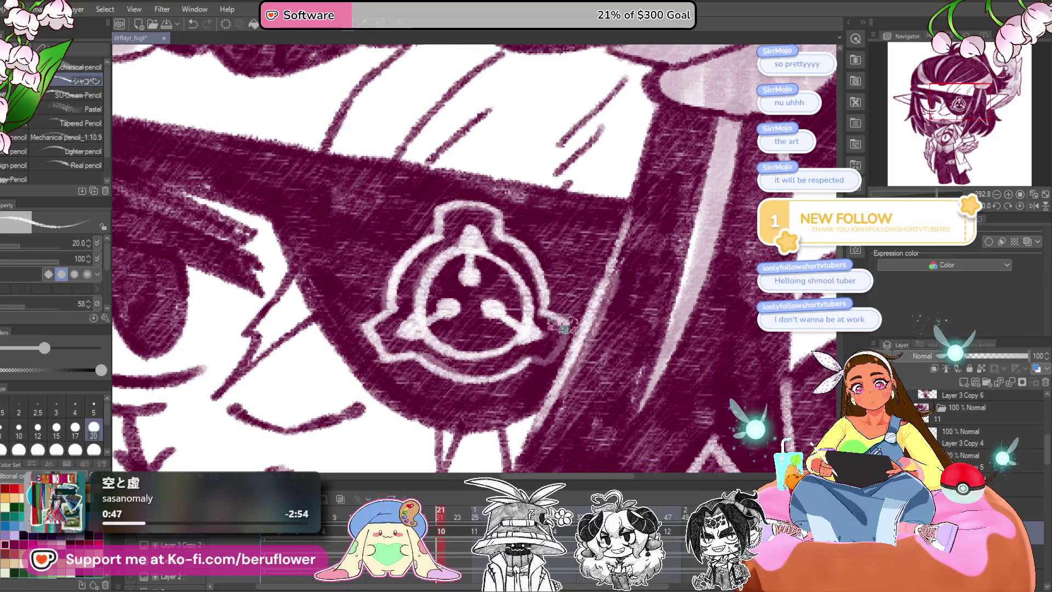
{"action": "key", "text": "ctrl+minus"}
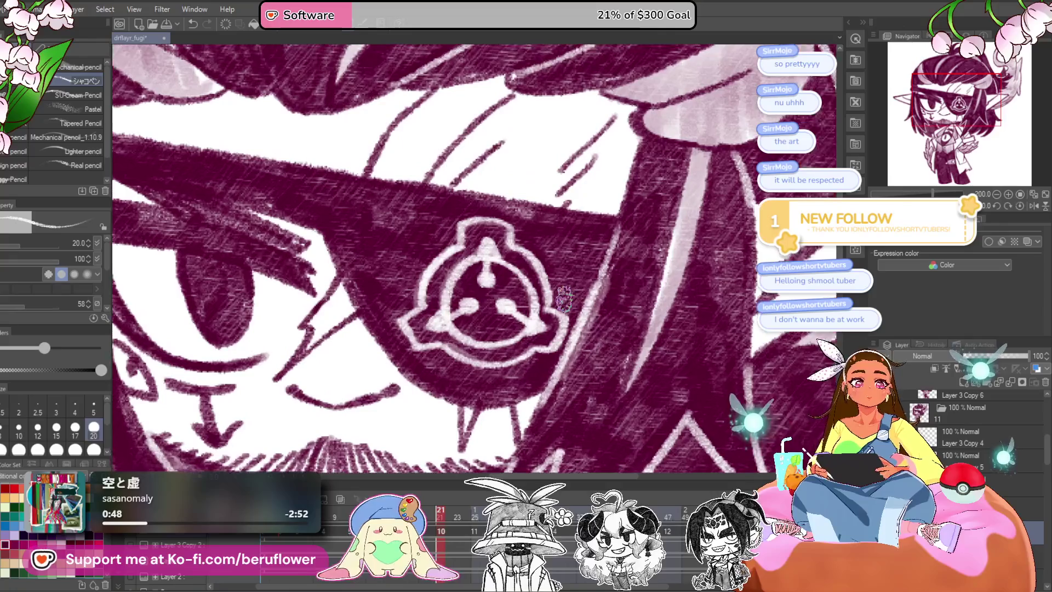
Select the faint 40% emblem layer and step to the next animation cel.
{"action": "left_click", "coordinate": [1030, 507]}
{"action": "key", "text": "ctrl+z"}
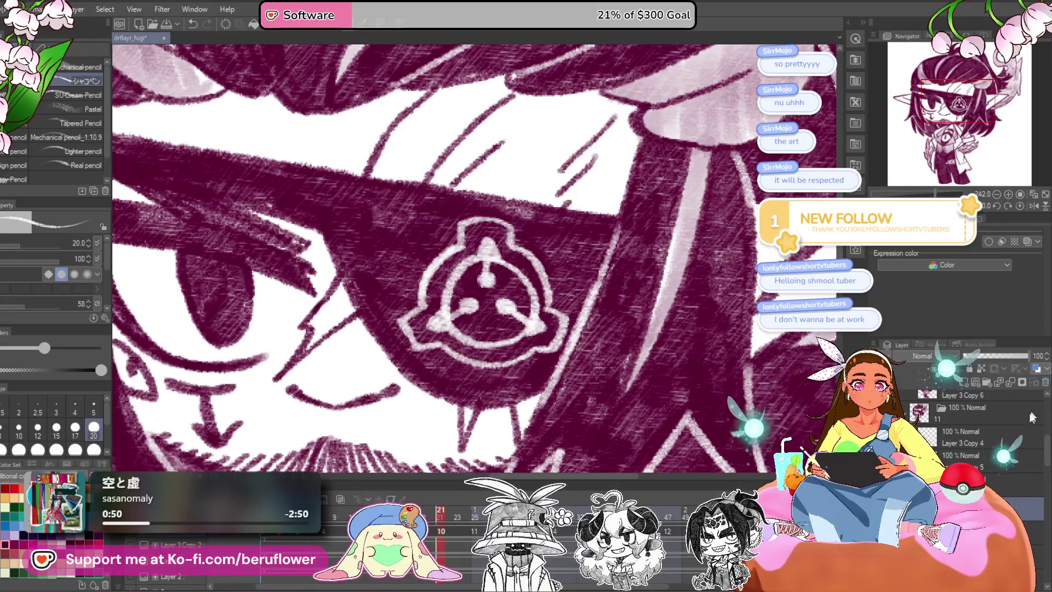
{"action": "key", "text": "ctrl+z"}
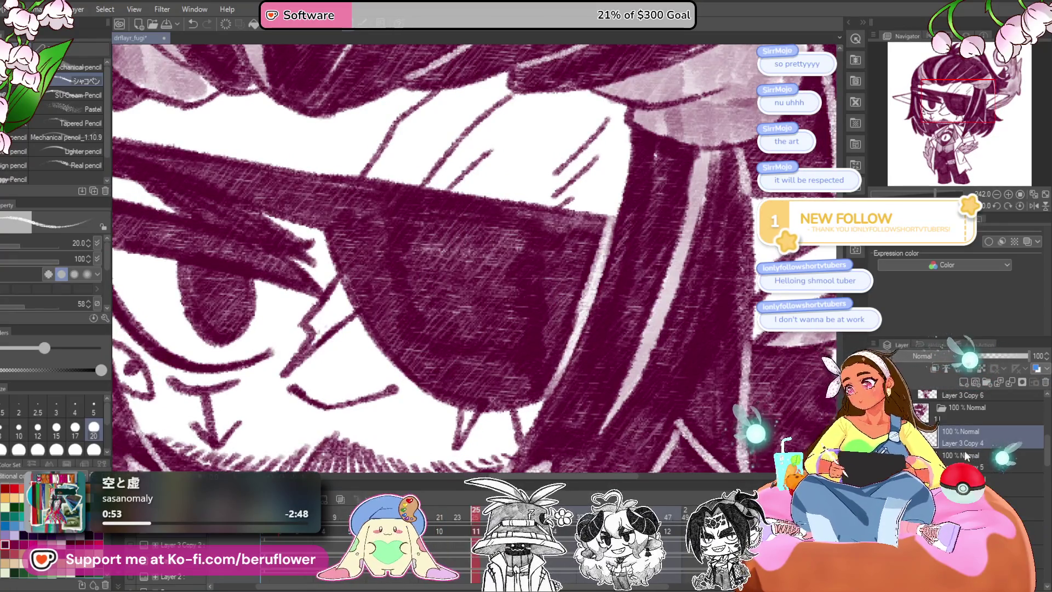
On the next cel, paint white lines up from the top dot and trace the inner circle's arcs.
{"action": "key", "text": "ctrl+z"}
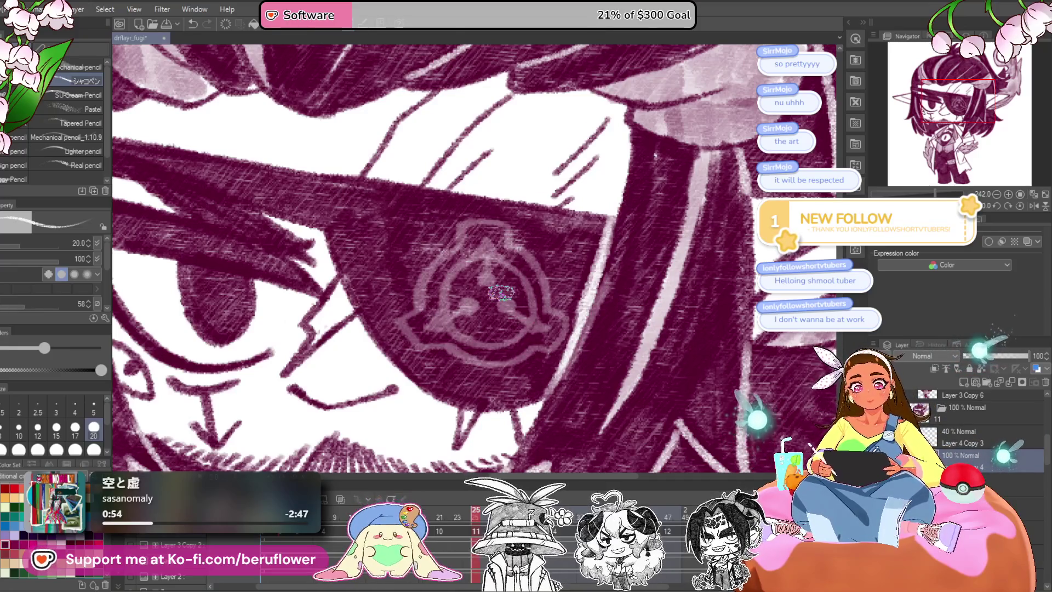
{"action": "scroll", "coordinate": [505, 265], "scroll_direction": "up", "scroll_amount": 3}
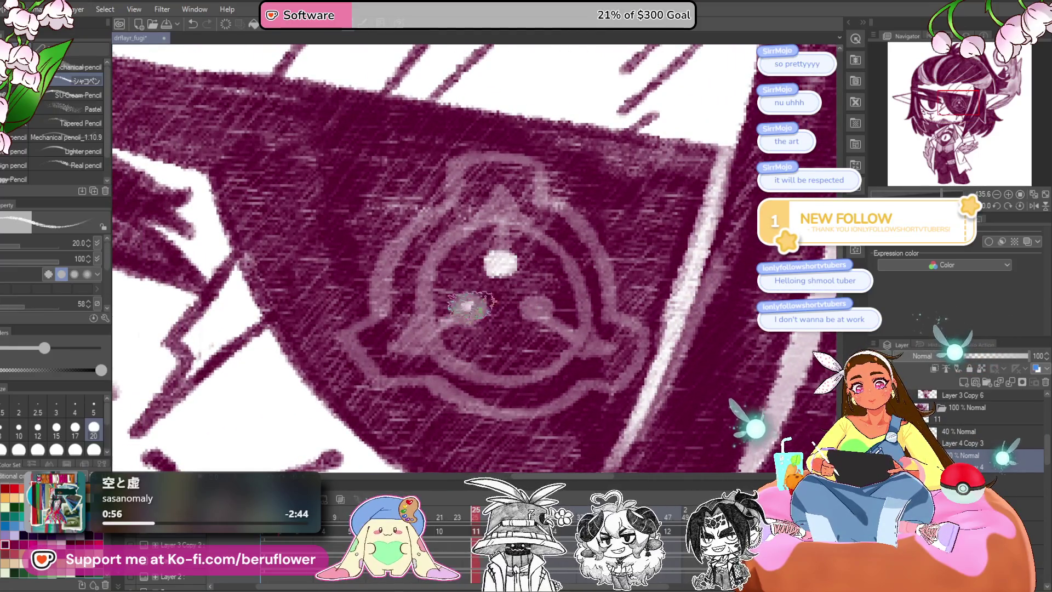
{"action": "left_click_drag", "start_coordinate": [543, 309], "coordinate": [553, 351]}
{"action": "left_click_drag", "start_coordinate": [512, 301], "coordinate": [513, 249]}
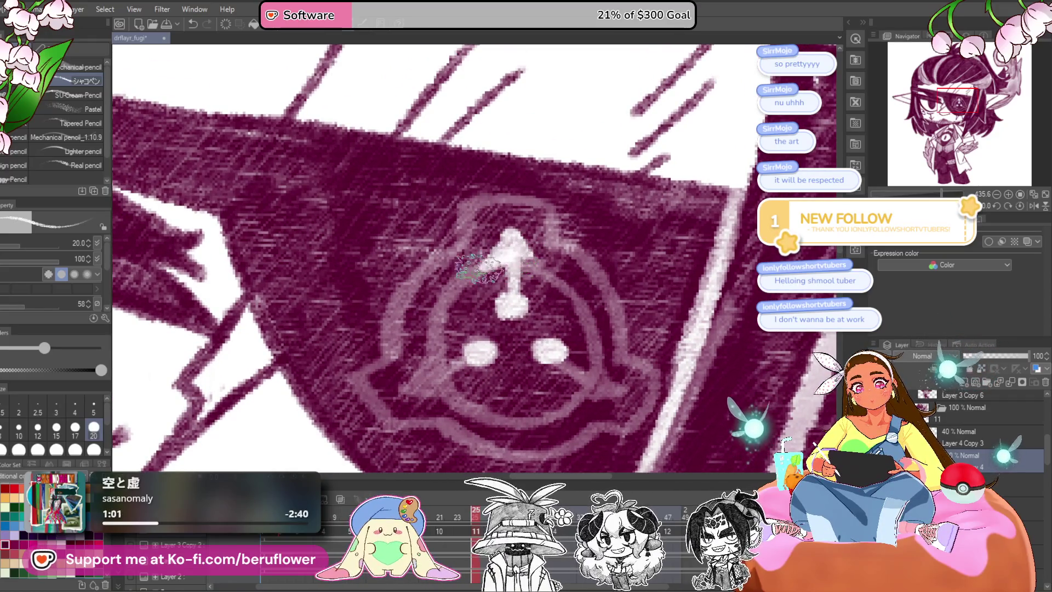
{"action": "left_click_drag", "start_coordinate": [448, 282], "coordinate": [441, 370]}
{"action": "mouse_move", "coordinate": [512, 244]}
{"action": "left_mouse_down"}
{"action": "mouse_move", "coordinate": [439, 299]}
{"action": "mouse_move", "coordinate": [441, 395]}
{"action": "mouse_move", "coordinate": [556, 405]}
{"action": "left_mouse_up"}
{"action": "left_click_drag", "start_coordinate": [509, 260], "coordinate": [580, 298]}
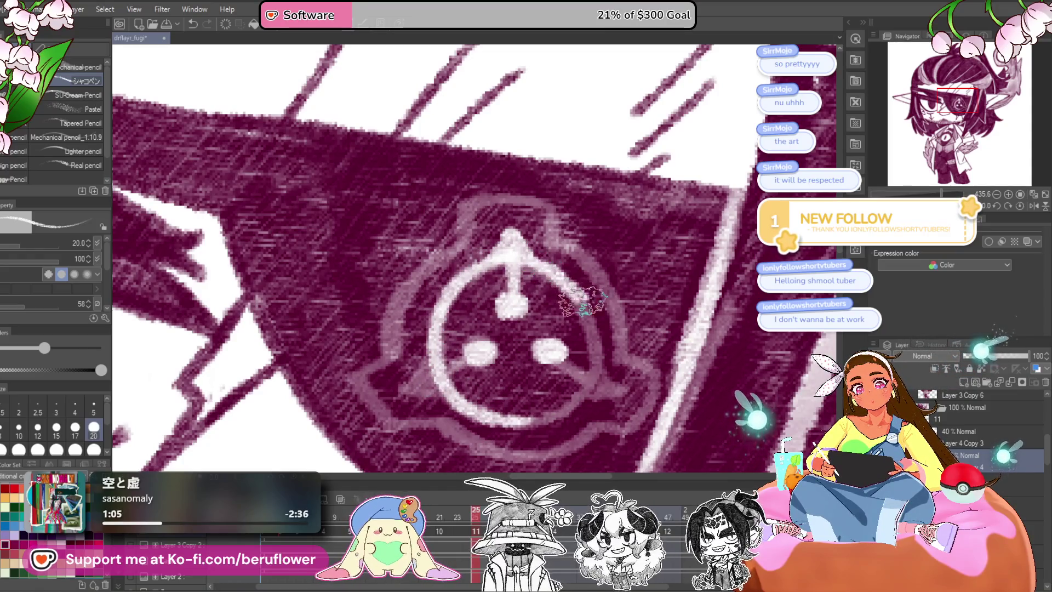
Trace the emblem's right ring in white, panning to keep its right edge in view.
{"action": "scroll", "coordinate": [534, 425], "scroll_direction": "right", "scroll_amount": 2}
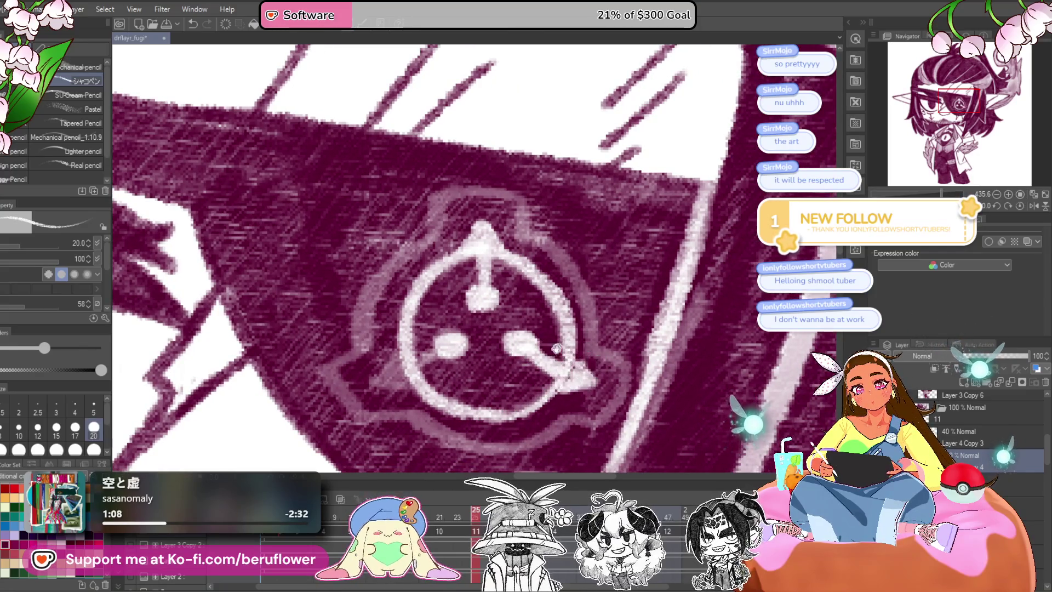
{"action": "left_click_drag", "start_coordinate": [561, 347], "coordinate": [638, 353]}
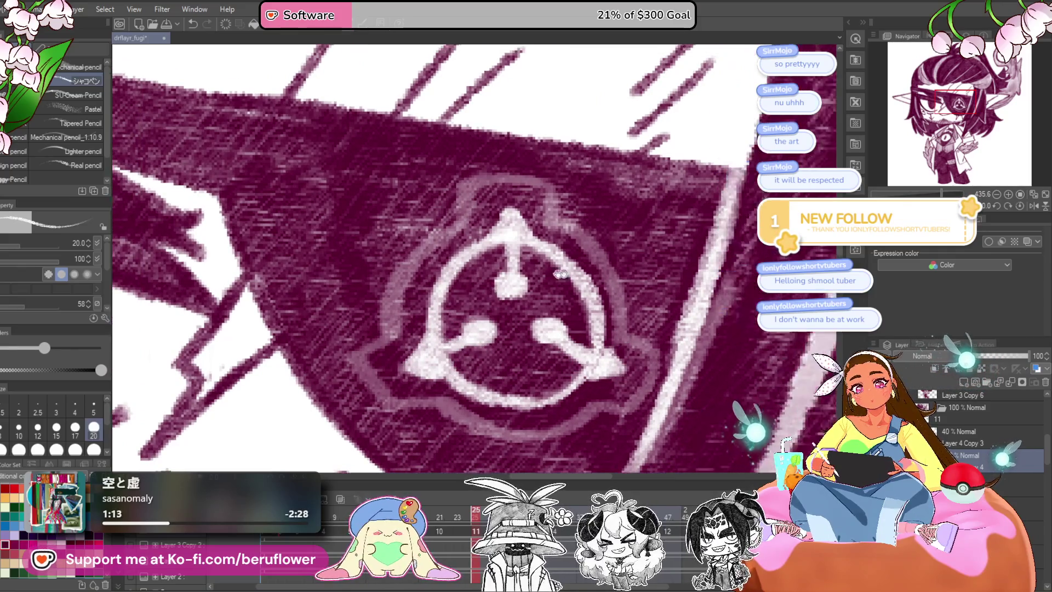
{"action": "left_click_drag", "start_coordinate": [642, 260], "coordinate": [547, 274]}
{"action": "left_click_drag", "start_coordinate": [500, 225], "coordinate": [578, 351]}
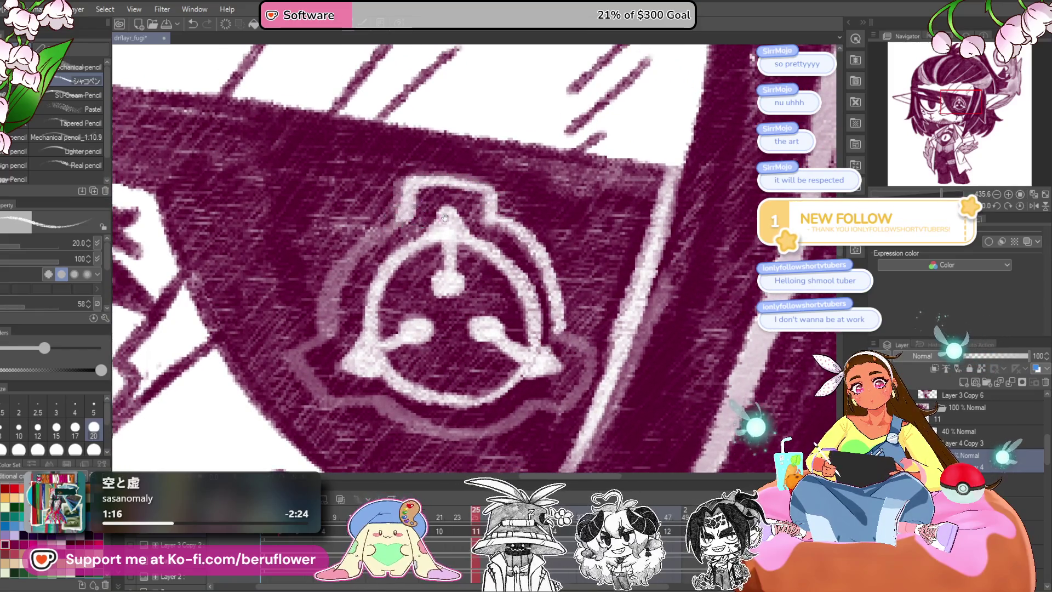
{"action": "left_click_drag", "start_coordinate": [409, 201], "coordinate": [467, 222]}
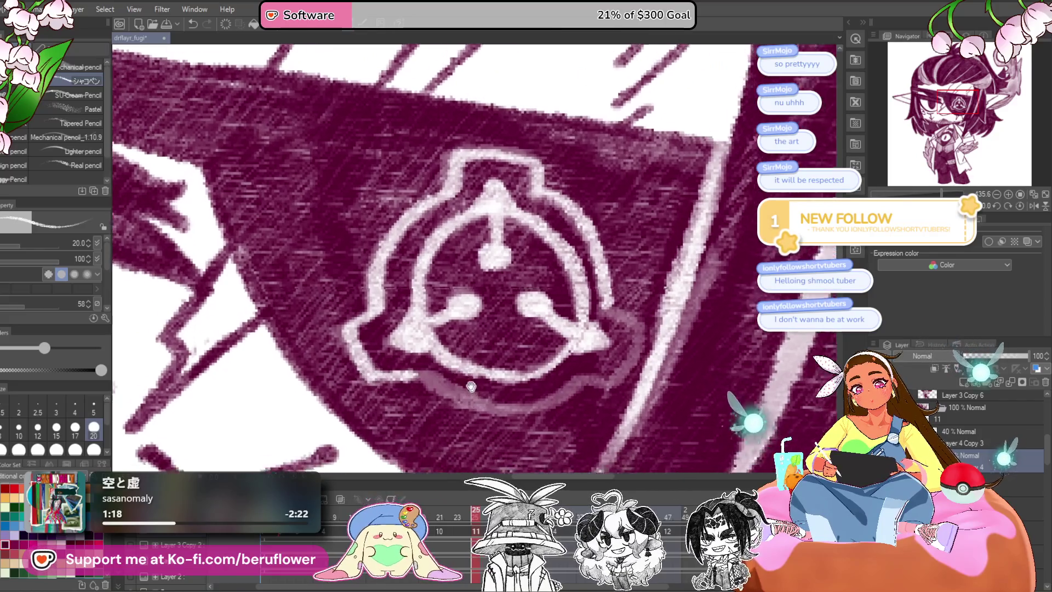
{"action": "mouse_move", "coordinate": [647, 335]}
{"action": "left_mouse_down"}
{"action": "mouse_move", "coordinate": [619, 296]}
{"action": "mouse_move", "coordinate": [406, 357]}
{"action": "left_mouse_up"}
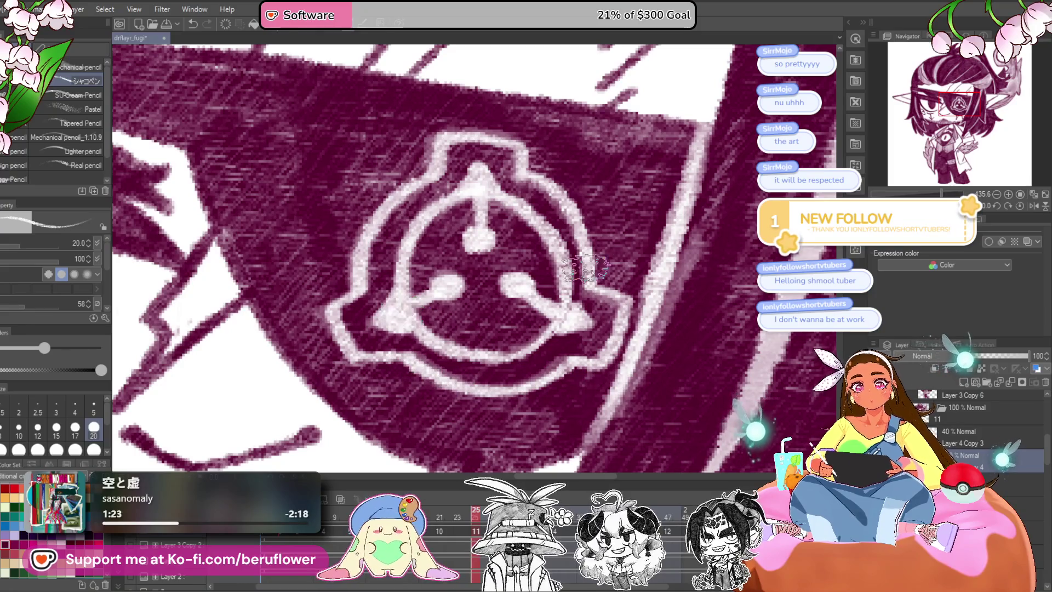
{"action": "scroll", "coordinate": [587, 274], "scroll_direction": "down", "scroll_amount": 3}
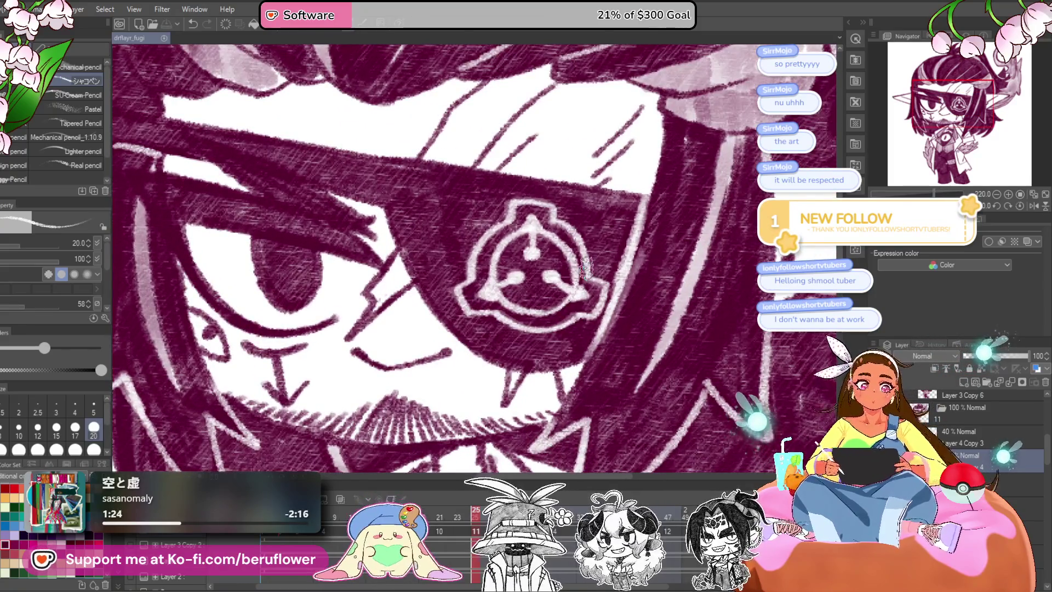
Move through Layer 4 Copy 3 and Layer 3 Copy 6, ending on the Layer 4 cel.
{"action": "left_click", "coordinate": [996, 427]}
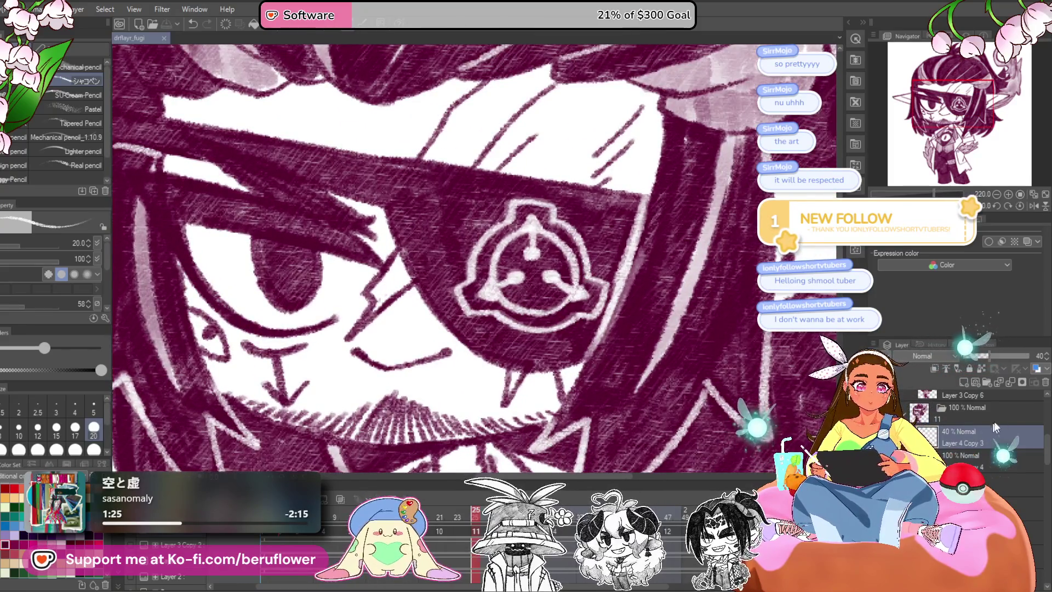
{"action": "left_click", "coordinate": [1044, 383]}
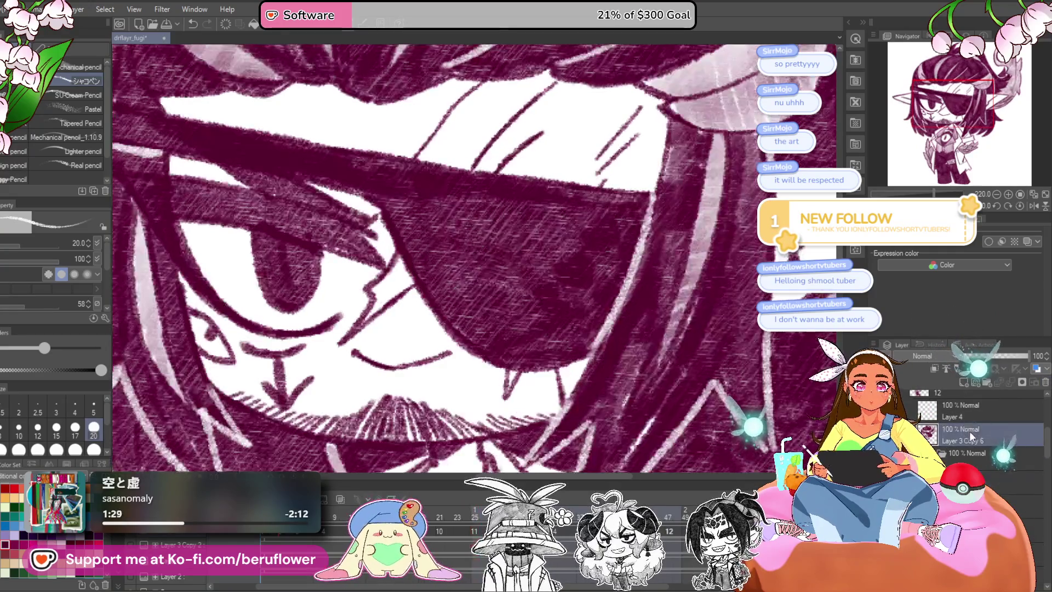
{"action": "left_click", "coordinate": [974, 420]}
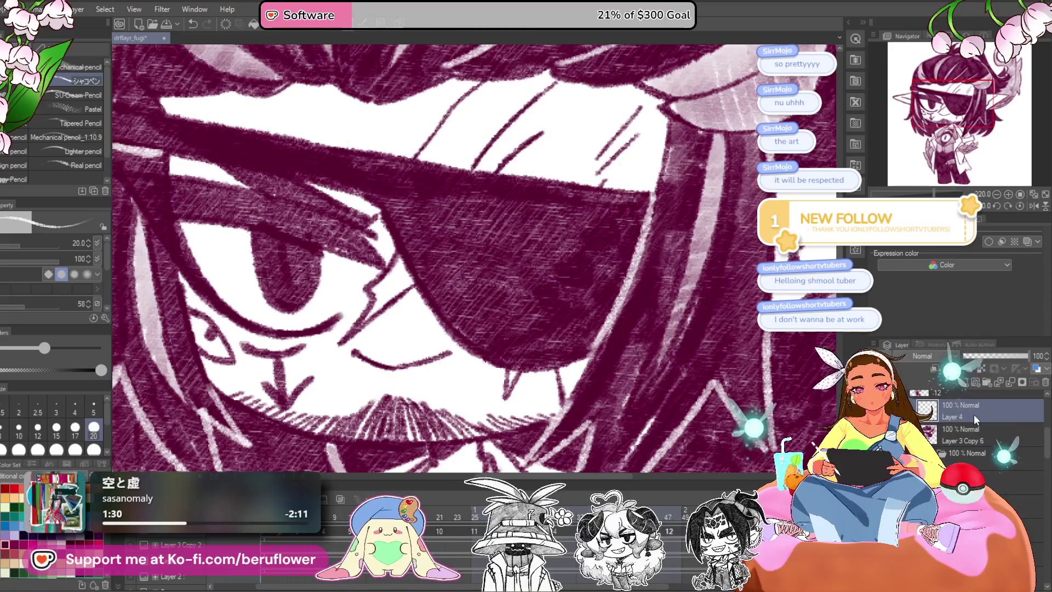
Restore the faint 40% emblem guide and paint three white dots with a stroke on Layer 4.
{"action": "key", "text": "ctrl+z"}
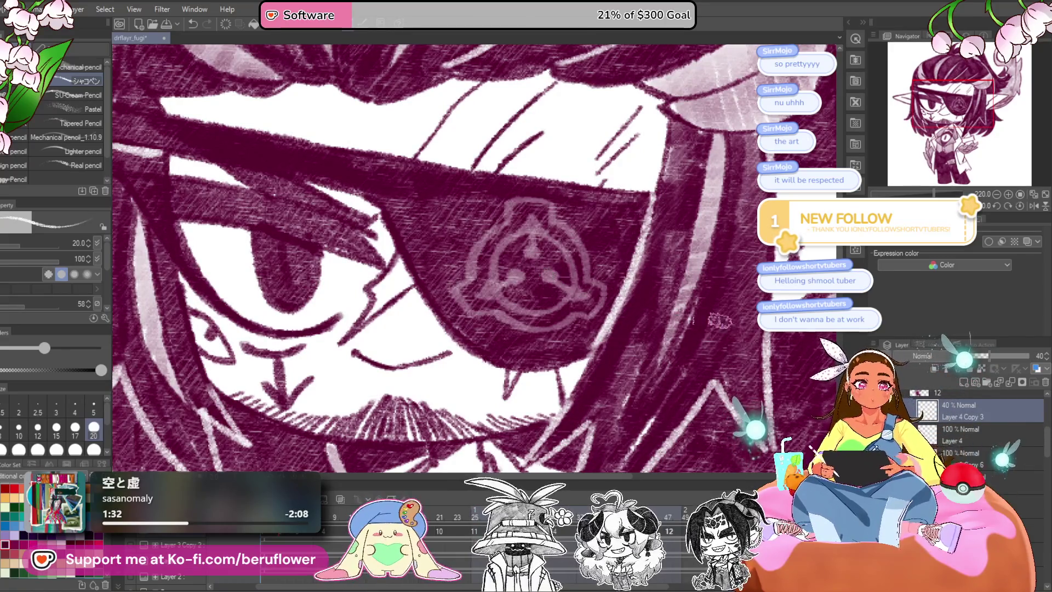
{"action": "left_click", "coordinate": [964, 433]}
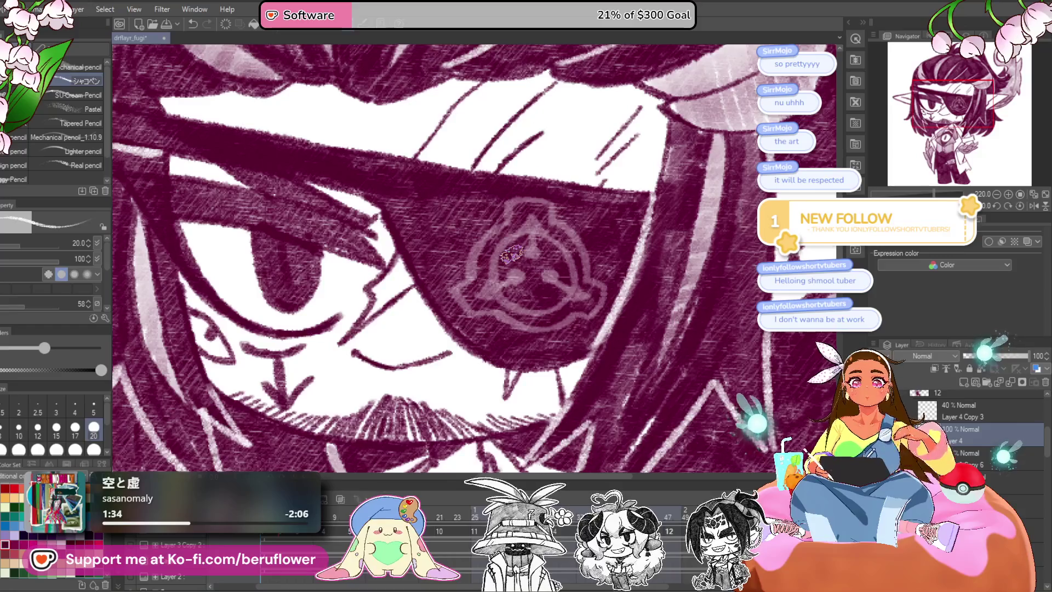
{"action": "scroll", "coordinate": [511, 254], "scroll_direction": "up", "scroll_amount": 2}
{"action": "scroll", "coordinate": [506, 249], "scroll_direction": "up", "scroll_amount": 1}
{"action": "scroll", "coordinate": [505, 247], "scroll_direction": "up", "scroll_amount": 1}
{"action": "left_click", "coordinate": [508, 249]}
{"action": "left_click", "coordinate": [476, 296]}
{"action": "left_click", "coordinate": [540, 293]}
{"action": "mouse_move", "coordinate": [501, 280]}
{"action": "left_mouse_down"}
{"action": "mouse_move", "coordinate": [456, 292]}
{"action": "mouse_move", "coordinate": [434, 321]}
{"action": "mouse_move", "coordinate": [539, 202]}
{"action": "mouse_move", "coordinate": [623, 282]}
{"action": "mouse_move", "coordinate": [553, 354]}
{"action": "mouse_move", "coordinate": [455, 317]}
{"action": "left_mouse_up"}
Join the top dot to the emblem's tip and trace the ring's outer edges in white.
{"action": "mouse_move", "coordinate": [630, 326]}
{"action": "left_mouse_down"}
{"action": "mouse_move", "coordinate": [575, 279]}
{"action": "mouse_move", "coordinate": [545, 230]}
{"action": "mouse_move", "coordinate": [614, 235]}
{"action": "left_mouse_up"}
{"action": "scroll", "coordinate": [576, 279], "scroll_direction": "up", "scroll_amount": 1}
{"action": "mouse_move", "coordinate": [559, 208]}
{"action": "left_mouse_down"}
{"action": "mouse_move", "coordinate": [629, 248]}
{"action": "mouse_move", "coordinate": [646, 323]}
{"action": "mouse_move", "coordinate": [586, 307]}
{"action": "left_mouse_up"}
{"action": "mouse_move", "coordinate": [493, 178]}
{"action": "left_mouse_down"}
{"action": "mouse_move", "coordinate": [583, 271]}
{"action": "mouse_move", "coordinate": [586, 290]}
{"action": "left_mouse_up"}
{"action": "left_click_drag", "start_coordinate": [542, 386], "coordinate": [572, 359]}
{"action": "left_click_drag", "start_coordinate": [608, 343], "coordinate": [486, 365]}
{"action": "mouse_move", "coordinate": [434, 335]}
{"action": "left_mouse_down"}
{"action": "mouse_move", "coordinate": [354, 279]}
{"action": "mouse_move", "coordinate": [465, 131]}
{"action": "left_mouse_up"}
{"action": "left_click_drag", "start_coordinate": [572, 112], "coordinate": [589, 129]}
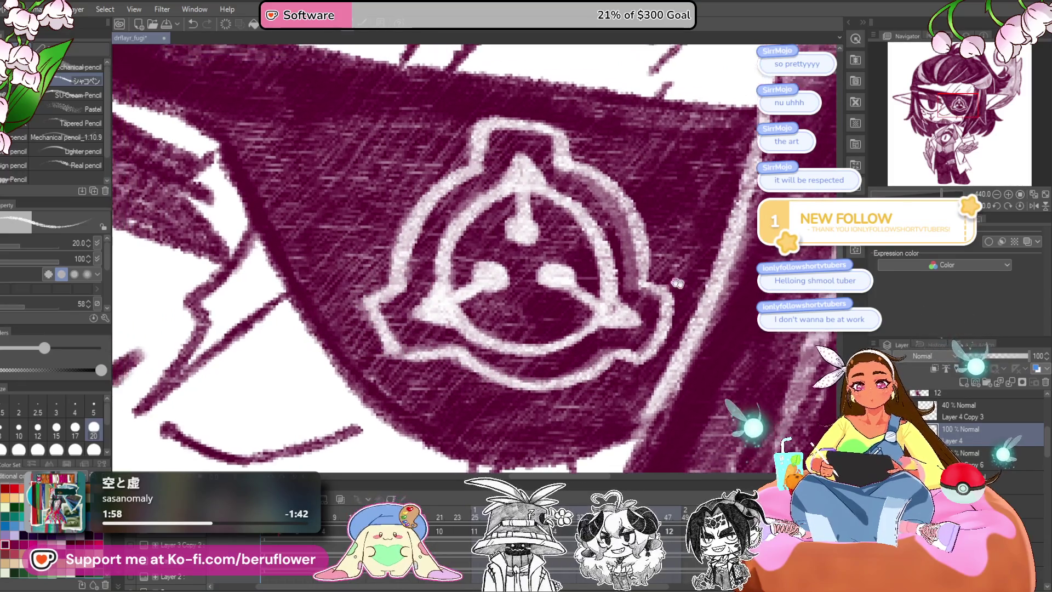
On the Layer 3 cel, paint the emblem's three white dots, tip line, upper-left arc and right-dot link.
{"action": "left_click", "coordinate": [1034, 406]}
{"action": "left_click", "coordinate": [1045, 382]}
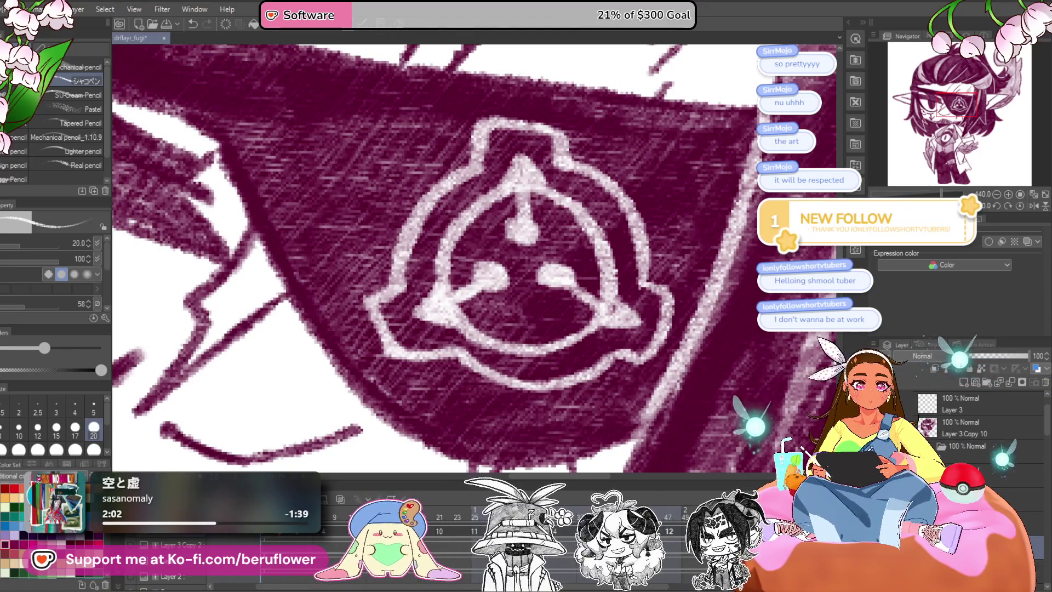
{"action": "key", "text": "ctrl+z"}
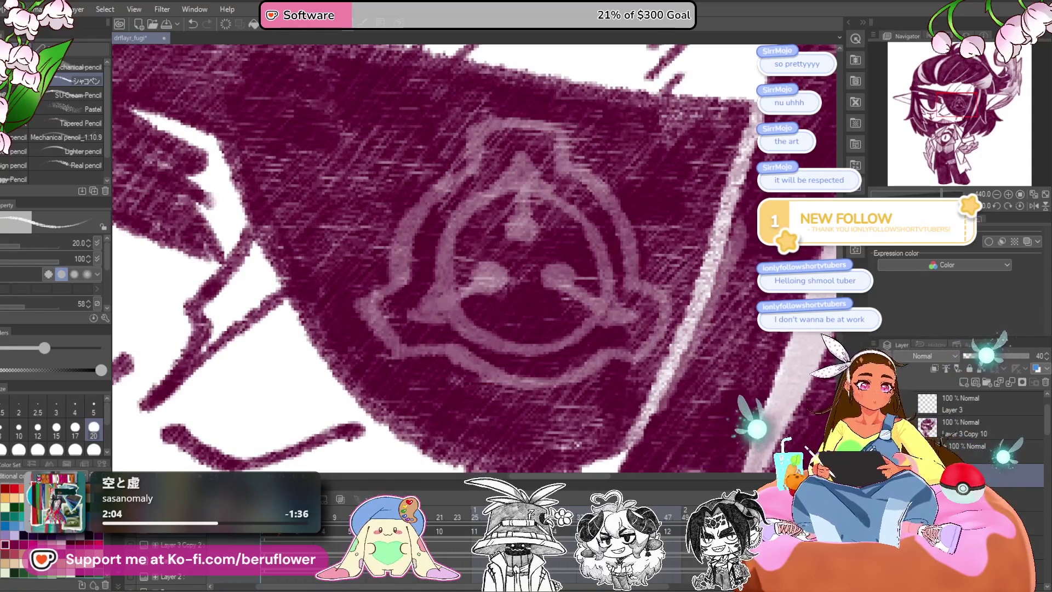
{"action": "left_click_drag", "start_coordinate": [523, 227], "coordinate": [505, 233]}
{"action": "left_click_drag", "start_coordinate": [465, 281], "coordinate": [548, 286]}
{"action": "mouse_move", "coordinate": [516, 236]}
{"action": "left_mouse_down"}
{"action": "mouse_move", "coordinate": [531, 247]}
{"action": "mouse_move", "coordinate": [520, 189]}
{"action": "mouse_move", "coordinate": [438, 274]}
{"action": "mouse_move", "coordinate": [498, 348]}
{"action": "mouse_move", "coordinate": [534, 366]}
{"action": "left_mouse_up"}
{"action": "key", "text": "ctrl+z"}
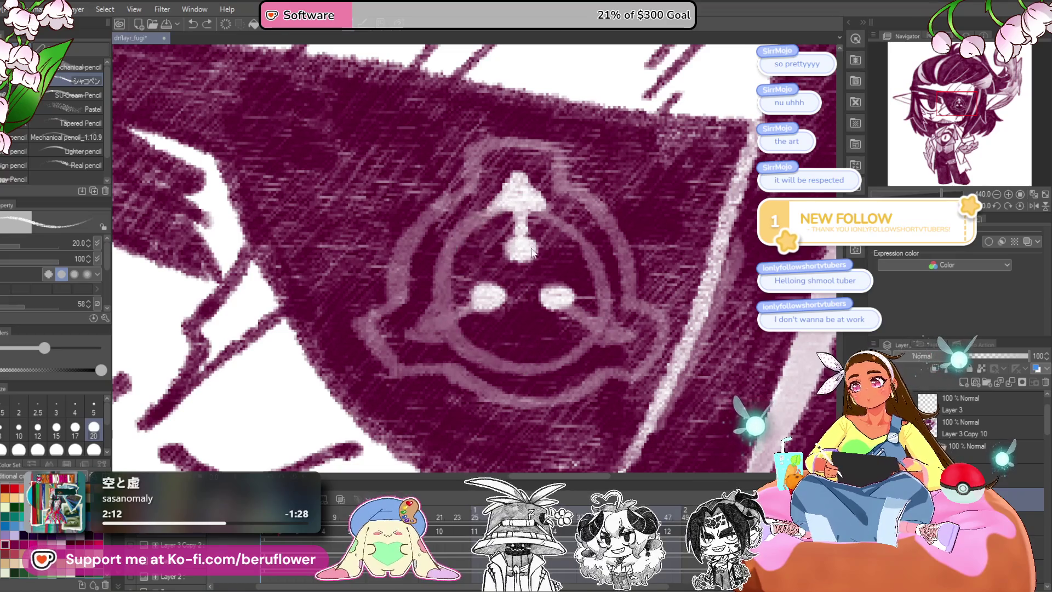
{"action": "left_click_drag", "start_coordinate": [493, 246], "coordinate": [517, 240]}
{"action": "mouse_move", "coordinate": [529, 189]}
{"action": "left_mouse_down"}
{"action": "mouse_move", "coordinate": [465, 274]}
{"action": "mouse_move", "coordinate": [535, 352]}
{"action": "mouse_move", "coordinate": [597, 323]}
{"action": "mouse_move", "coordinate": [622, 236]}
{"action": "mouse_move", "coordinate": [602, 343]}
{"action": "left_mouse_up"}
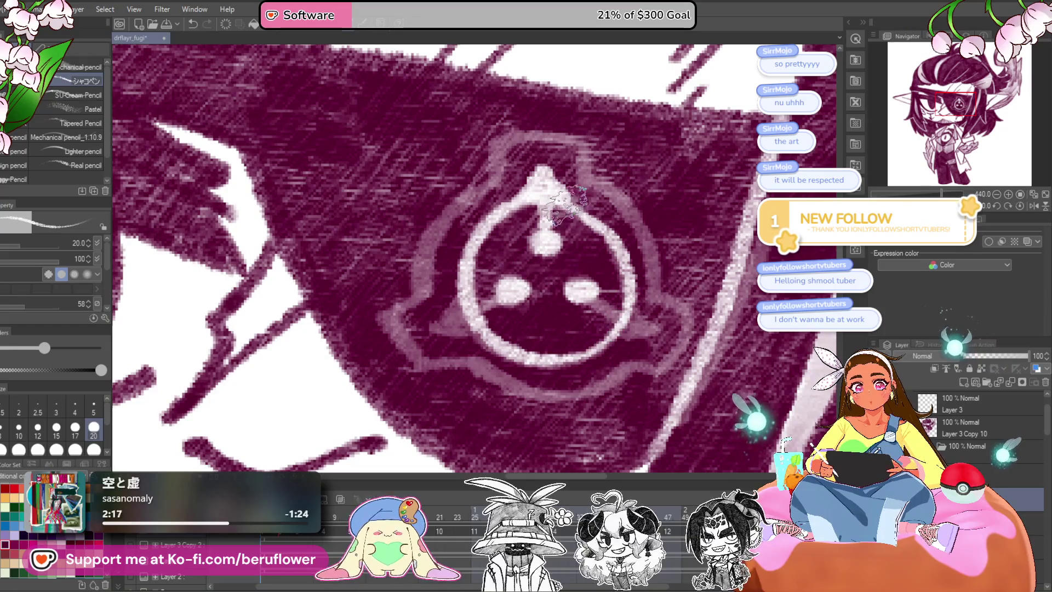
{"action": "mouse_move", "coordinate": [569, 290]}
{"action": "left_mouse_down"}
{"action": "mouse_move", "coordinate": [635, 323]}
{"action": "mouse_move", "coordinate": [611, 324]}
{"action": "left_mouse_up"}
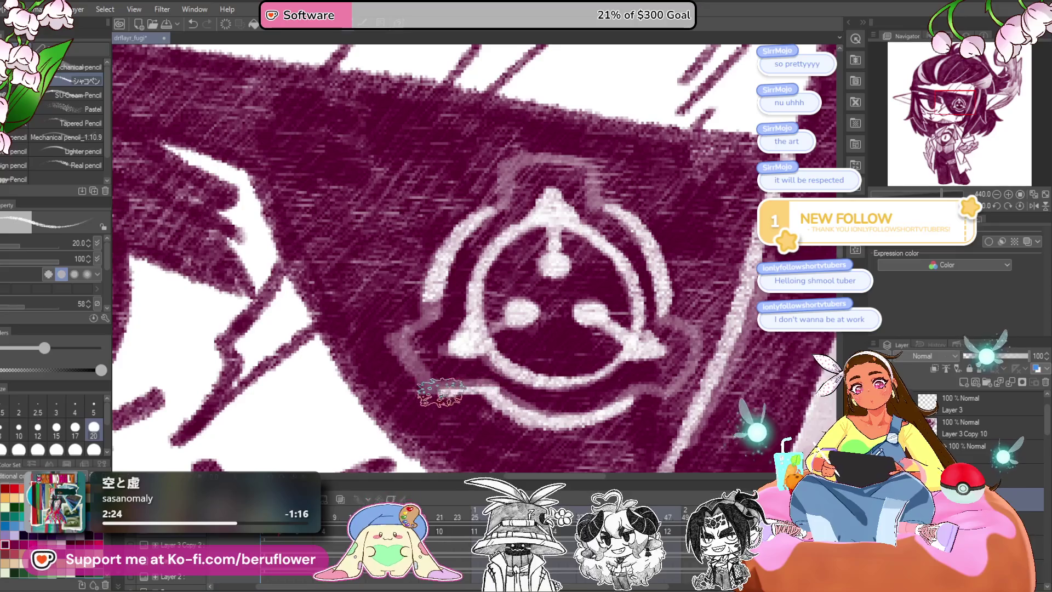
Trace the ring's right side in white, then switch to another animation frame.
{"action": "mouse_move", "coordinate": [545, 175]}
{"action": "left_mouse_down"}
{"action": "mouse_move", "coordinate": [511, 216]}
{"action": "mouse_move", "coordinate": [589, 217]}
{"action": "left_mouse_up"}
{"action": "left_click_drag", "start_coordinate": [672, 325], "coordinate": [598, 225]}
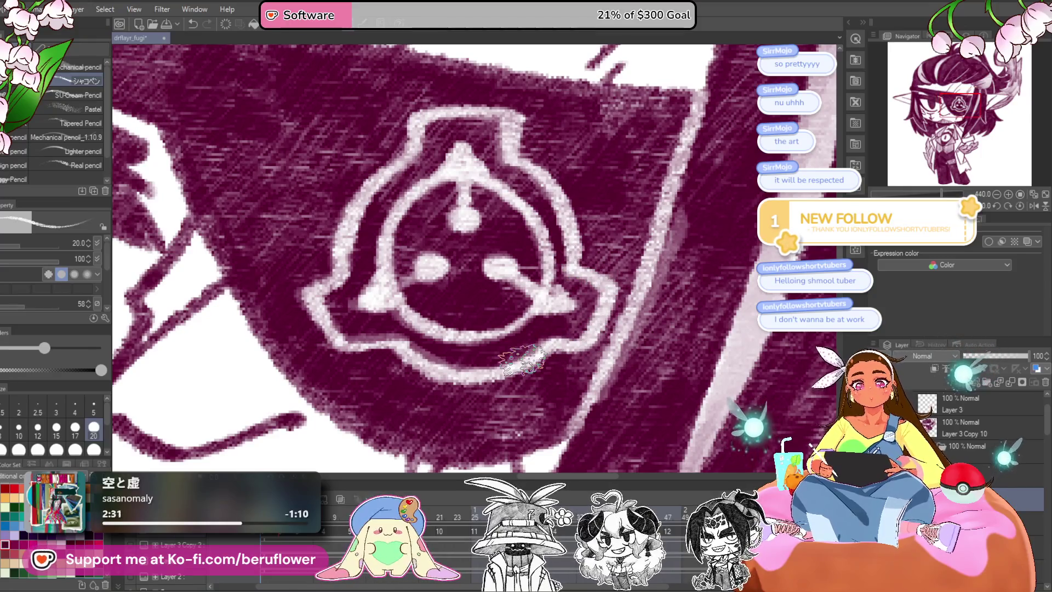
{"action": "scroll", "coordinate": [553, 318], "scroll_direction": "down", "scroll_amount": 2}
{"action": "scroll", "coordinate": [554, 318], "scroll_direction": "down", "scroll_amount": 1}
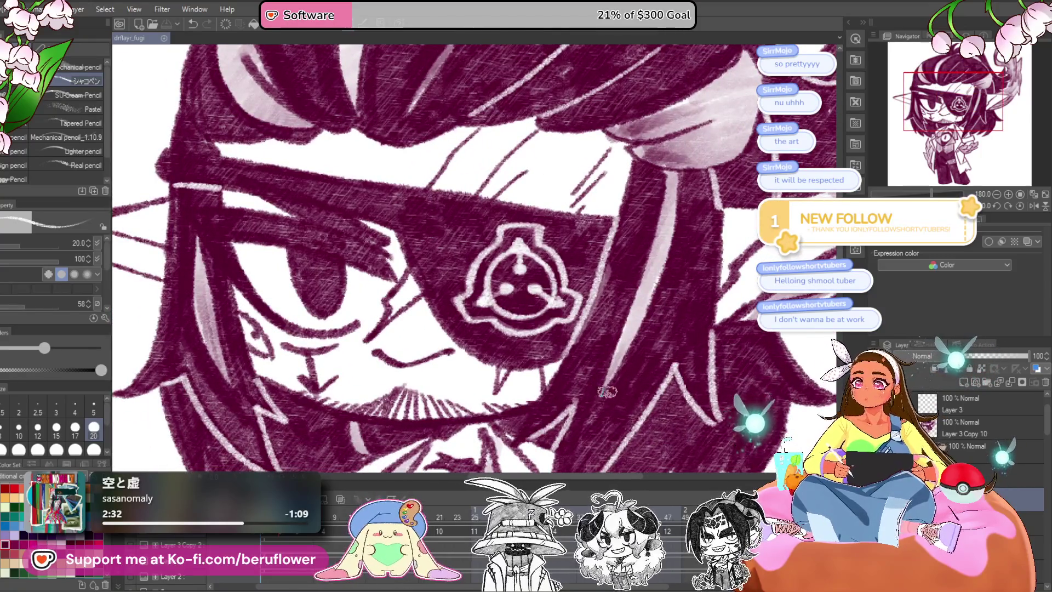
{"action": "left_click_drag", "start_coordinate": [578, 431], "coordinate": [597, 397]}
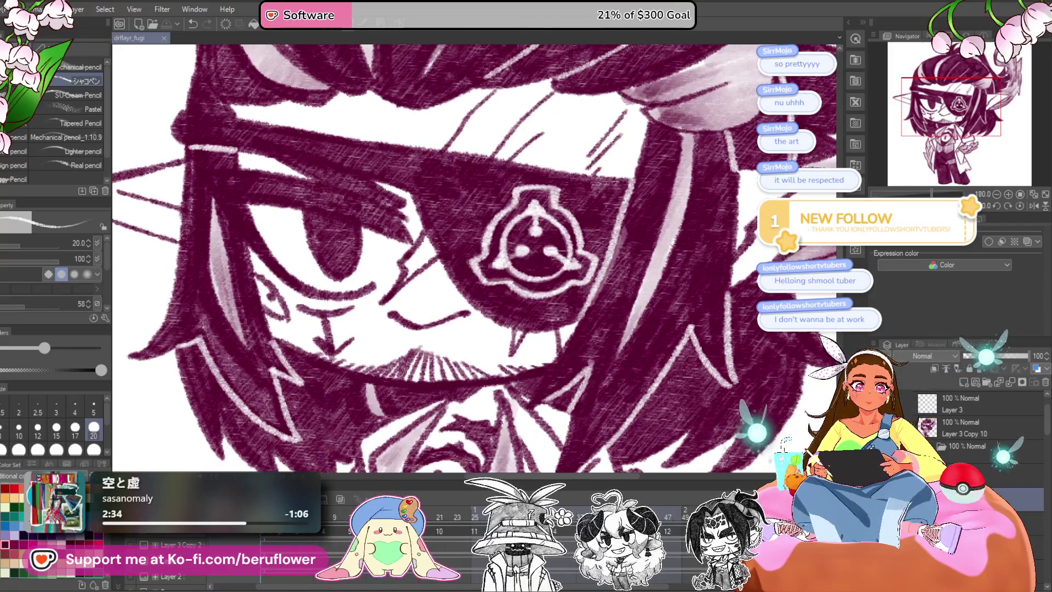
{"action": "left_click", "coordinate": [558, 534]}
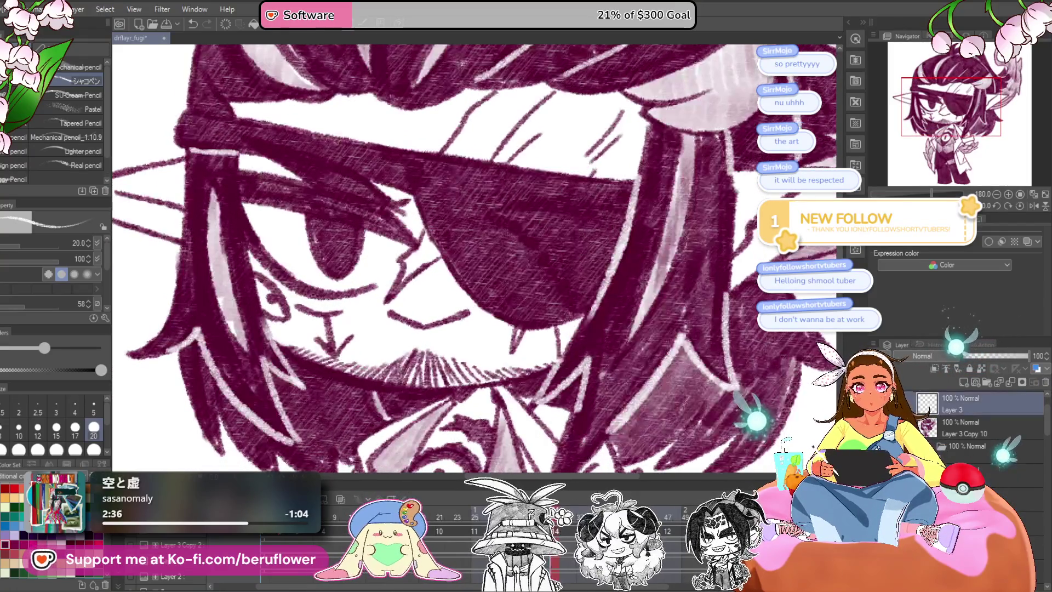
On the faint emblem sketch layer, paint three white centre dots and the upward arm.
{"action": "left_click", "coordinate": [973, 423]}
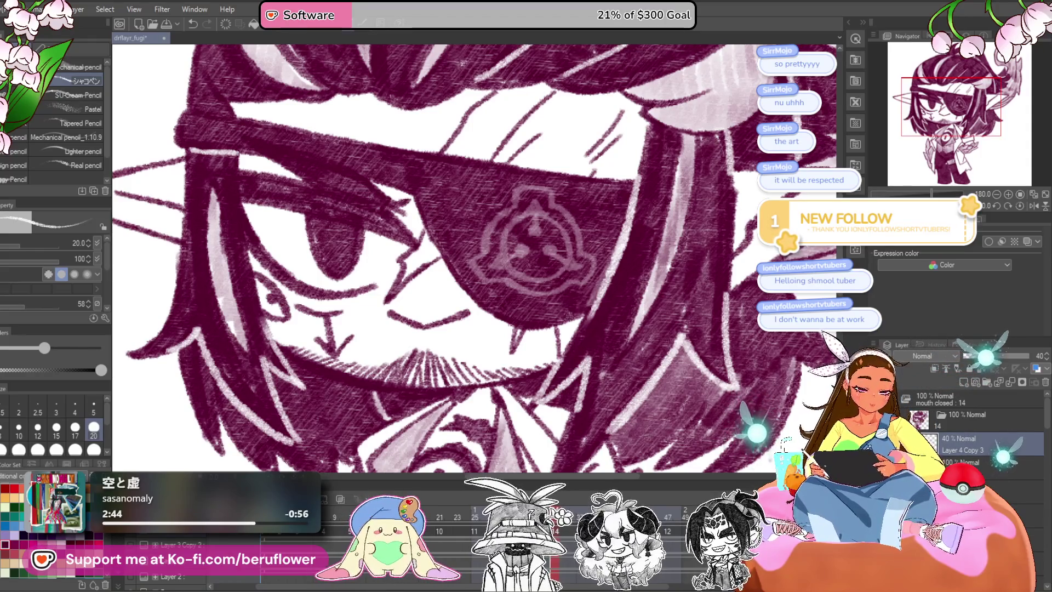
{"action": "scroll", "coordinate": [535, 216], "scroll_direction": "up", "scroll_amount": 2}
{"action": "scroll", "coordinate": [553, 317], "scroll_direction": "up", "scroll_amount": 2}
{"action": "left_click", "coordinate": [525, 266]}
{"action": "left_click", "coordinate": [559, 315]}
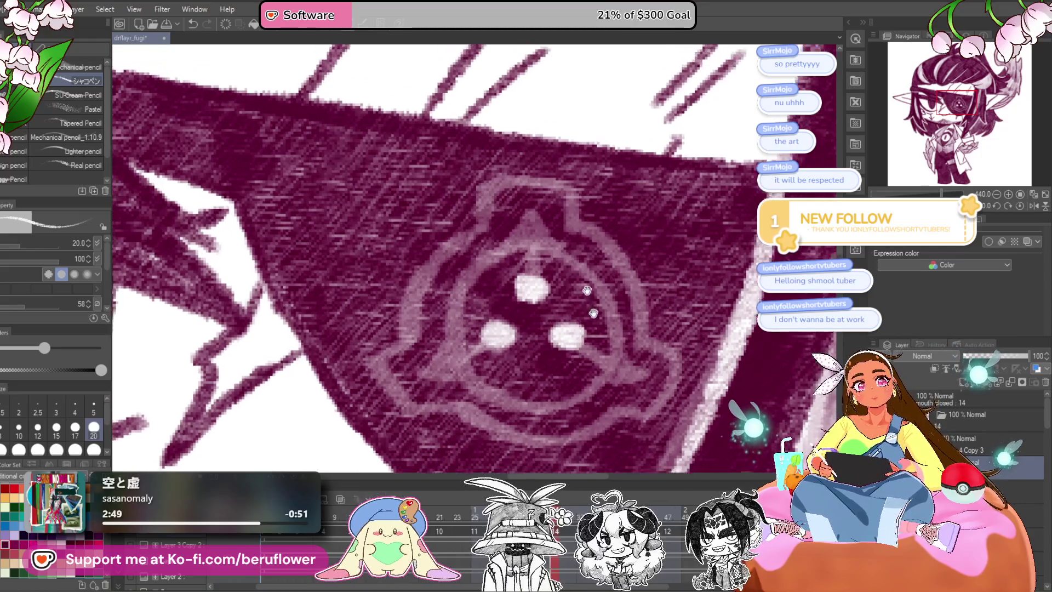
{"action": "left_click_drag", "start_coordinate": [559, 316], "coordinate": [566, 338]}
{"action": "mouse_move", "coordinate": [530, 293]}
{"action": "left_mouse_down"}
{"action": "mouse_move", "coordinate": [524, 219]}
{"action": "mouse_move", "coordinate": [538, 198]}
{"action": "mouse_move", "coordinate": [449, 329]}
{"action": "mouse_move", "coordinate": [474, 332]}
{"action": "left_mouse_up"}
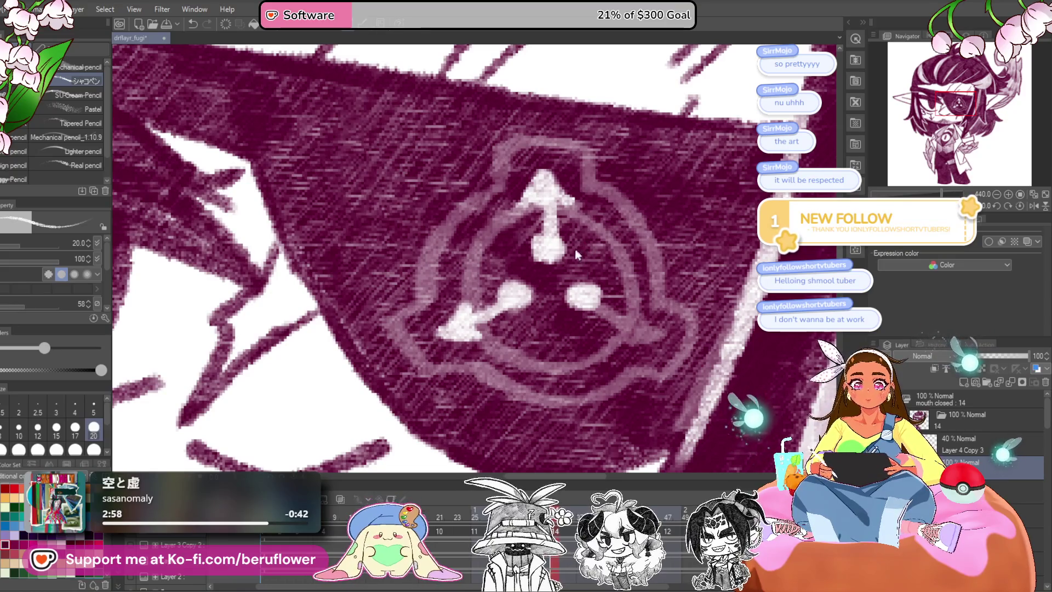
Outline the emblem's top and whiten the left and right sides of its ring.
{"action": "left_click_drag", "start_coordinate": [634, 267], "coordinate": [607, 257]}
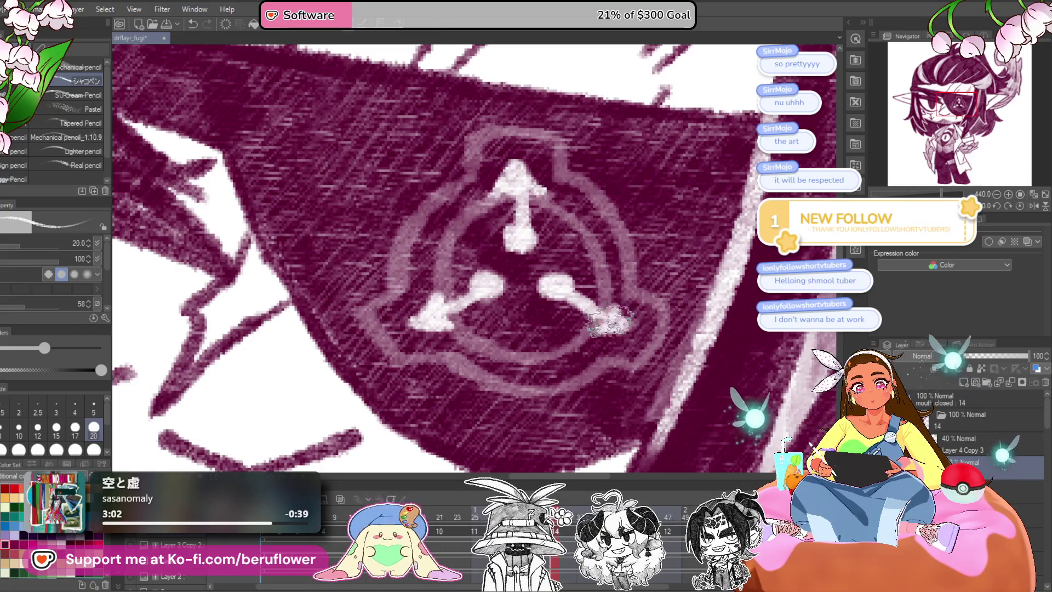
{"action": "left_click_drag", "start_coordinate": [602, 292], "coordinate": [636, 298]}
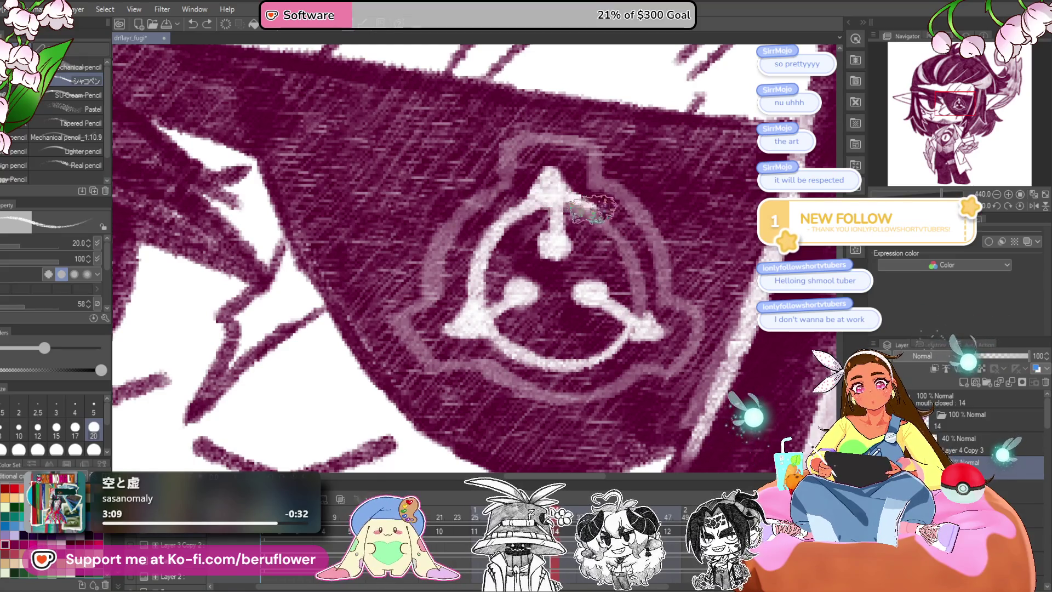
{"action": "left_click_drag", "start_coordinate": [639, 296], "coordinate": [672, 315]}
{"action": "left_click_drag", "start_coordinate": [542, 200], "coordinate": [601, 156]}
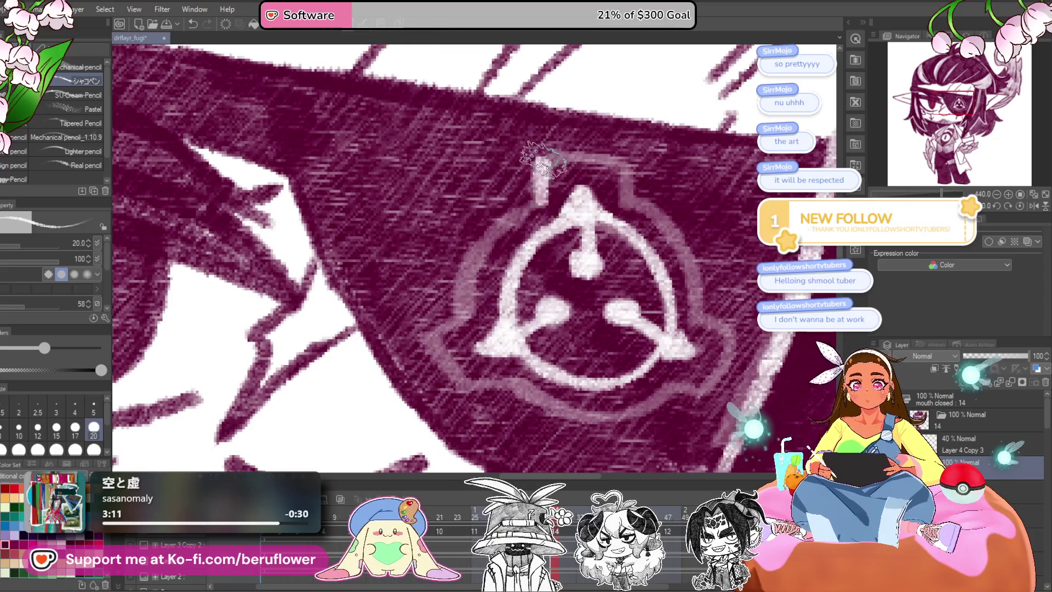
{"action": "left_click_drag", "start_coordinate": [513, 215], "coordinate": [466, 310]}
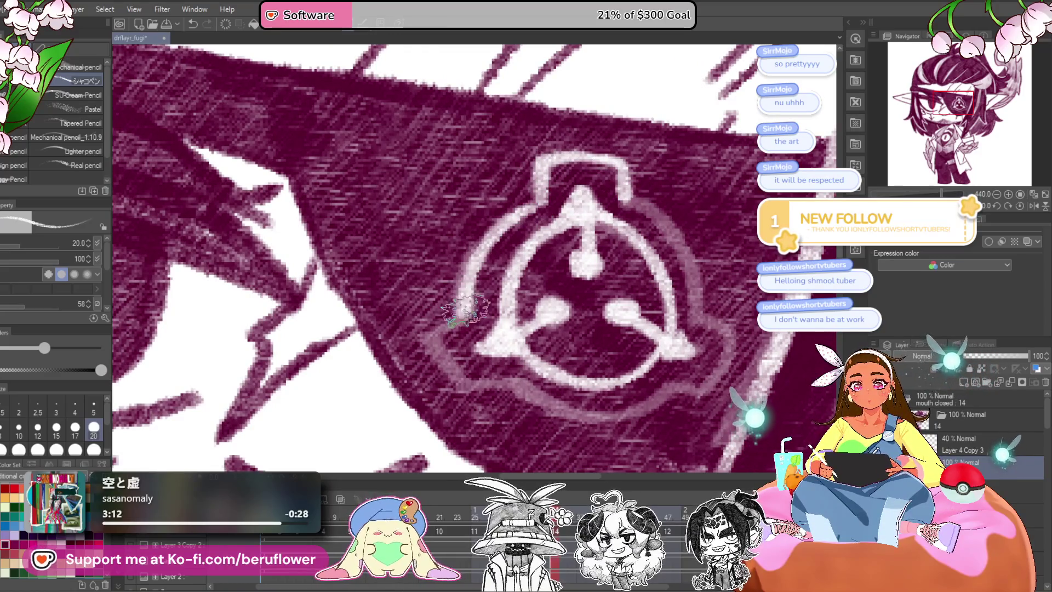
{"action": "left_click_drag", "start_coordinate": [462, 384], "coordinate": [412, 369]}
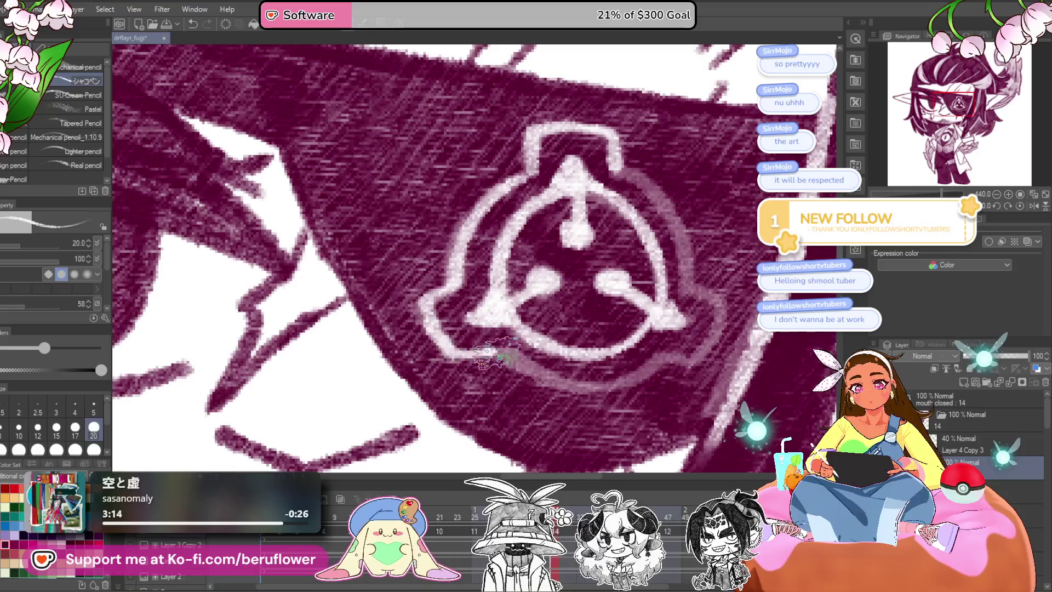
{"action": "left_click_drag", "start_coordinate": [633, 268], "coordinate": [639, 276]}
{"action": "left_click_drag", "start_coordinate": [580, 185], "coordinate": [645, 268]}
{"action": "mouse_move", "coordinate": [581, 183]}
{"action": "left_mouse_down"}
{"action": "mouse_move", "coordinate": [651, 304]}
{"action": "mouse_move", "coordinate": [648, 268]}
{"action": "mouse_move", "coordinate": [655, 339]}
{"action": "left_mouse_up"}
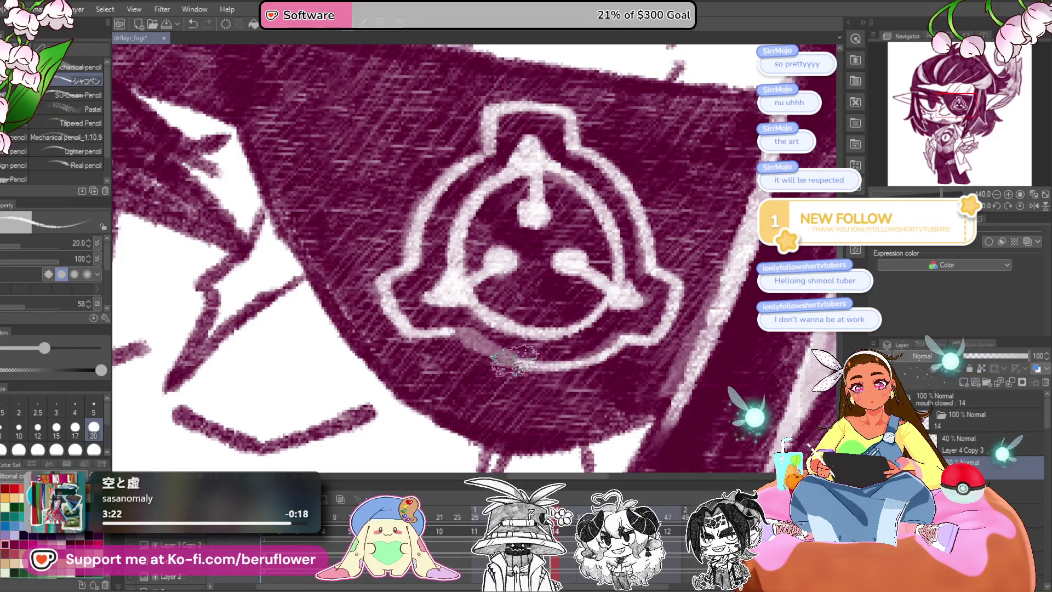
{"action": "scroll", "coordinate": [452, 318], "scroll_direction": "down", "scroll_amount": 5}
{"action": "scroll", "coordinate": [455, 323], "scroll_direction": "up", "scroll_amount": 2}
{"action": "scroll", "coordinate": [456, 329], "scroll_direction": "up", "scroll_amount": 1}
{"action": "scroll", "coordinate": [586, 305], "scroll_direction": "down", "scroll_amount": 3}
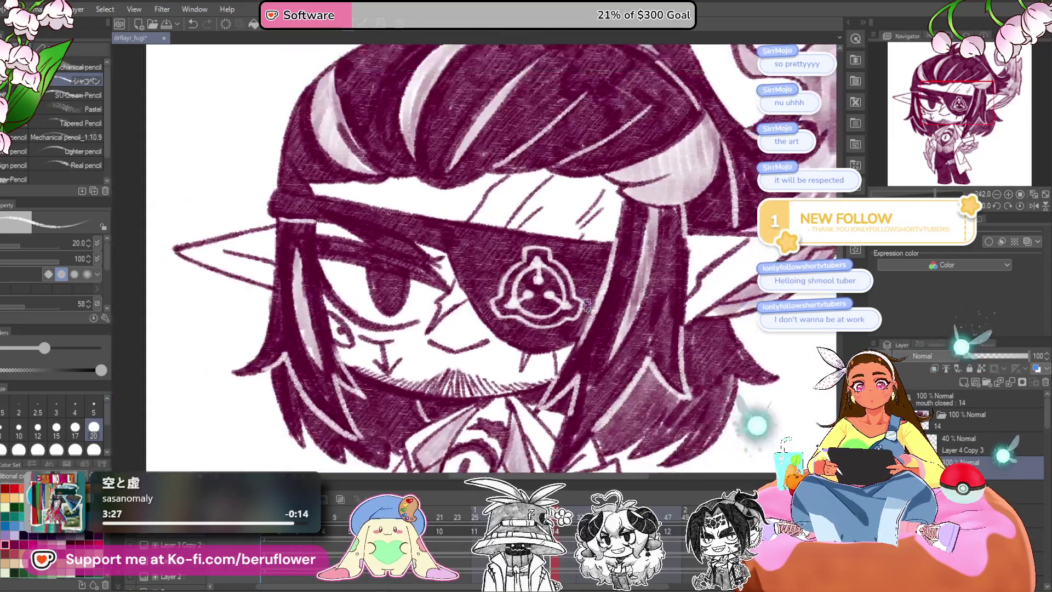
Add a new blank layer and bring the whole character into view.
{"action": "scroll", "coordinate": [614, 362], "scroll_direction": "down", "scroll_amount": 2}
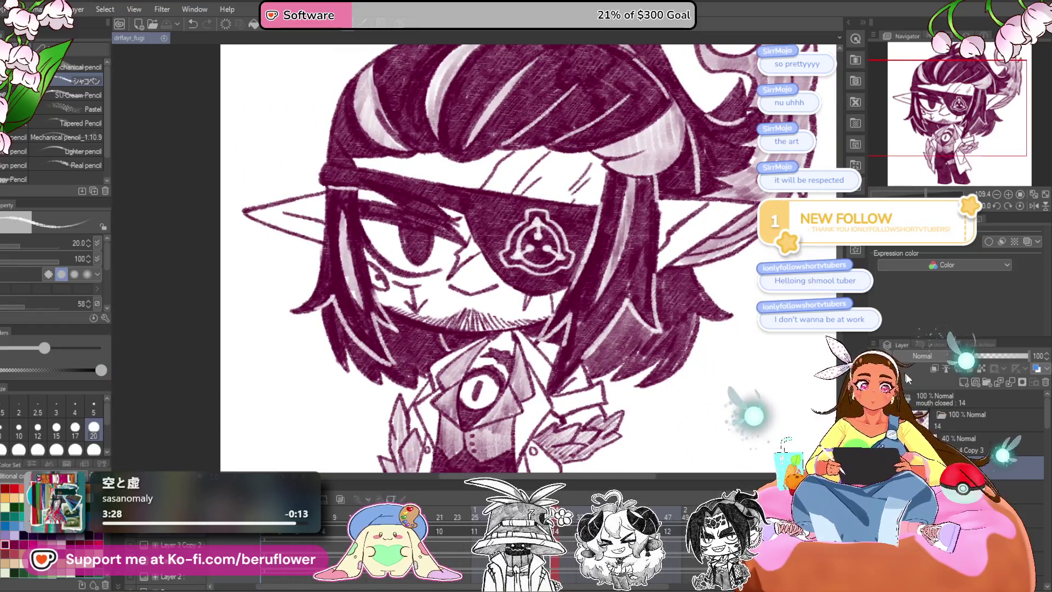
{"action": "left_click", "coordinate": [1022, 382]}
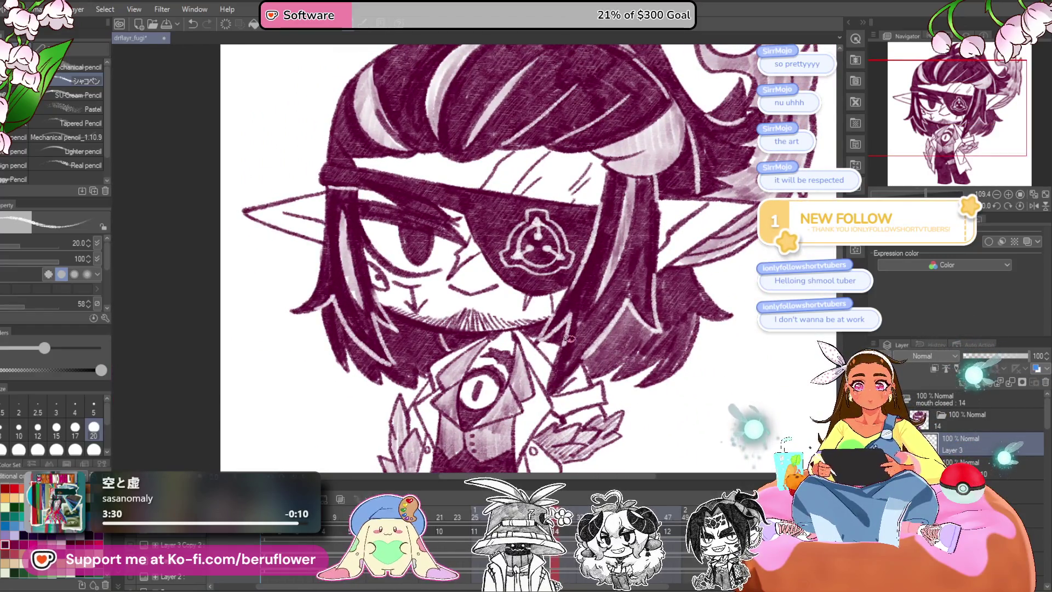
{"action": "scroll", "coordinate": [570, 338], "scroll_direction": "down", "scroll_amount": 3}
{"action": "scroll", "coordinate": [602, 384], "scroll_direction": "up", "scroll_amount": 1}
{"action": "left_click_drag", "start_coordinate": [694, 452], "coordinate": [612, 431]}
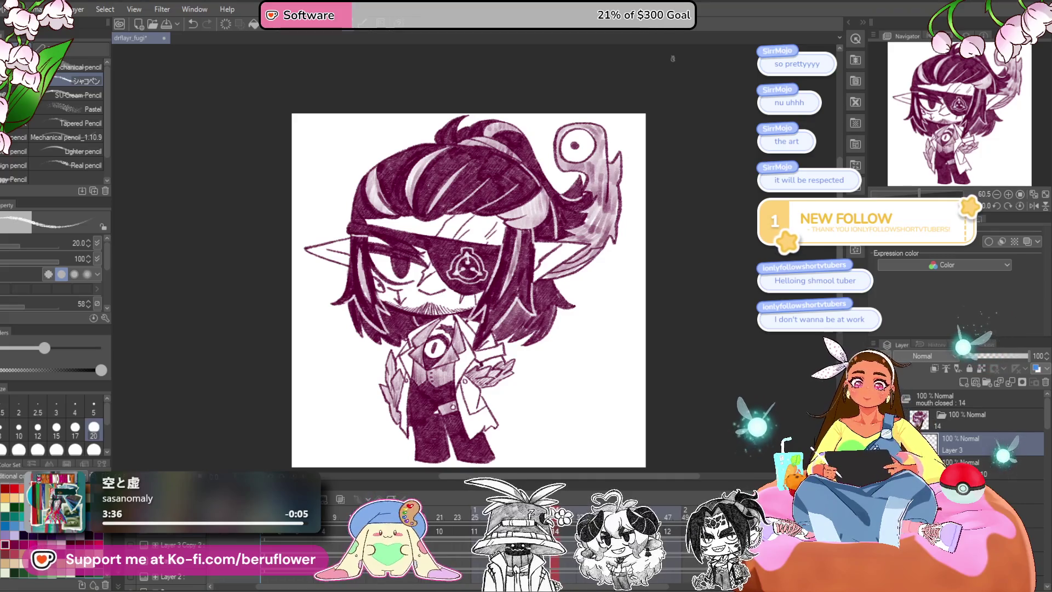
Save the drawing, then play and stop the animation preview.
{"action": "key", "text": "ctrl+s"}
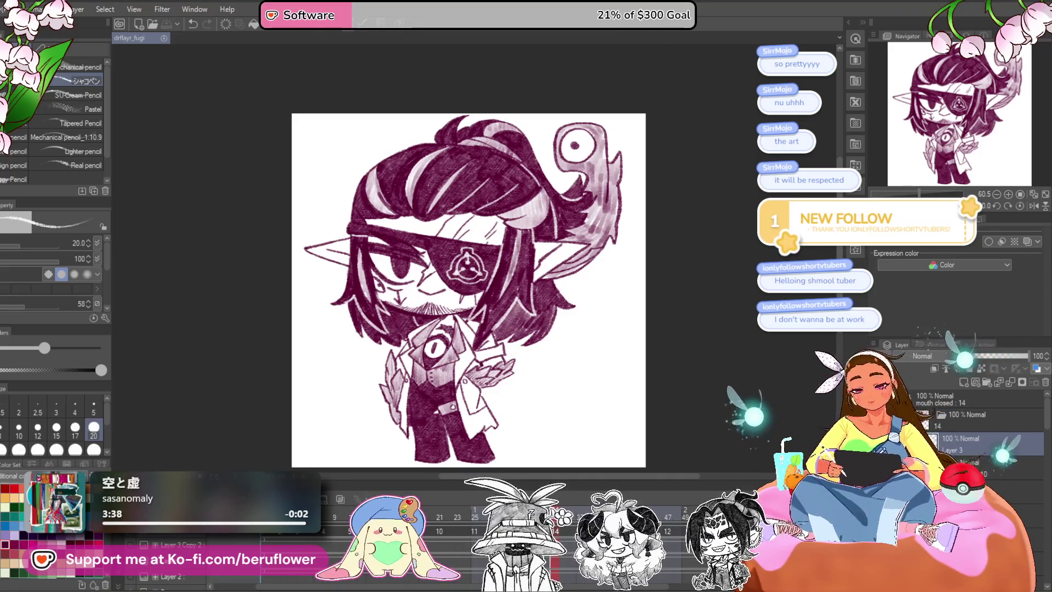
{"action": "key", "text": "space"}
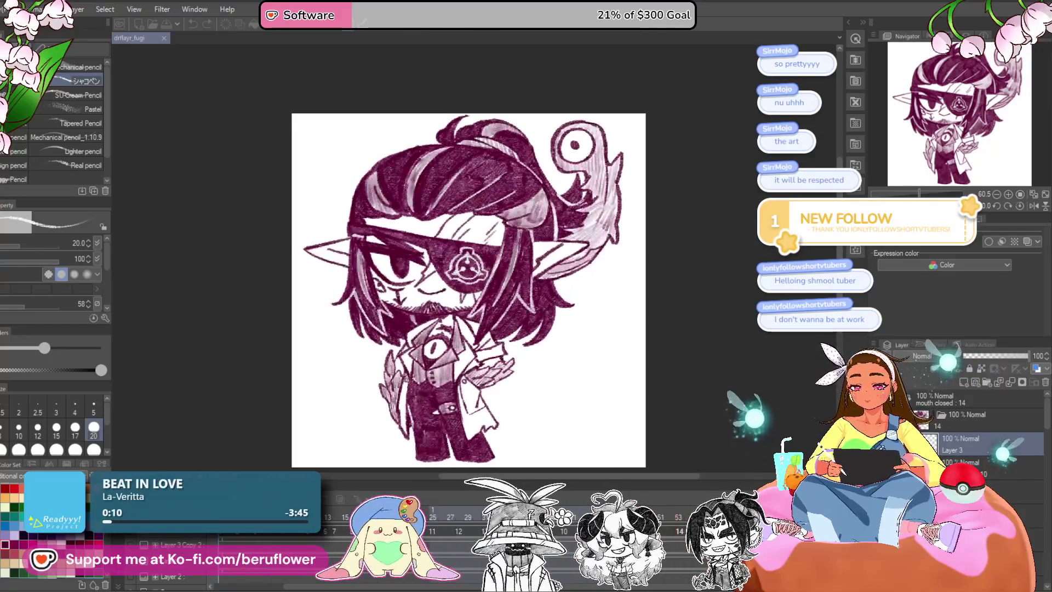
{"action": "key", "text": "Return"}
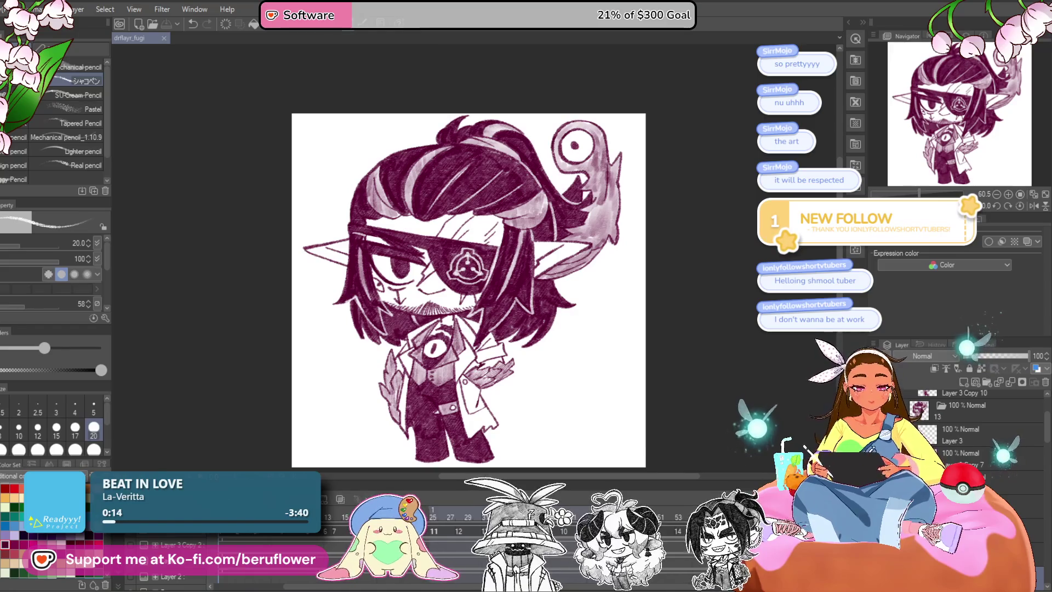
Go to animation frame 14 and eyedrop the purple from the drawing.
{"action": "left_click", "coordinate": [679, 513]}
{"action": "left_click", "coordinate": [443, 400], "text": "alt"}
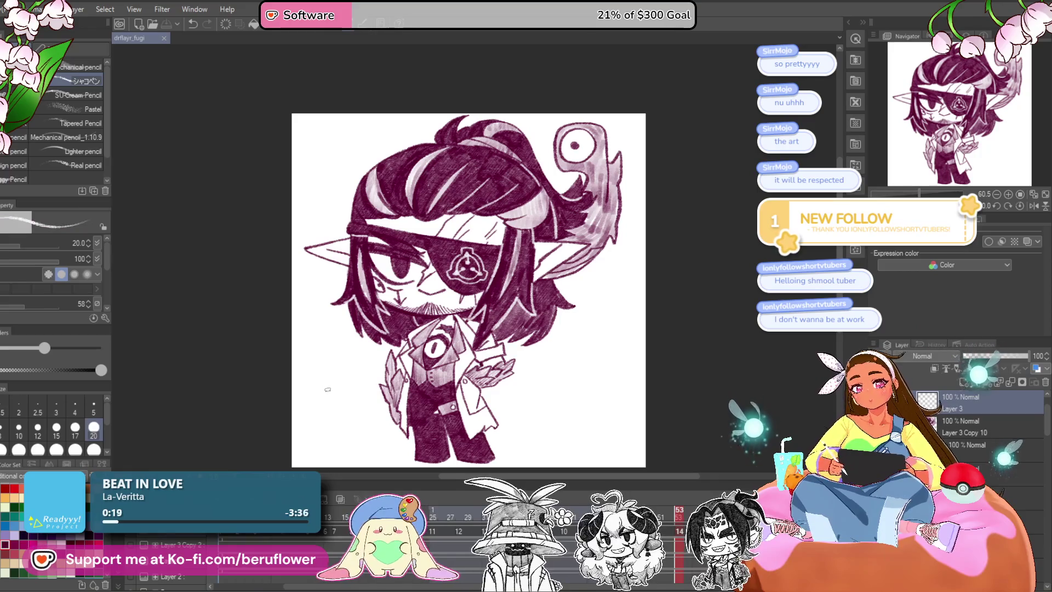
{"action": "scroll", "coordinate": [324, 387], "scroll_direction": "up", "scroll_amount": 3}
{"action": "left_click_drag", "start_coordinate": [323, 387], "coordinate": [549, 359]}
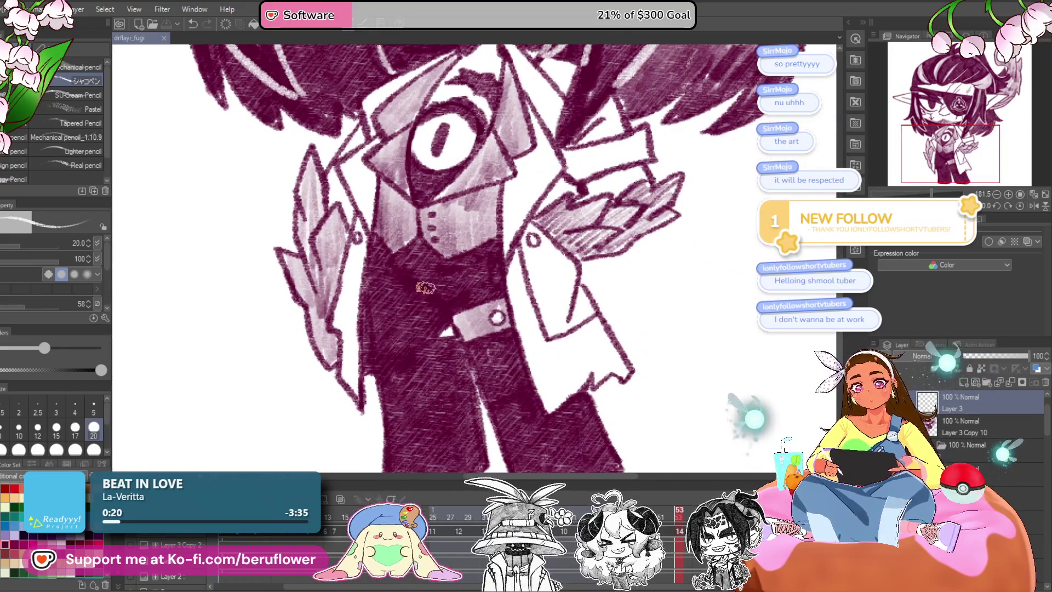
Redraw the elf's vest, coat and legs in purple pencil on the new frame layer.
{"action": "left_click_drag", "start_coordinate": [443, 303], "coordinate": [437, 299]}
{"action": "left_click_drag", "start_coordinate": [581, 439], "coordinate": [625, 448]}
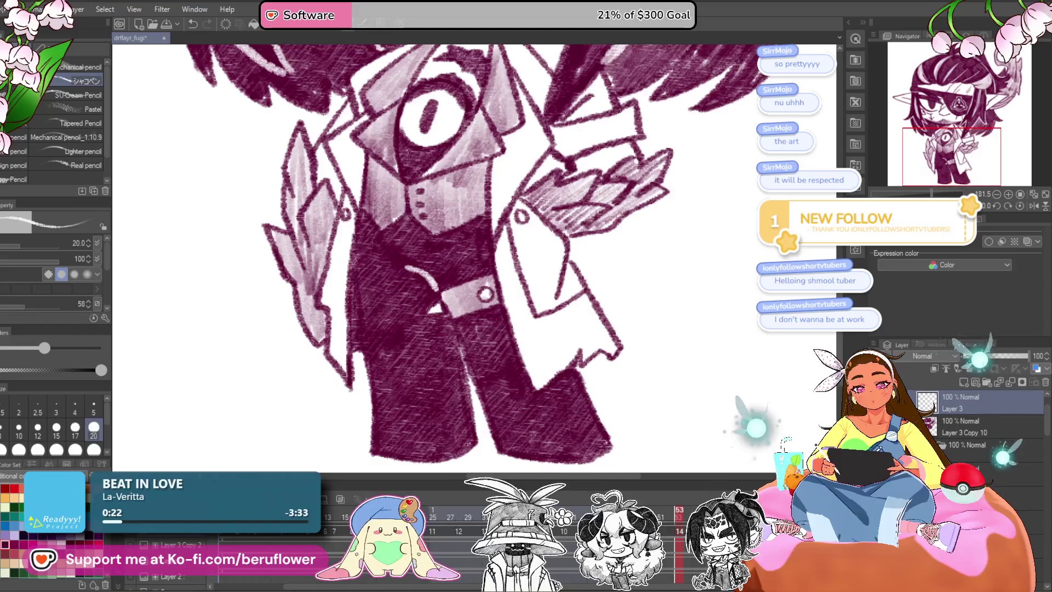
{"action": "scroll", "coordinate": [501, 373], "scroll_direction": "down", "scroll_amount": 4}
{"action": "scroll", "coordinate": [501, 373], "scroll_direction": "up", "scroll_amount": 2}
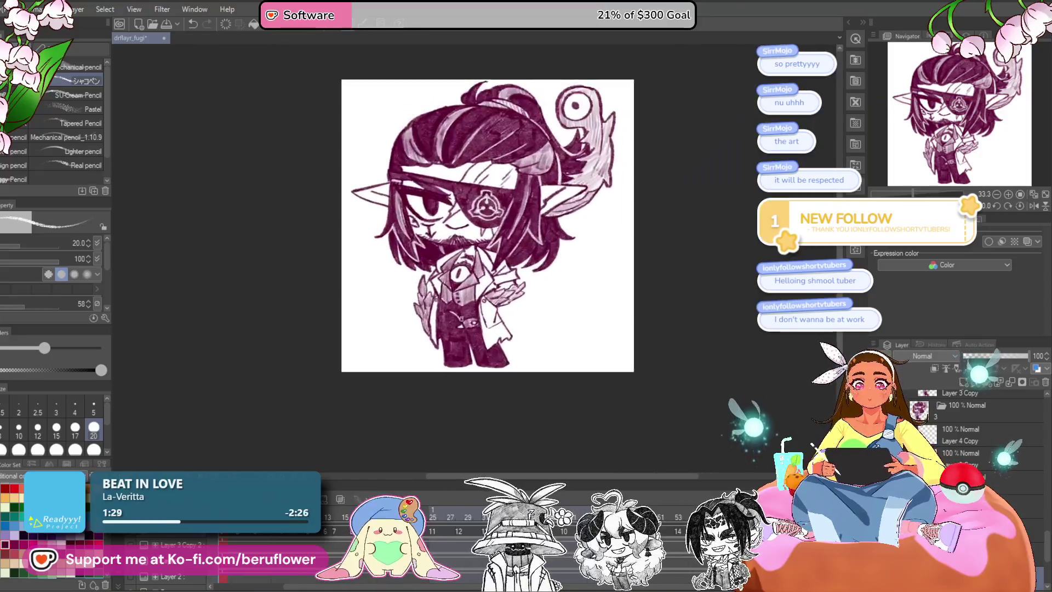
{"action": "key", "text": "ctrl+plus"}
{"action": "key", "text": "ctrl+plus"}
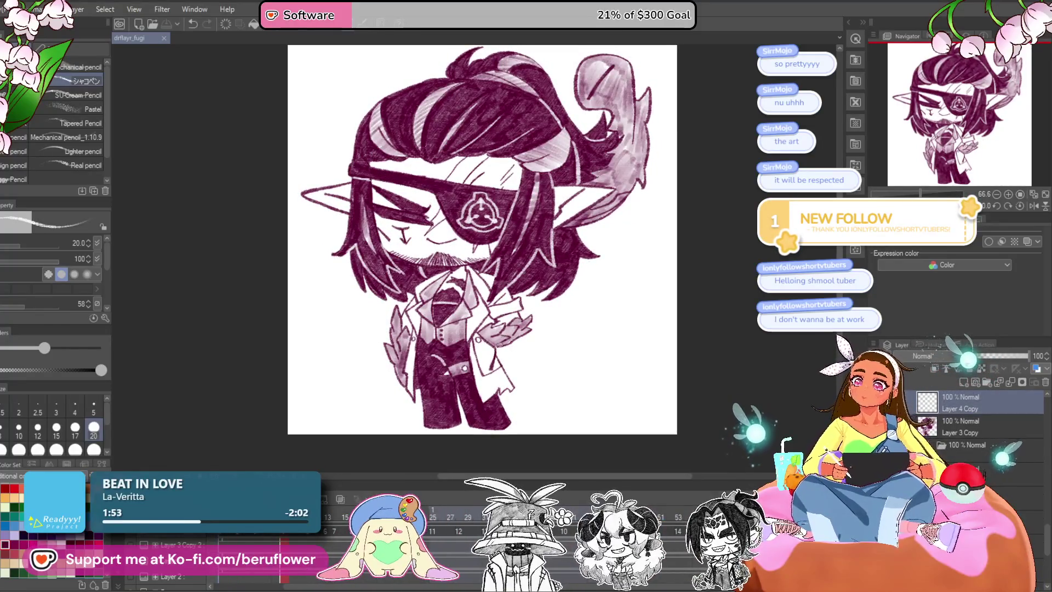
{"action": "left_click_drag", "start_coordinate": [509, 410], "coordinate": [524, 395]}
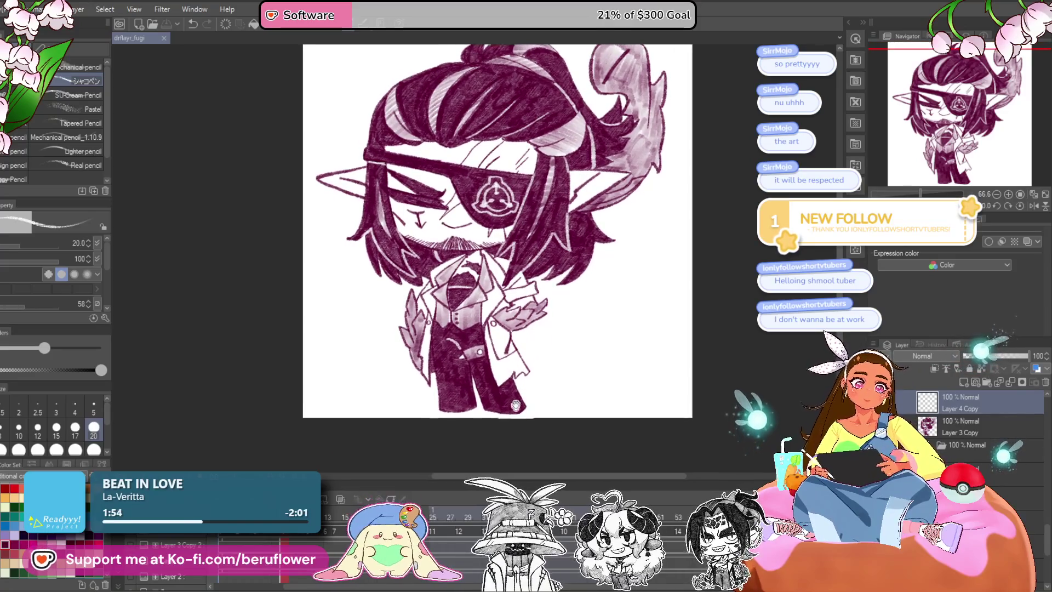
Show the black background and give the 'mouth closed : 14' folder a white 6.8 edge border.
{"action": "scroll", "coordinate": [980, 427], "scroll_direction": "down", "scroll_amount": 1}
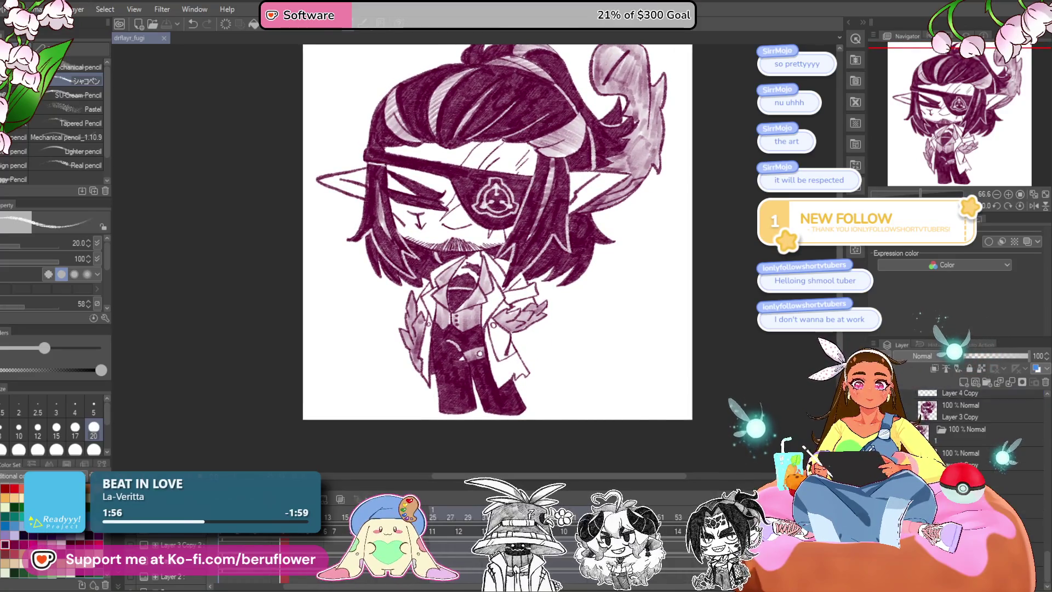
{"action": "left_click", "coordinate": [927, 426]}
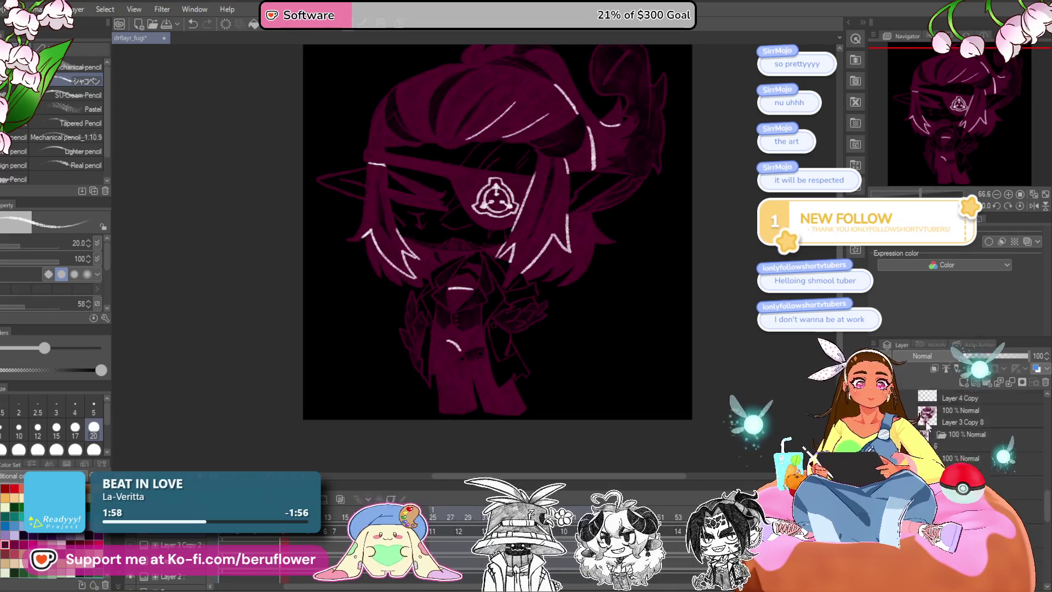
{"action": "left_click", "coordinate": [957, 404]}
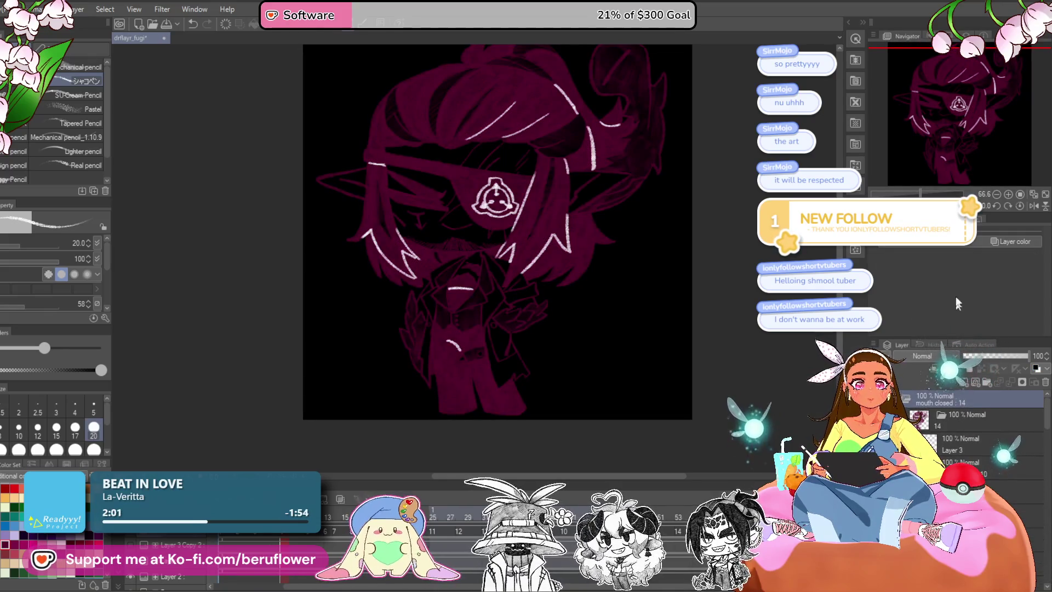
{"action": "left_click", "coordinate": [913, 250]}
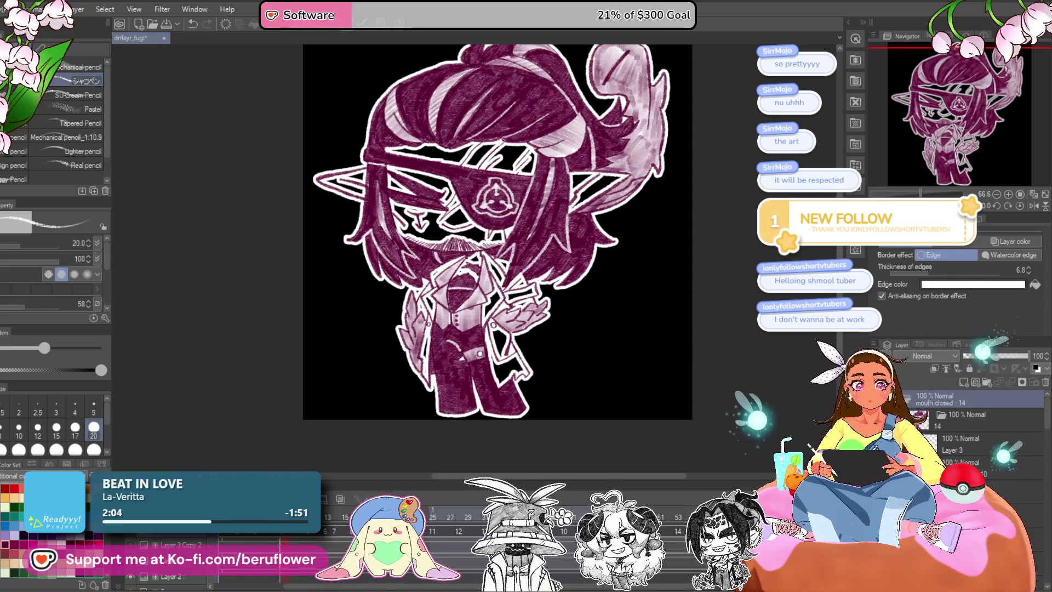
{"action": "left_click", "coordinate": [964, 468]}
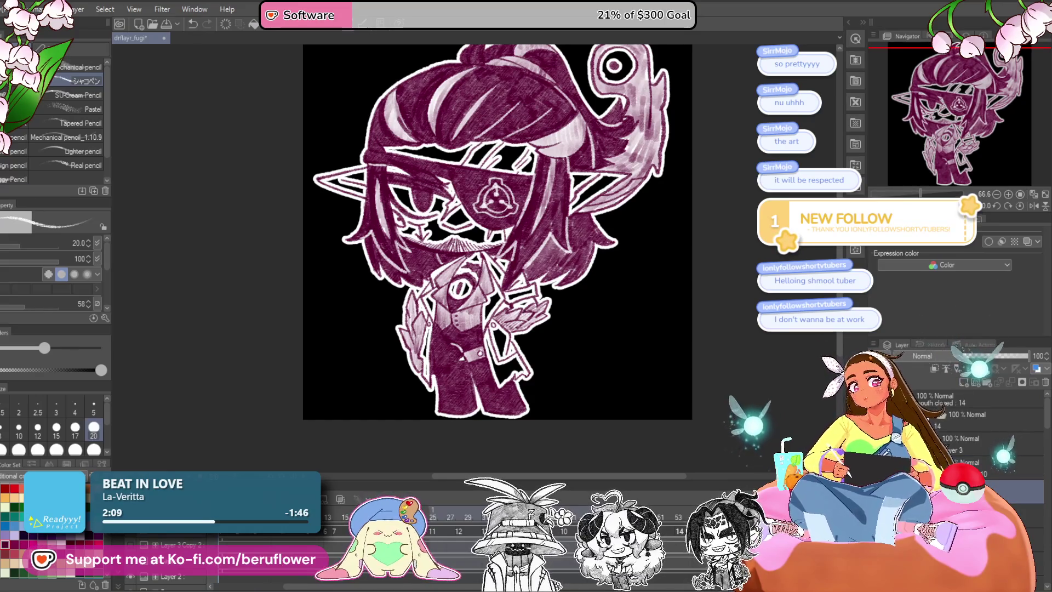
Lasso-fill the gaps inside the ear, around the face and mouth with white.
{"action": "key", "text": "u"}
{"action": "scroll", "coordinate": [559, 128], "scroll_direction": "up", "scroll_amount": 2}
{"action": "mouse_move", "coordinate": [560, 129]}
{"action": "left_mouse_down"}
{"action": "mouse_move", "coordinate": [555, 194]}
{"action": "mouse_move", "coordinate": [586, 181]}
{"action": "left_mouse_up"}
{"action": "scroll", "coordinate": [506, 197], "scroll_direction": "down", "scroll_amount": 5}
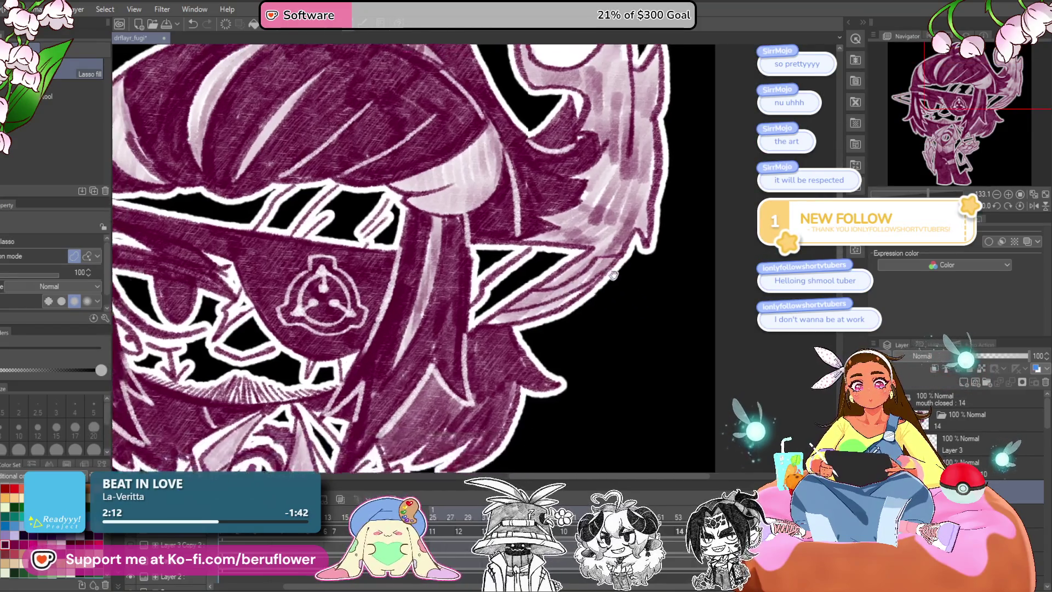
{"action": "left_click_drag", "start_coordinate": [521, 308], "coordinate": [519, 307]}
{"action": "left_click_drag", "start_coordinate": [417, 220], "coordinate": [507, 217]}
{"action": "left_click_drag", "start_coordinate": [501, 164], "coordinate": [310, 132]}
{"action": "left_click_drag", "start_coordinate": [373, 403], "coordinate": [378, 400]}
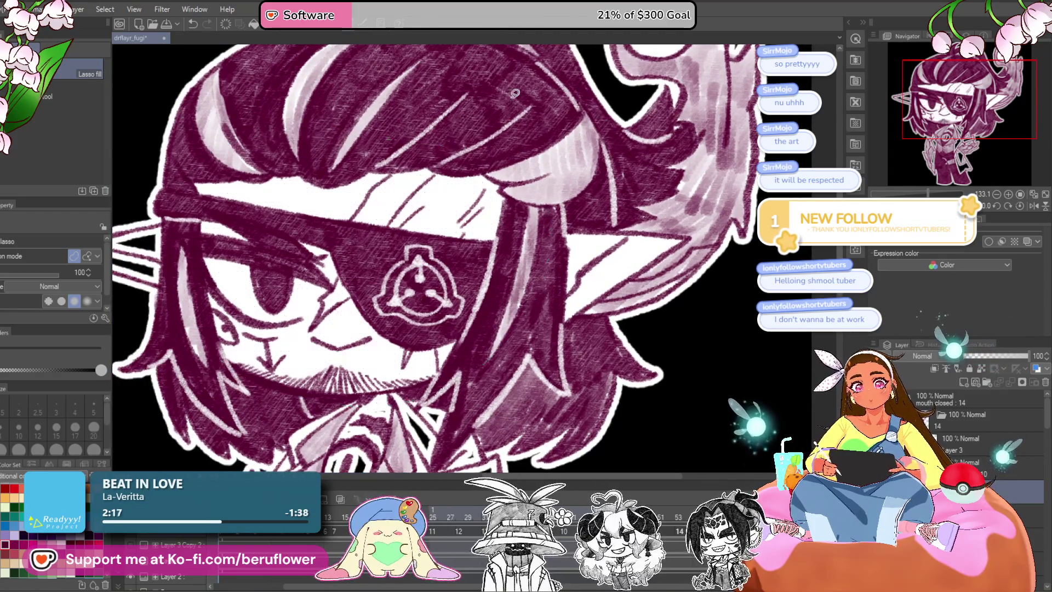
{"action": "scroll", "coordinate": [416, 274], "scroll_direction": "down", "scroll_amount": 3}
{"action": "left_click_drag", "start_coordinate": [567, 131], "coordinate": [389, 307]}
{"action": "scroll", "coordinate": [514, 222], "scroll_direction": "down", "scroll_amount": 3}
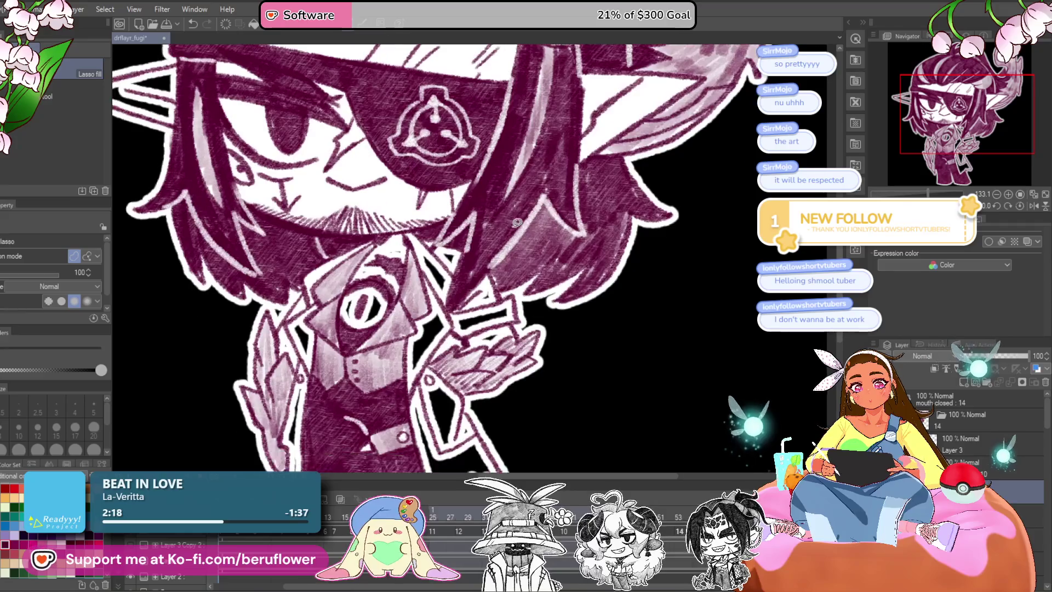
Lasso-fill the coat-edge gap by the hand and the area around the ear with white.
{"action": "left_click_drag", "start_coordinate": [491, 358], "coordinate": [441, 363]}
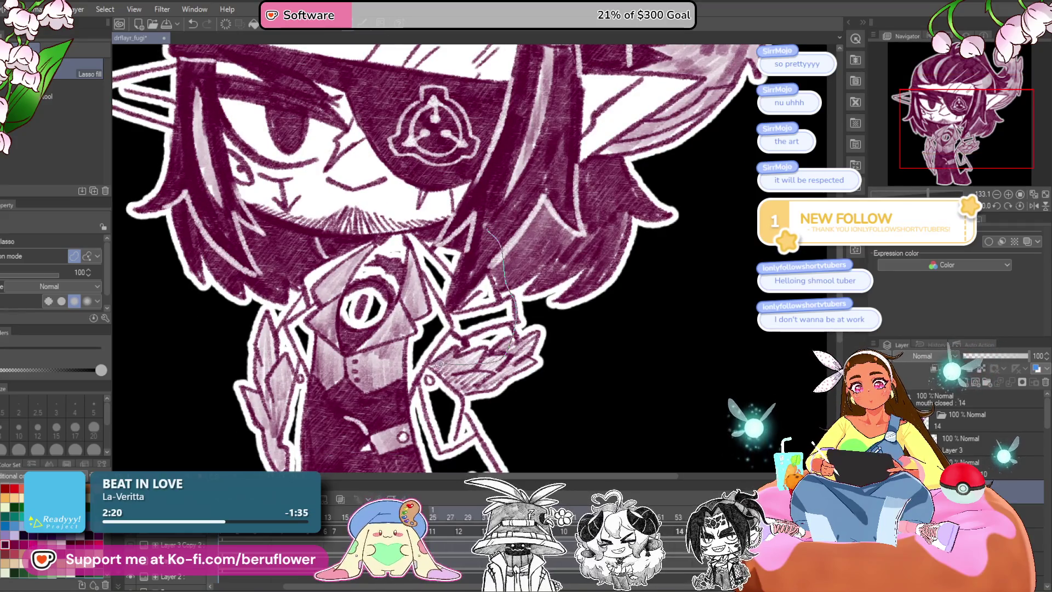
{"action": "left_click_drag", "start_coordinate": [295, 328], "coordinate": [300, 321]}
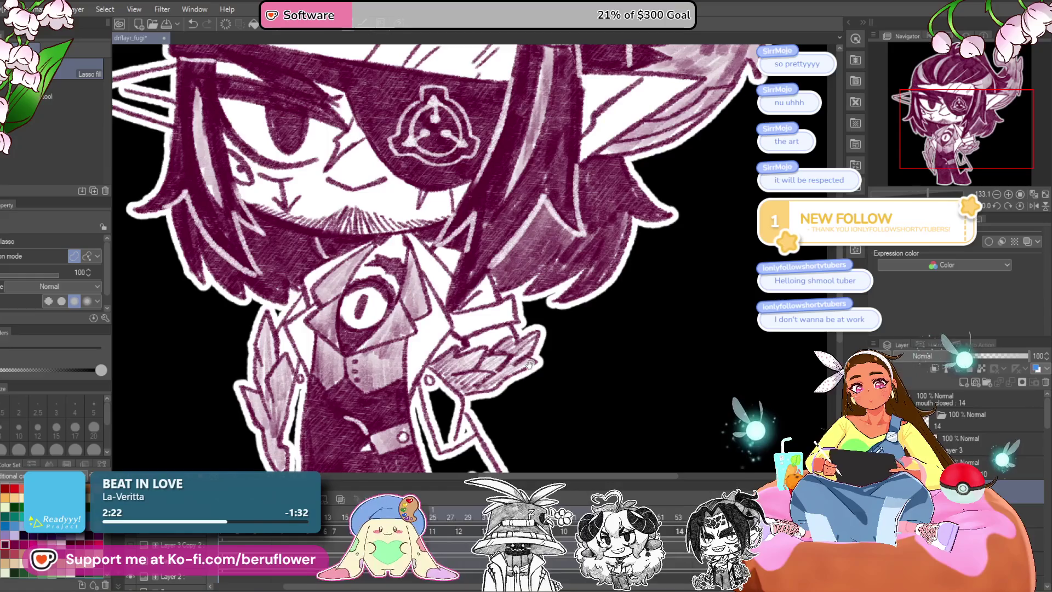
{"action": "scroll", "coordinate": [480, 321], "scroll_direction": "down", "scroll_amount": 3}
{"action": "left_click_drag", "start_coordinate": [441, 249], "coordinate": [503, 360]}
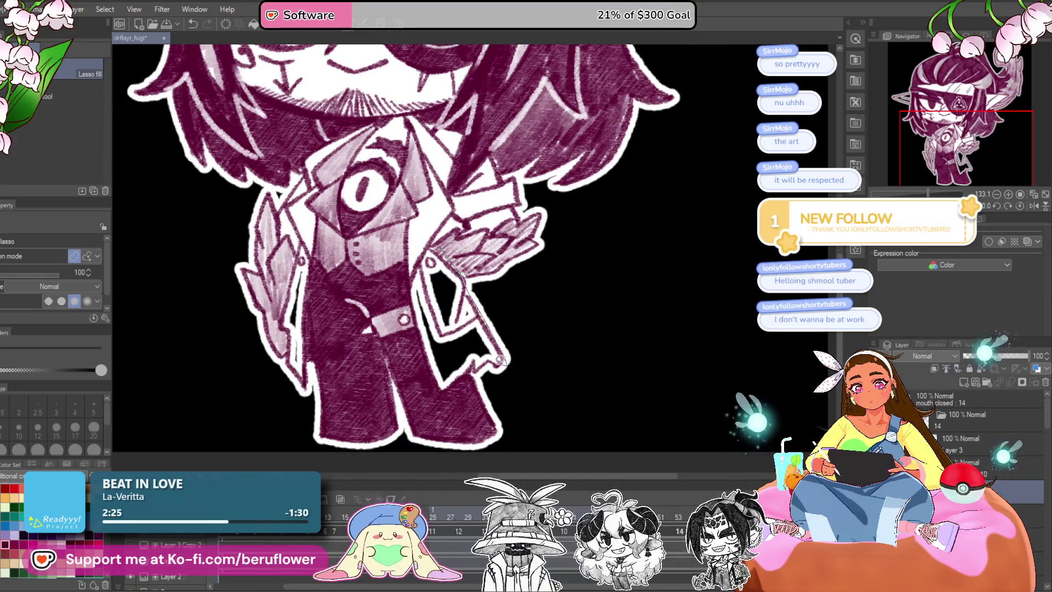
{"action": "left_click_drag", "start_coordinate": [417, 380], "coordinate": [451, 390]}
{"action": "key", "text": "ctrl+z"}
{"action": "scroll", "coordinate": [377, 350], "scroll_direction": "up", "scroll_amount": 2}
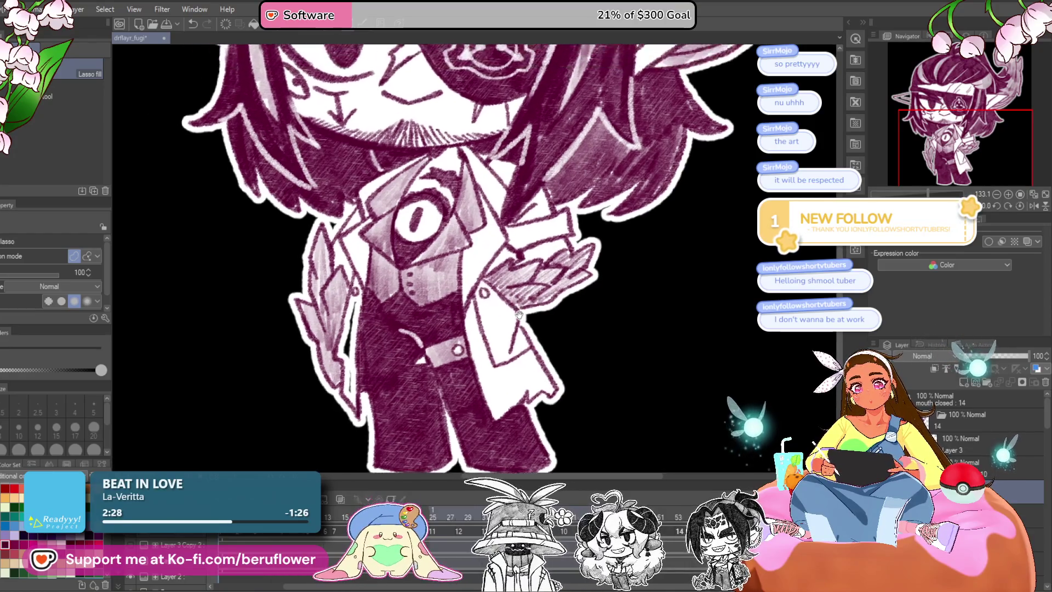
{"action": "scroll", "coordinate": [363, 212], "scroll_direction": "up", "scroll_amount": 2}
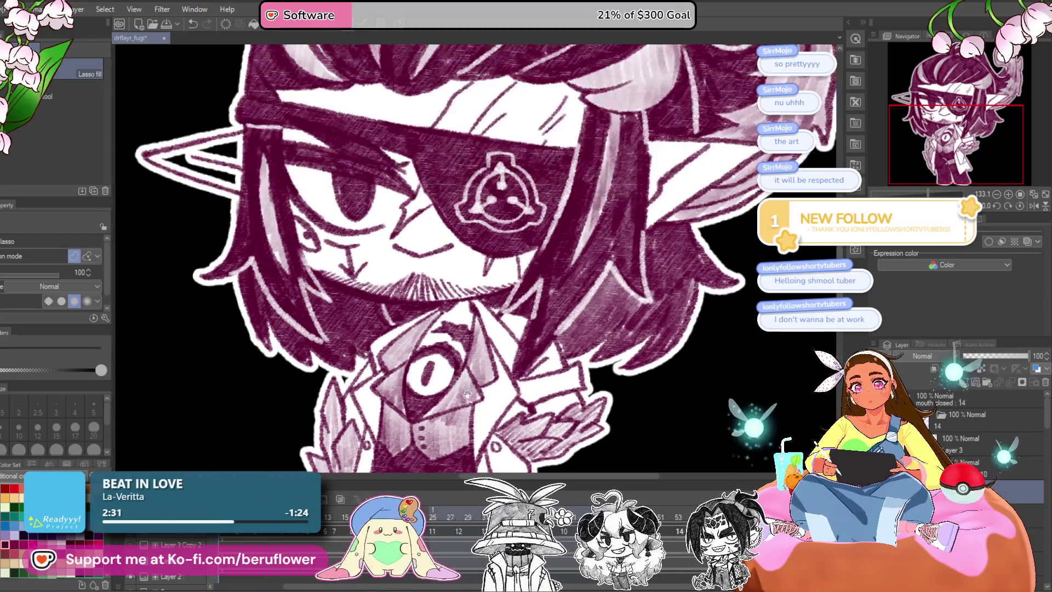
{"action": "scroll", "coordinate": [363, 212], "scroll_direction": "up", "scroll_amount": 1}
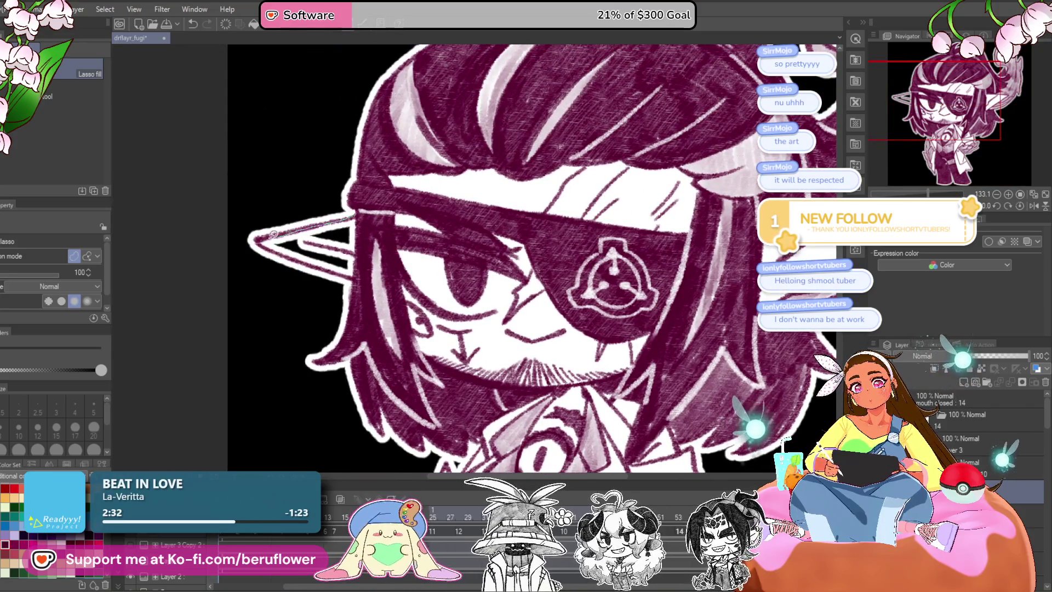
{"action": "left_click_drag", "start_coordinate": [394, 208], "coordinate": [390, 215]}
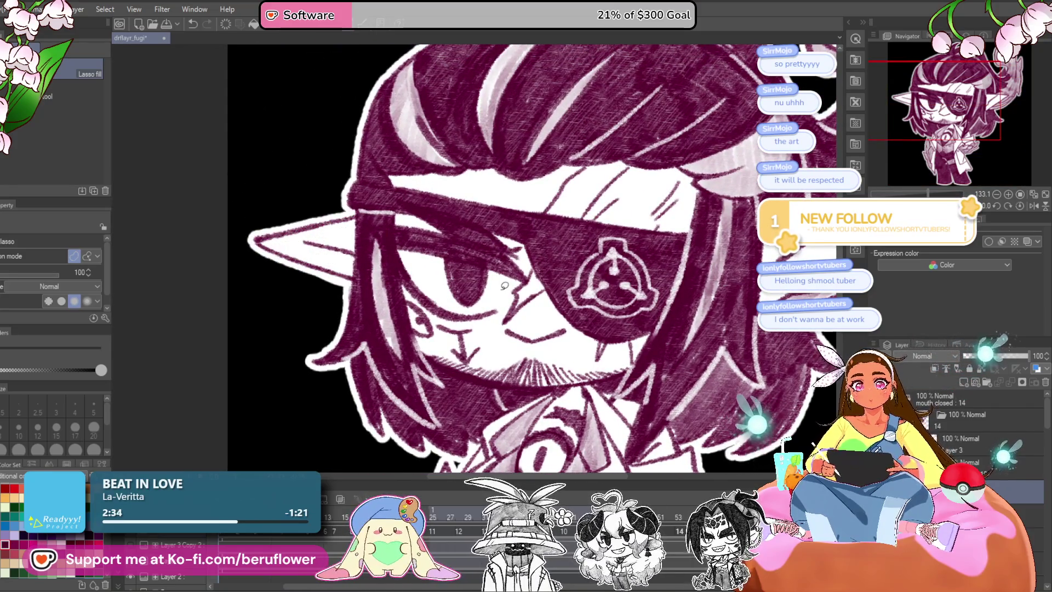
{"action": "scroll", "coordinate": [504, 286], "scroll_direction": "down", "scroll_amount": 3}
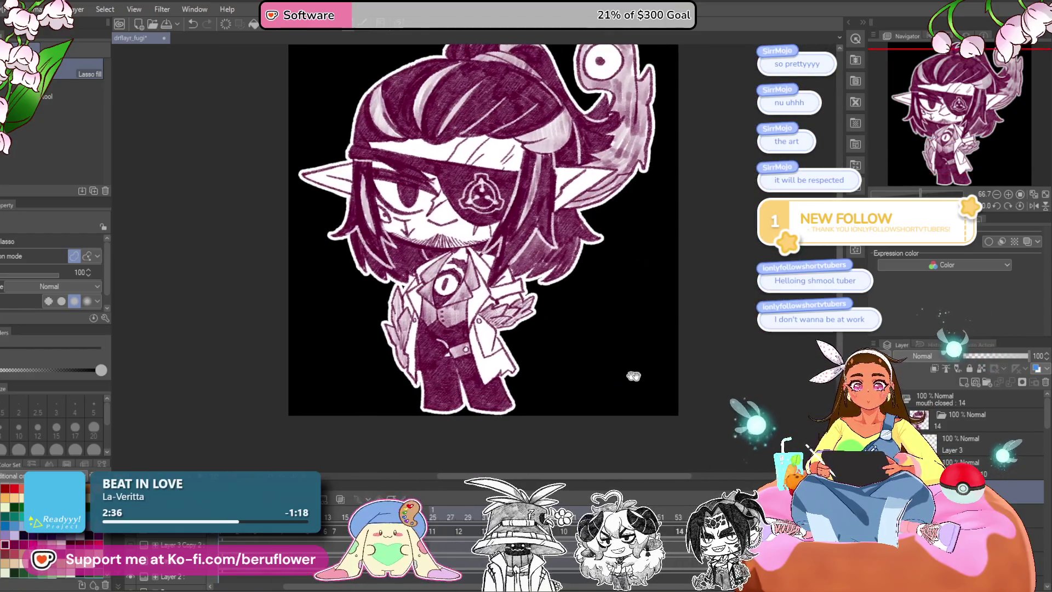
Switch to another frame's layer, trying the white silhouette layer then undoing it.
{"action": "left_click_drag", "start_coordinate": [634, 375], "coordinate": [617, 404]}
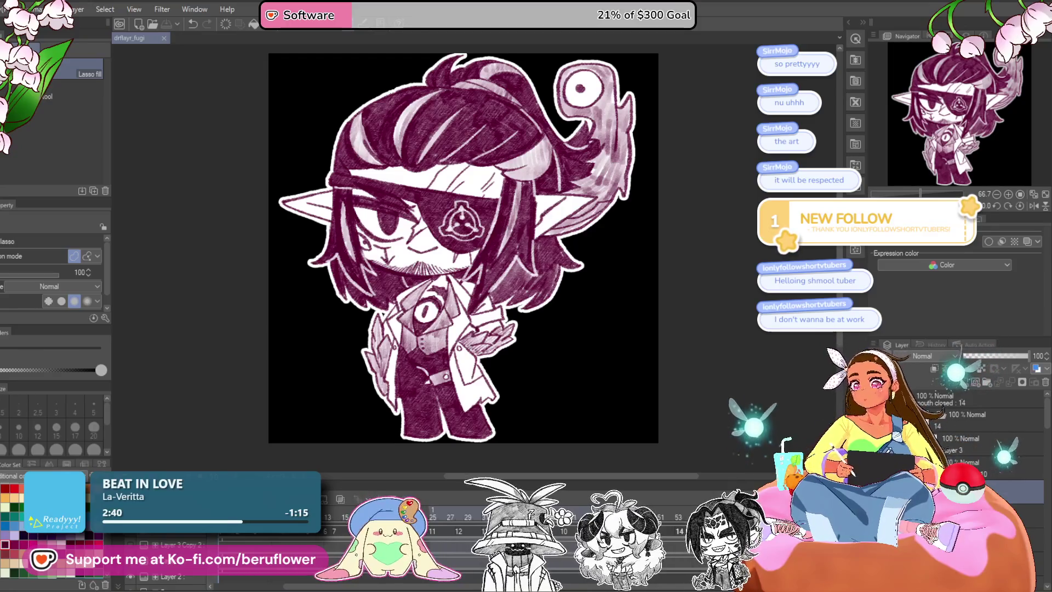
{"action": "scroll", "coordinate": [980, 422], "scroll_direction": "up", "scroll_amount": 2}
{"action": "scroll", "coordinate": [964, 460], "scroll_direction": "up", "scroll_amount": 2}
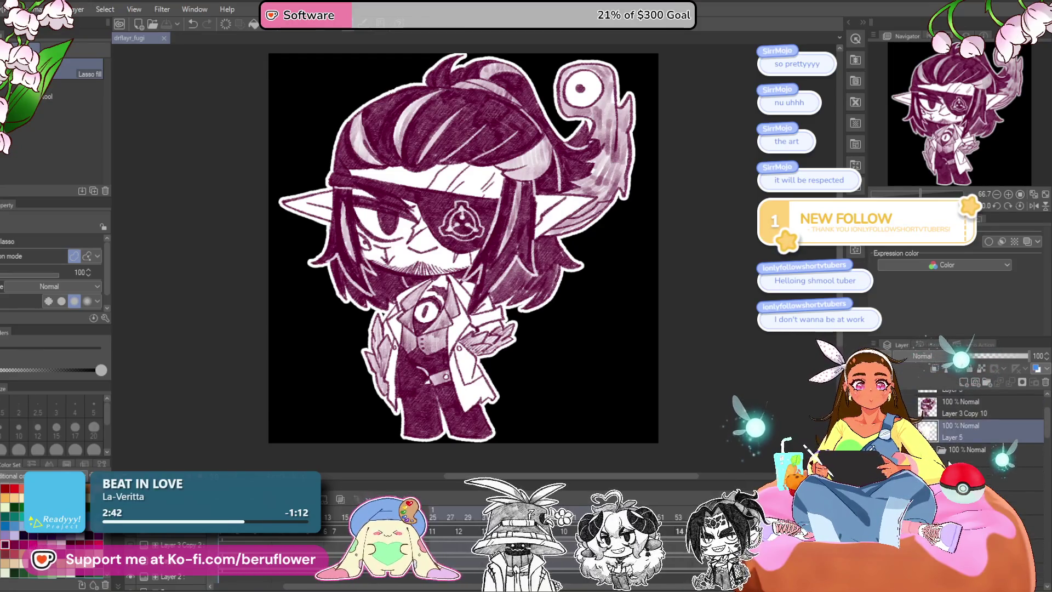
{"action": "left_click", "coordinate": [981, 503]}
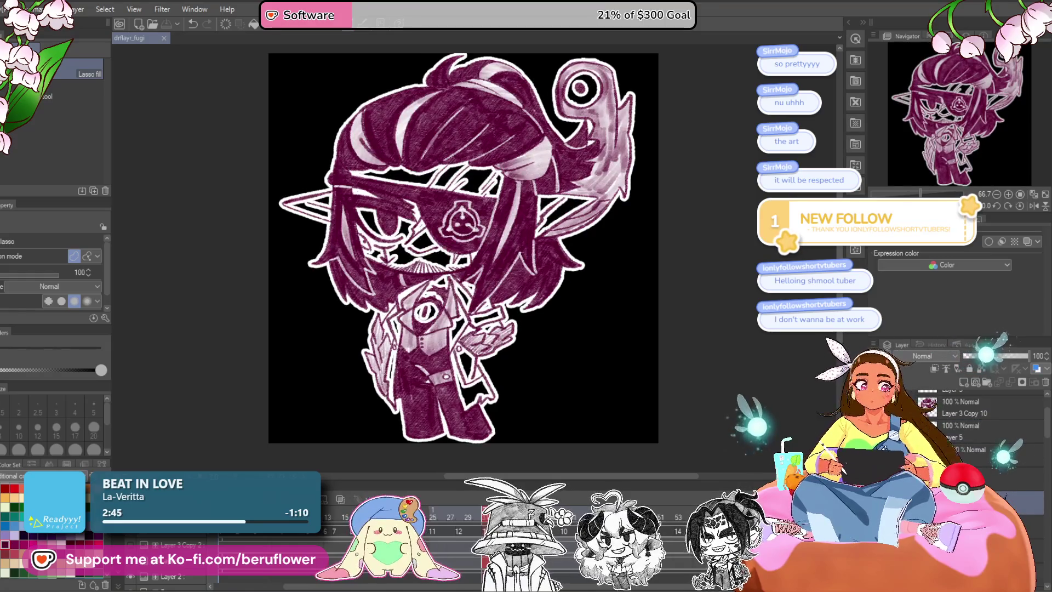
{"action": "left_click", "coordinate": [922, 495]}
{"action": "key", "text": "ctrl+z"}
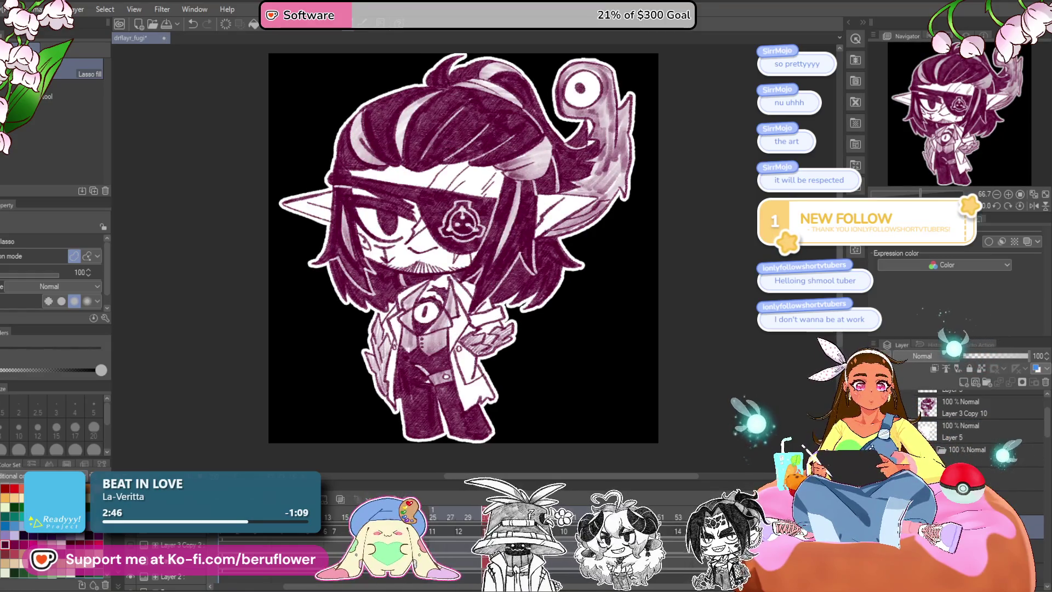
Step through Layer 5 Copy, Copy 2, Copy 3 and Copy 4 to review each frame.
{"action": "left_click", "coordinate": [964, 420]}
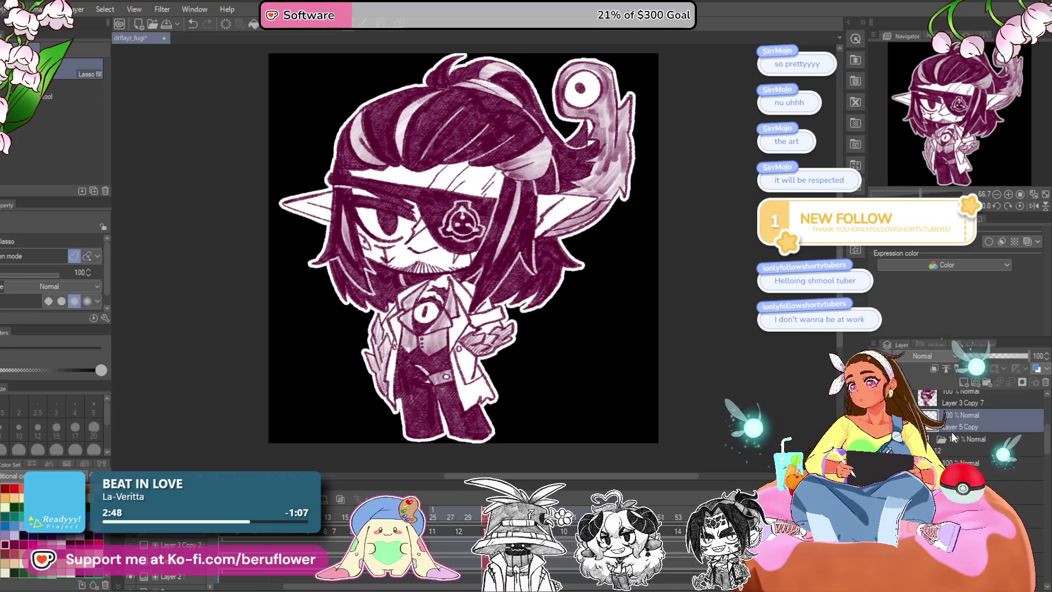
{"action": "left_click", "coordinate": [981, 490]}
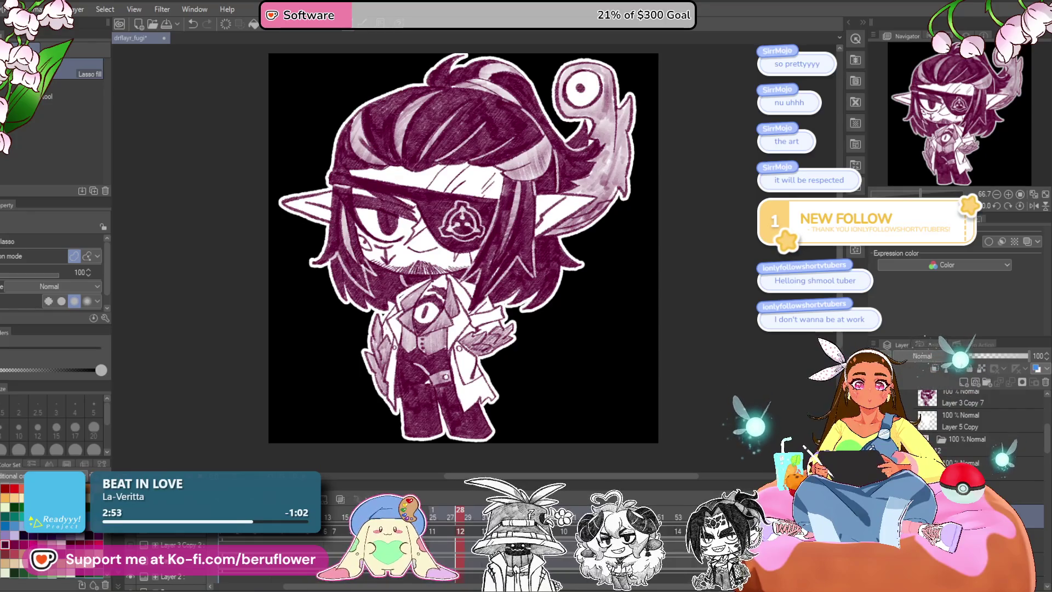
{"action": "left_click", "coordinate": [981, 409]}
{"action": "left_click", "coordinate": [981, 483]}
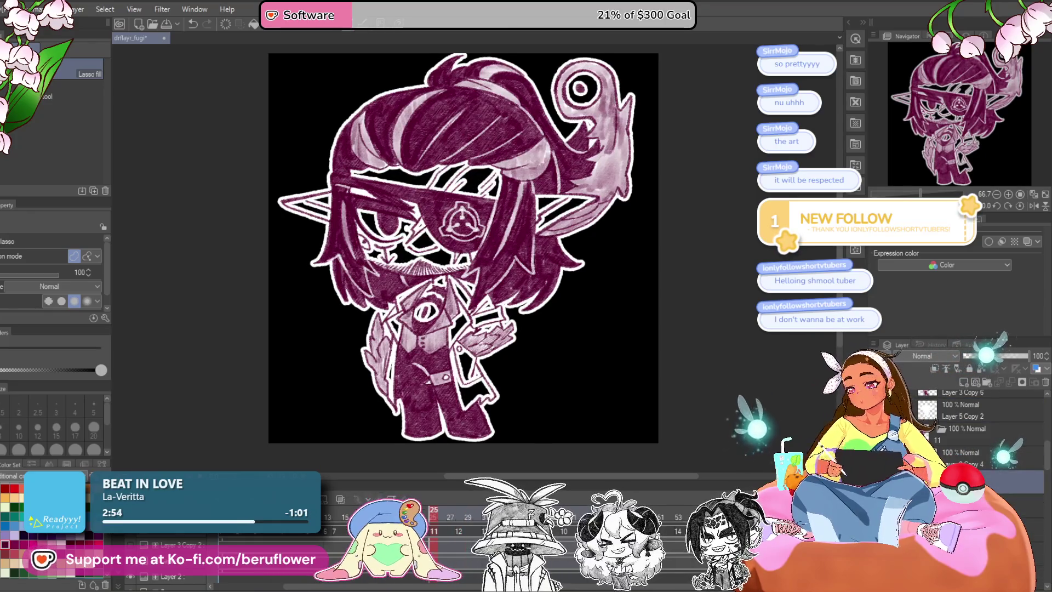
{"action": "left_click", "coordinate": [980, 414]}
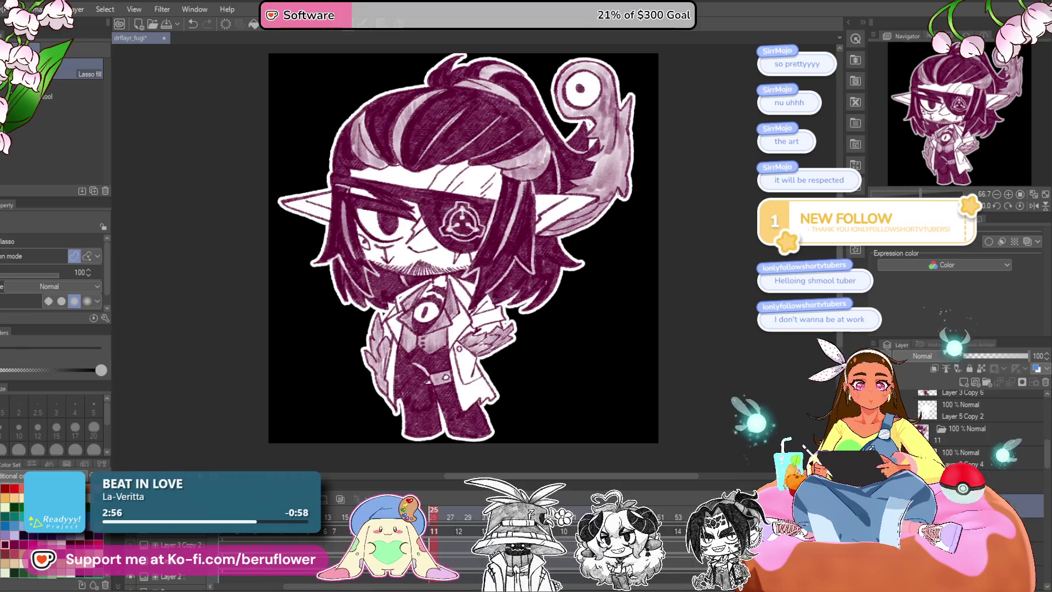
{"action": "left_click", "coordinate": [981, 487]}
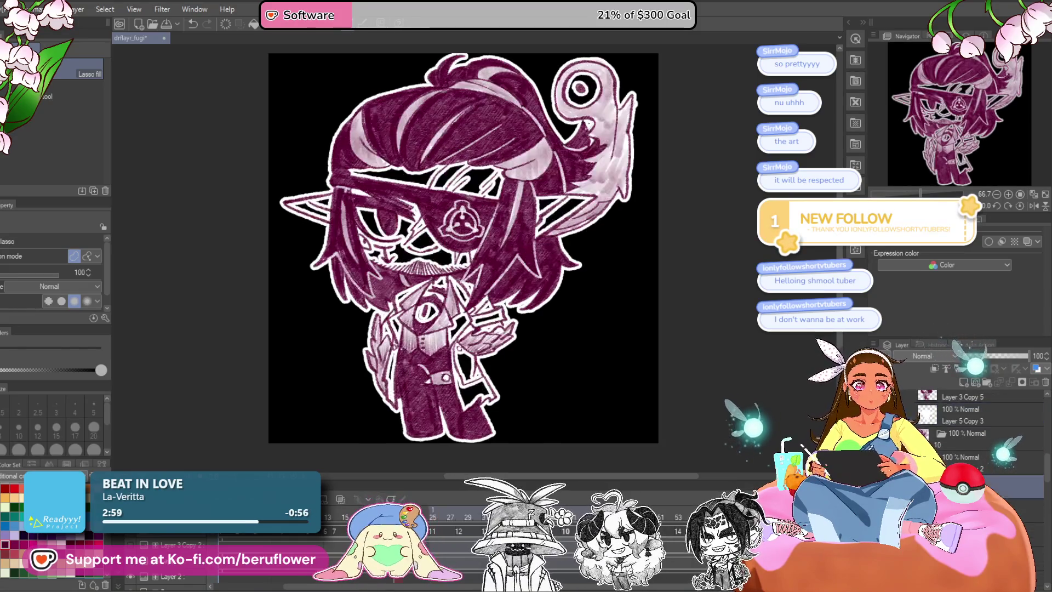
{"action": "left_click", "coordinate": [981, 482]}
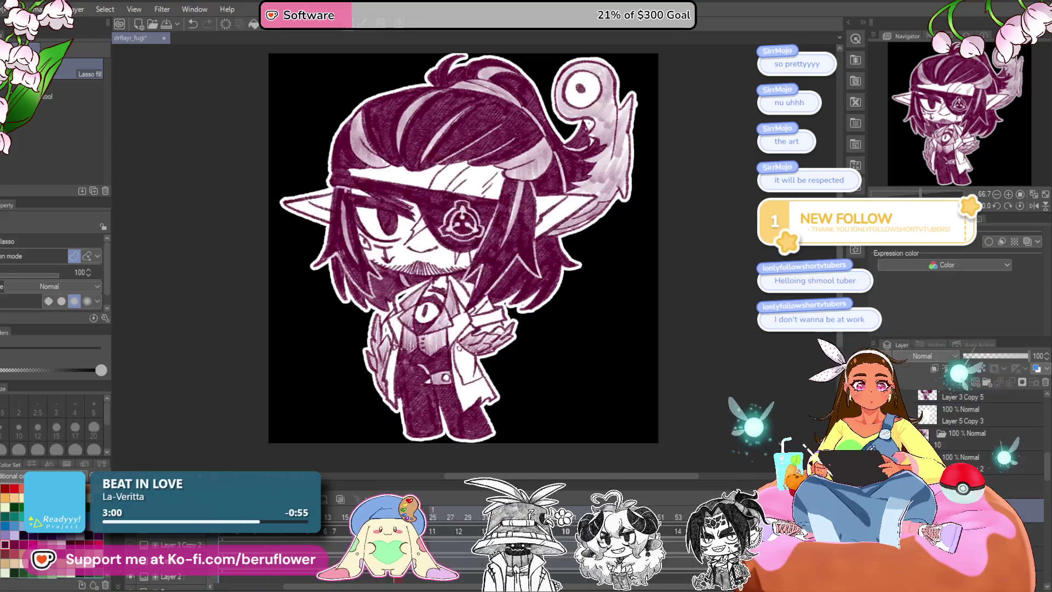
{"action": "left_click", "coordinate": [964, 395]}
{"action": "left_click", "coordinate": [980, 460]}
{"action": "left_click", "coordinate": [980, 484]}
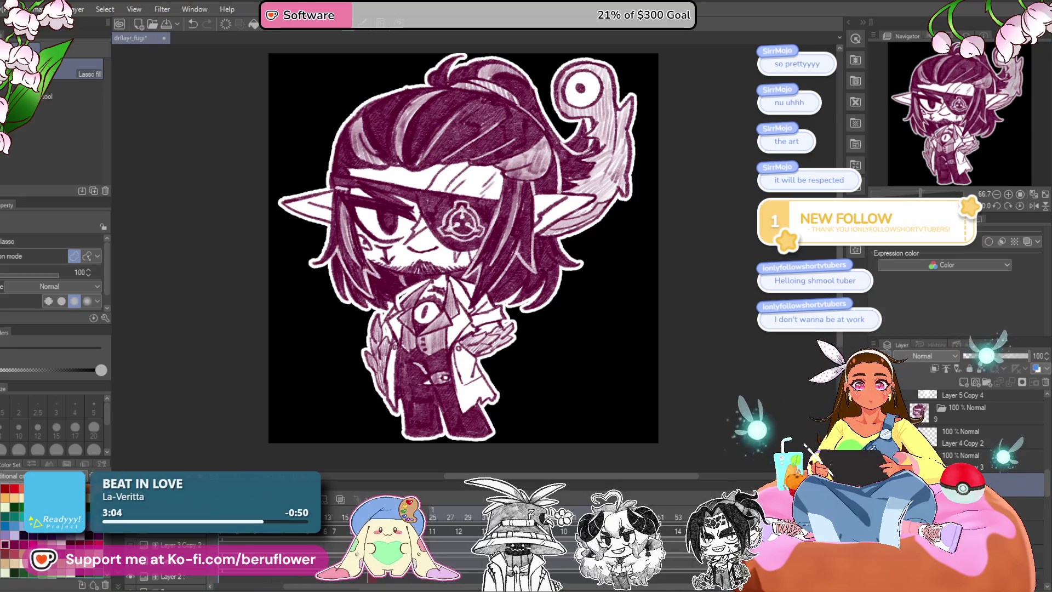
{"action": "left_click", "coordinate": [981, 525]}
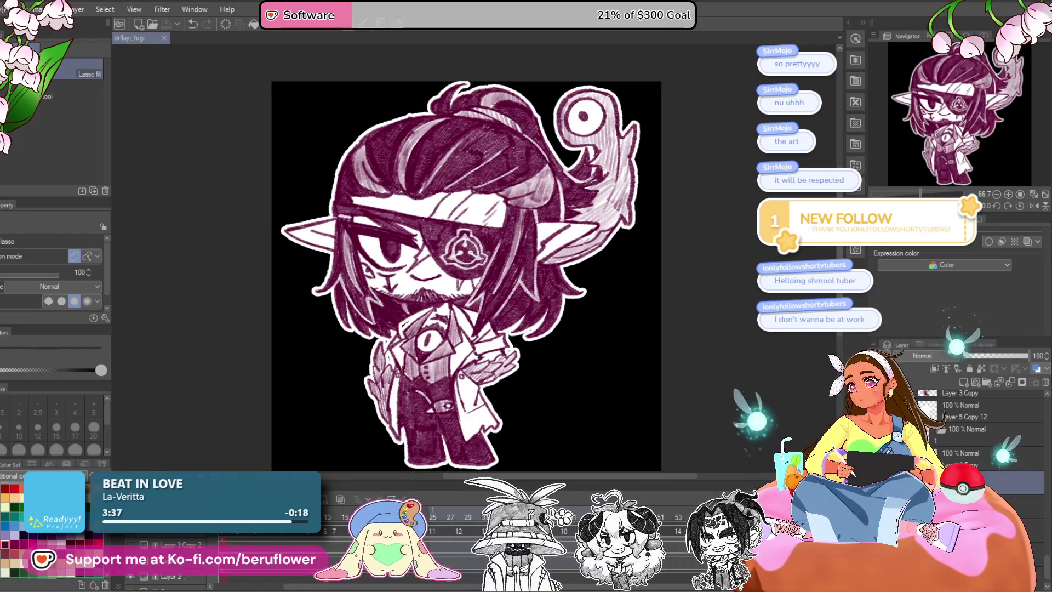
Preview the artwork at Luminosity -100, comparing greyscale against magenta with undo.
{"action": "key", "text": "Tab"}
{"action": "key", "text": "ctrl+u"}
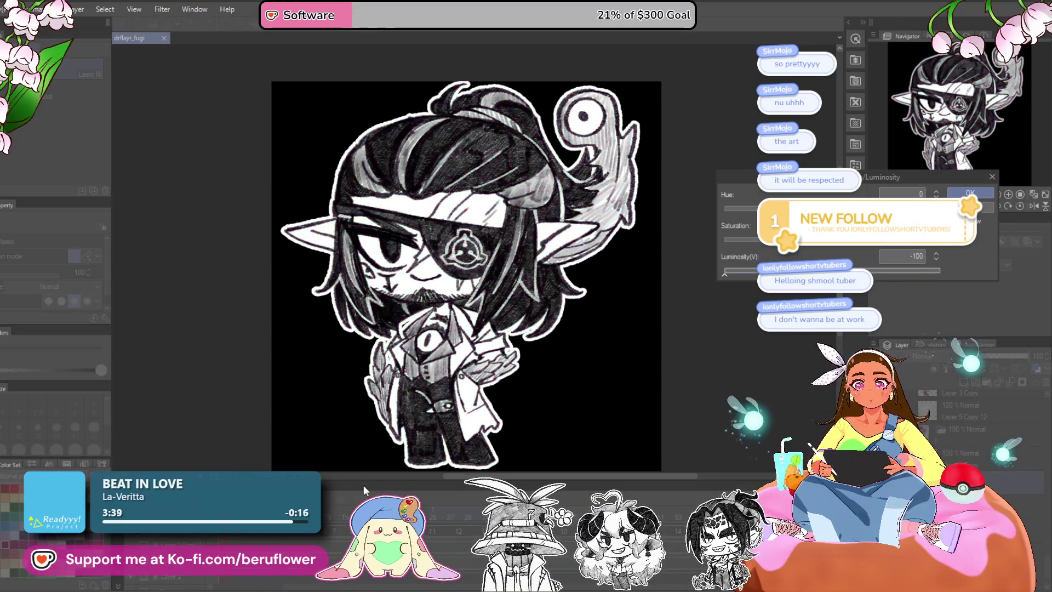
{"action": "key", "text": "Return"}
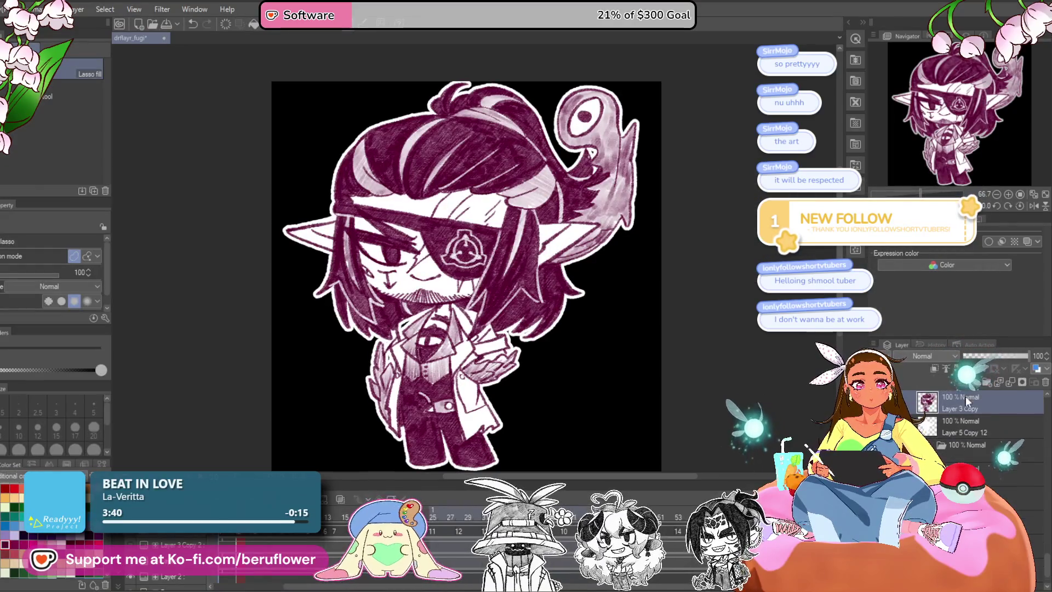
{"action": "key", "text": "ctrl+u"}
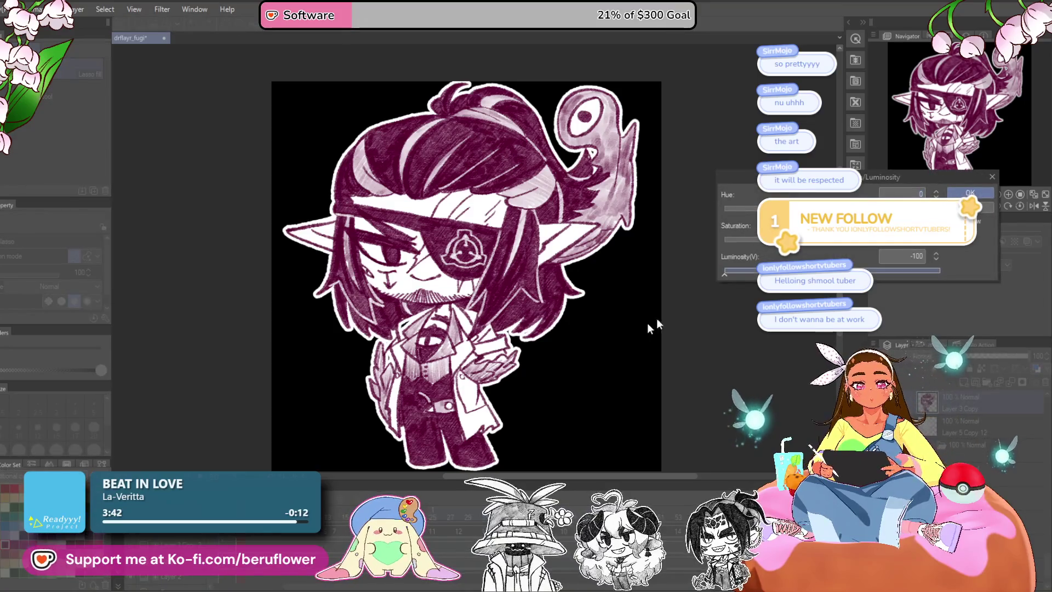
{"action": "key", "text": "Return"}
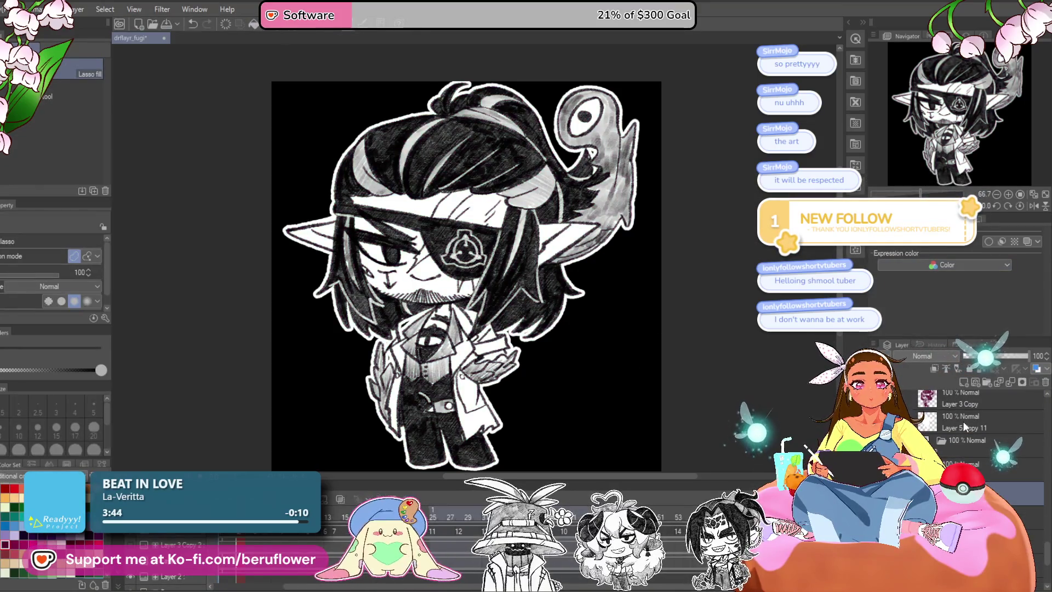
{"action": "key", "text": "ctrl+z"}
{"action": "key", "text": "ctrl+u"}
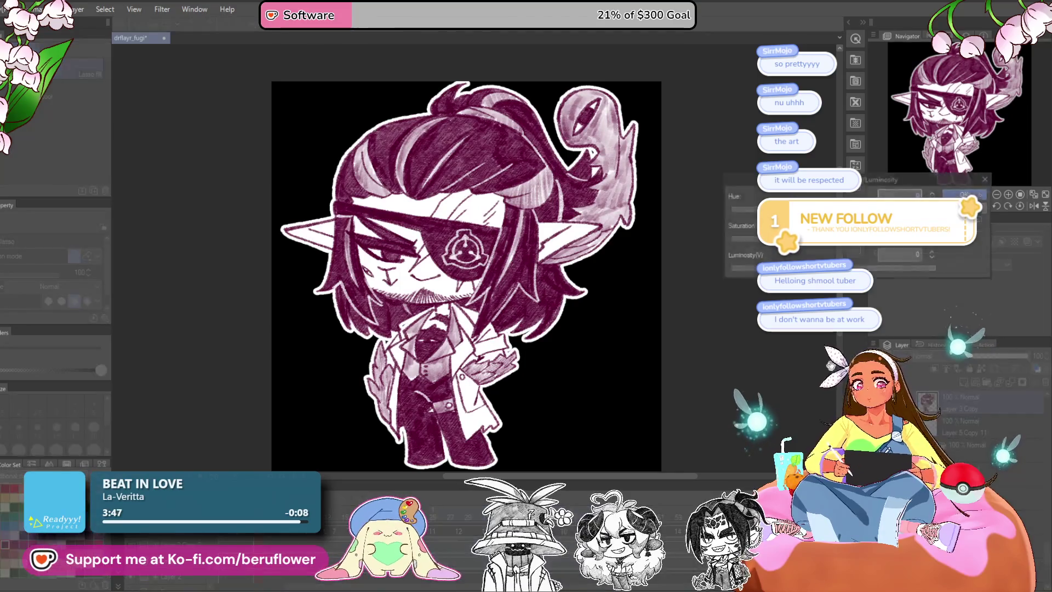
{"action": "left_click", "coordinate": [989, 195]}
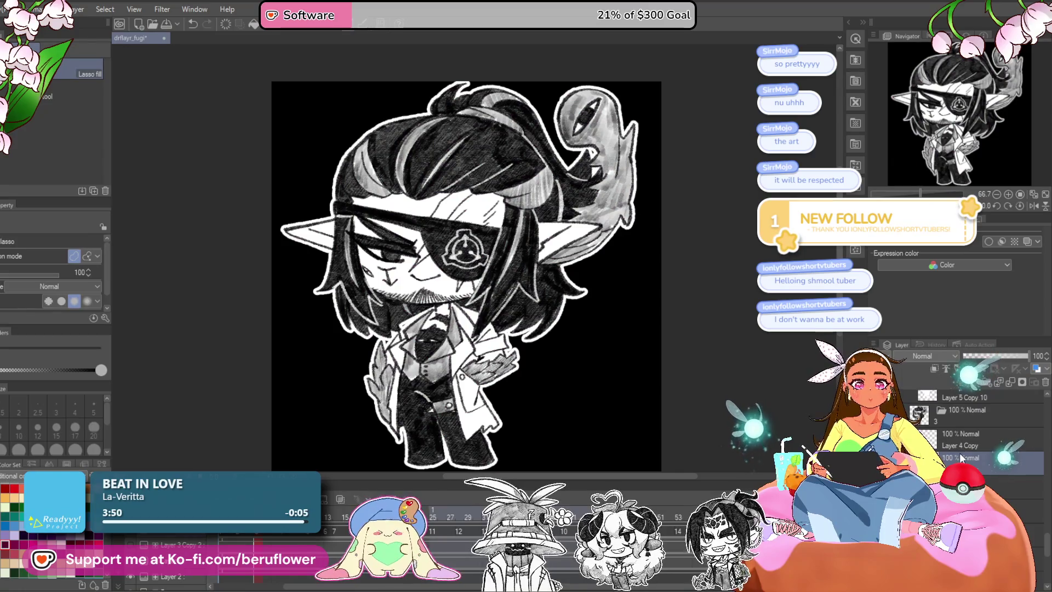
Apply greyscale at Luminosity -100 to further frames, including the Layer 3 Copy frame layer.
{"action": "key", "text": "ctrl+z"}
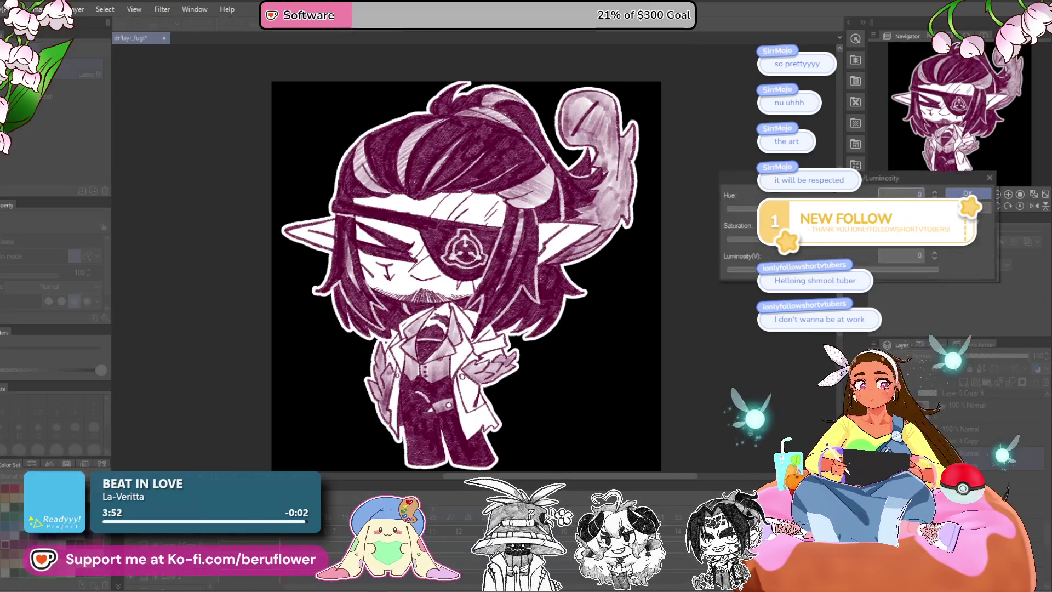
{"action": "key", "text": "ctrl+u"}
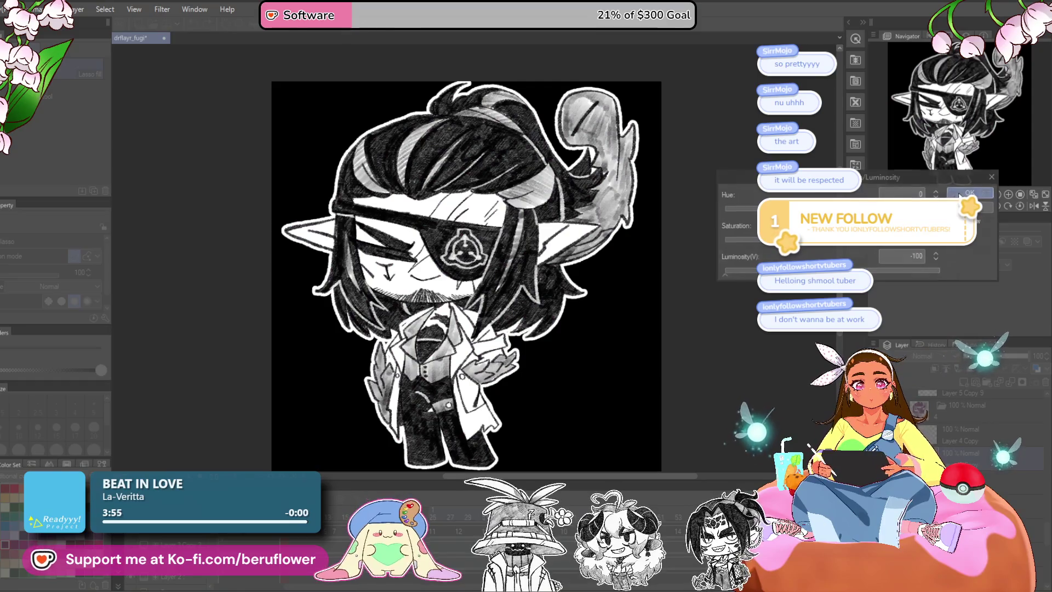
{"action": "left_click", "coordinate": [969, 193]}
{"action": "key", "text": "ctrl+z"}
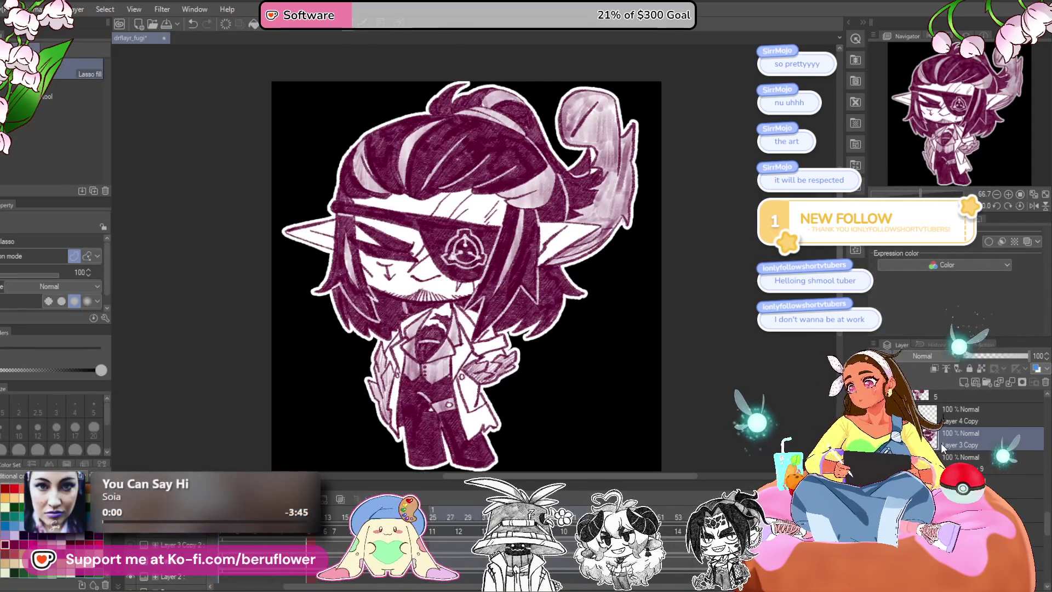
{"action": "key", "text": "ctrl+u"}
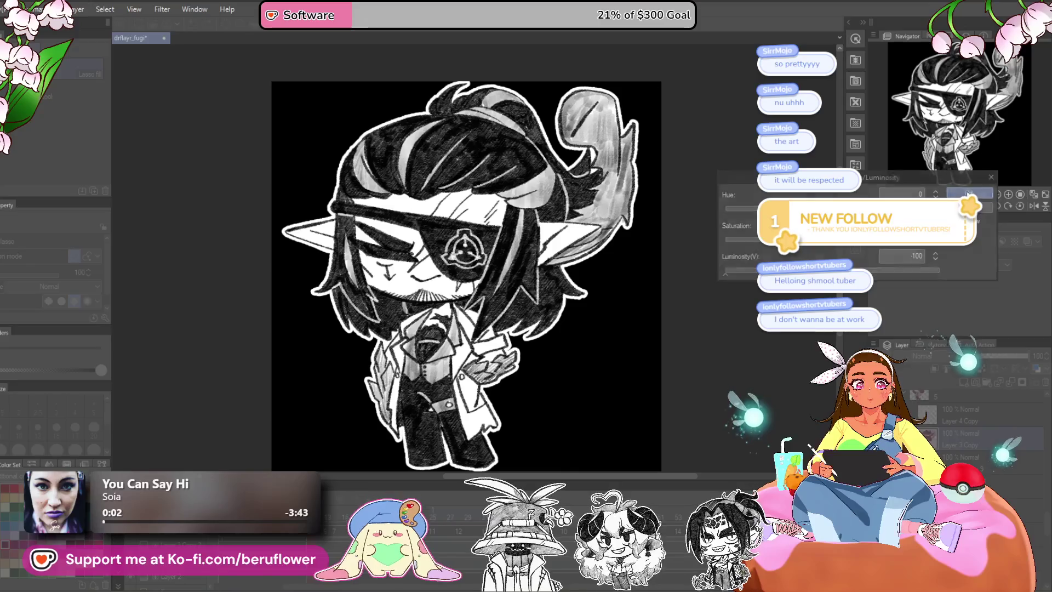
{"action": "key", "text": "Return"}
{"action": "left_click", "coordinate": [939, 435]}
{"action": "key", "text": "ctrl+z"}
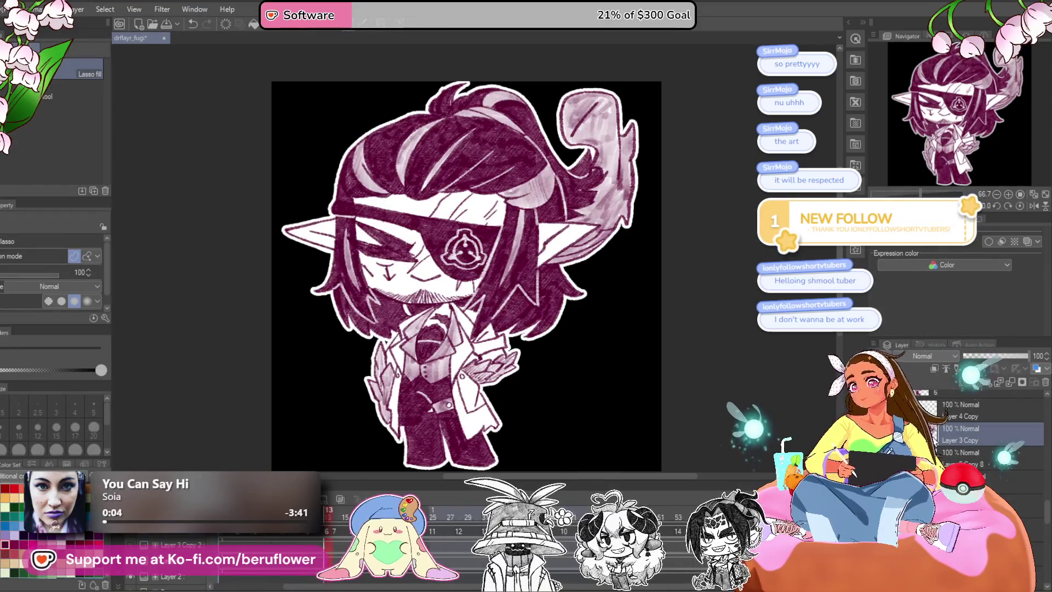
{"action": "key", "text": "ctrl+u"}
{"action": "key", "text": "Return"}
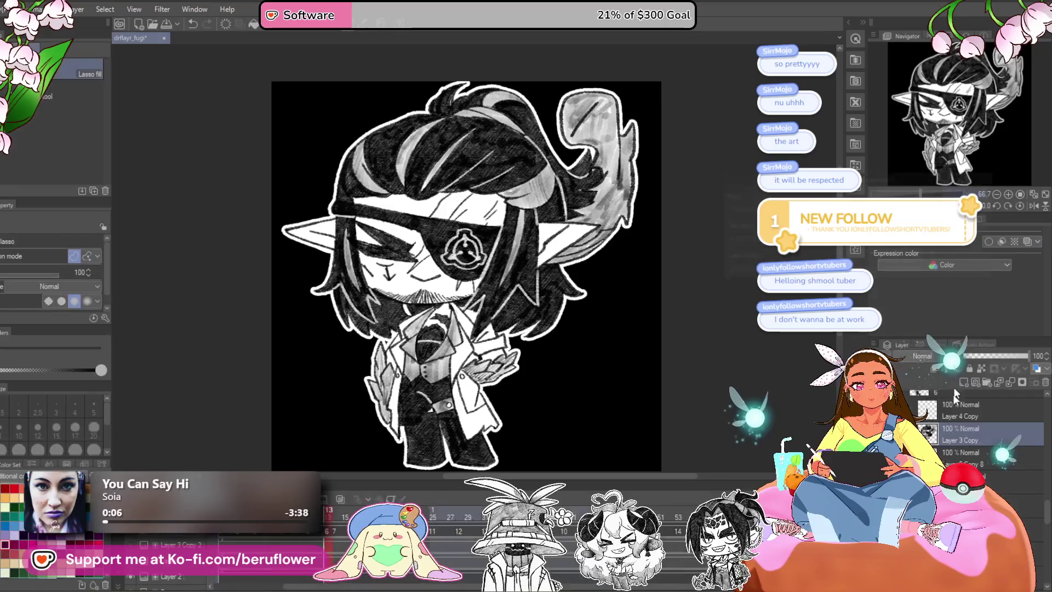
Toggle the Luminosity -100 greyscale on and off to compare, finally keeping it applied.
{"action": "key", "text": "ctrl+z"}
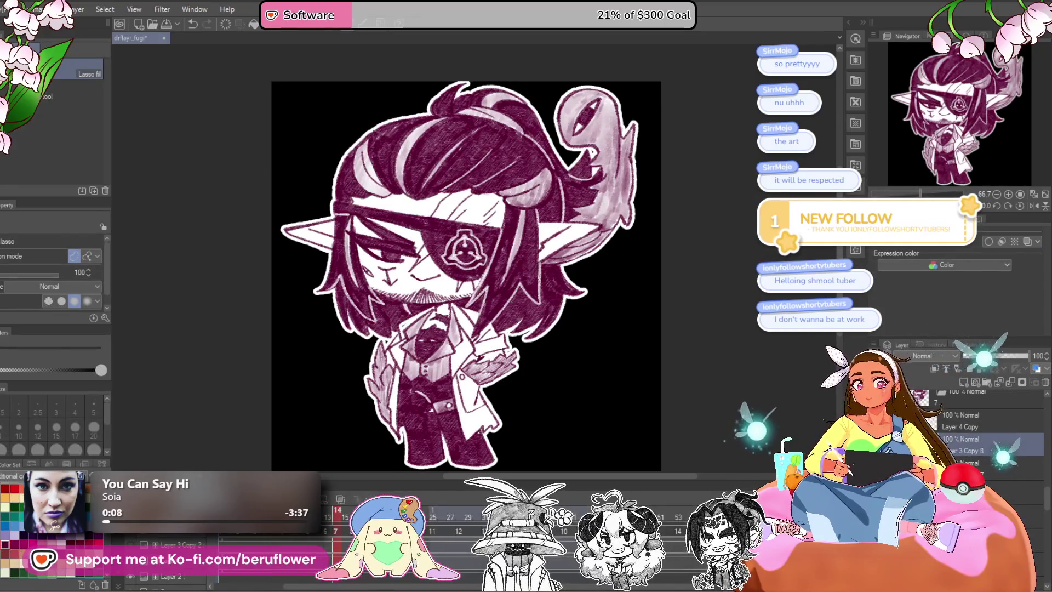
{"action": "key", "text": "ctrl+u"}
{"action": "key", "text": "Return"}
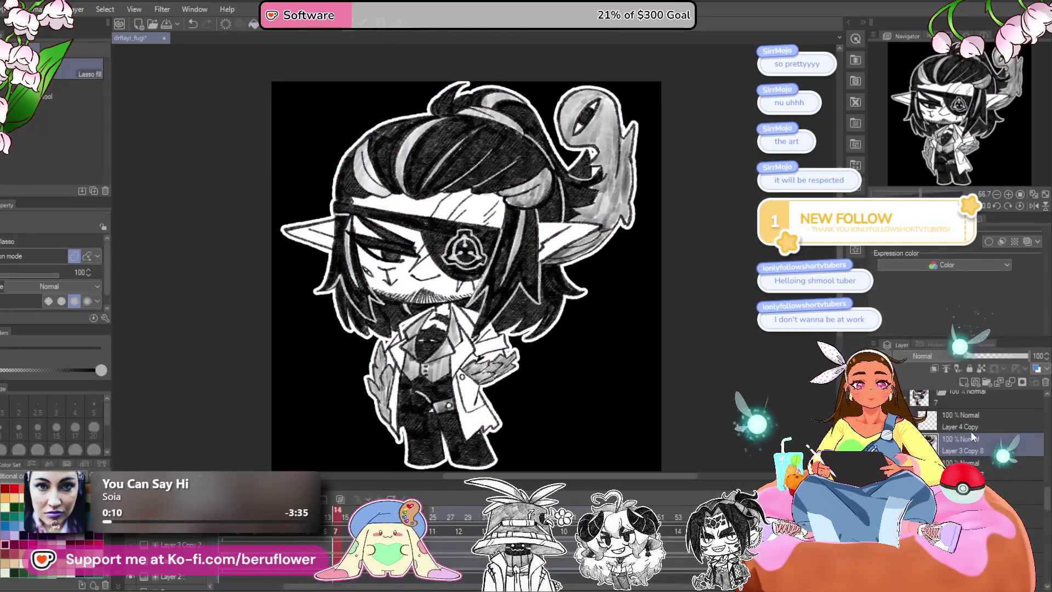
{"action": "key", "text": "ctrl+z"}
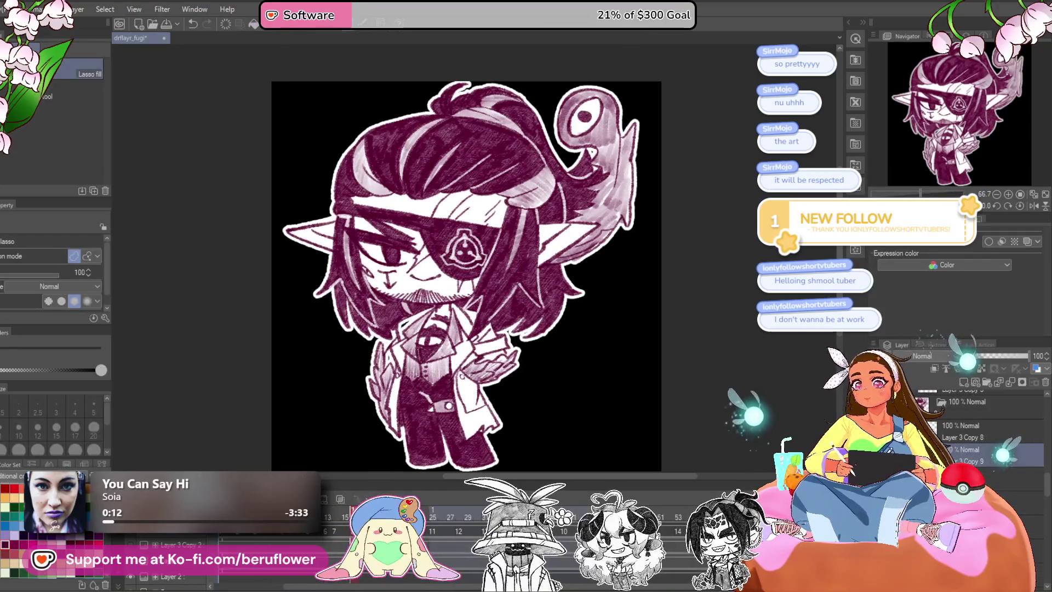
{"action": "key", "text": "ctrl+u"}
{"action": "key", "text": "Return"}
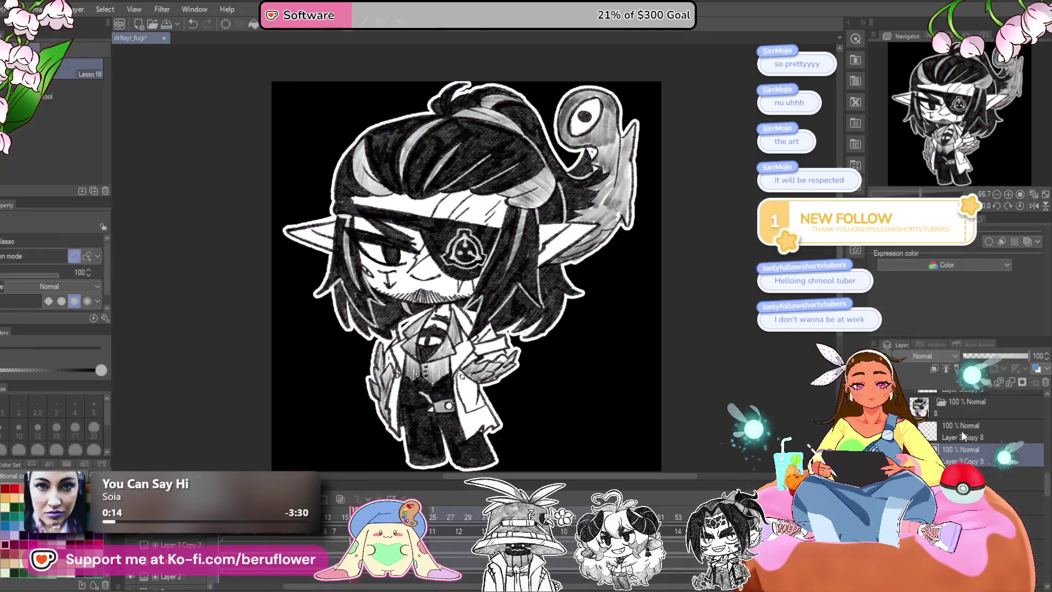
{"action": "key", "text": "ctrl+z"}
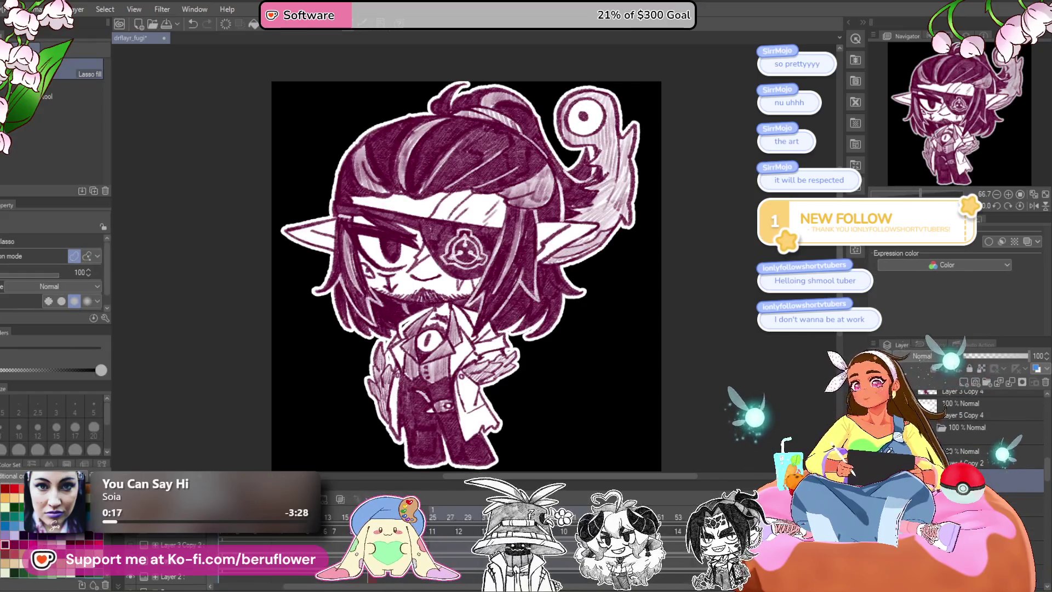
{"action": "key", "text": "ctrl+u"}
{"action": "key", "text": "Return"}
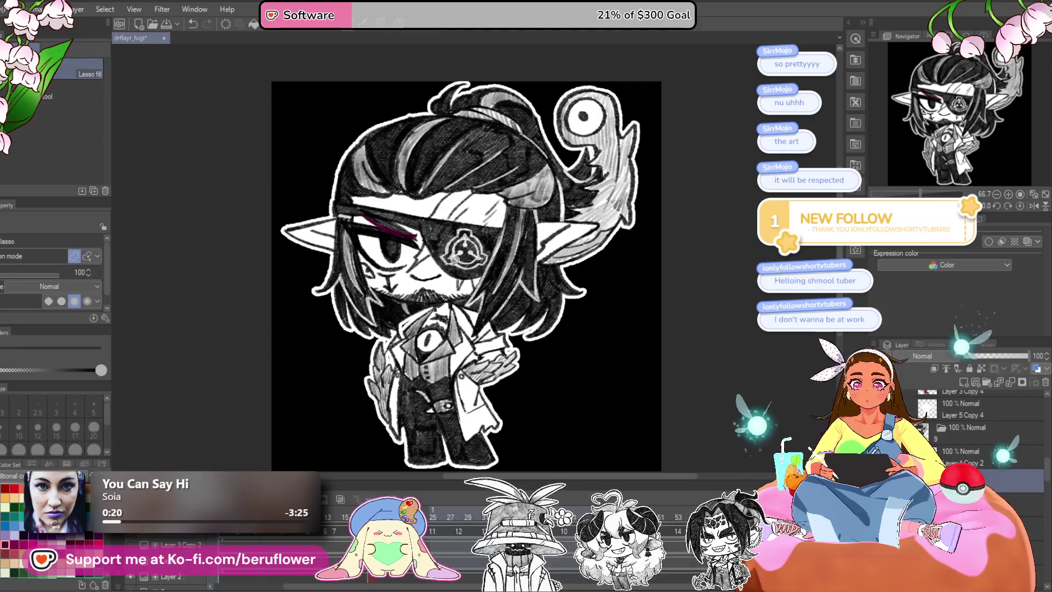
Zoom in and lasso the stray magenta stroke above the eye.
{"action": "scroll", "coordinate": [404, 233], "scroll_direction": "up", "scroll_amount": 2}
{"action": "scroll", "coordinate": [404, 233], "scroll_direction": "up", "scroll_amount": 2}
{"action": "scroll", "coordinate": [405, 234], "scroll_direction": "up", "scroll_amount": 1}
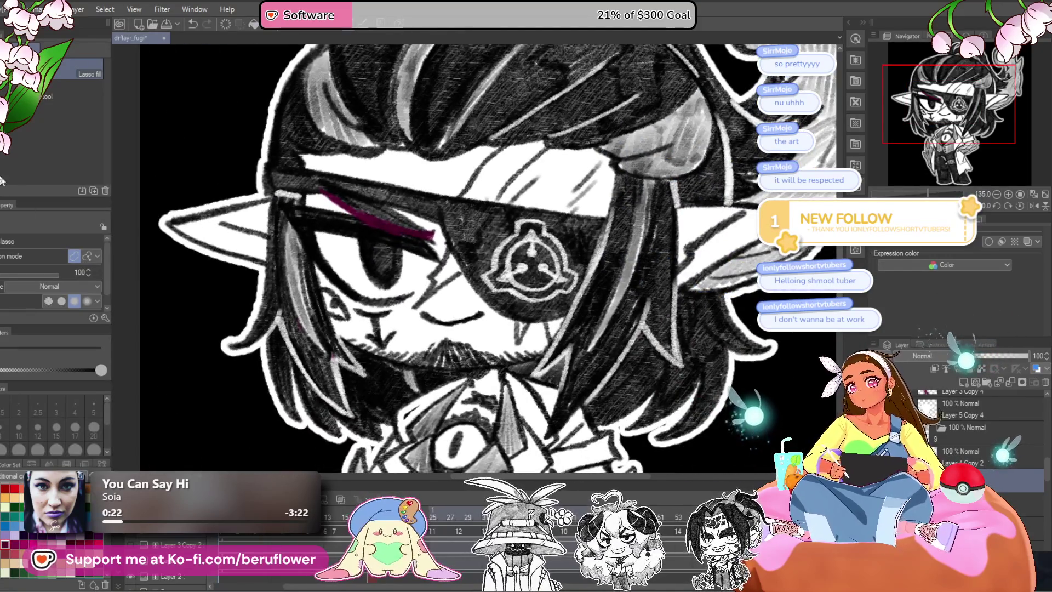
{"action": "key", "text": "m"}
{"action": "scroll", "coordinate": [405, 233], "scroll_direction": "down", "scroll_amount": 2}
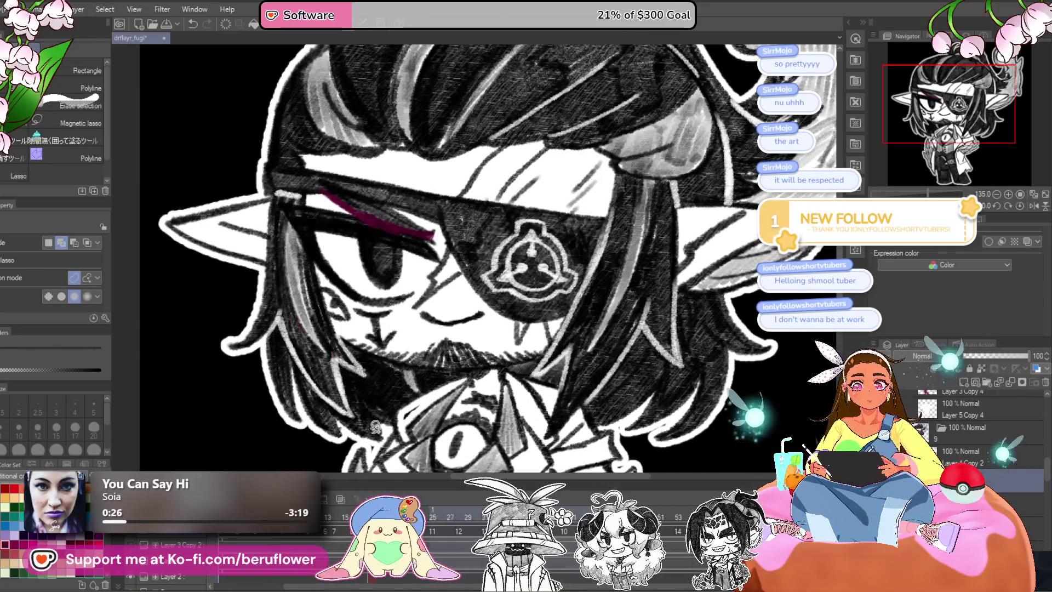
{"action": "left_click_drag", "start_coordinate": [345, 168], "coordinate": [435, 249]}
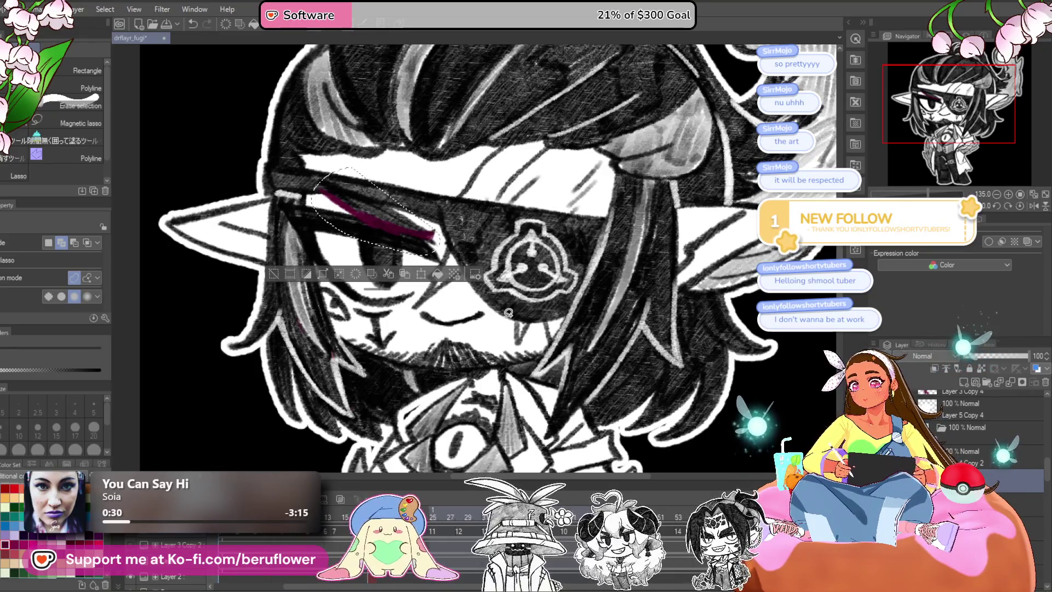
Erase the lassoed magenta stroke, deselect, and turn the remaining stroke grey at Luminosity -100.
{"action": "key", "text": "Delete"}
{"action": "key", "text": "ctrl+z"}
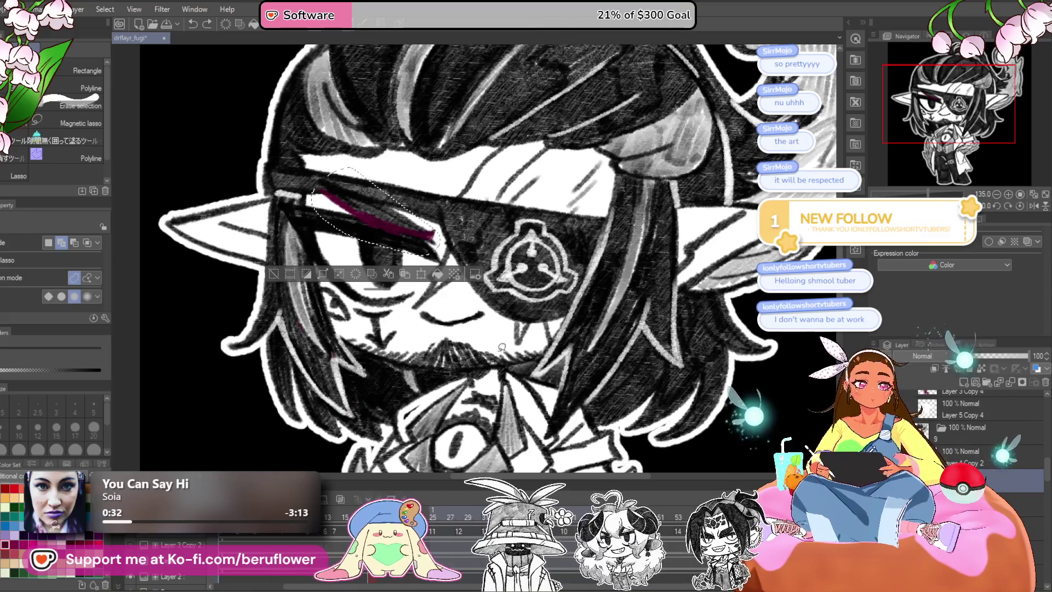
{"action": "key", "text": "Delete"}
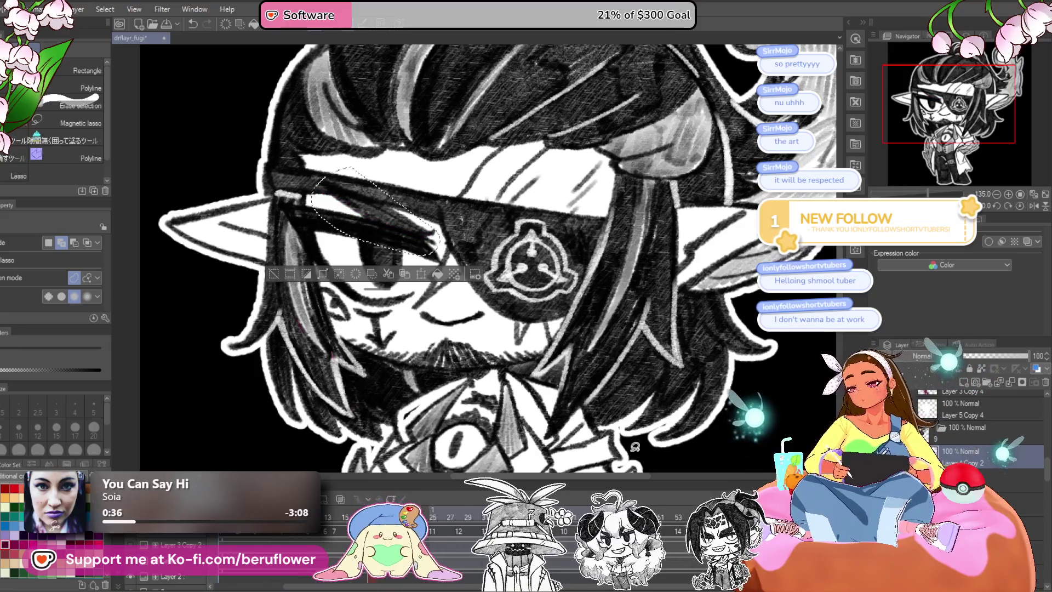
{"action": "key", "text": "ctrl+d"}
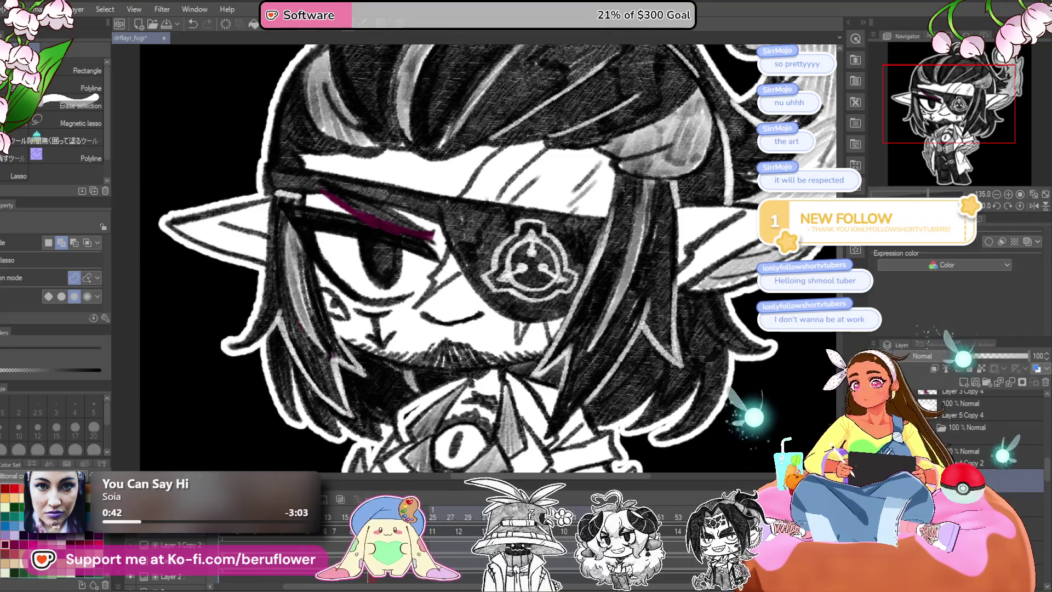
{"action": "key", "text": "ctrl+u"}
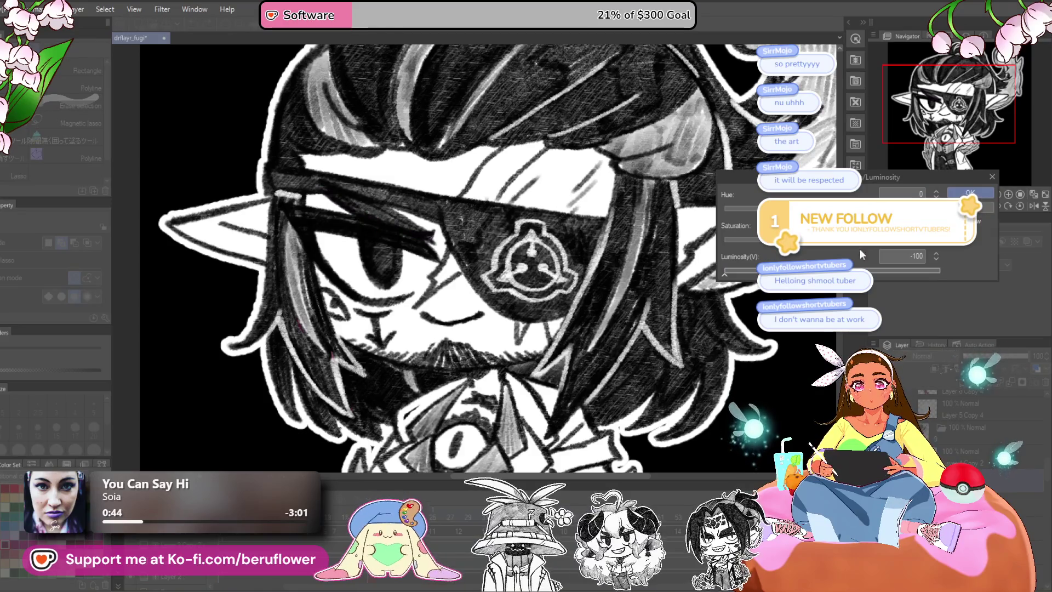
{"action": "key", "text": "Return"}
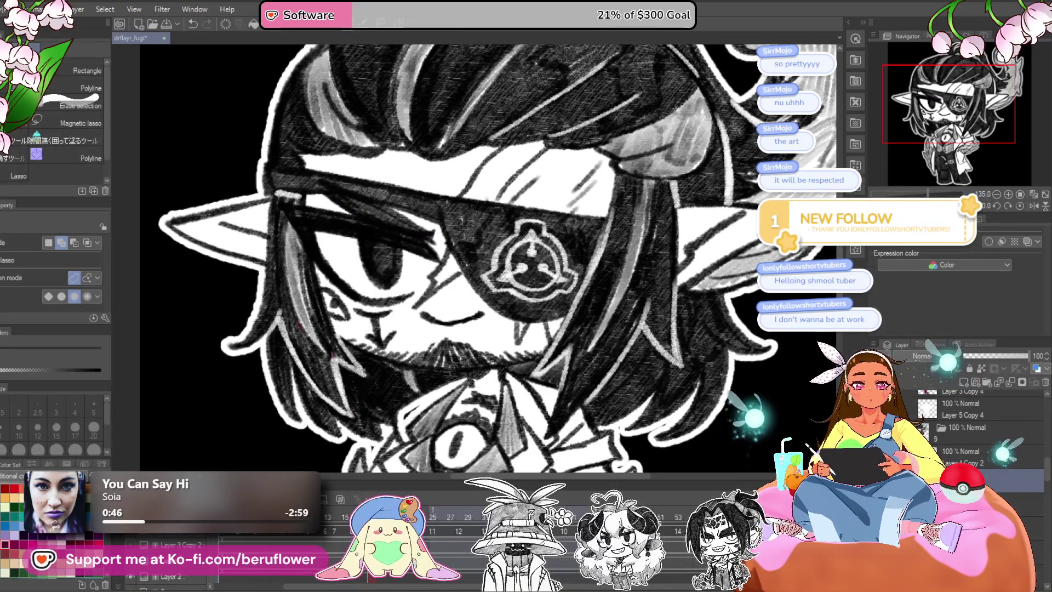
{"action": "scroll", "coordinate": [963, 418], "scroll_direction": "up", "scroll_amount": 2}
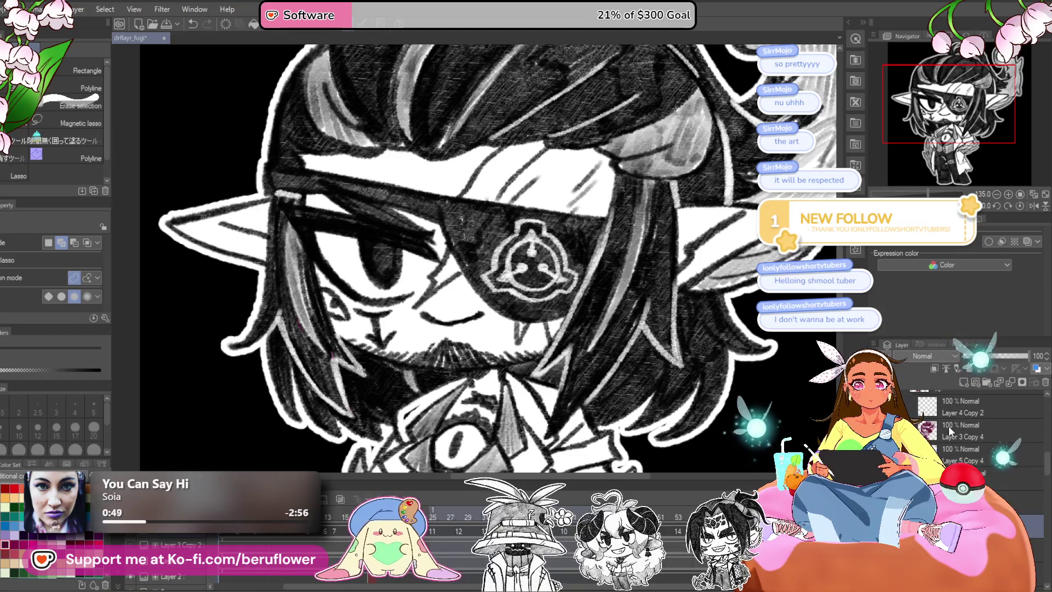
Compare the greyscale artwork against magenta again, keeping the black-and-white version.
{"action": "key", "text": "ctrl+z"}
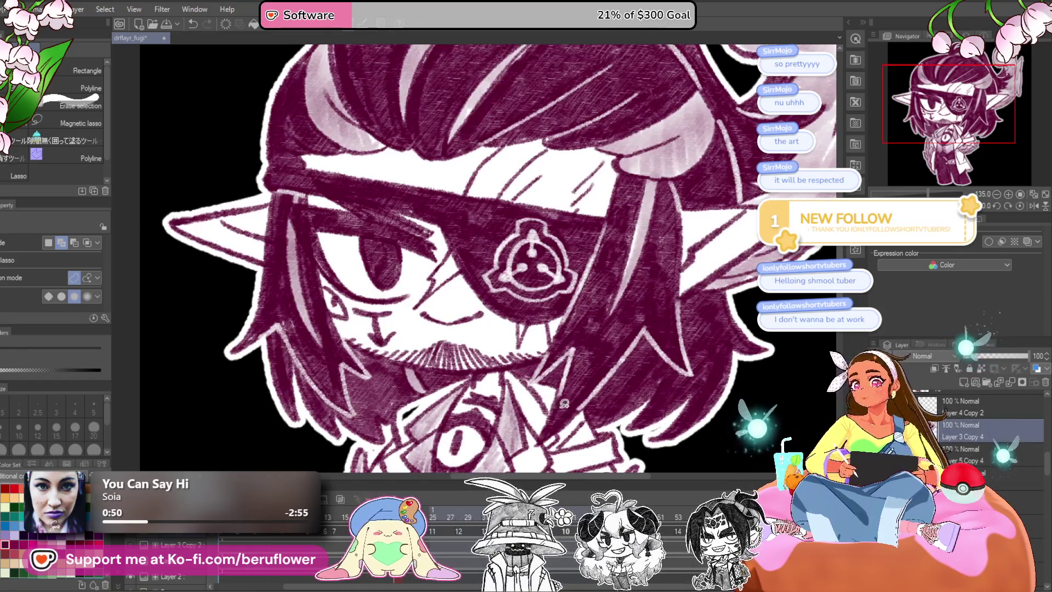
{"action": "key", "text": "ctrl+u"}
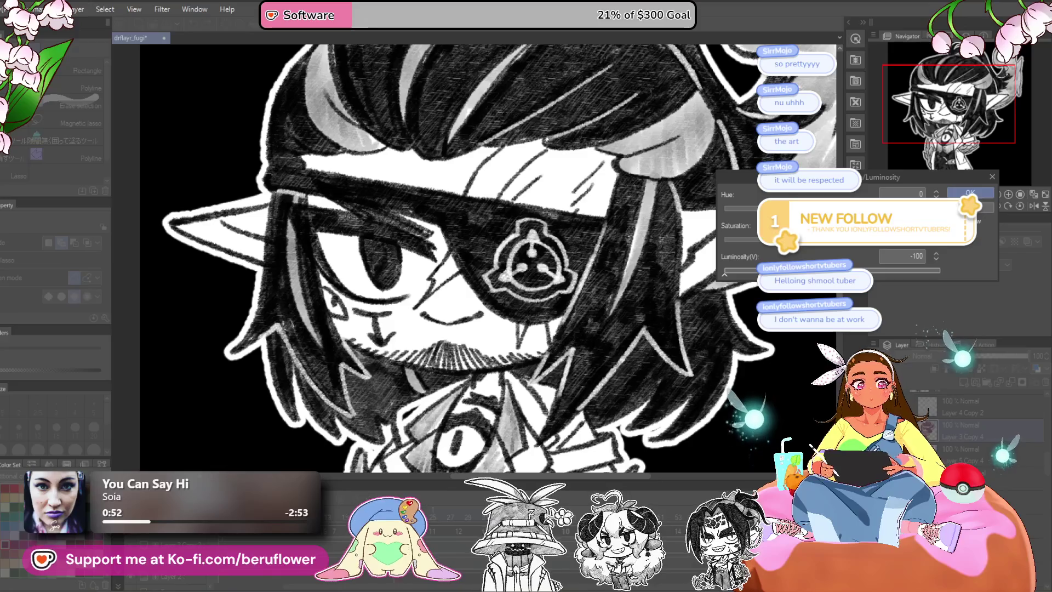
{"action": "key", "text": "Return"}
{"action": "scroll", "coordinate": [493, 317], "scroll_direction": "down", "scroll_amount": 2}
{"action": "scroll", "coordinate": [494, 317], "scroll_direction": "down", "scroll_amount": 3}
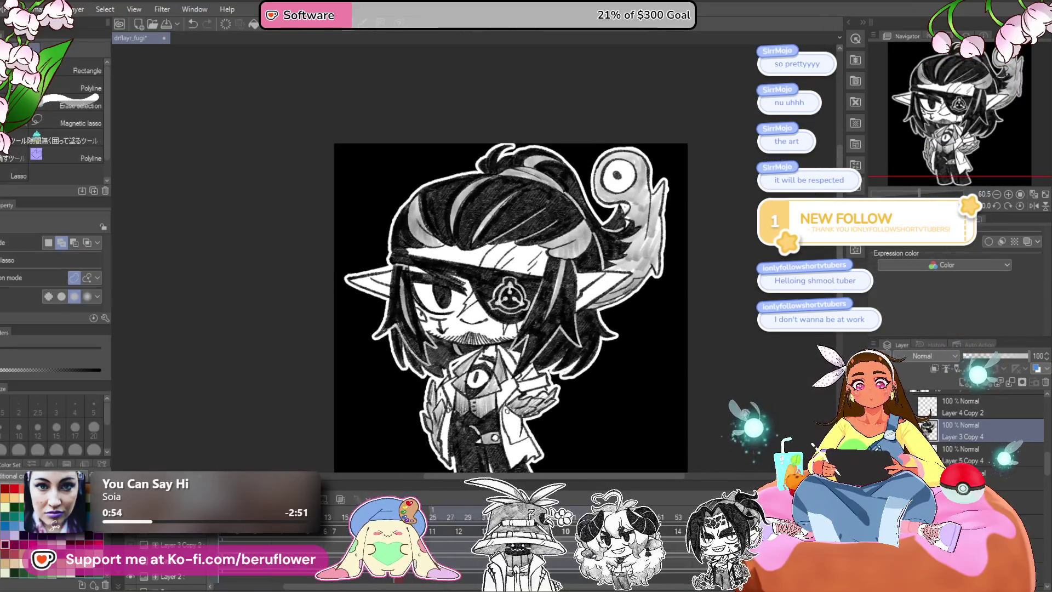
{"action": "key", "text": "ctrl+z"}
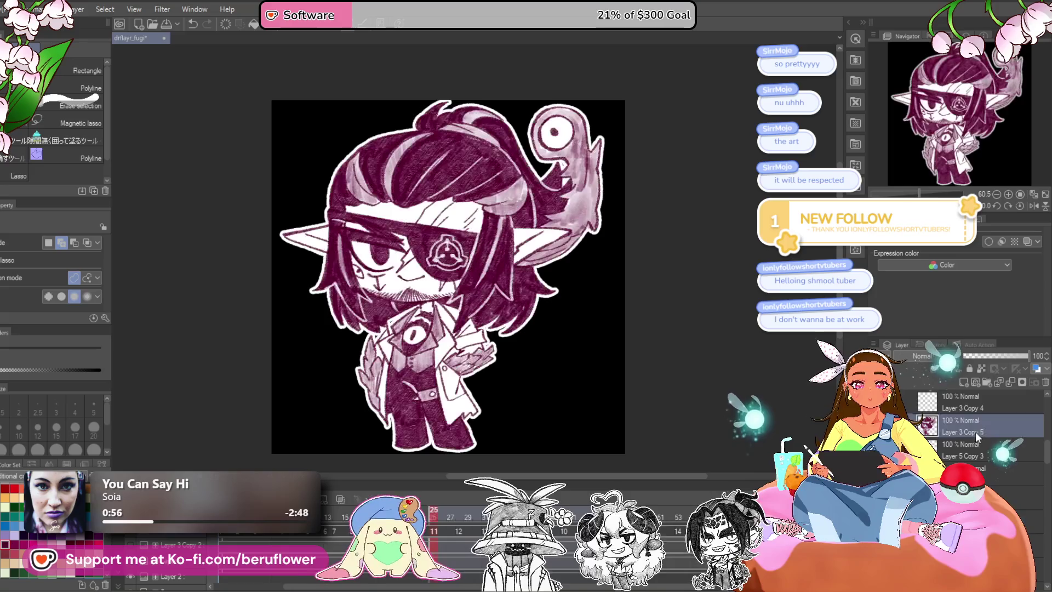
{"action": "key", "text": "ctrl+u"}
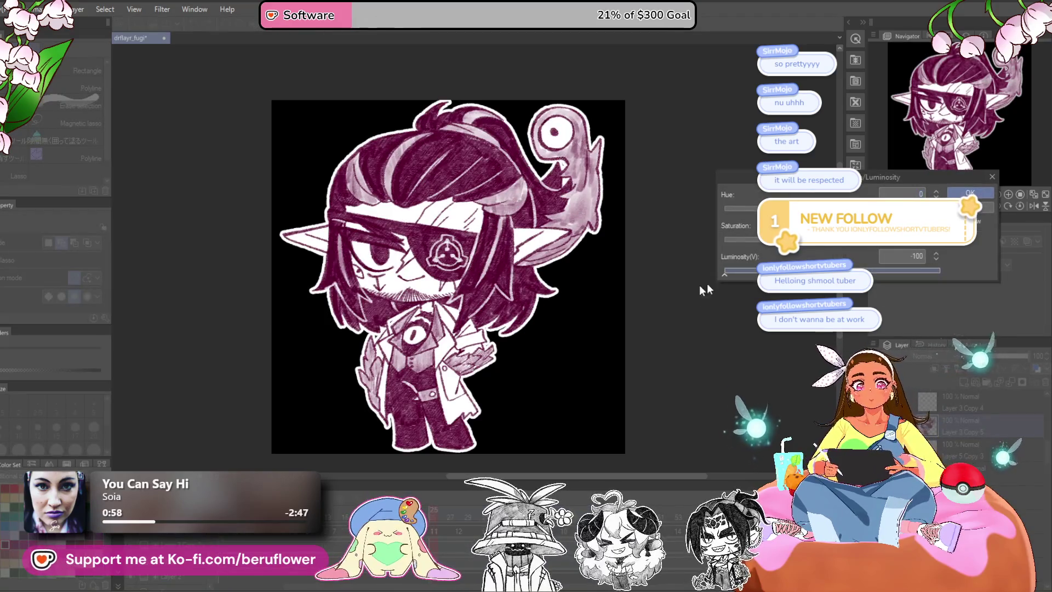
{"action": "key", "text": "Escape"}
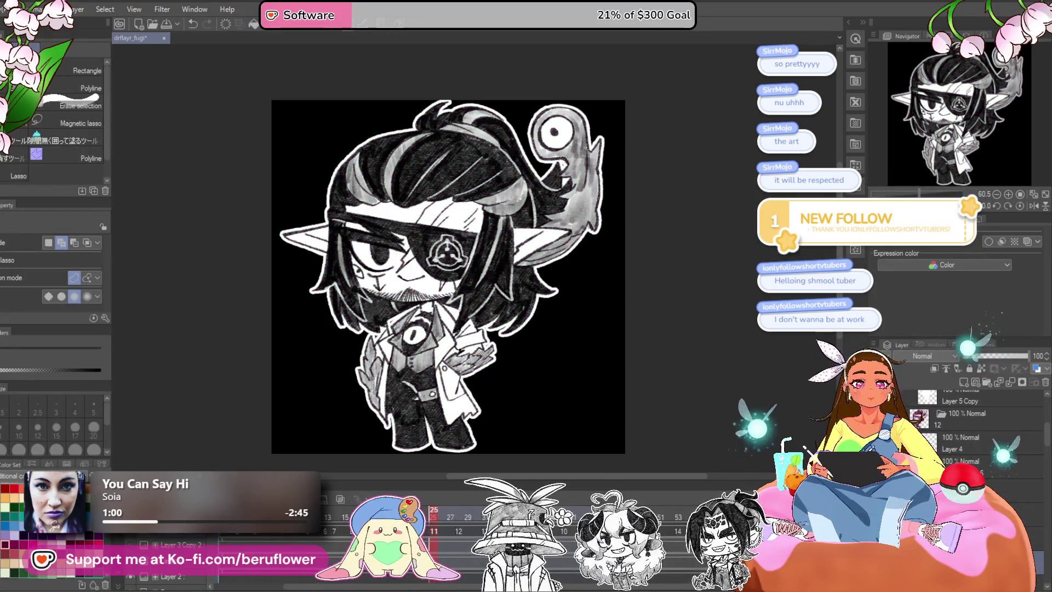
Convert the remaining magenta frame, Layer 3 Copy 10, to greyscale at Luminosity -100.
{"action": "left_click", "coordinate": [944, 429]}
{"action": "key", "text": "ctrl+u"}
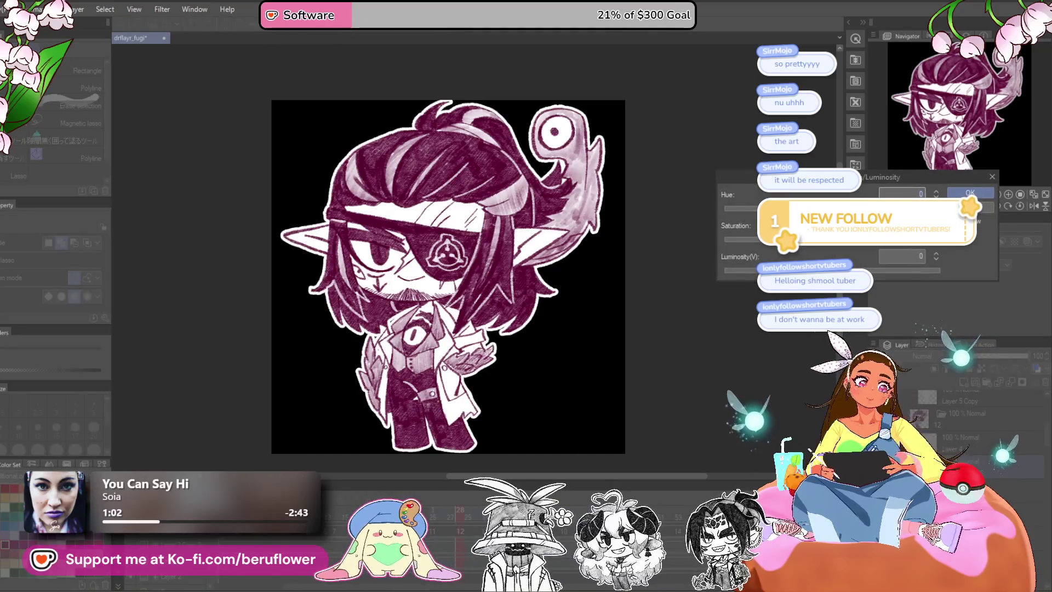
{"action": "left_click", "coordinate": [962, 195]}
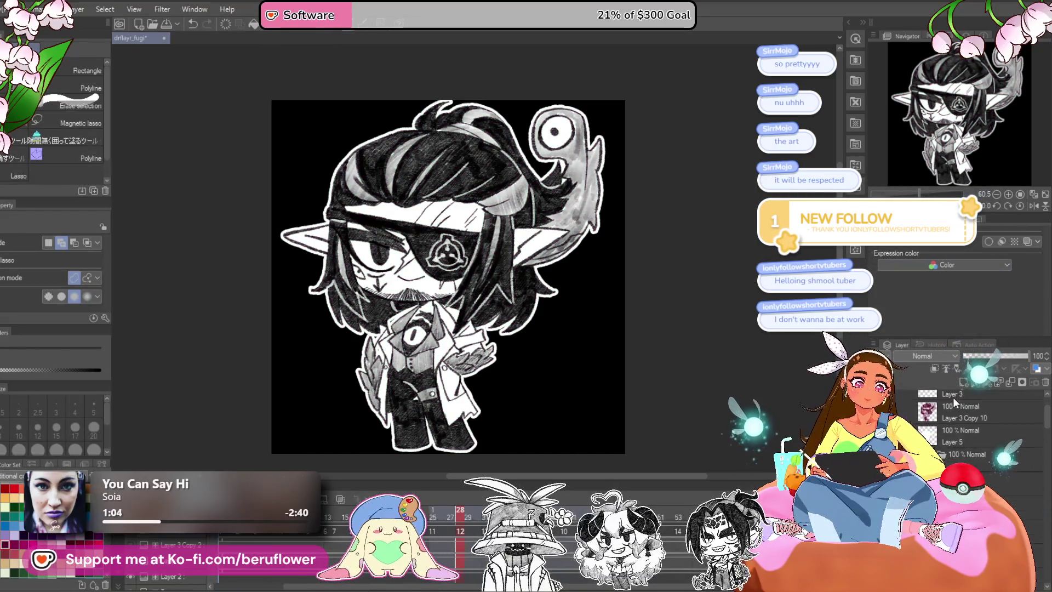
{"action": "key", "text": "ctrl+u"}
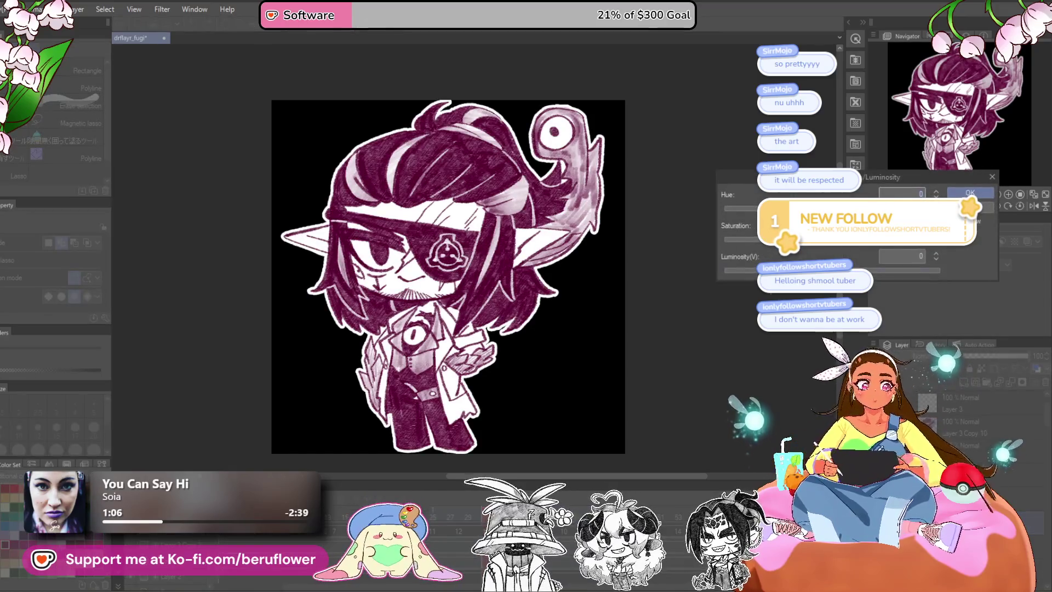
{"action": "key", "text": "Escape"}
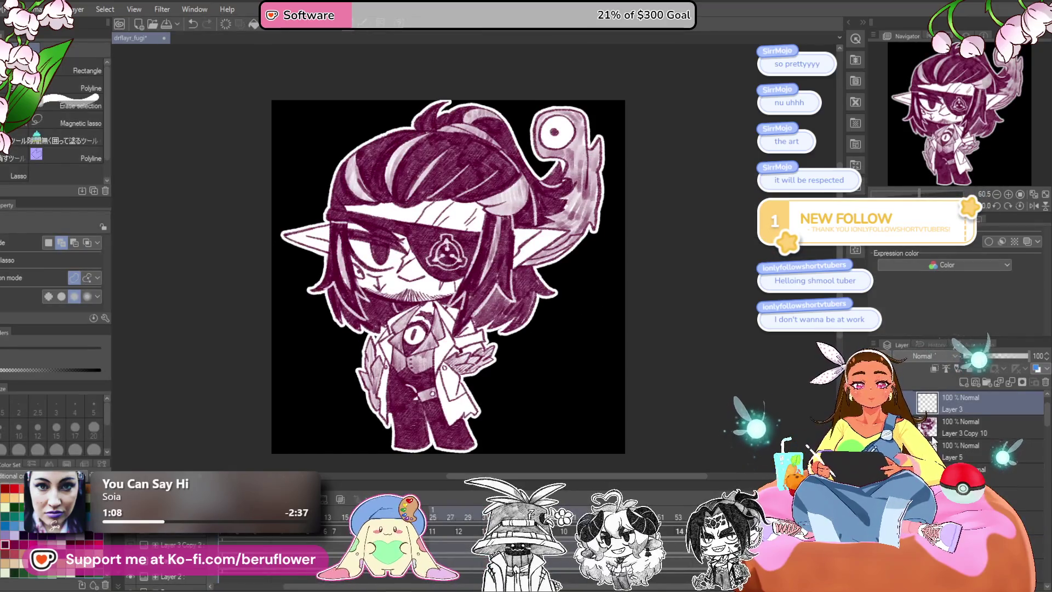
{"action": "left_click", "coordinate": [953, 430]}
{"action": "key", "text": "ctrl+u"}
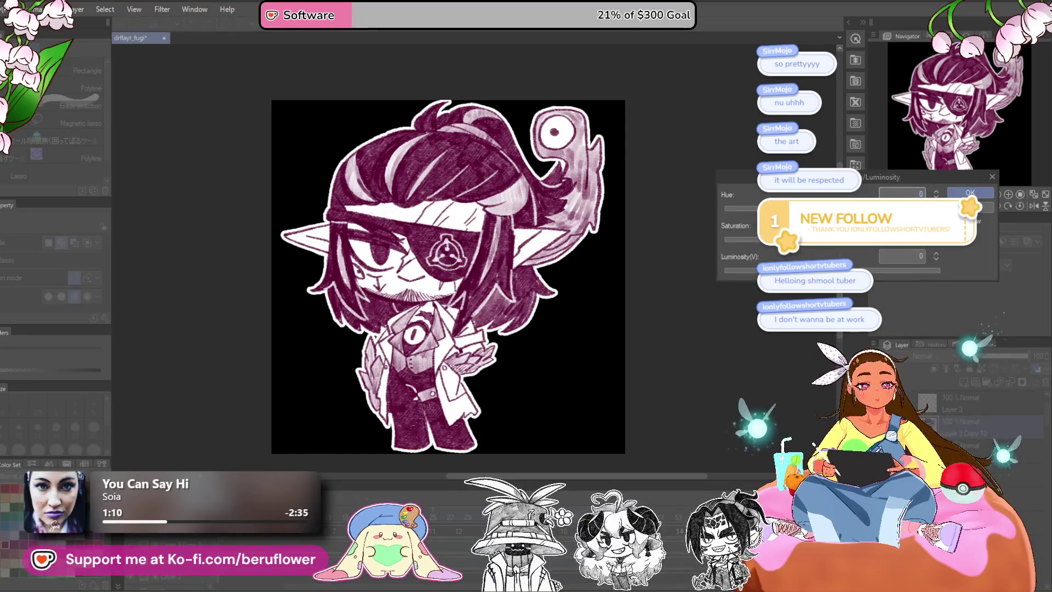
{"action": "type", "text": "-100"}
{"action": "key", "text": "Return"}
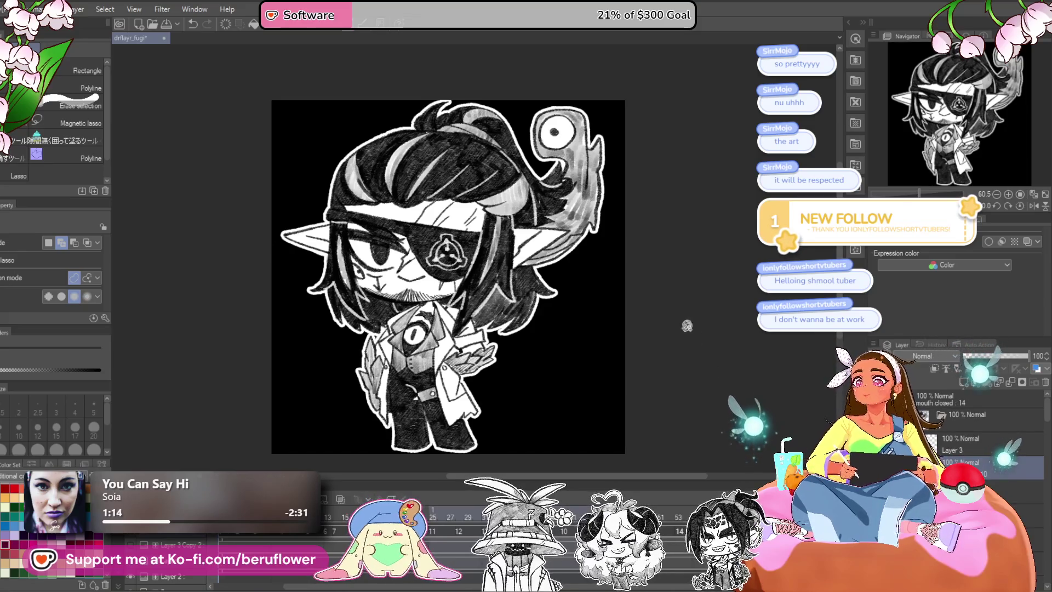
Save the drawing and begin transforming the mouth closed : 14 layer.
{"action": "key", "text": "ctrl+s"}
{"action": "left_click_drag", "start_coordinate": [647, 401], "coordinate": [646, 398]}
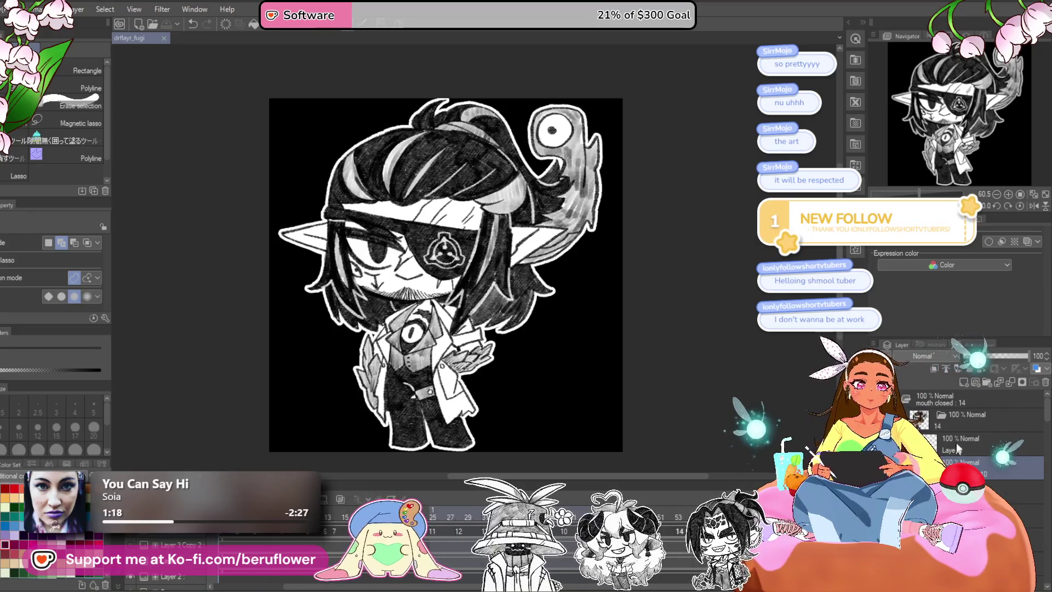
{"action": "left_click", "coordinate": [948, 405]}
{"action": "key", "text": "ctrl+t"}
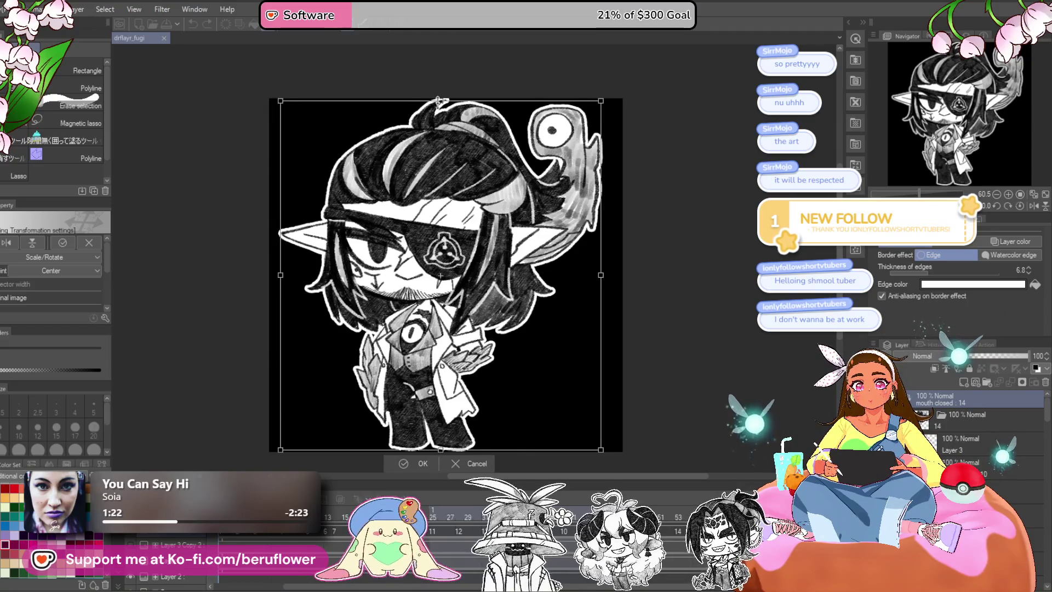
Shrink the closed-mouth frame's artwork slightly from the top and bottom and commit the scaling.
{"action": "left_click_drag", "start_coordinate": [442, 101], "coordinate": [438, 105]}
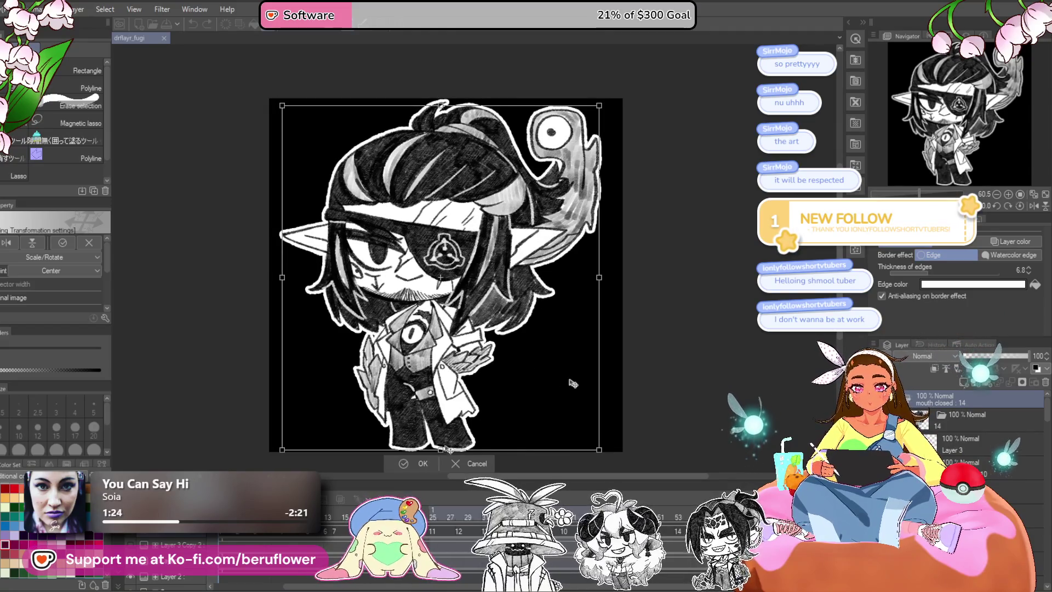
{"action": "left_click_drag", "start_coordinate": [440, 449], "coordinate": [440, 444]}
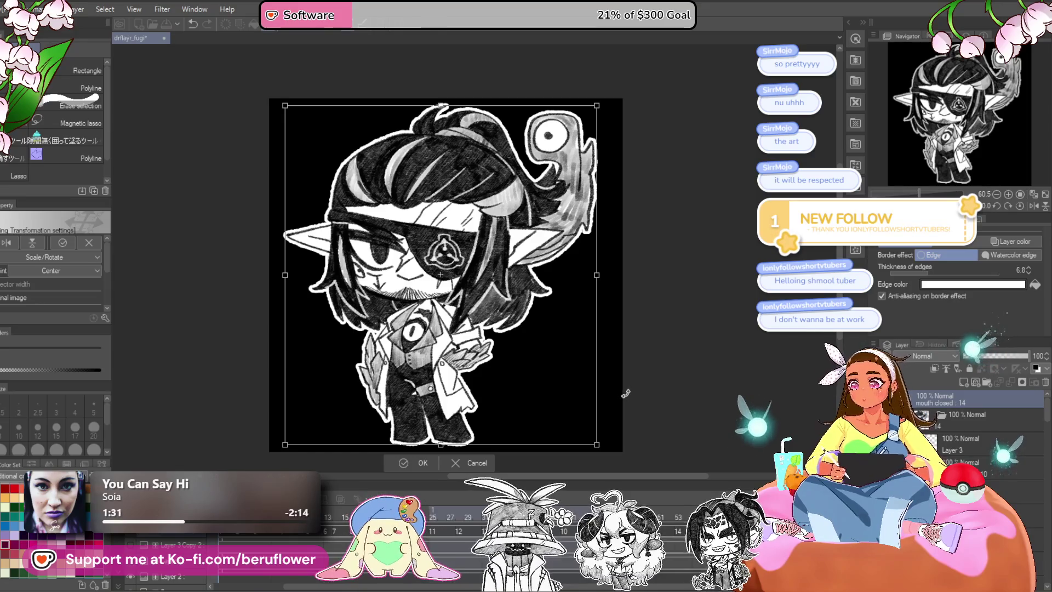
{"action": "key", "text": "Return"}
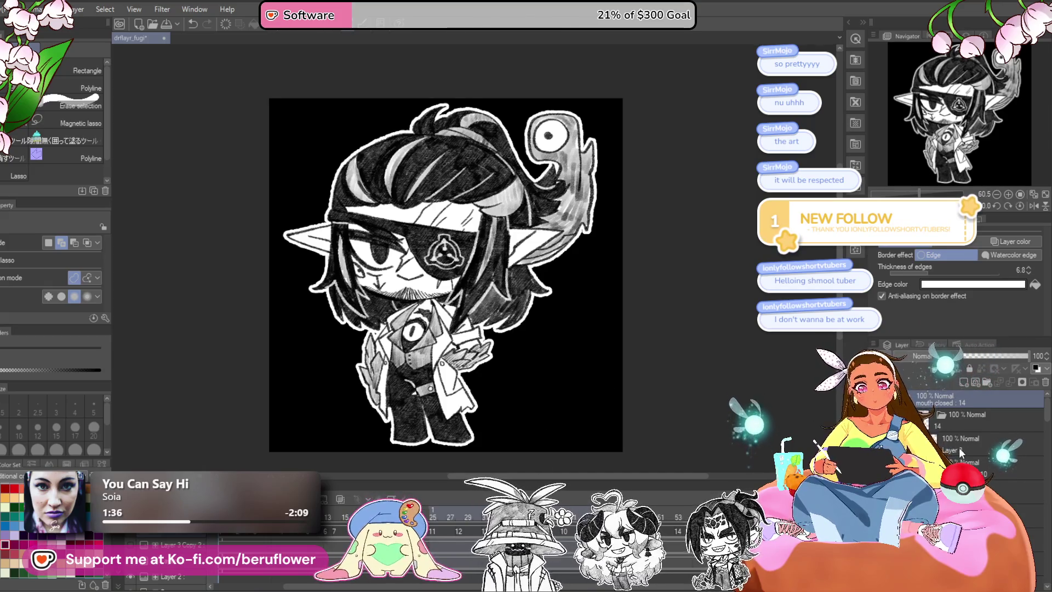
Select the frame 14 folder and play the animation to preview the expressions.
{"action": "left_click", "coordinate": [965, 431]}
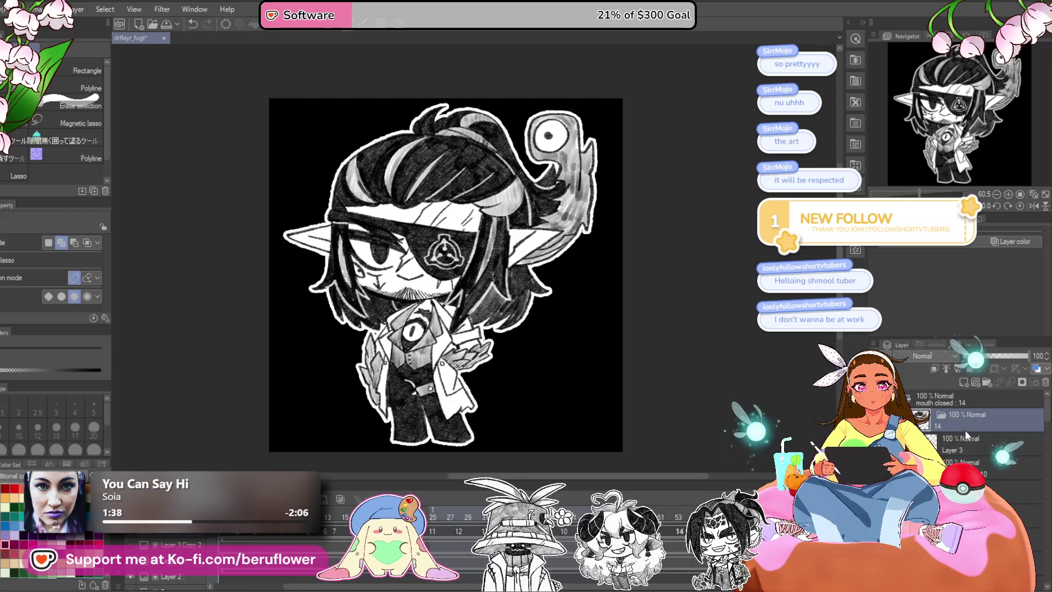
{"action": "left_click", "coordinate": [274, 540]}
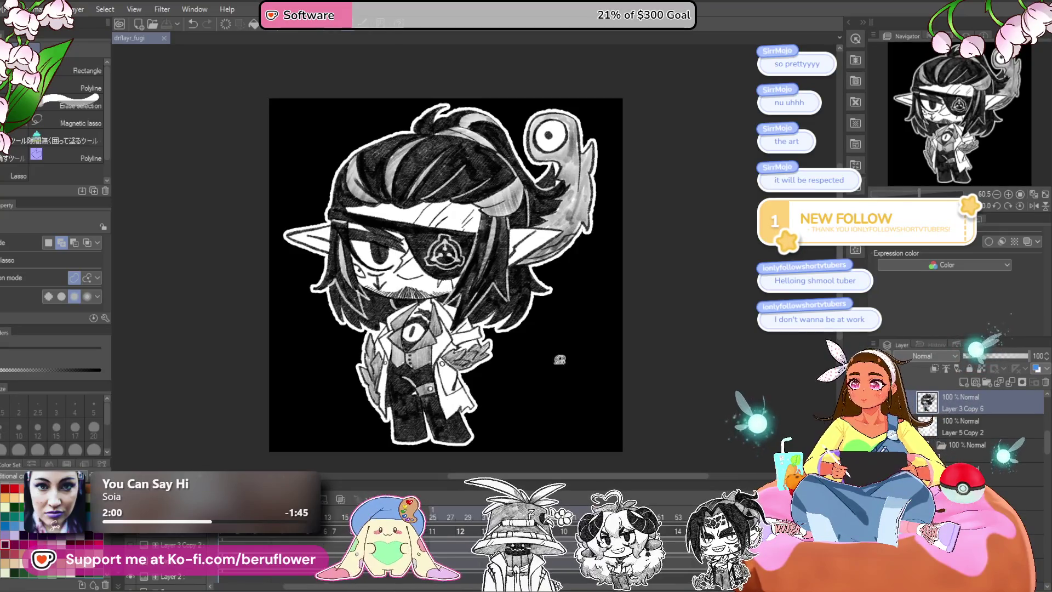
{"action": "left_click_drag", "start_coordinate": [586, 410], "coordinate": [596, 404]}
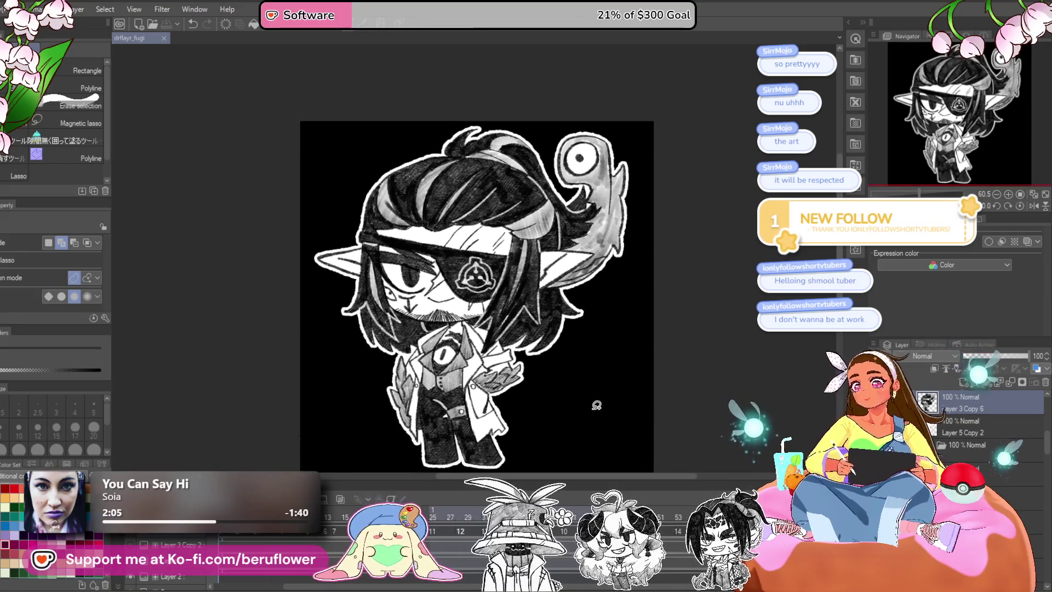
Duplicate the closed-mouth cel as mouth closed Copy and select its layer for drawing.
{"action": "right_click", "coordinate": [187, 535]}
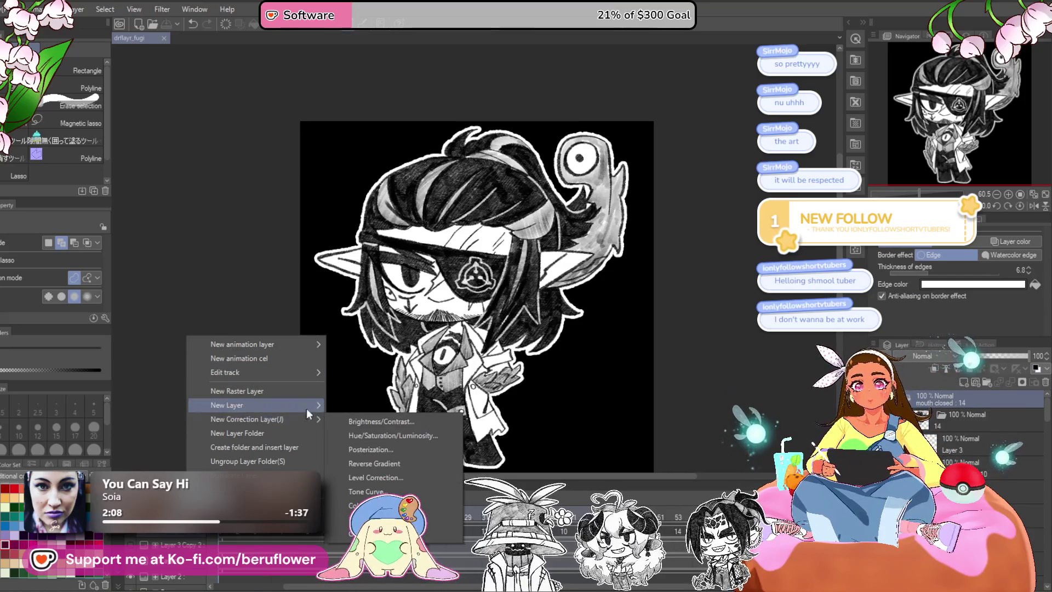
{"action": "left_click", "coordinate": [255, 475]}
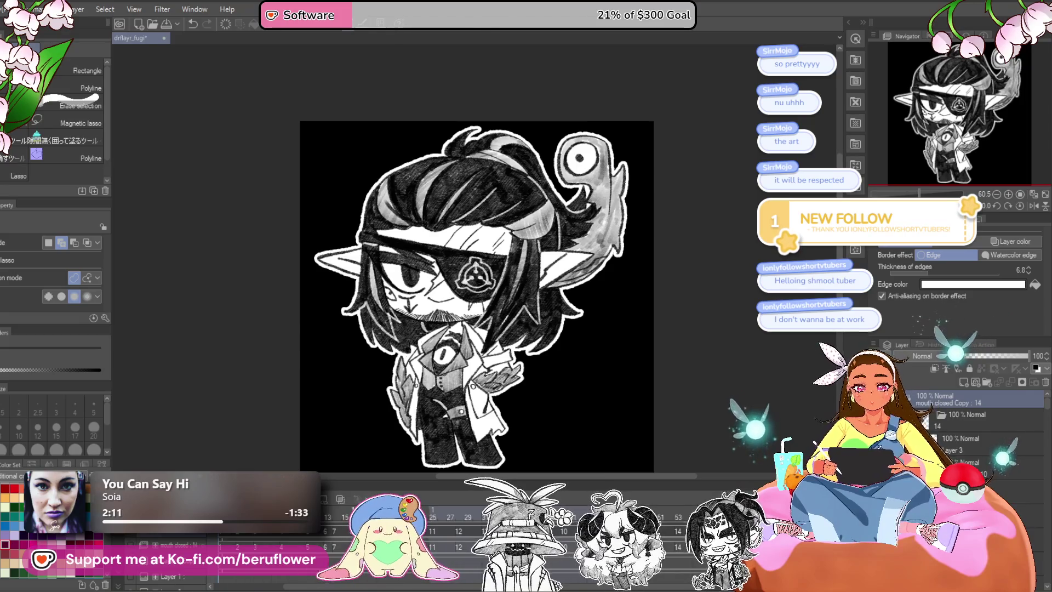
{"action": "left_click", "coordinate": [233, 546]}
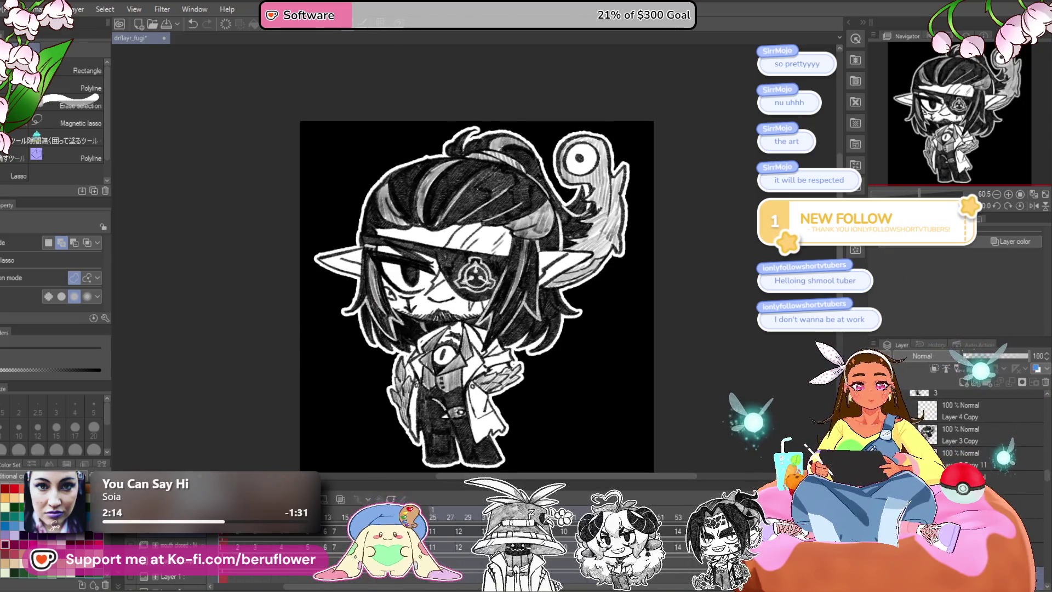
{"action": "left_click", "coordinate": [986, 504]}
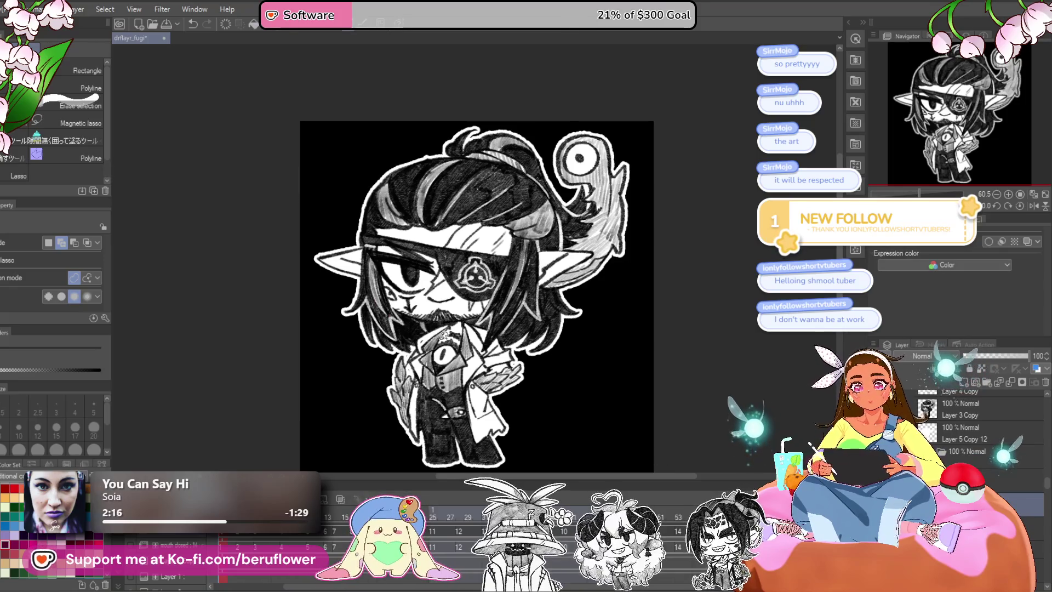
With the pencil, zoom in on the elf's face and draw an open mouth with a small fang.
{"action": "key", "text": "p"}
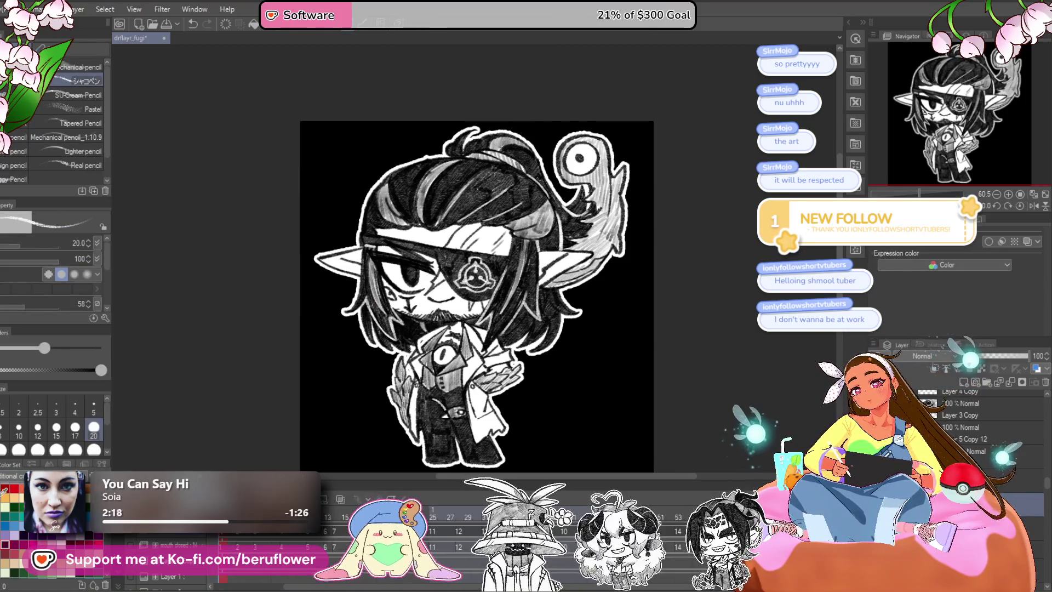
{"action": "scroll", "coordinate": [11, 504], "scroll_direction": "up", "scroll_amount": 3}
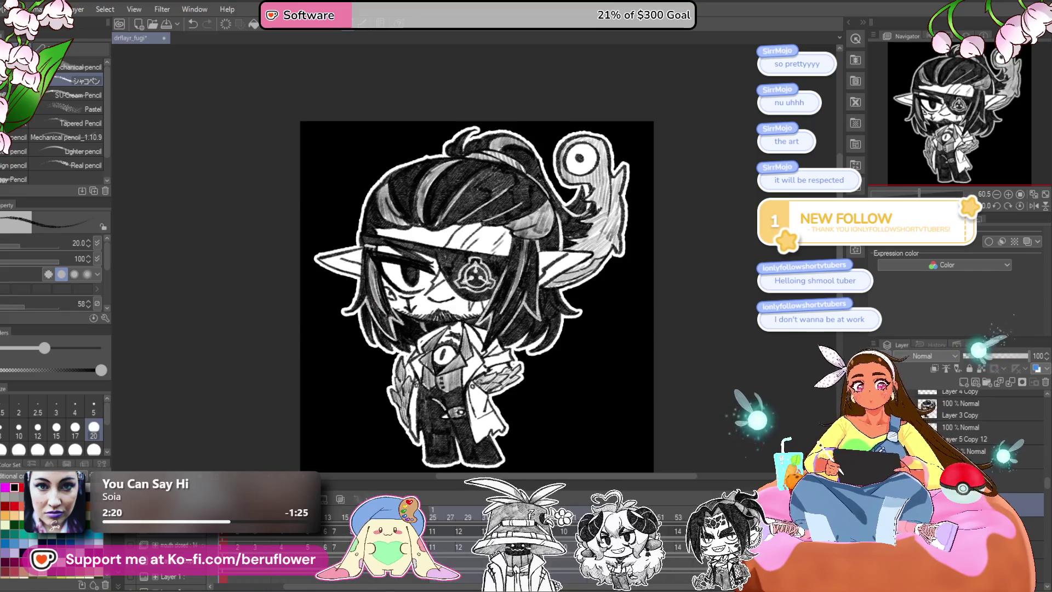
{"action": "scroll", "coordinate": [540, 346], "scroll_direction": "up", "scroll_amount": 5}
{"action": "left_click_drag", "start_coordinate": [247, 191], "coordinate": [471, 273]}
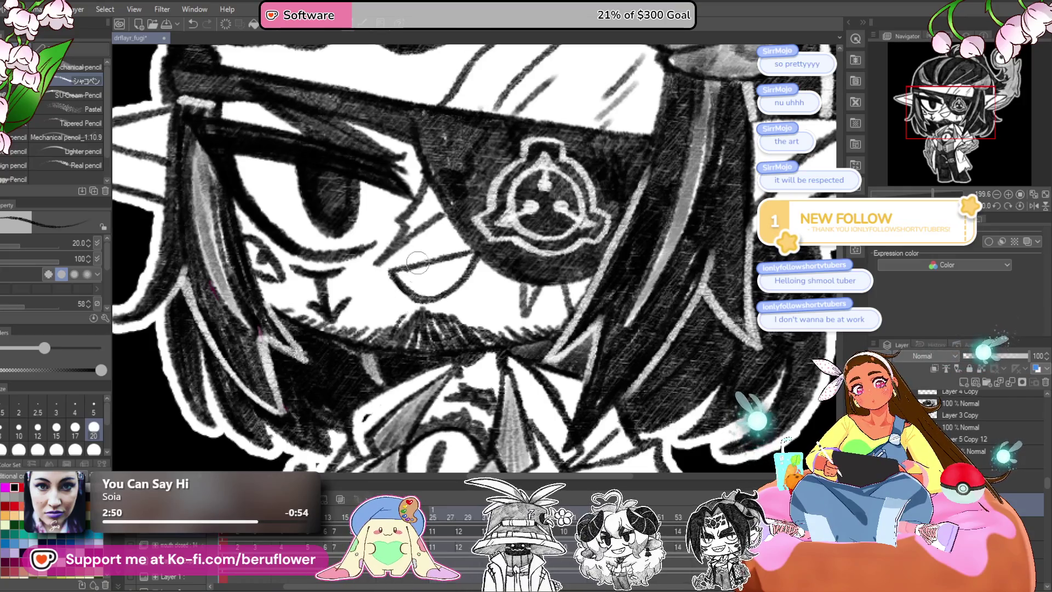
{"action": "scroll", "coordinate": [466, 255], "scroll_direction": "down", "scroll_amount": 5}
{"action": "scroll", "coordinate": [455, 254], "scroll_direction": "up", "scroll_amount": 1}
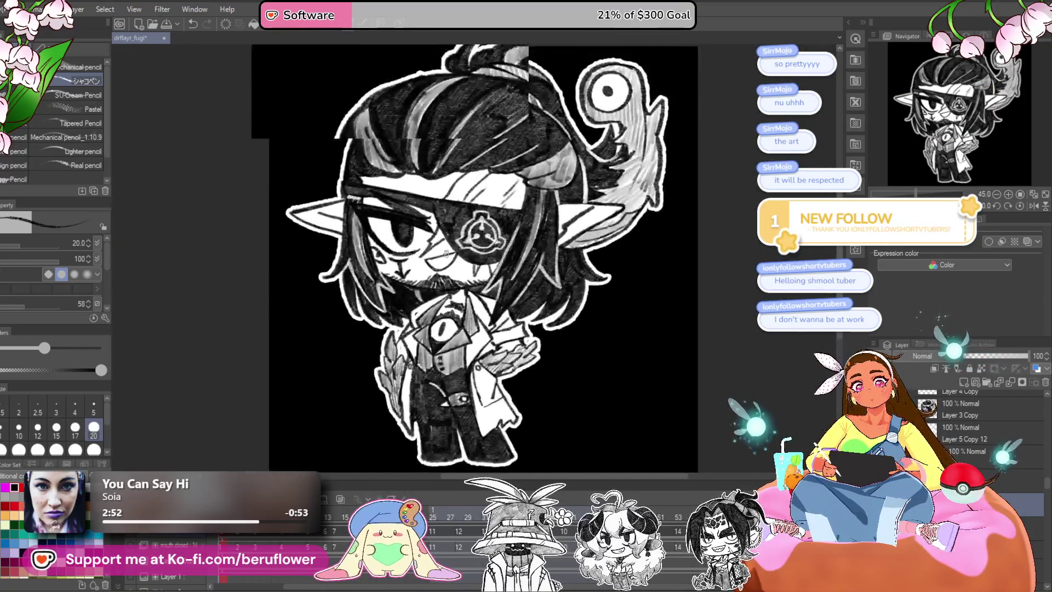
{"action": "scroll", "coordinate": [446, 252], "scroll_direction": "up", "scroll_amount": 4}
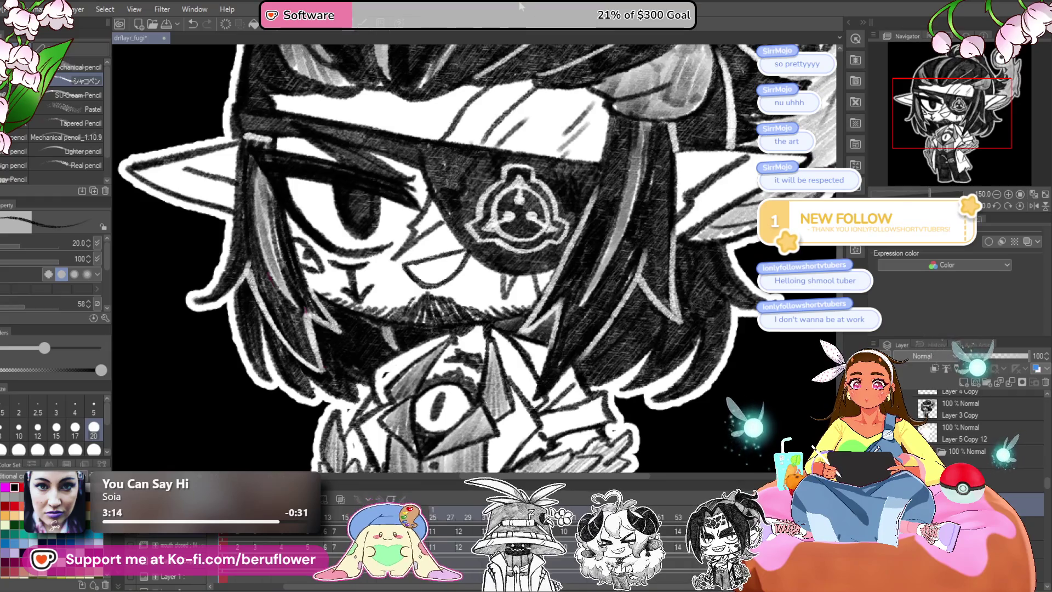
Thin the pencil to size 12, try a short stroke inside the mouth, and undo it.
{"action": "scroll", "coordinate": [460, 268], "scroll_direction": "up", "scroll_amount": 4}
{"action": "scroll", "coordinate": [442, 303], "scroll_direction": "up", "scroll_amount": 1}
{"action": "key", "text": "bracketleft"}
{"action": "key", "text": "bracketleft"}
{"action": "key", "text": "bracketleft"}
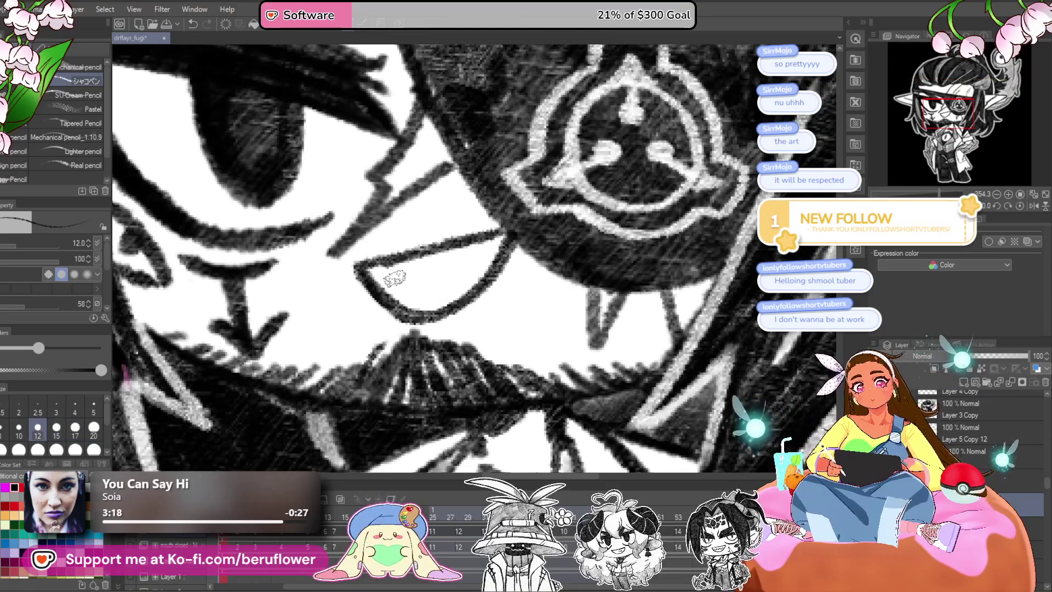
{"action": "left_click_drag", "start_coordinate": [389, 281], "coordinate": [390, 270]}
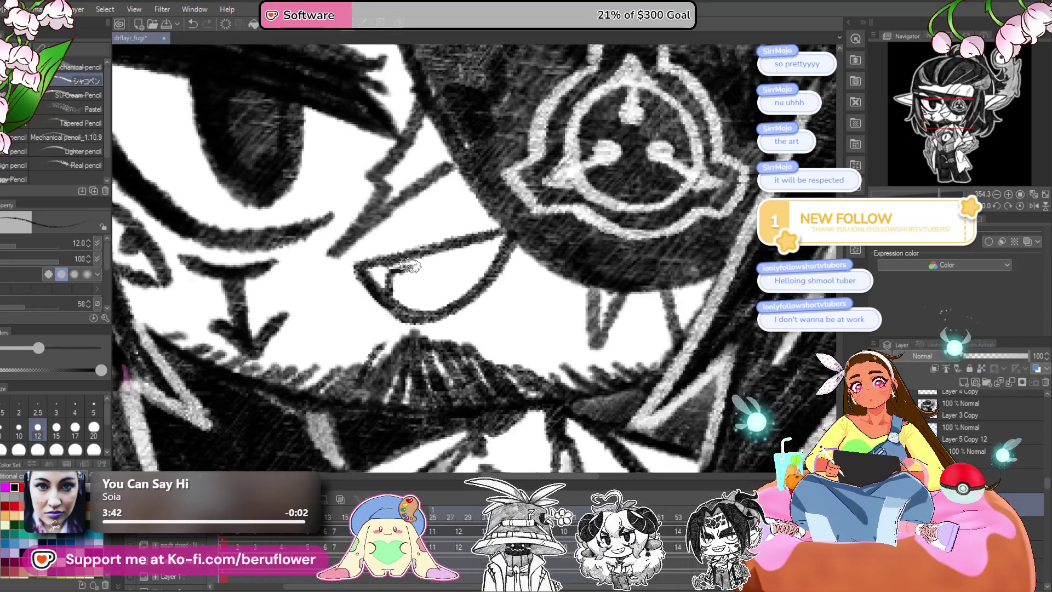
{"action": "key", "text": "ctrl+z"}
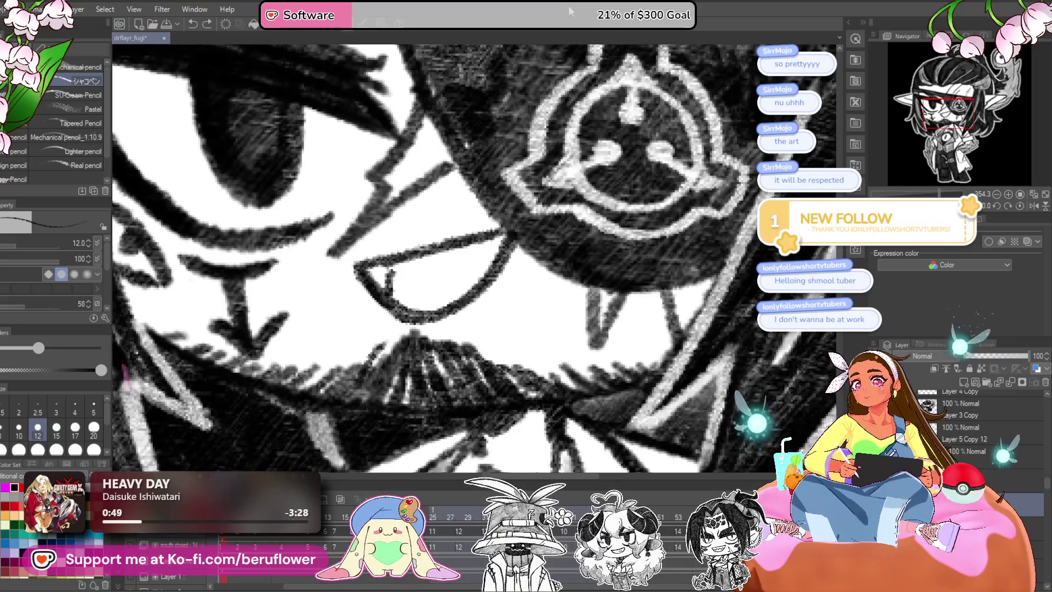
Redraw the open mouth's upper edge and remove the short stray stroke inside it.
{"action": "left_click_drag", "start_coordinate": [359, 268], "coordinate": [500, 236]}
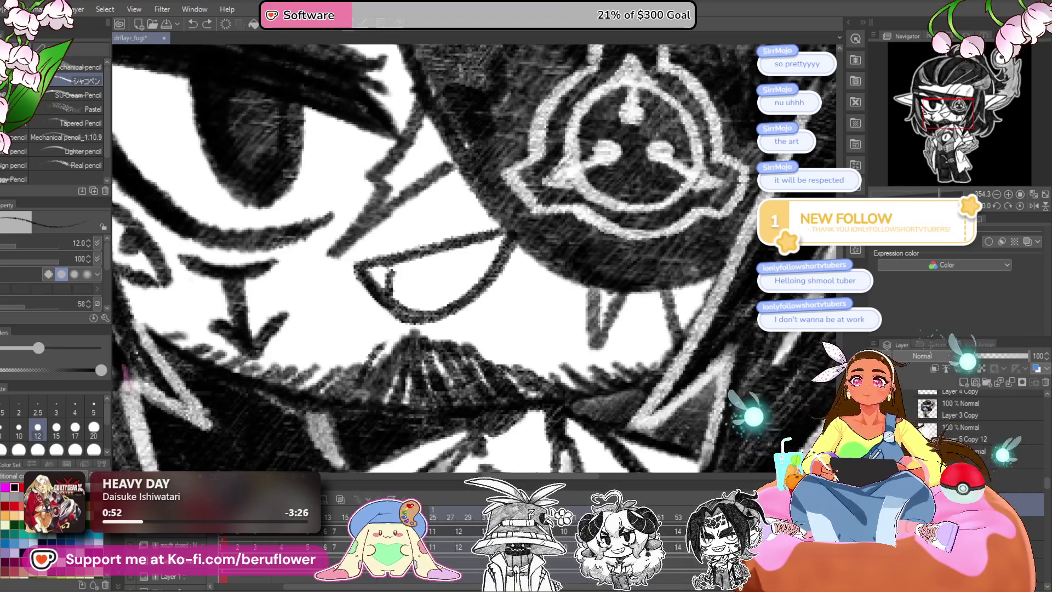
{"action": "left_click_drag", "start_coordinate": [390, 271], "coordinate": [393, 296]}
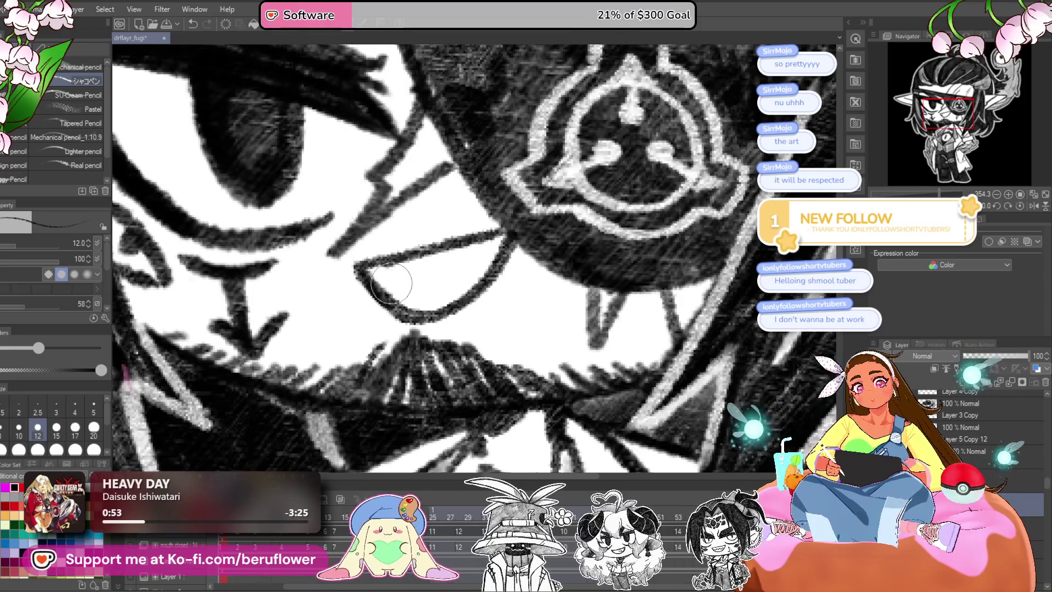
{"action": "scroll", "coordinate": [404, 281], "scroll_direction": "down", "scroll_amount": 5}
{"action": "scroll", "coordinate": [403, 274], "scroll_direction": "up", "scroll_amount": 2}
{"action": "scroll", "coordinate": [401, 266], "scroll_direction": "up", "scroll_amount": 2}
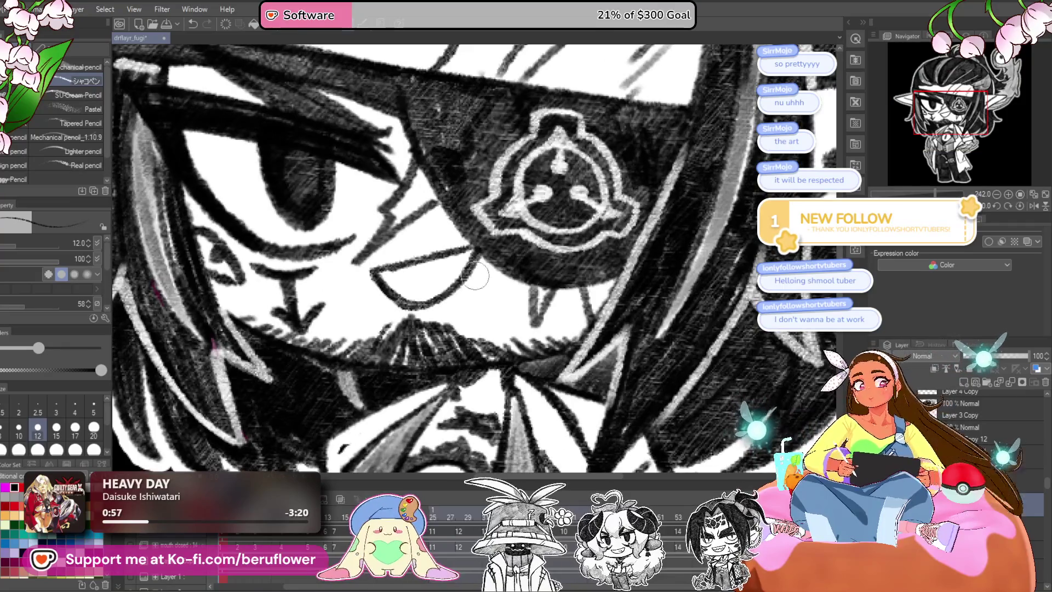
{"action": "scroll", "coordinate": [425, 274], "scroll_direction": "down", "scroll_amount": 4}
{"action": "scroll", "coordinate": [431, 272], "scroll_direction": "up", "scroll_amount": 6}
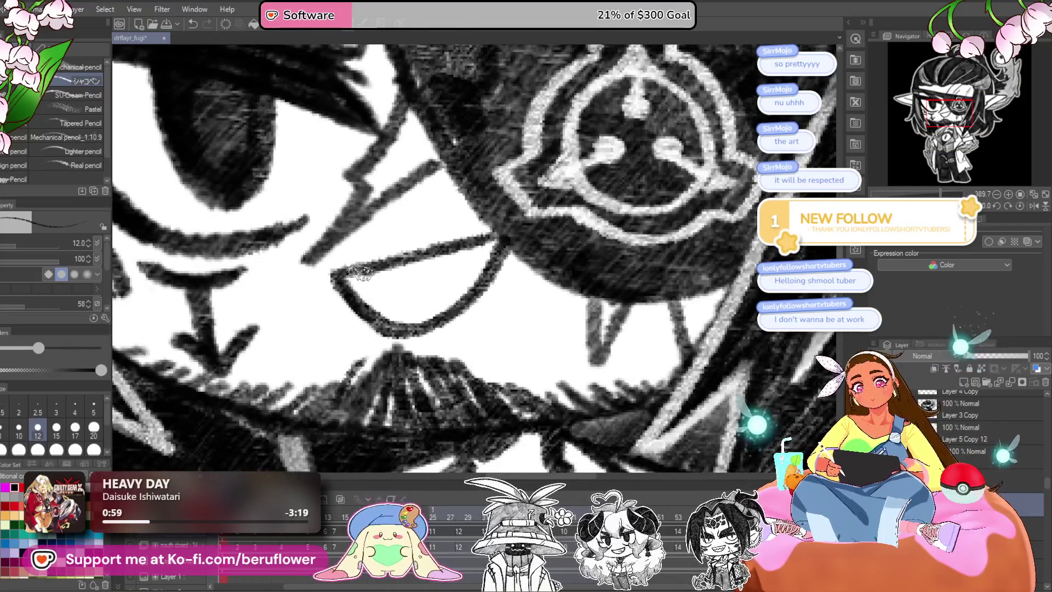
{"action": "scroll", "coordinate": [431, 272], "scroll_direction": "down", "scroll_amount": 3}
{"action": "scroll", "coordinate": [431, 272], "scroll_direction": "up", "scroll_amount": 3}
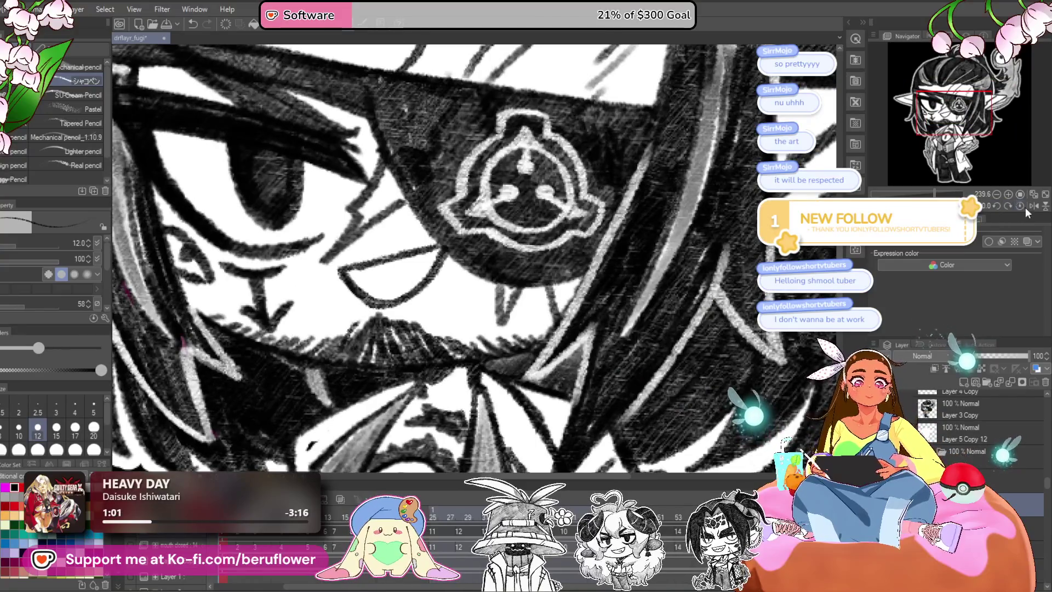
{"action": "scroll", "coordinate": [533, 271], "scroll_direction": "down", "scroll_amount": 3}
{"action": "scroll", "coordinate": [533, 271], "scroll_direction": "down", "scroll_amount": 1}
{"action": "scroll", "coordinate": [533, 272], "scroll_direction": "up", "scroll_amount": 3}
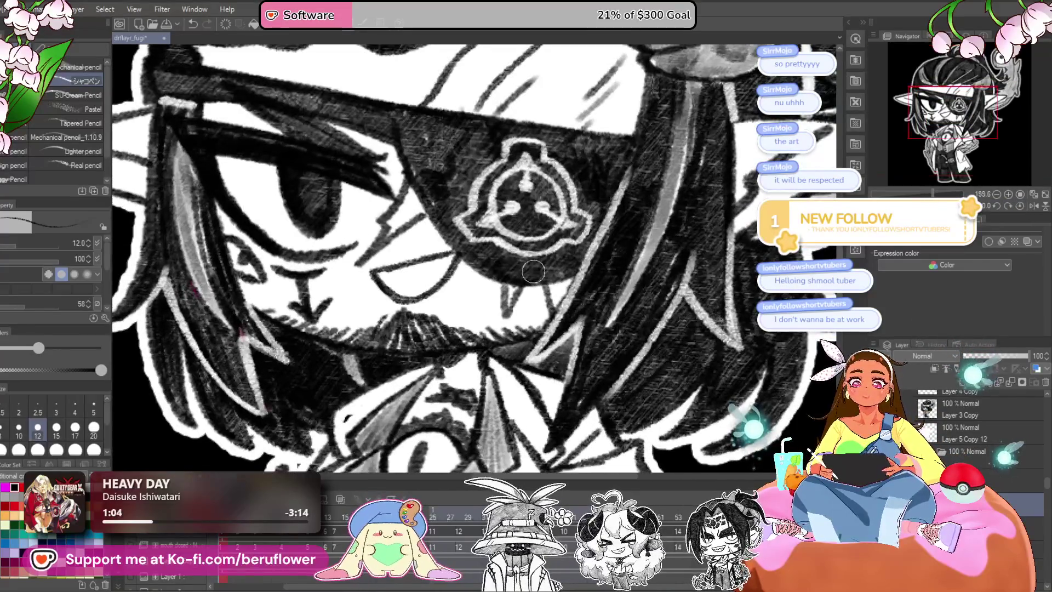
{"action": "key", "text": "m"}
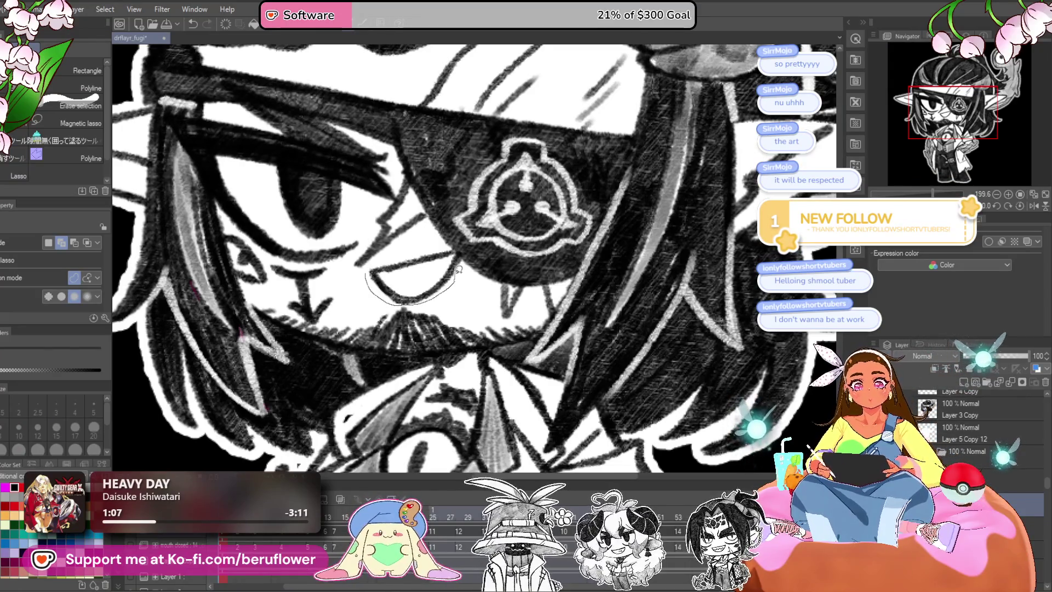
Lasso the open mouth, scale it larger toward the lower right, and deselect.
{"action": "left_click_drag", "start_coordinate": [459, 249], "coordinate": [376, 260]}
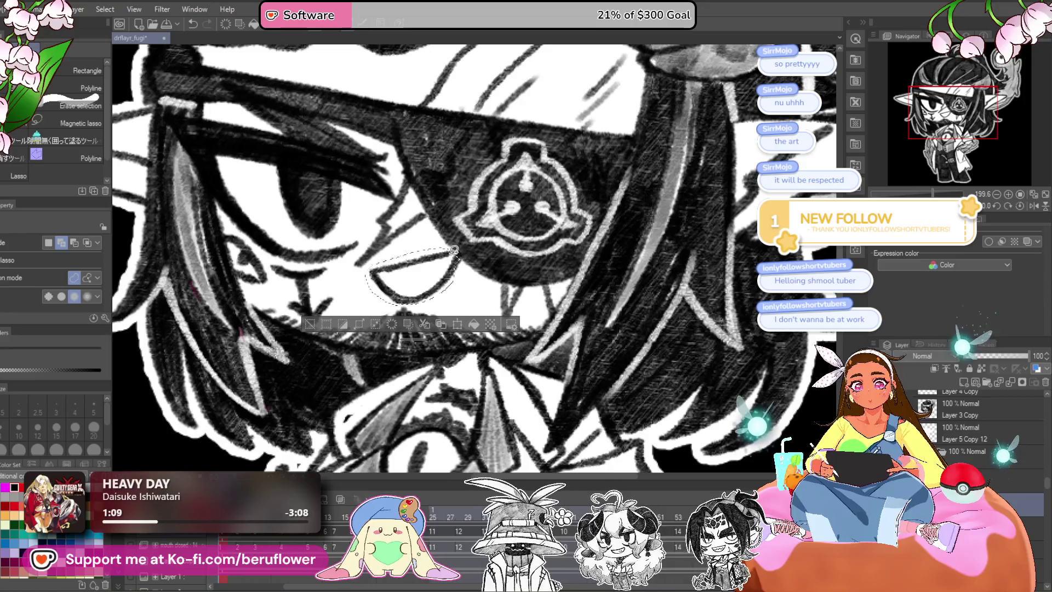
{"action": "key", "text": "ctrl+t"}
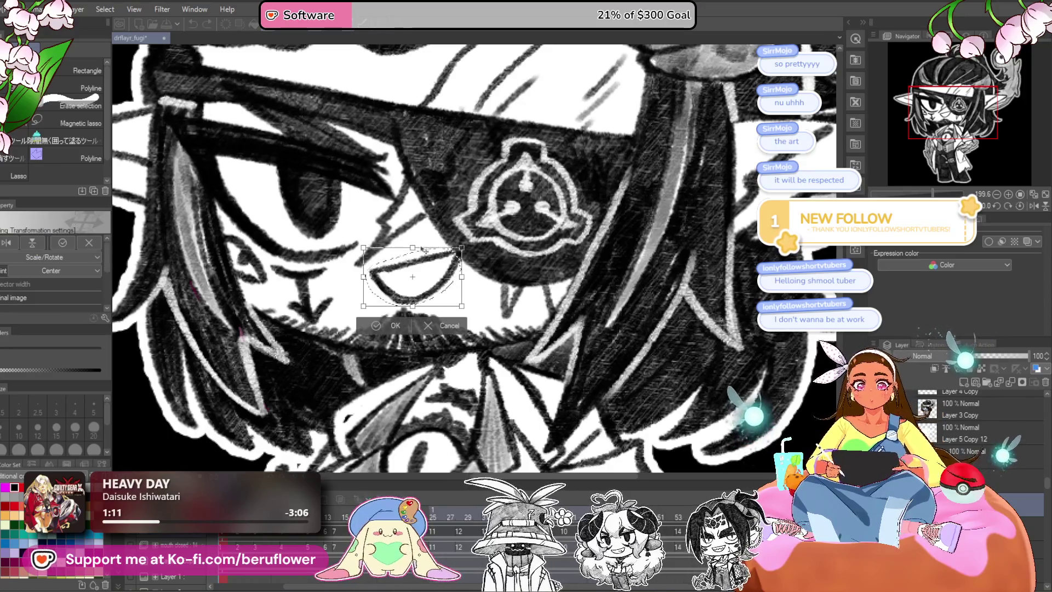
{"action": "mouse_move", "coordinate": [464, 308]}
{"action": "left_mouse_down"}
{"action": "mouse_move", "coordinate": [485, 322]}
{"action": "mouse_move", "coordinate": [432, 301]}
{"action": "mouse_move", "coordinate": [494, 285]}
{"action": "mouse_move", "coordinate": [441, 302]}
{"action": "left_mouse_up"}
{"action": "scroll", "coordinate": [440, 297], "scroll_direction": "down", "scroll_amount": 3}
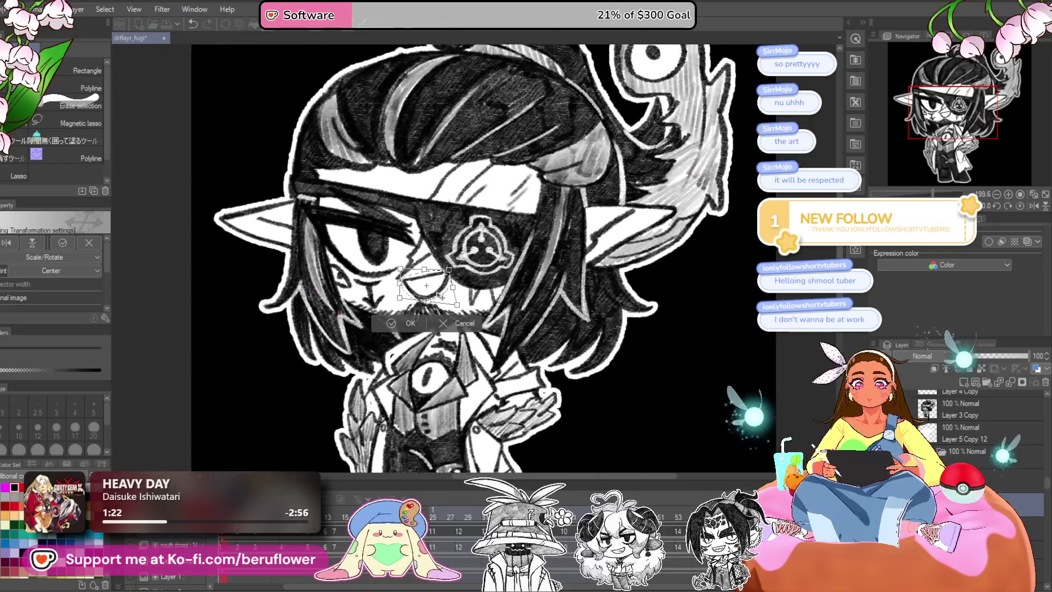
{"action": "scroll", "coordinate": [441, 290], "scroll_direction": "up", "scroll_amount": 2}
{"action": "key", "text": "Return"}
{"action": "key", "text": "ctrl+d"}
{"action": "scroll", "coordinate": [441, 288], "scroll_direction": "down", "scroll_amount": 2}
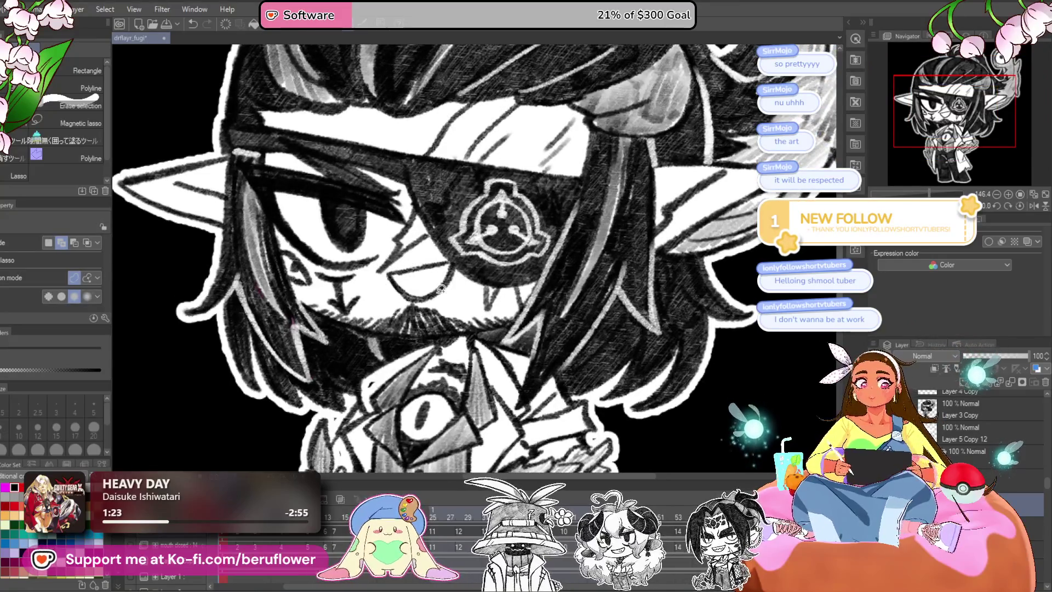
{"action": "scroll", "coordinate": [447, 284], "scroll_direction": "down", "scroll_amount": 3}
{"action": "scroll", "coordinate": [455, 279], "scroll_direction": "up", "scroll_amount": 2}
{"action": "scroll", "coordinate": [463, 273], "scroll_direction": "up", "scroll_amount": 2}
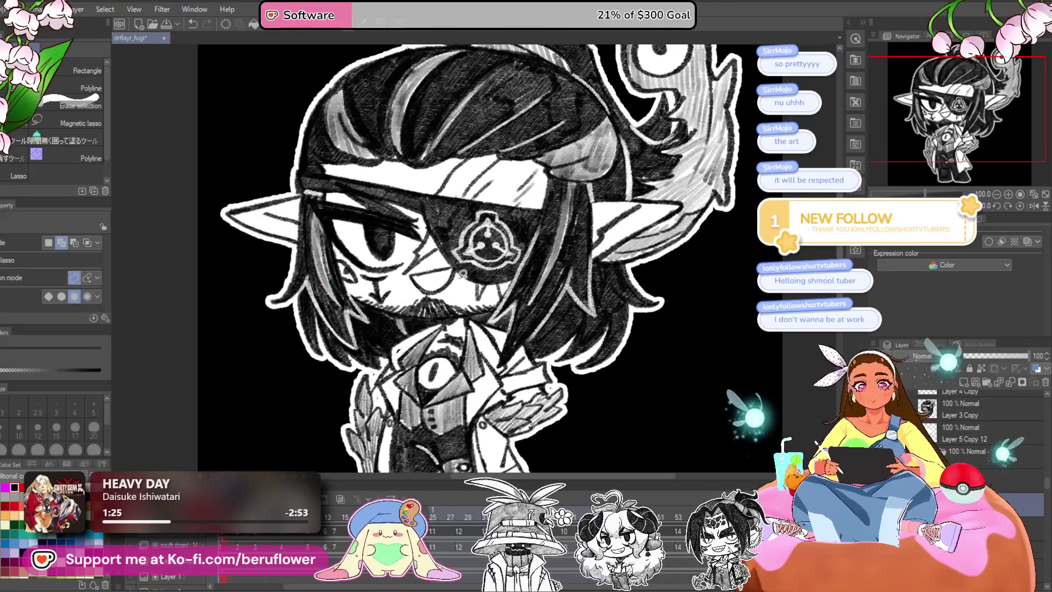
{"action": "key", "text": "p"}
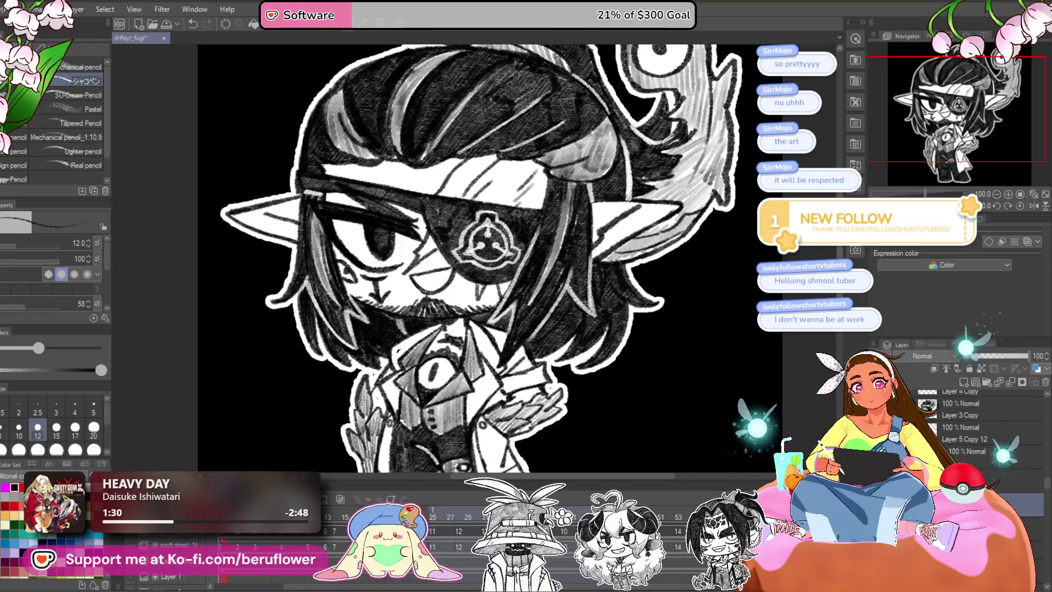
Draw wavy teeth lines inside the mouth, undoing the last stray stroke.
{"action": "scroll", "coordinate": [426, 277], "scroll_direction": "up", "scroll_amount": 3}
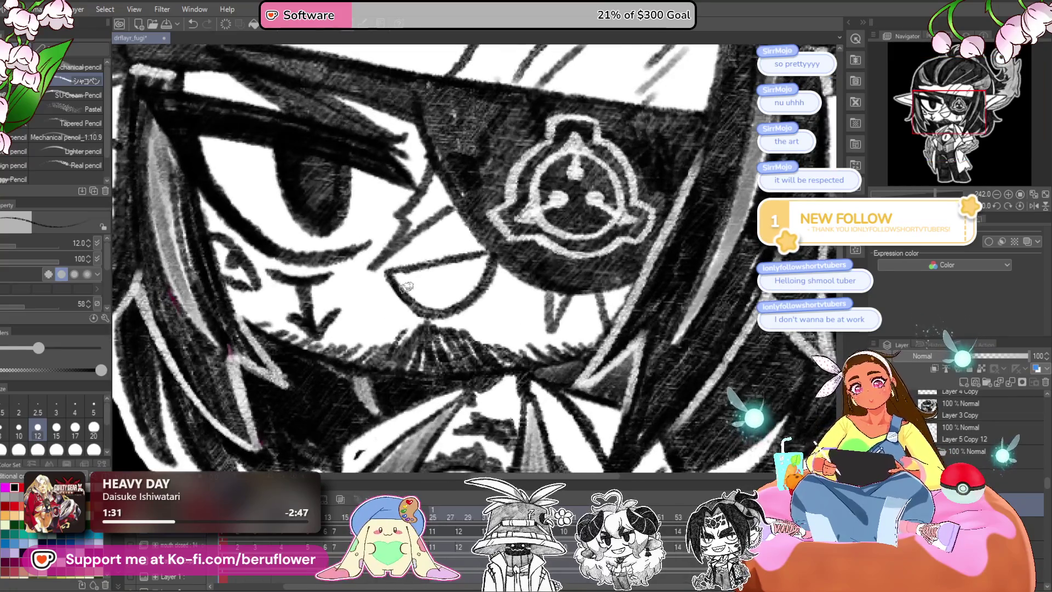
{"action": "left_click_drag", "start_coordinate": [402, 285], "coordinate": [485, 268]}
{"action": "mouse_move", "coordinate": [422, 307]}
{"action": "left_mouse_down"}
{"action": "mouse_move", "coordinate": [487, 277]}
{"action": "mouse_move", "coordinate": [498, 259]}
{"action": "mouse_move", "coordinate": [415, 299]}
{"action": "left_mouse_up"}
{"action": "key", "text": "ctrl+z"}
{"action": "key", "text": "ctrl+z"}
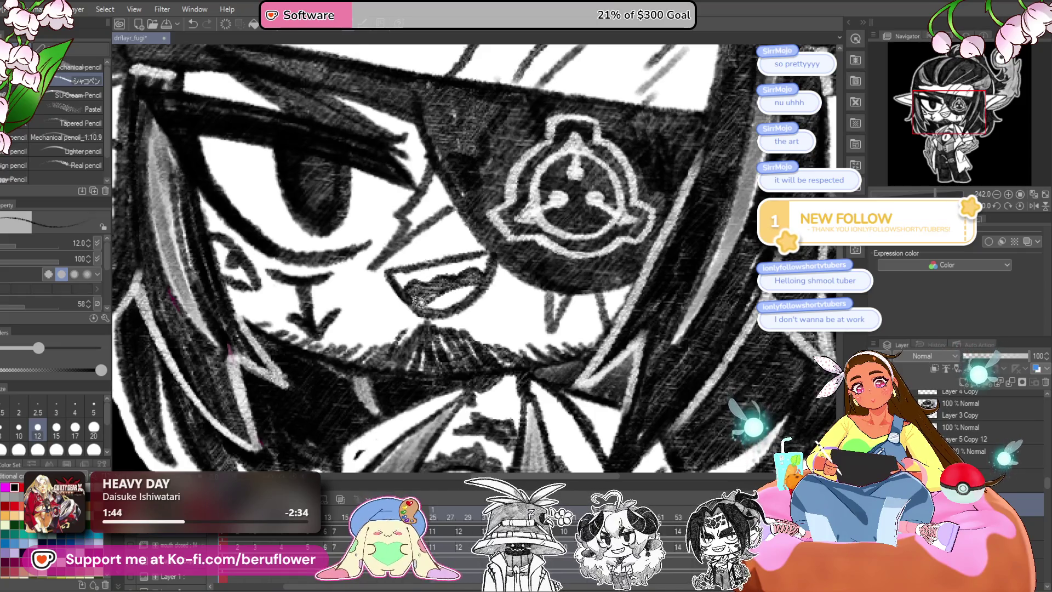
Zoom out to fit the whole character and save the drawing.
{"action": "key", "text": "ctrl+minus"}
{"action": "key", "text": "ctrl+0"}
{"action": "scroll", "coordinate": [745, 377], "scroll_direction": "up", "scroll_amount": 3}
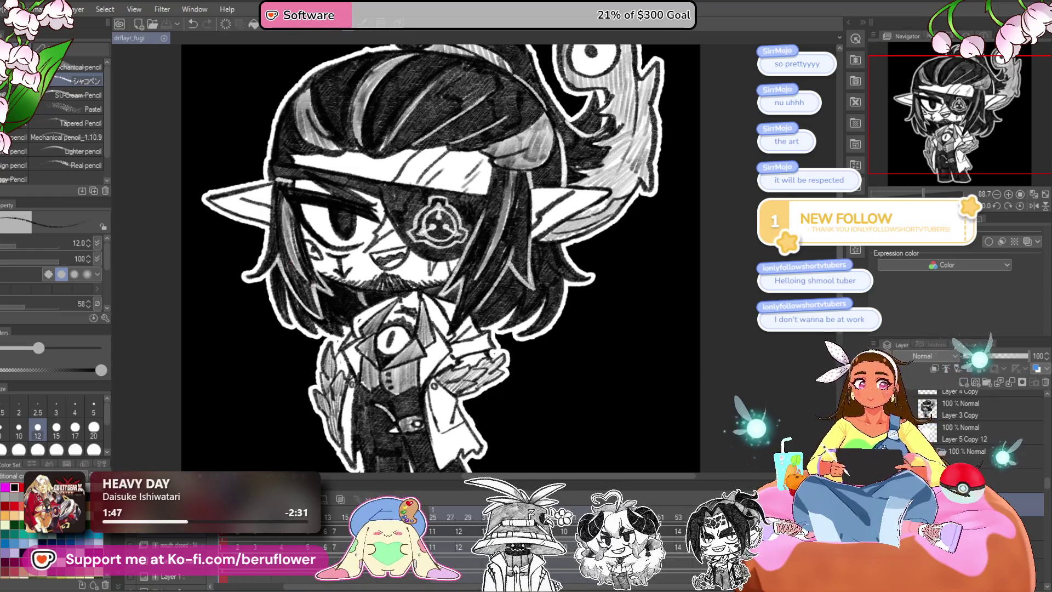
{"action": "key", "text": "ctrl+s"}
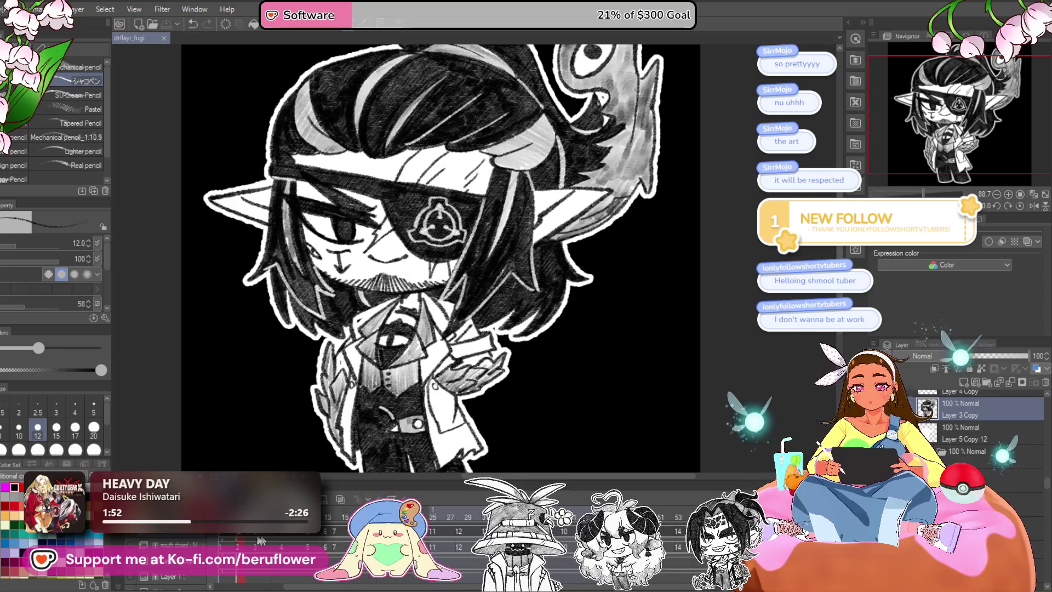
Lasso around the open mouth, deselect, zoom out, and step to the closed-smile frame.
{"action": "key", "text": "m"}
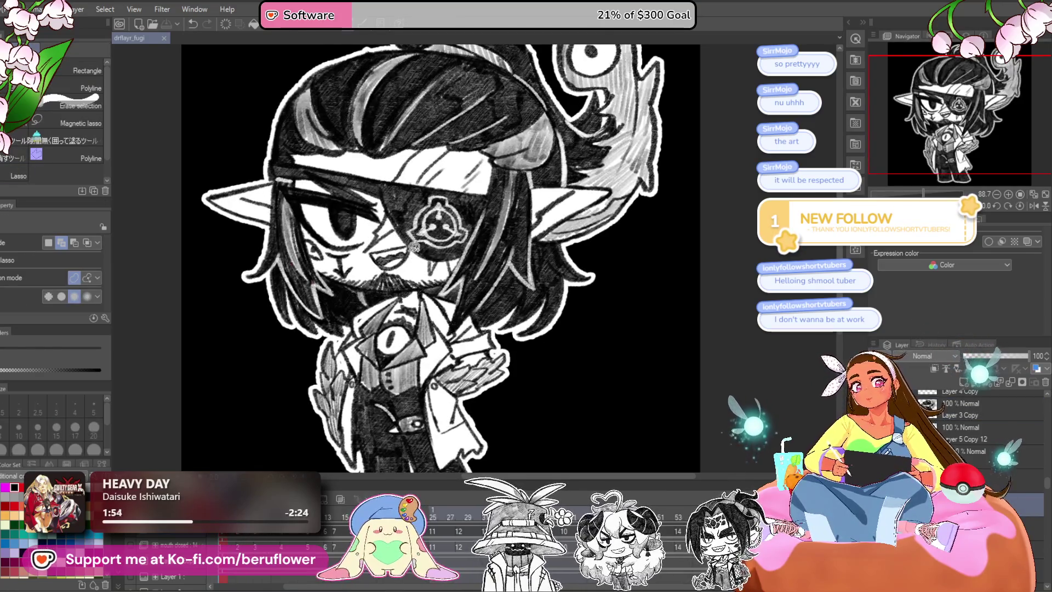
{"action": "scroll", "coordinate": [403, 261], "scroll_direction": "up", "scroll_amount": 3}
{"action": "scroll", "coordinate": [318, 220], "scroll_direction": "up", "scroll_amount": 2}
{"action": "mouse_move", "coordinate": [318, 221]}
{"action": "left_mouse_down"}
{"action": "mouse_move", "coordinate": [415, 225]}
{"action": "mouse_move", "coordinate": [321, 222]}
{"action": "left_mouse_up"}
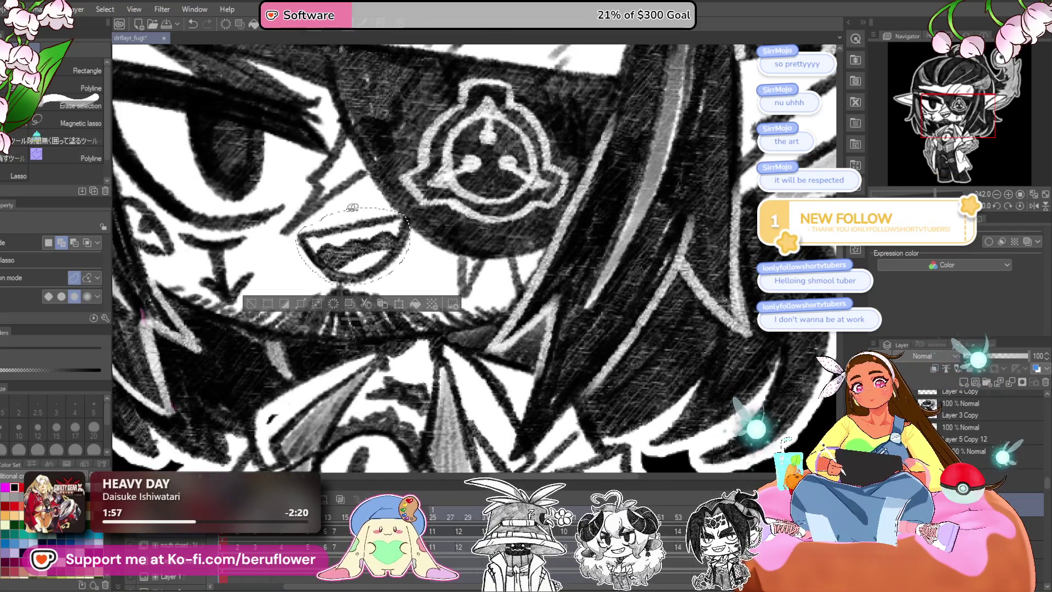
{"action": "key", "text": "ctrl+d"}
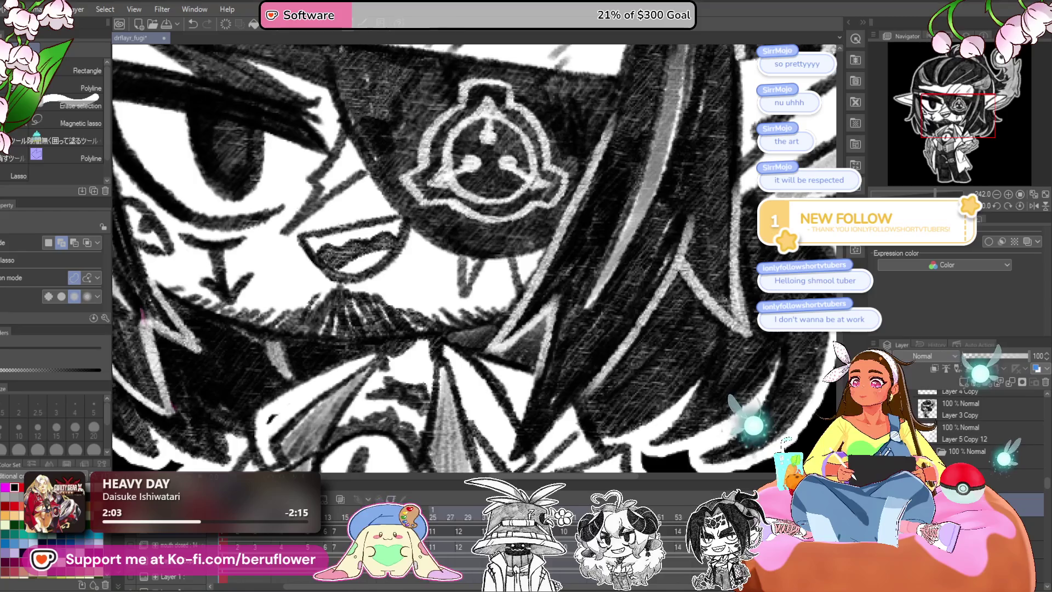
{"action": "key", "text": "ctrl+minus"}
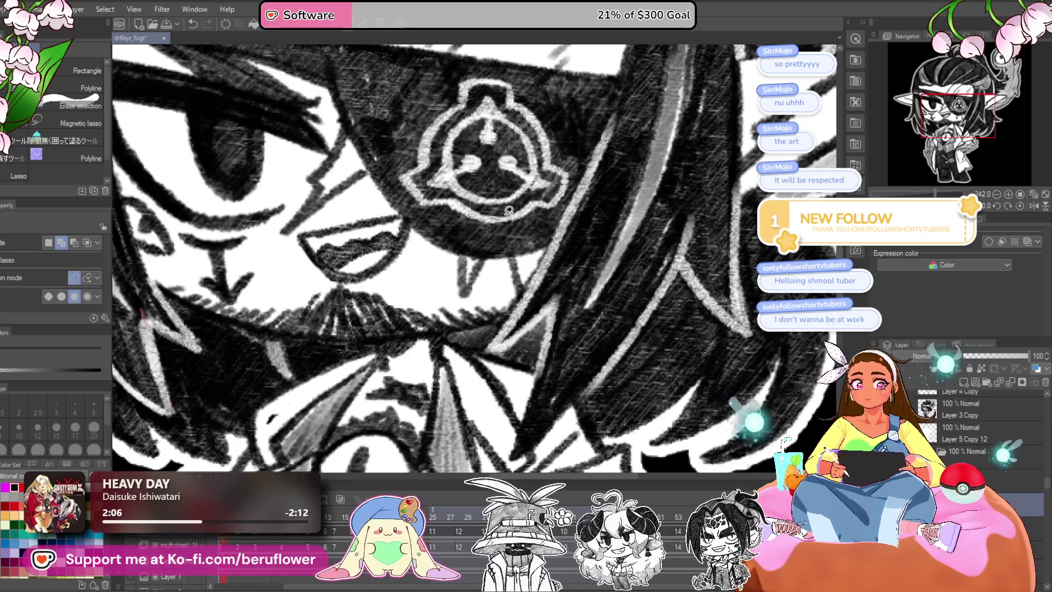
{"action": "scroll", "coordinate": [508, 231], "scroll_direction": "up", "scroll_amount": 1}
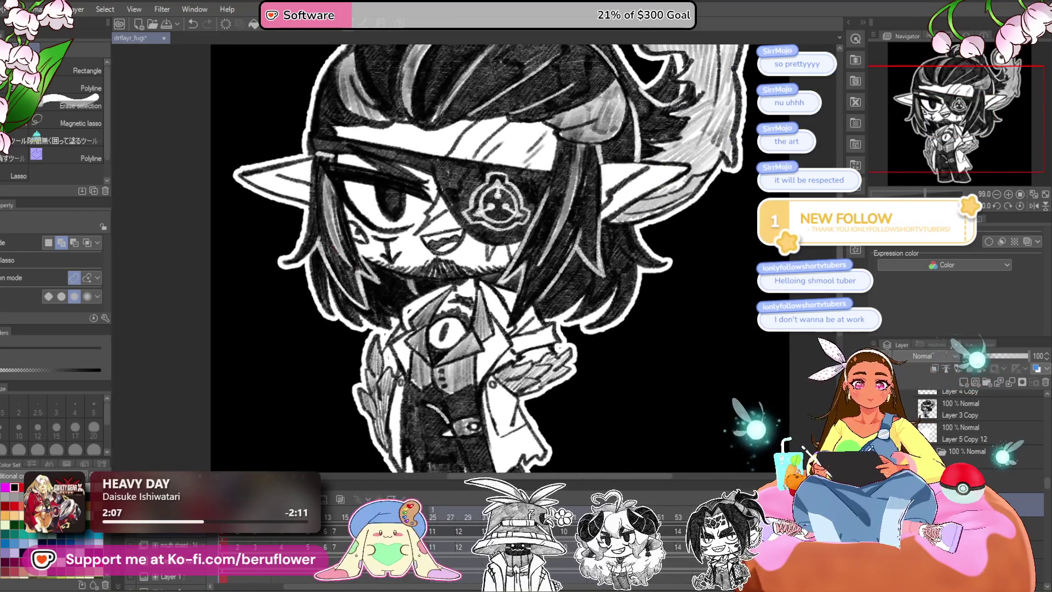
{"action": "key", "text": "Right"}
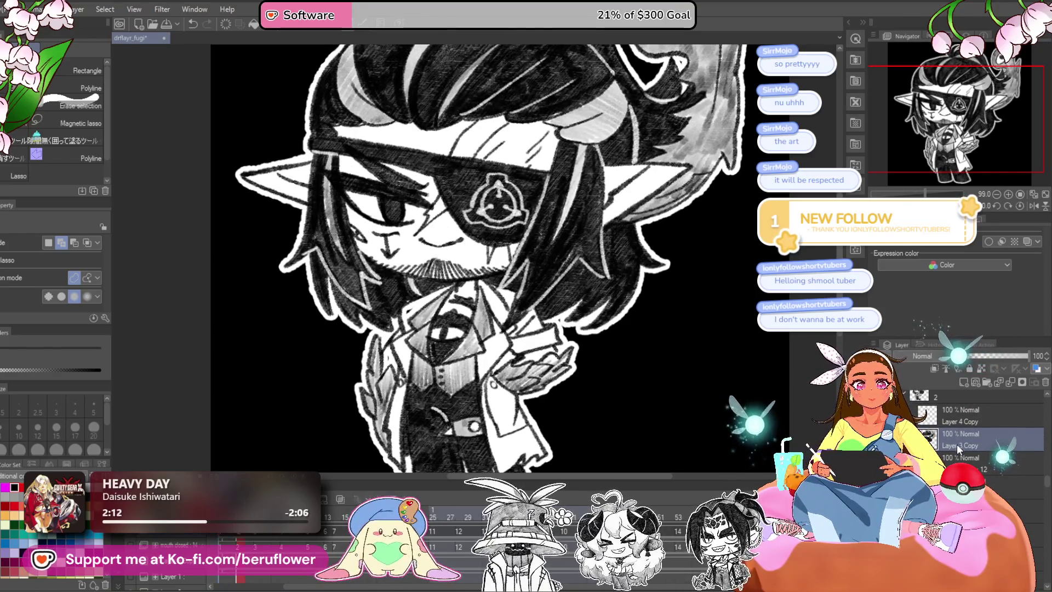
On the open-mouth frame, fade Layer 3 Copy 11 to 36% and select the layer beneath.
{"action": "key", "text": "Left"}
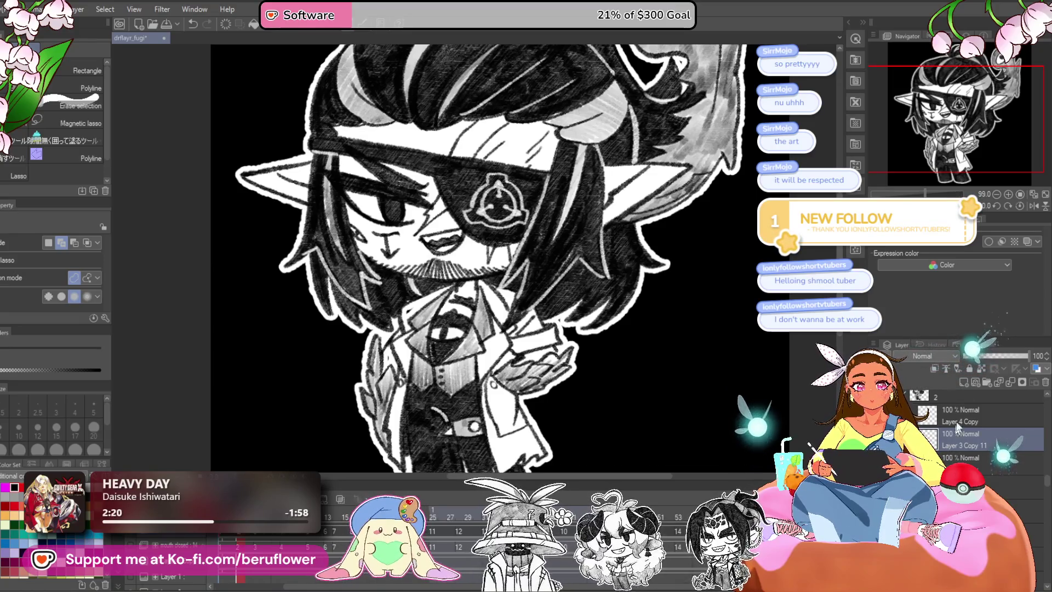
{"action": "left_click", "coordinate": [987, 356]}
{"action": "left_click", "coordinate": [965, 457]}
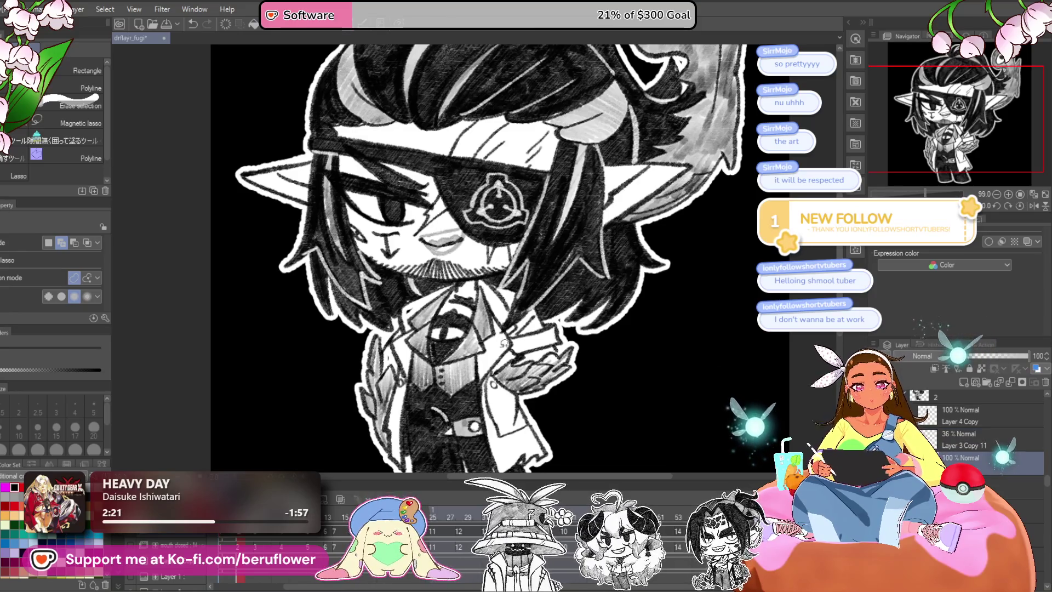
{"action": "scroll", "coordinate": [415, 368], "scroll_direction": "up", "scroll_amount": 5}
{"action": "scroll", "coordinate": [415, 367], "scroll_direction": "up", "scroll_amount": 4}
Paint a grey open mouth over the faded reference and pencil-shade along its lower edge.
{"action": "left_click_drag", "start_coordinate": [433, 257], "coordinate": [530, 263]}
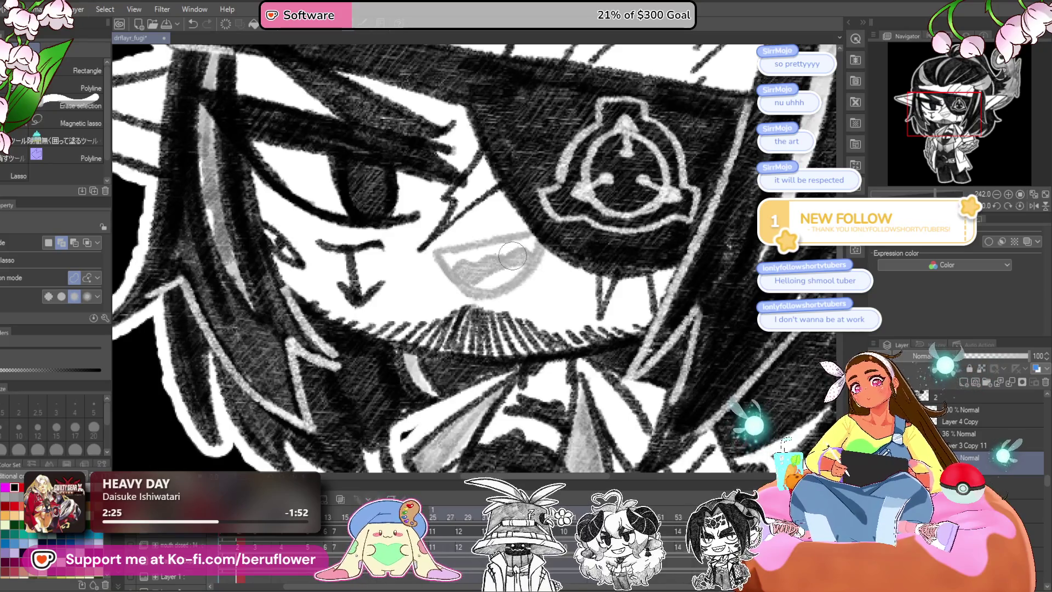
{"action": "key", "text": "p"}
{"action": "left_click_drag", "start_coordinate": [572, 318], "coordinate": [542, 345]}
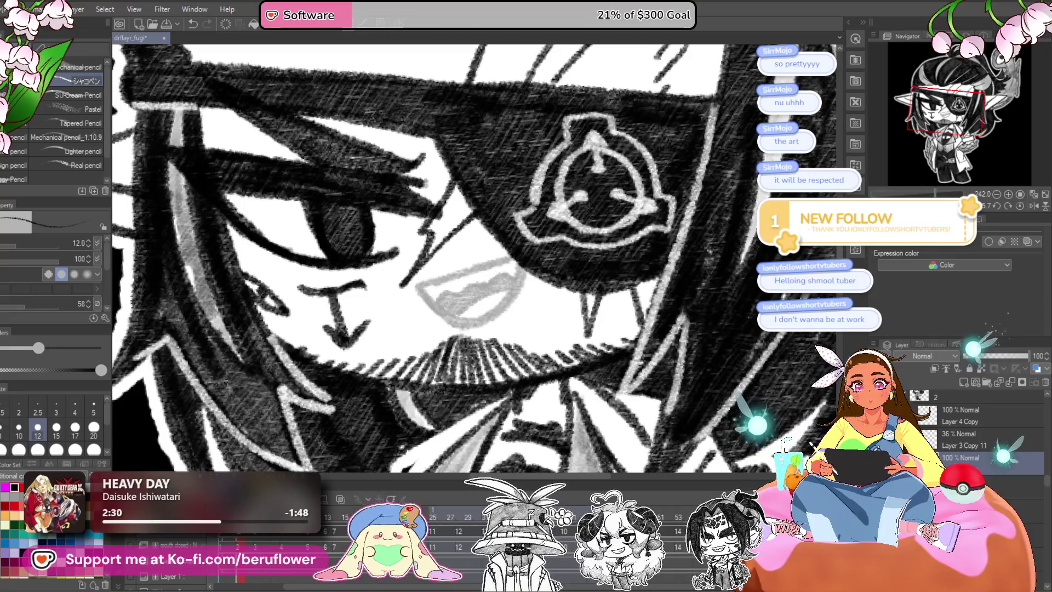
{"action": "left_click_drag", "start_coordinate": [646, 274], "coordinate": [688, 218]}
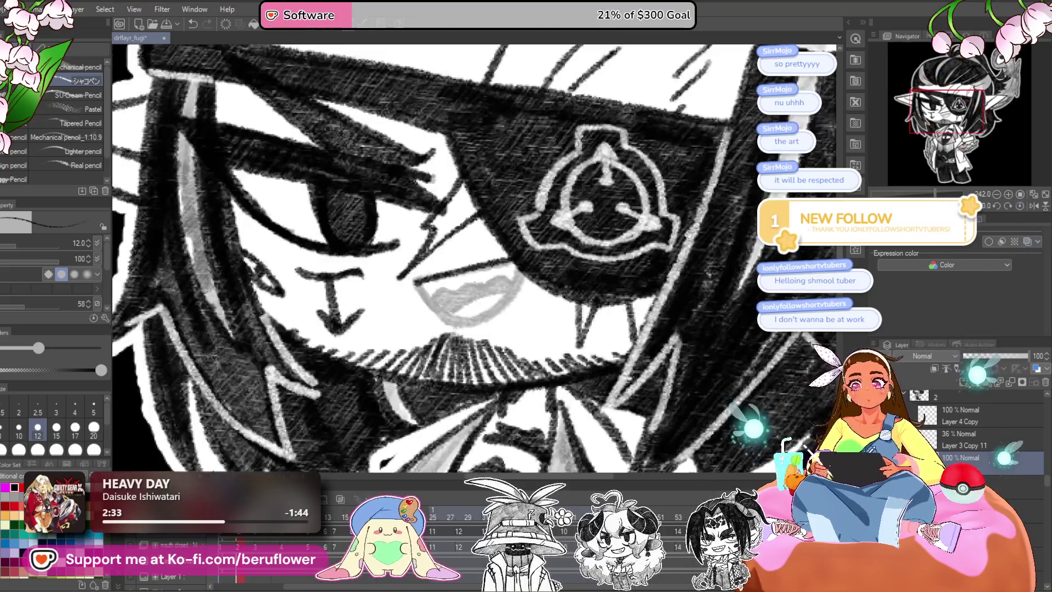
{"action": "left_click", "coordinate": [1019, 206]}
{"action": "left_click_drag", "start_coordinate": [434, 310], "coordinate": [470, 322]}
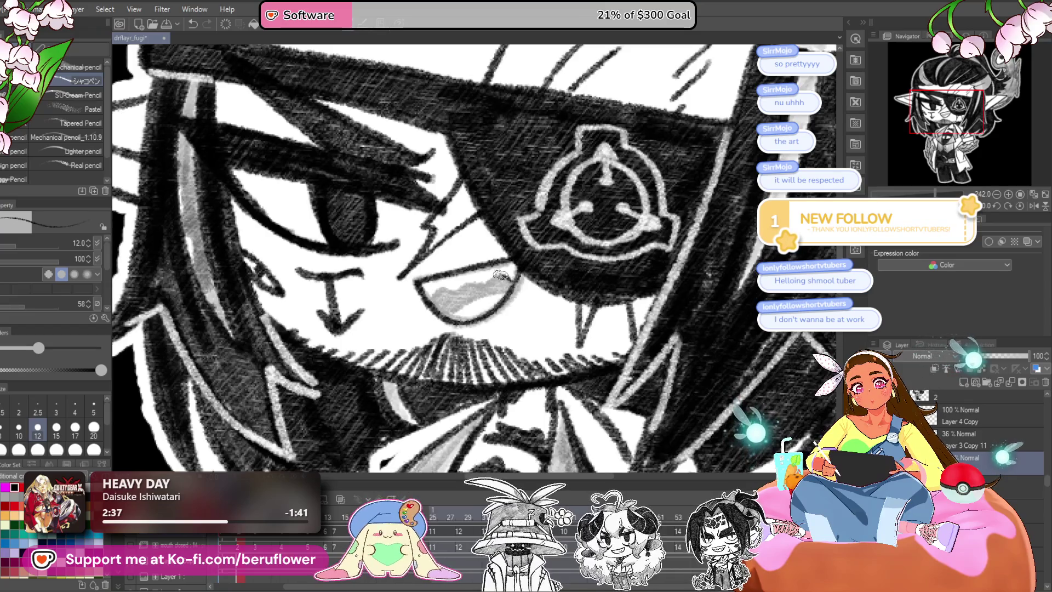
{"action": "mouse_move", "coordinate": [431, 301]}
{"action": "left_mouse_down"}
{"action": "mouse_move", "coordinate": [456, 311]}
{"action": "mouse_move", "coordinate": [445, 299]}
{"action": "left_mouse_up"}
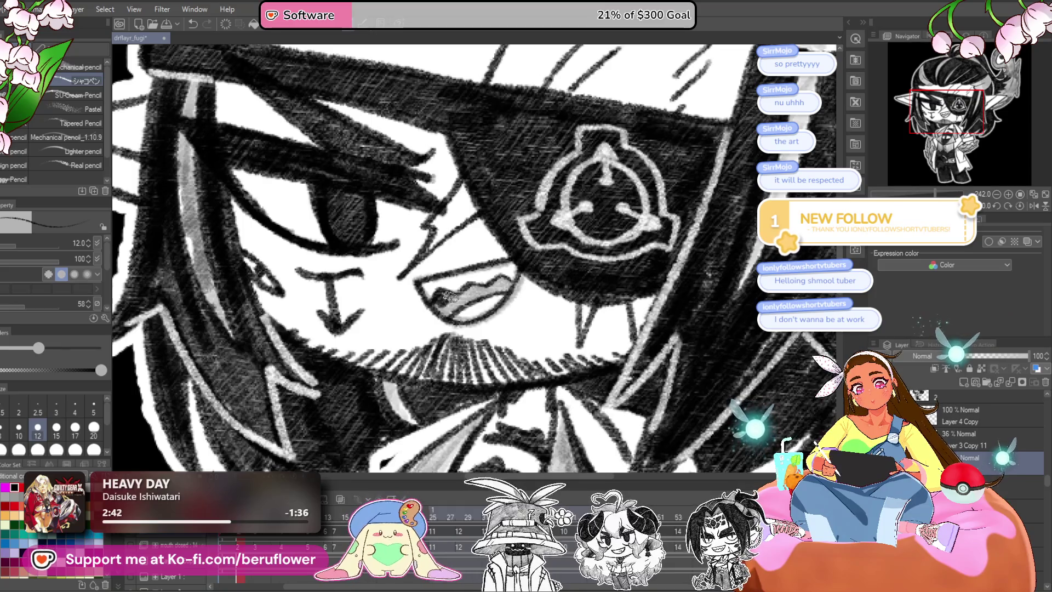
{"action": "key", "text": "ctrl+minus"}
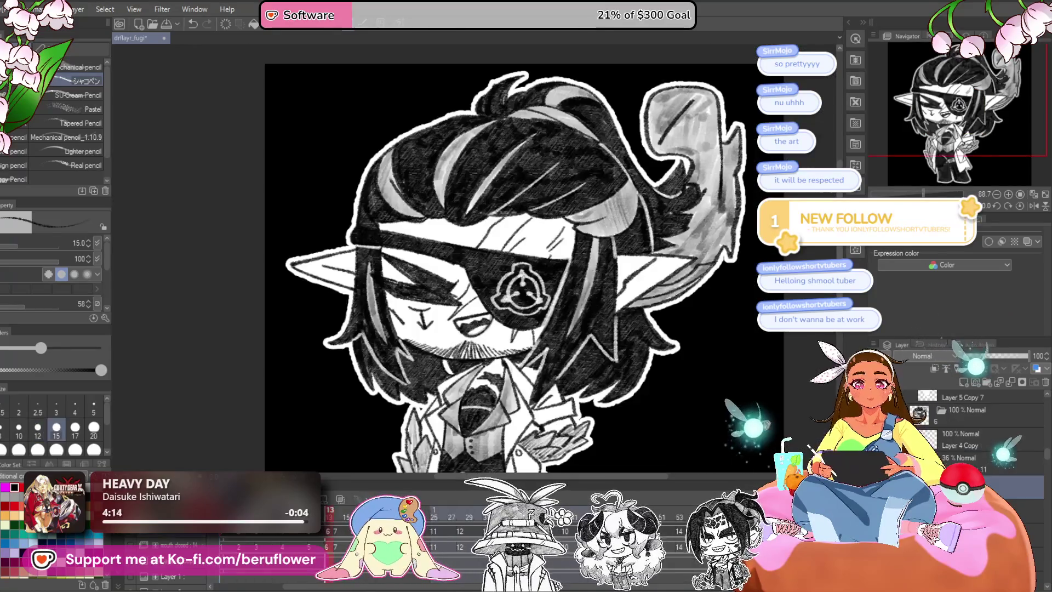
Add a light grey stroke by the mouth and erase the old dark mouth line.
{"action": "key", "text": "ctrl+z"}
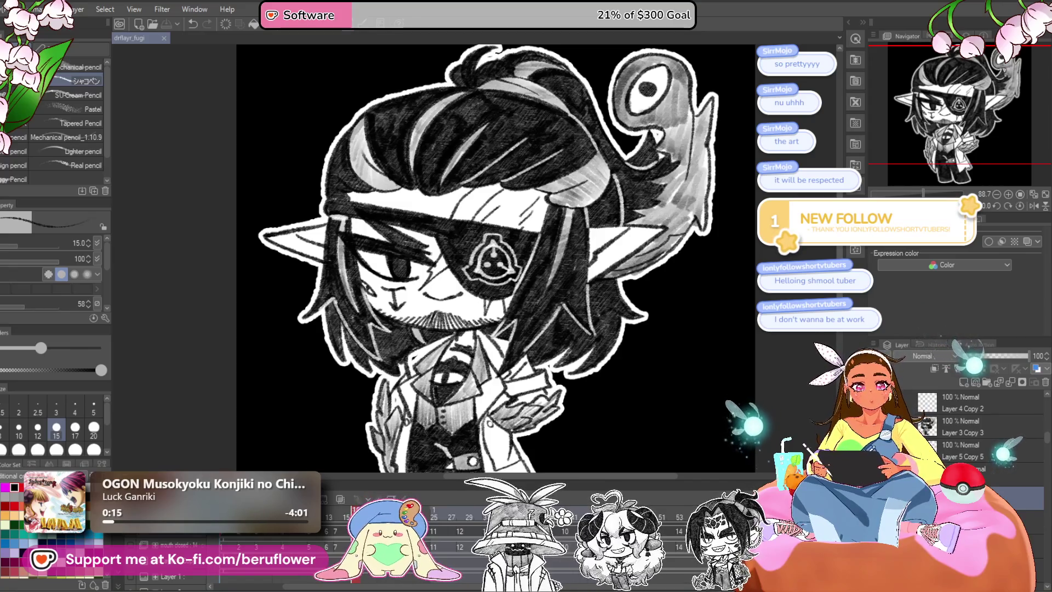
{"action": "left_click_drag", "start_coordinate": [430, 297], "coordinate": [459, 293]}
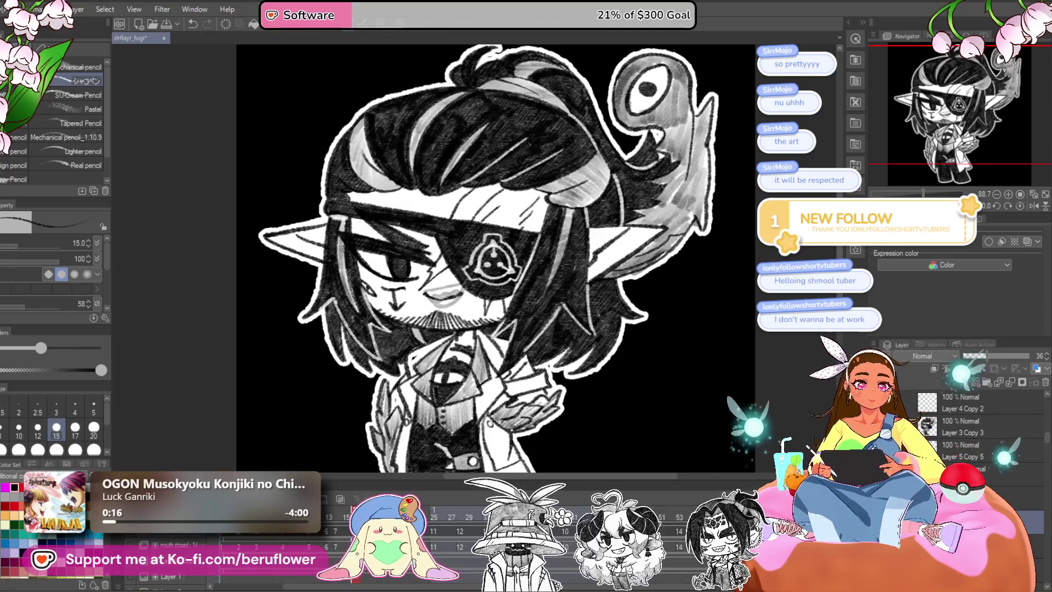
{"action": "scroll", "coordinate": [427, 284], "scroll_direction": "up", "scroll_amount": 5}
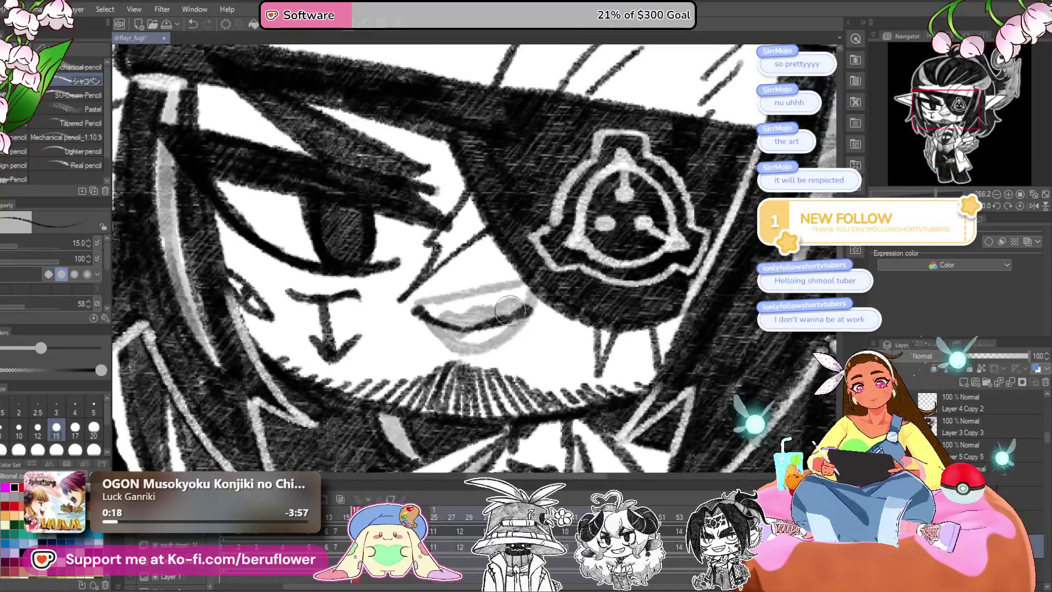
{"action": "left_click_drag", "start_coordinate": [525, 311], "coordinate": [403, 306]}
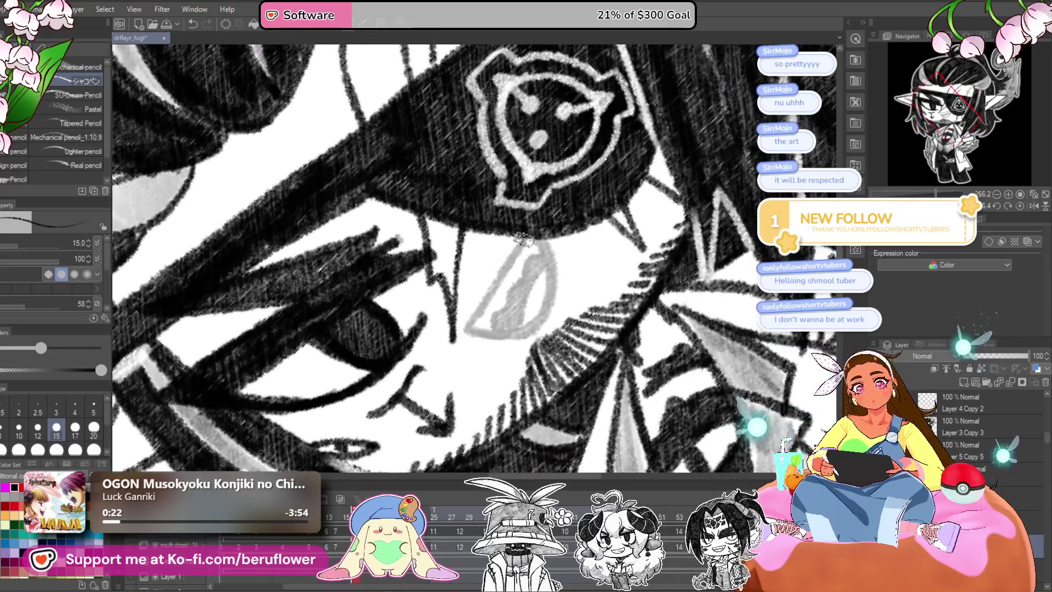
Trace the left, lower and upper edges of the grey mouth in dark pencil.
{"action": "left_click_drag", "start_coordinate": [525, 232], "coordinate": [467, 326]}
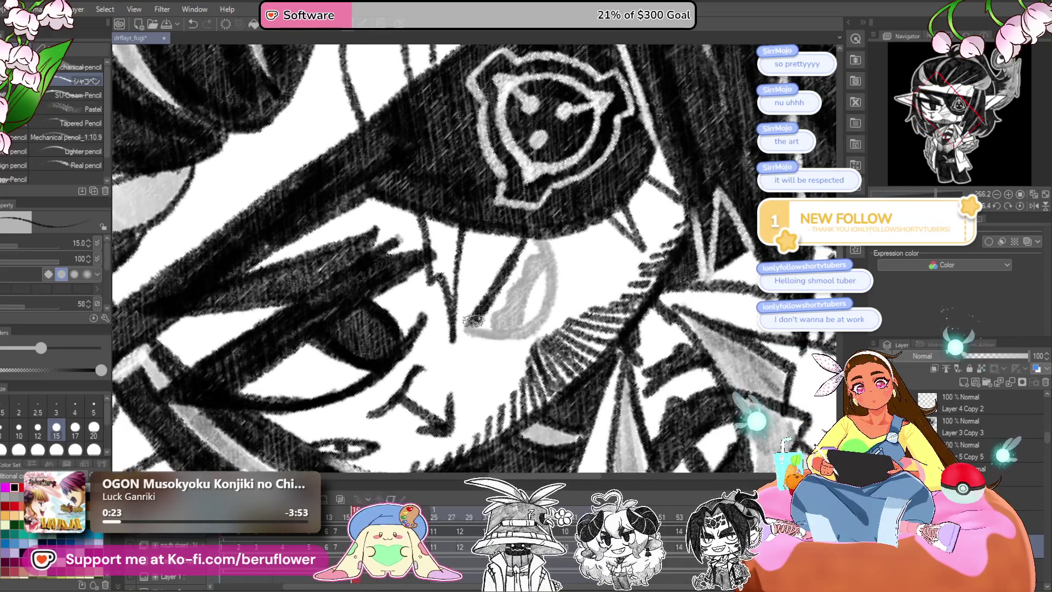
{"action": "left_click", "coordinate": [1019, 205]}
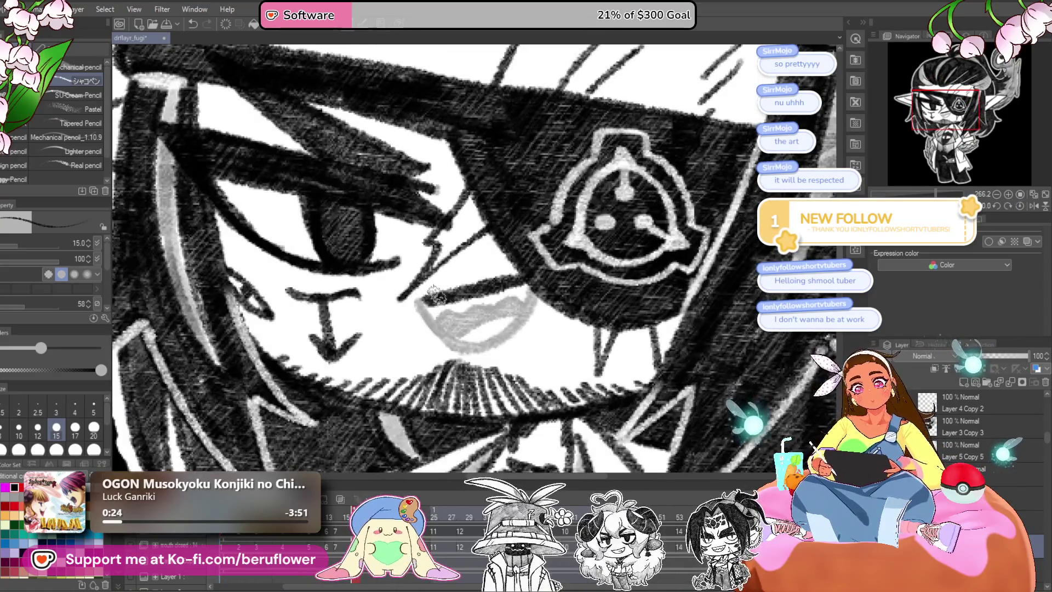
{"action": "left_click_drag", "start_coordinate": [421, 300], "coordinate": [459, 348]}
{"action": "mouse_move", "coordinate": [512, 323]}
{"action": "left_mouse_down"}
{"action": "mouse_move", "coordinate": [448, 310]}
{"action": "mouse_move", "coordinate": [515, 309]}
{"action": "mouse_move", "coordinate": [472, 314]}
{"action": "left_mouse_up"}
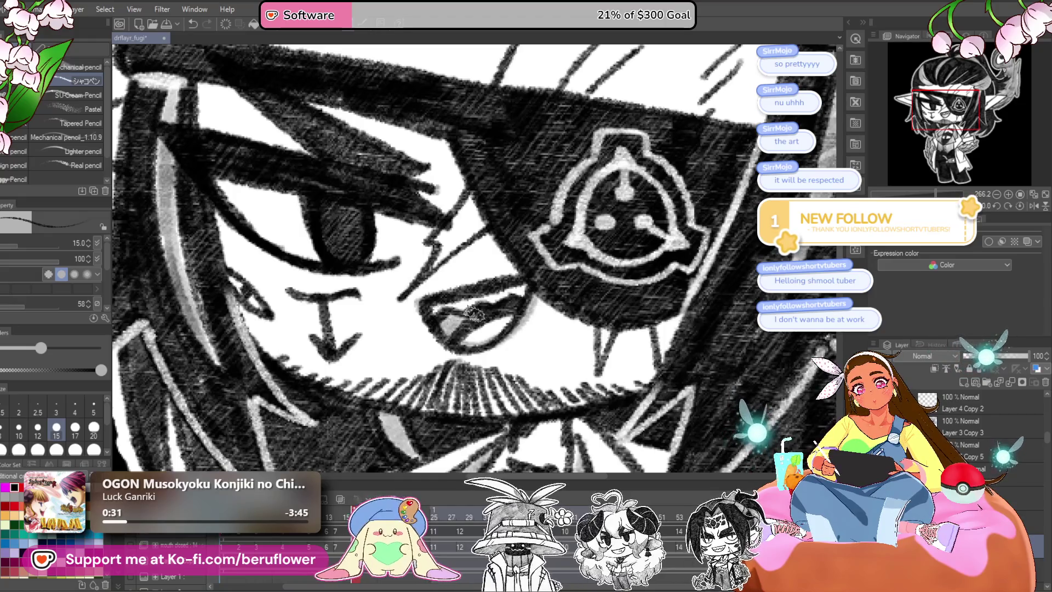
{"action": "scroll", "coordinate": [679, 356], "scroll_direction": "down", "scroll_amount": 5}
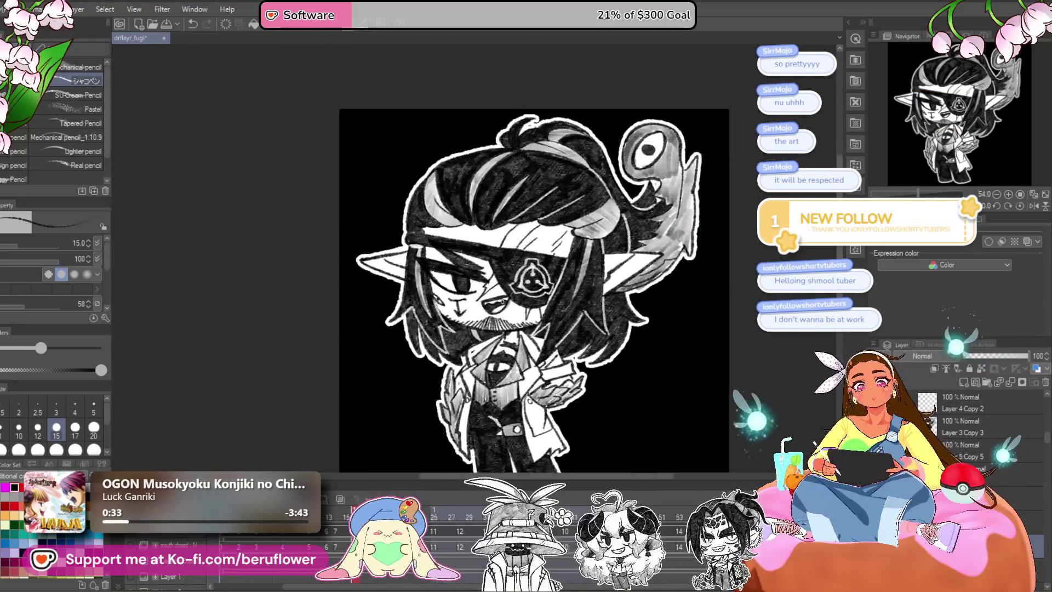
{"action": "scroll", "coordinate": [679, 356], "scroll_direction": "up", "scroll_amount": 1}
Save the drawing and return the layer to 100% opacity.
{"action": "key", "text": "ctrl+s"}
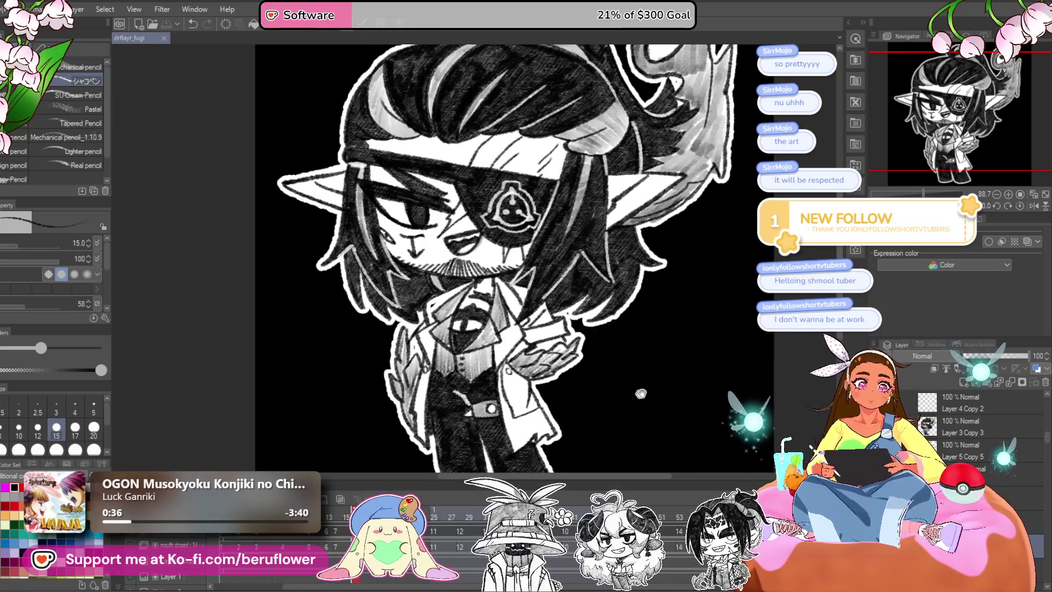
{"action": "left_click_drag", "start_coordinate": [572, 378], "coordinate": [618, 351]}
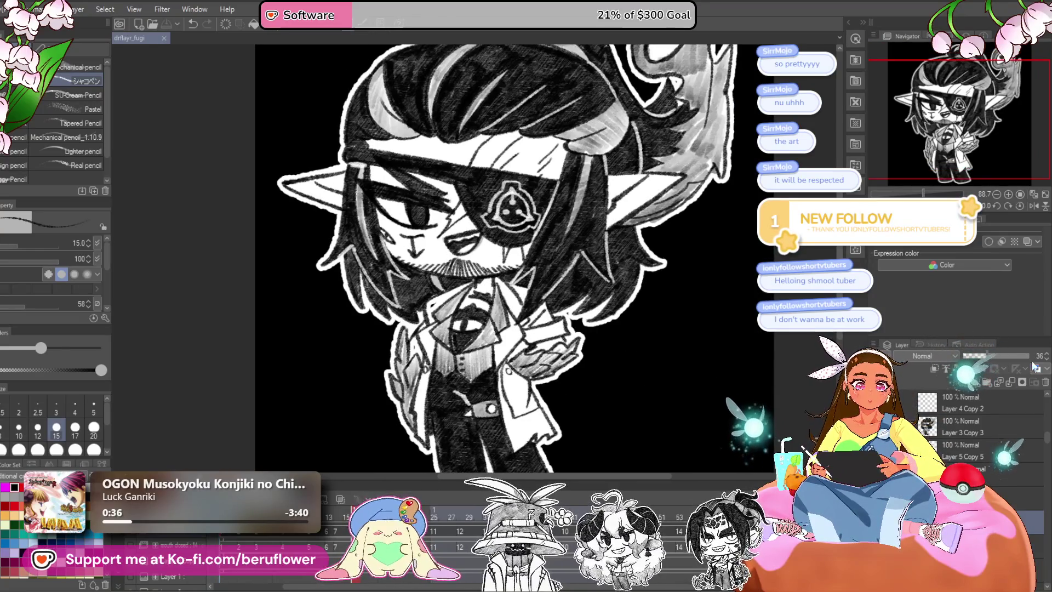
{"action": "left_click", "coordinate": [1047, 383]}
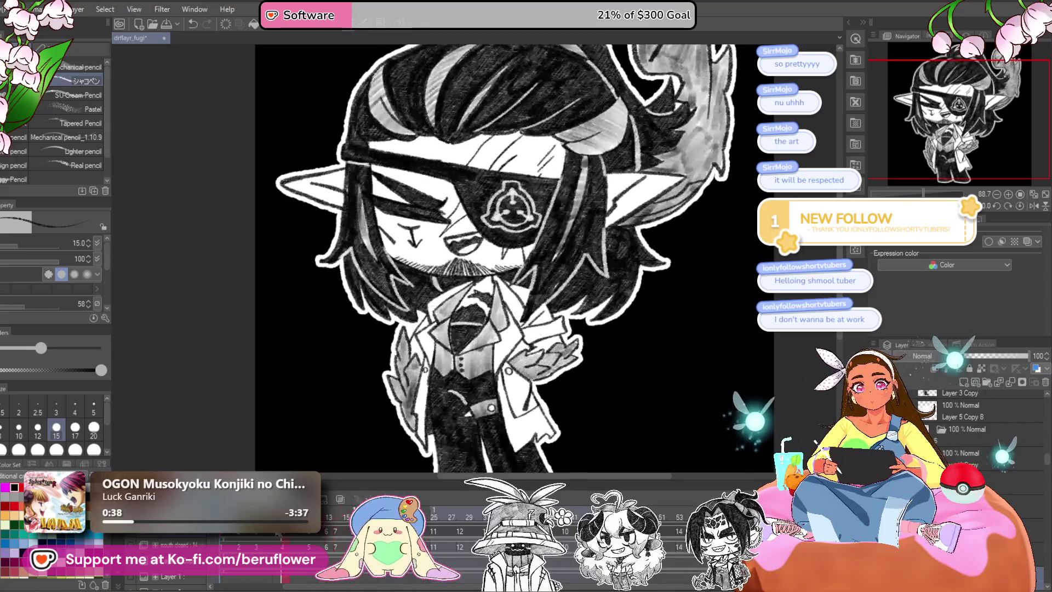
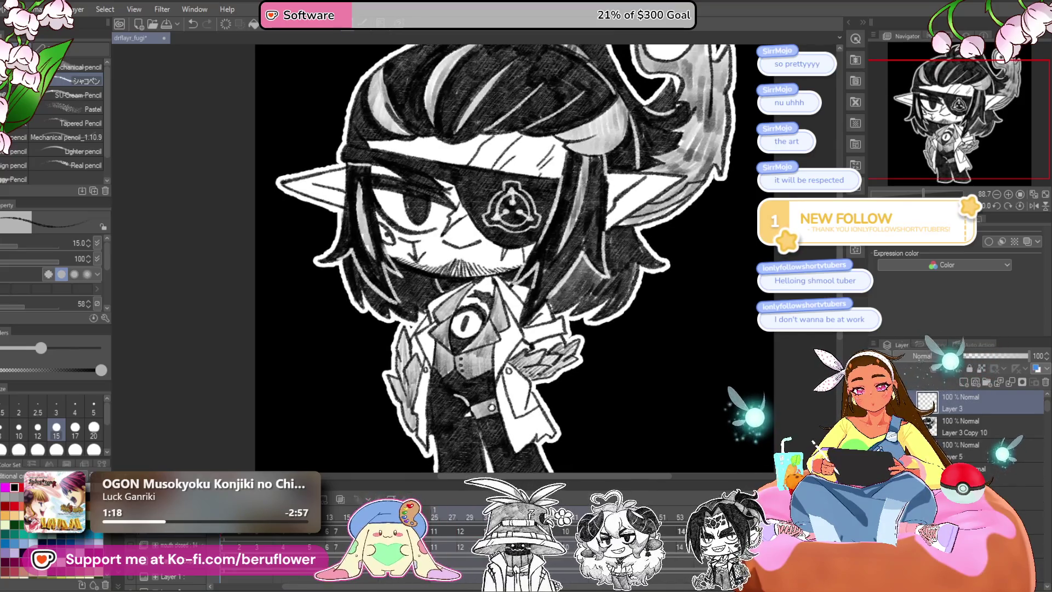
Scrub the timeline back to frame 14, the open-mouth frame, and zoom in on the mouth.
{"action": "left_click_drag", "start_coordinate": [310, 550], "coordinate": [337, 551]}
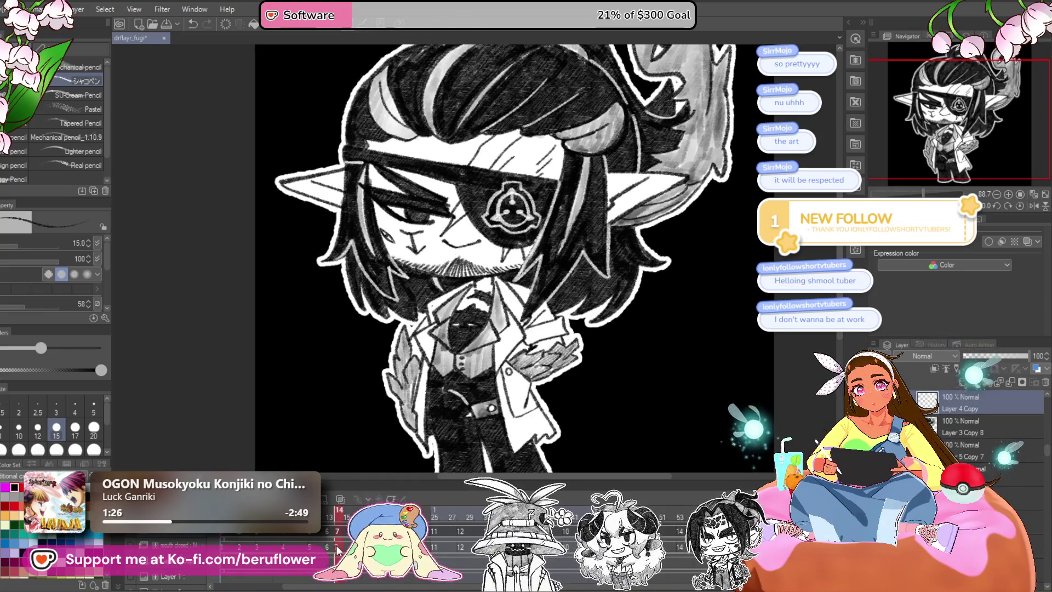
{"action": "left_click_drag", "start_coordinate": [337, 551], "coordinate": [337, 521]}
{"action": "left_click", "coordinate": [955, 422]}
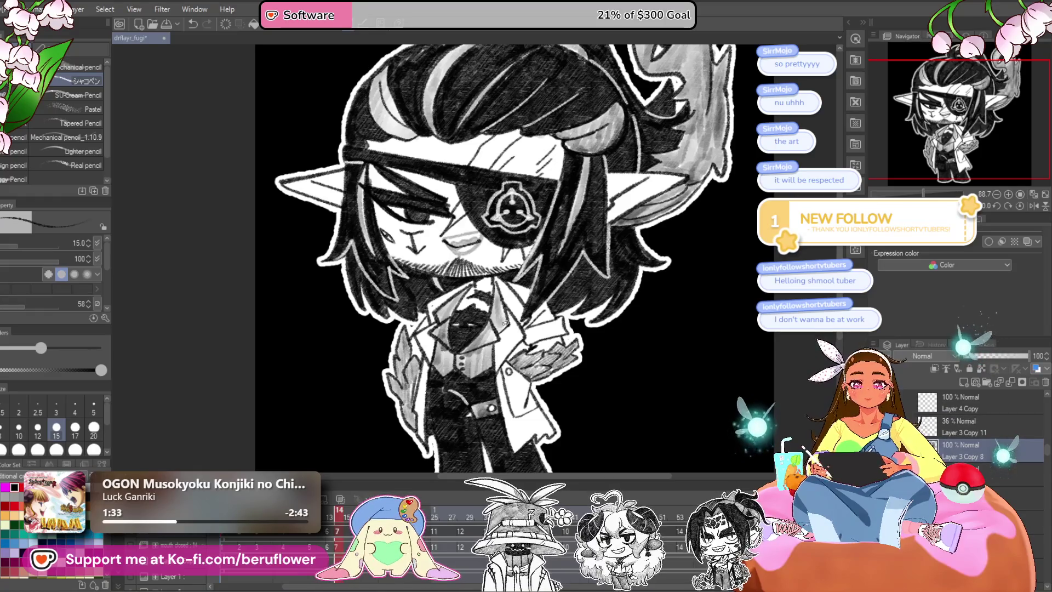
{"action": "scroll", "coordinate": [463, 236], "scroll_direction": "up", "scroll_amount": 5}
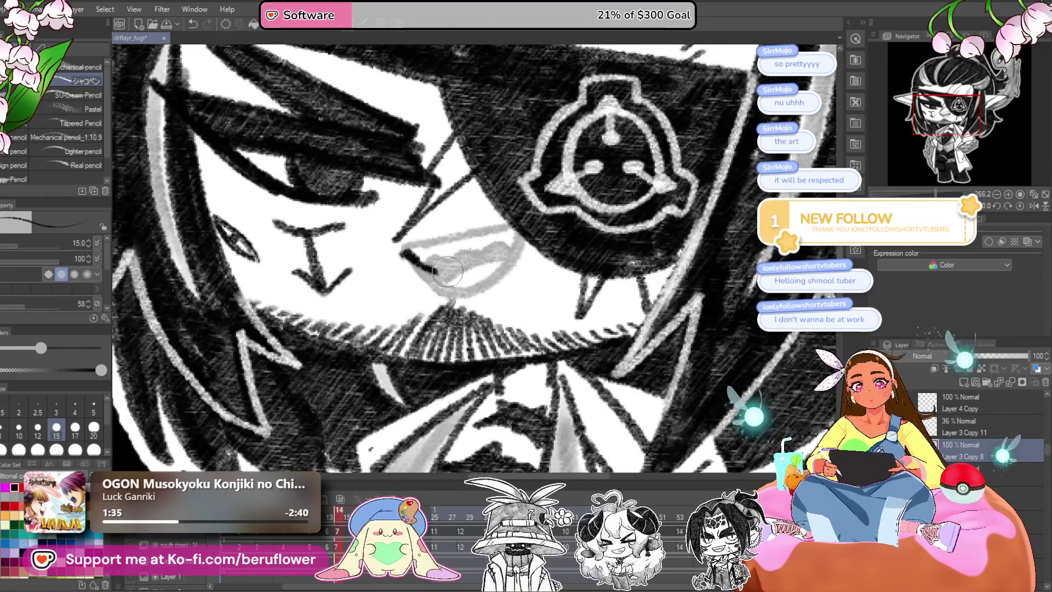
Undo the stray stroke beside the mouth and shade the tongue grey along its lower edge.
{"action": "key", "text": "ctrl+z"}
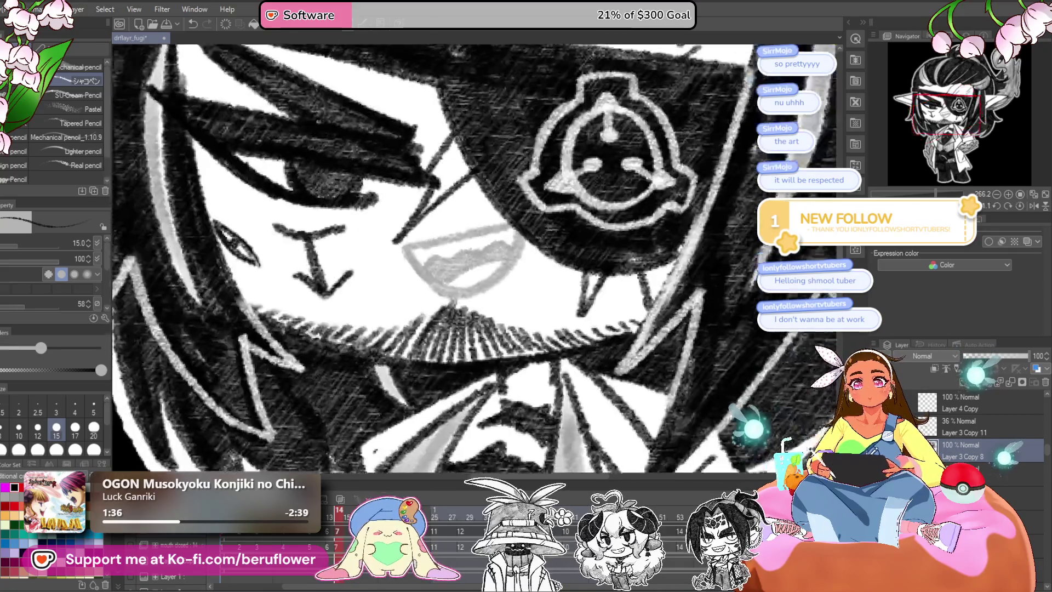
{"action": "left_click_drag", "start_coordinate": [475, 212], "coordinate": [433, 284]}
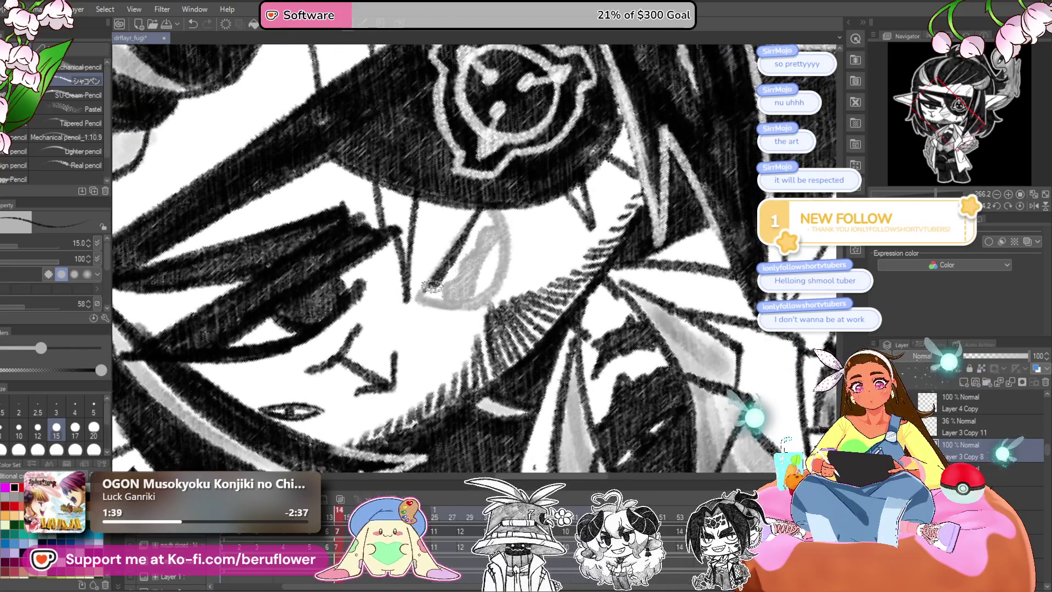
{"action": "mouse_move", "coordinate": [503, 218]}
{"action": "left_mouse_down"}
{"action": "mouse_move", "coordinate": [482, 298]}
{"action": "mouse_move", "coordinate": [419, 299]}
{"action": "left_mouse_up"}
{"action": "left_click", "coordinate": [1020, 206]}
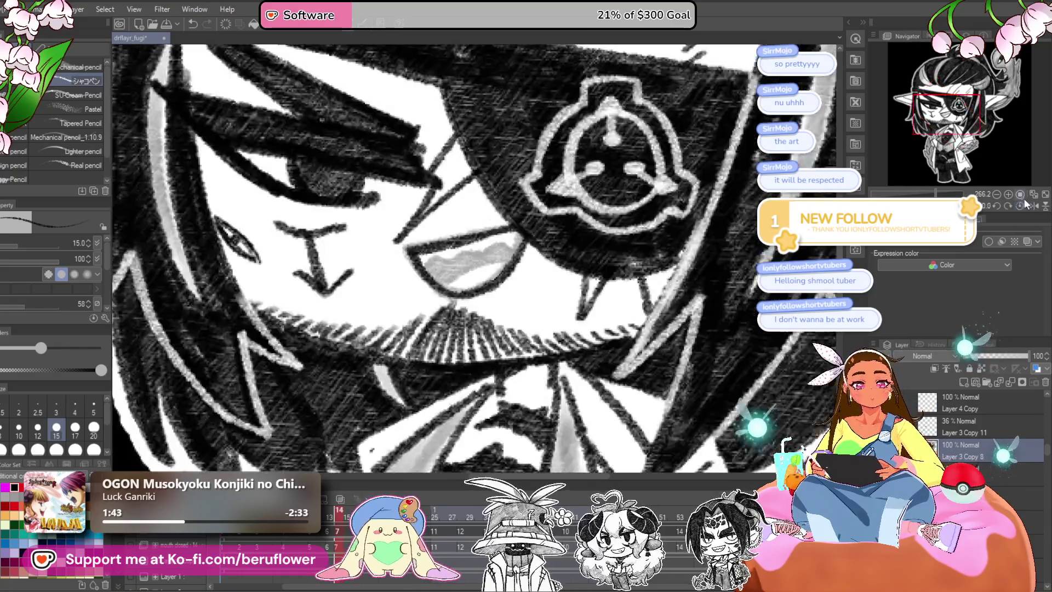
{"action": "mouse_move", "coordinate": [448, 260]}
{"action": "left_mouse_down"}
{"action": "mouse_move", "coordinate": [454, 272]}
{"action": "mouse_move", "coordinate": [513, 257]}
{"action": "left_mouse_up"}
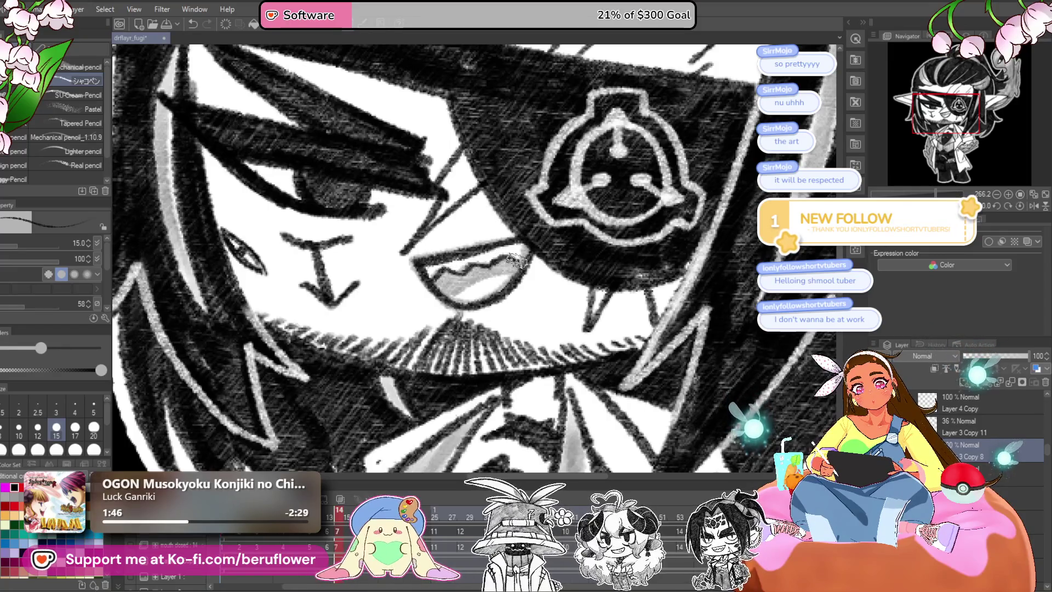
Paint over the tongue's white highlight in a dark tone.
{"action": "scroll", "coordinate": [517, 260], "scroll_direction": "down", "scroll_amount": 5}
{"action": "scroll", "coordinate": [502, 385], "scroll_direction": "up", "scroll_amount": 3}
{"action": "scroll", "coordinate": [502, 385], "scroll_direction": "up", "scroll_amount": 1}
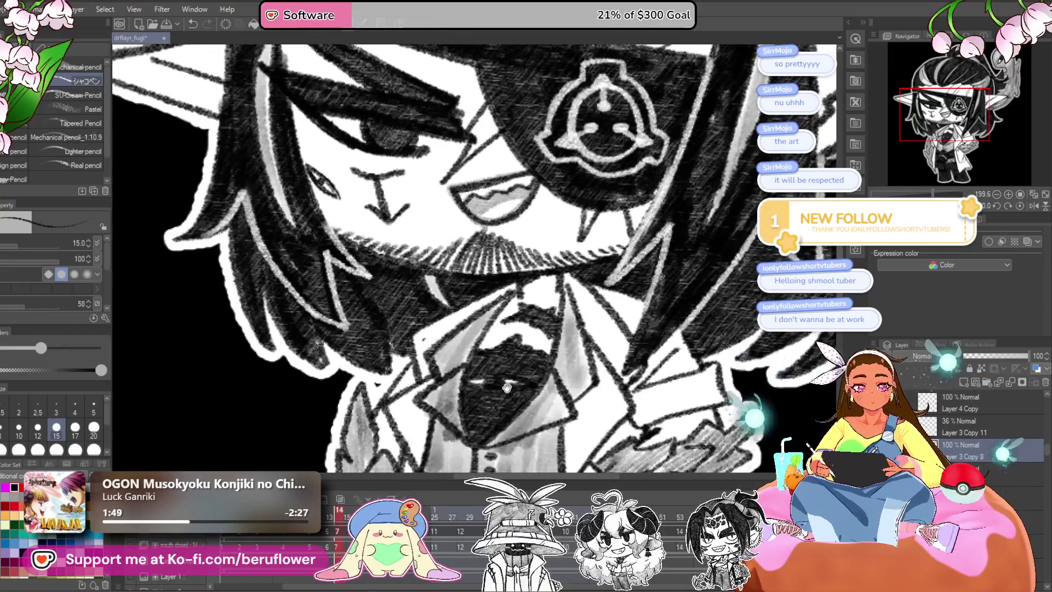
{"action": "scroll", "coordinate": [500, 224], "scroll_direction": "up", "scroll_amount": 1}
{"action": "scroll", "coordinate": [499, 225], "scroll_direction": "up", "scroll_amount": 1}
{"action": "left_click_drag", "start_coordinate": [498, 224], "coordinate": [415, 260]}
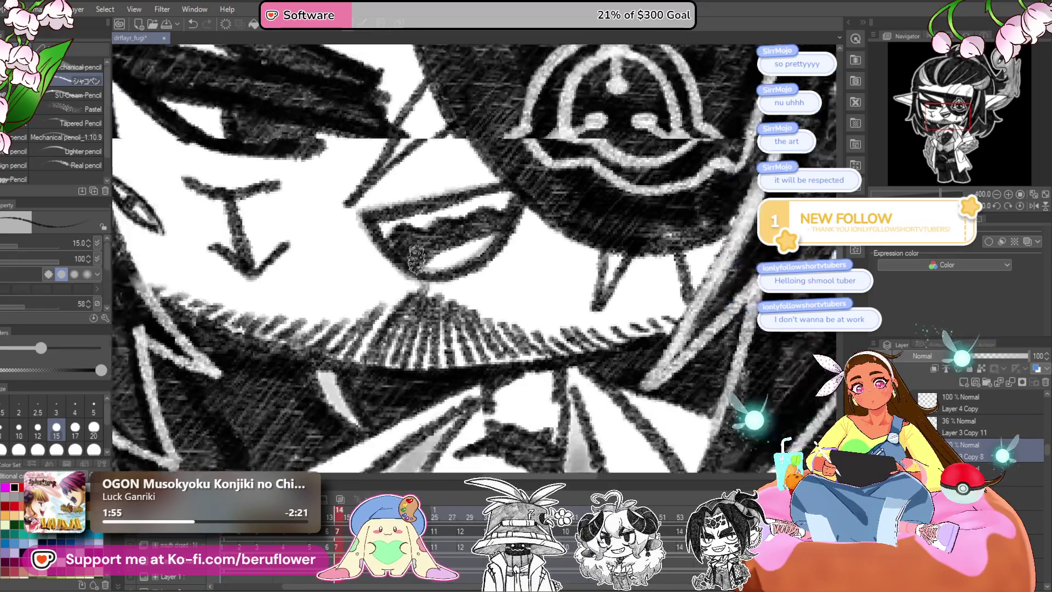
Scrub forward through the later frames to a closed-smile frame.
{"action": "scroll", "coordinate": [416, 259], "scroll_direction": "down", "scroll_amount": 3}
{"action": "left_click_drag", "start_coordinate": [329, 518], "coordinate": [434, 514]}
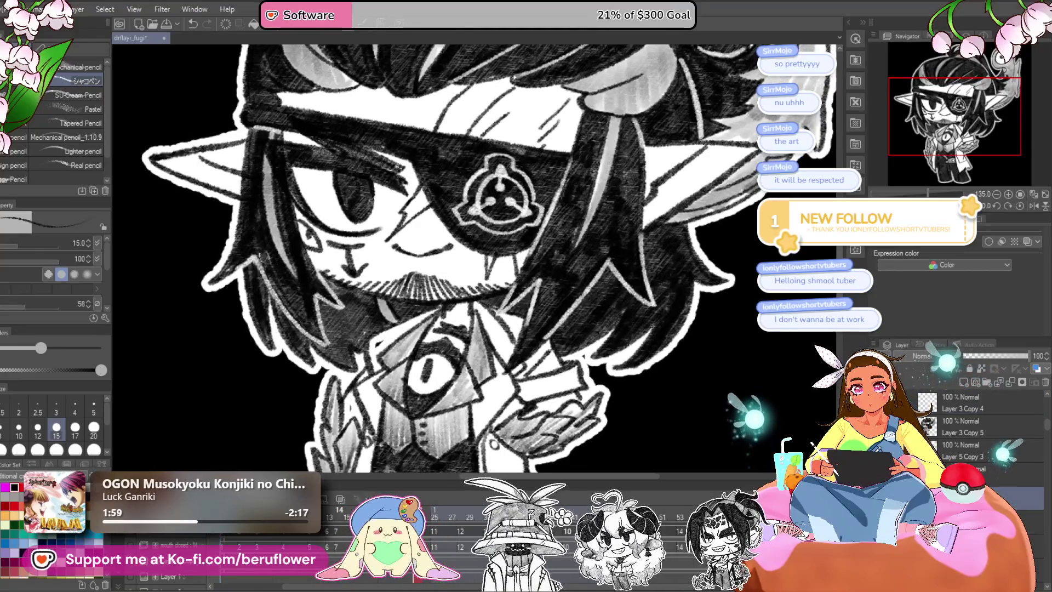
{"action": "left_click_drag", "start_coordinate": [666, 520], "coordinate": [672, 519]}
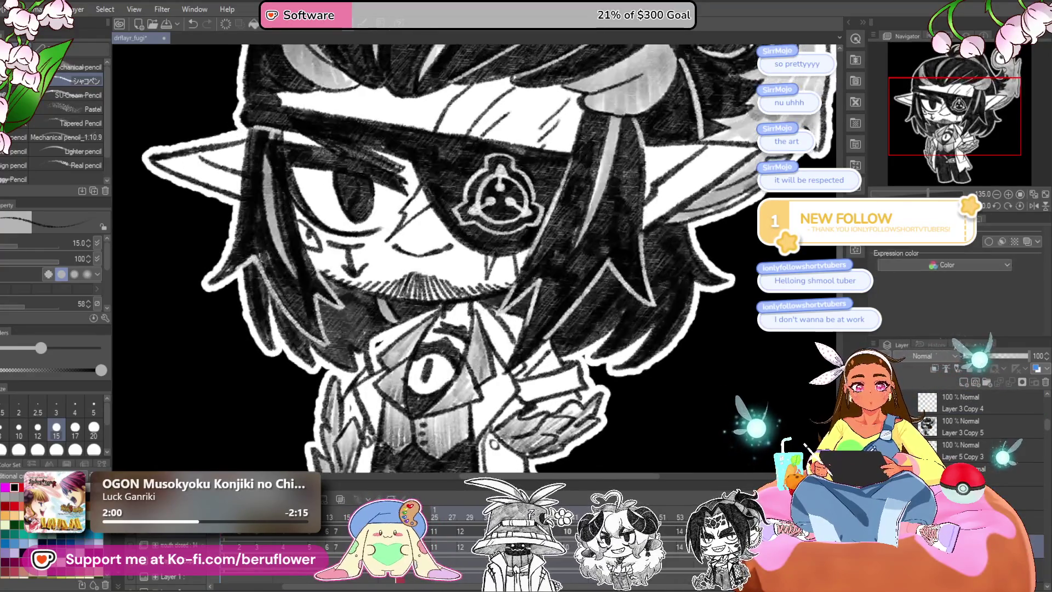
Switch to the Lasso fill tool and test two black fills on the jacket, undoing both.
{"action": "key", "text": "u"}
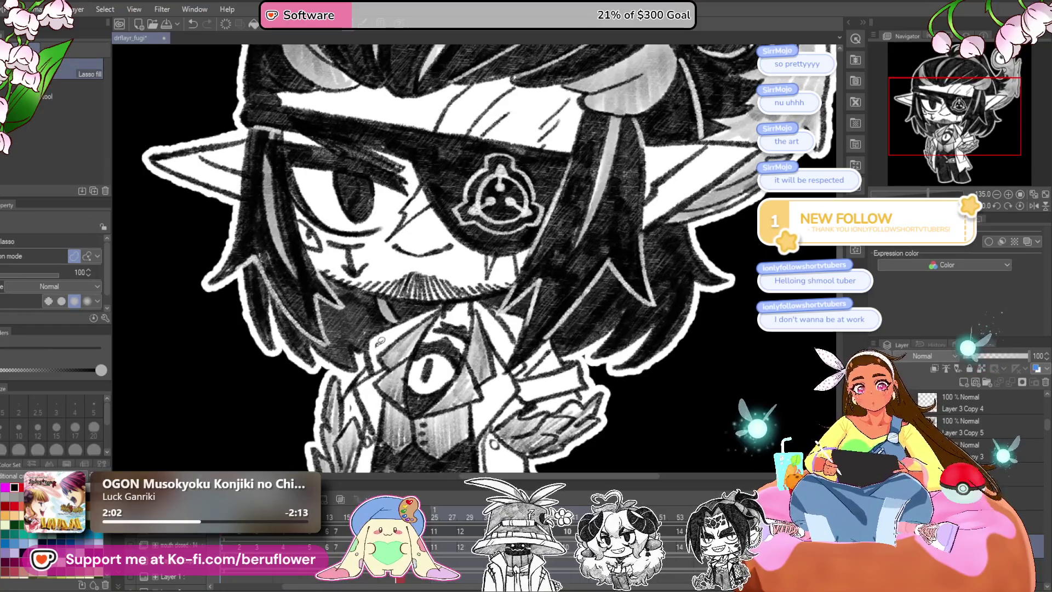
{"action": "left_click_drag", "start_coordinate": [373, 334], "coordinate": [384, 350]}
{"action": "key", "text": "ctrl+z"}
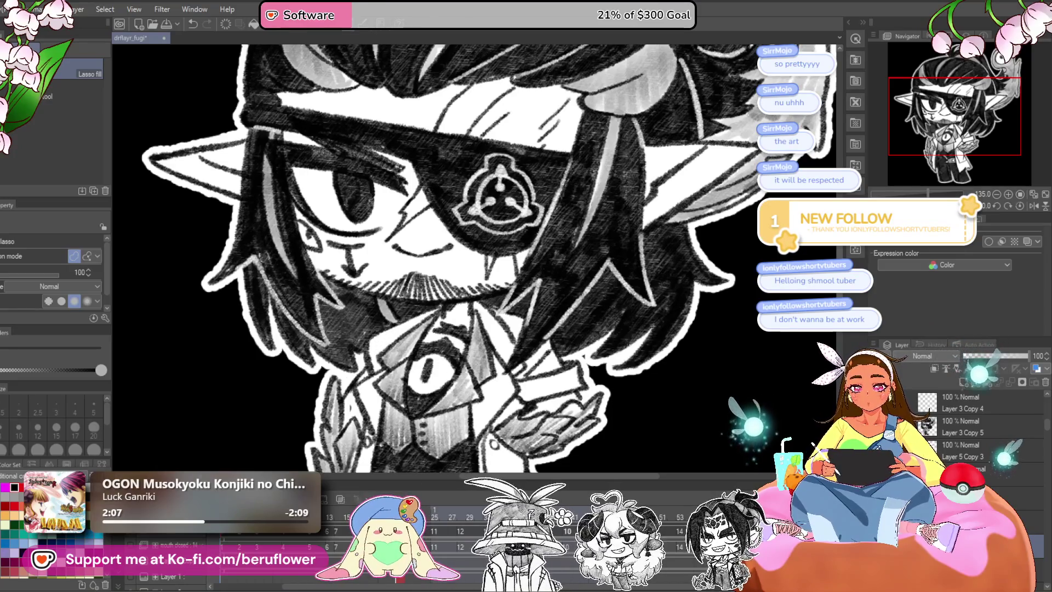
{"action": "left_click_drag", "start_coordinate": [387, 329], "coordinate": [378, 331]}
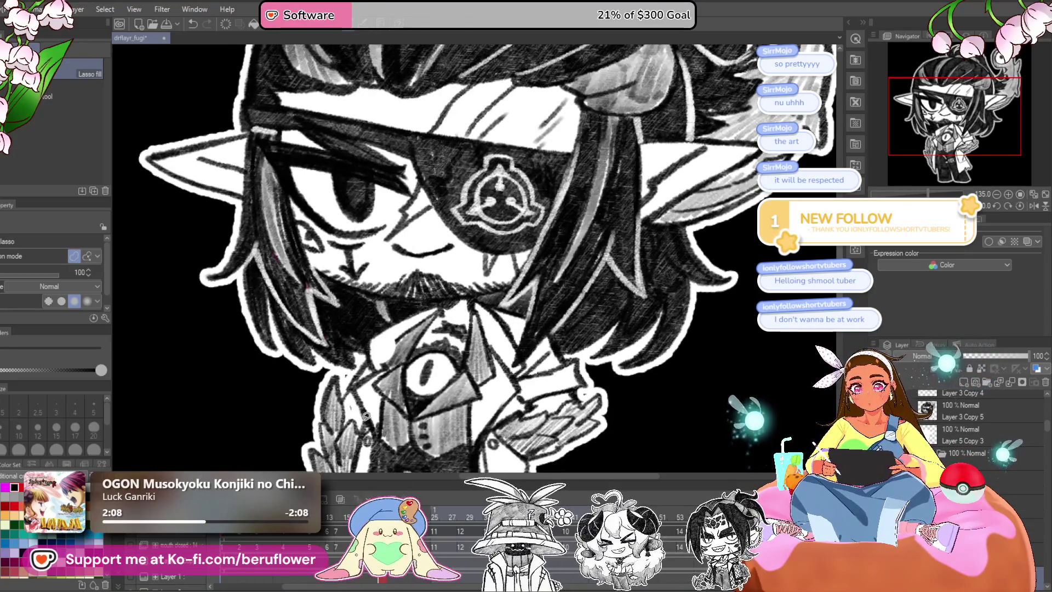
{"action": "key", "text": "ctrl+z"}
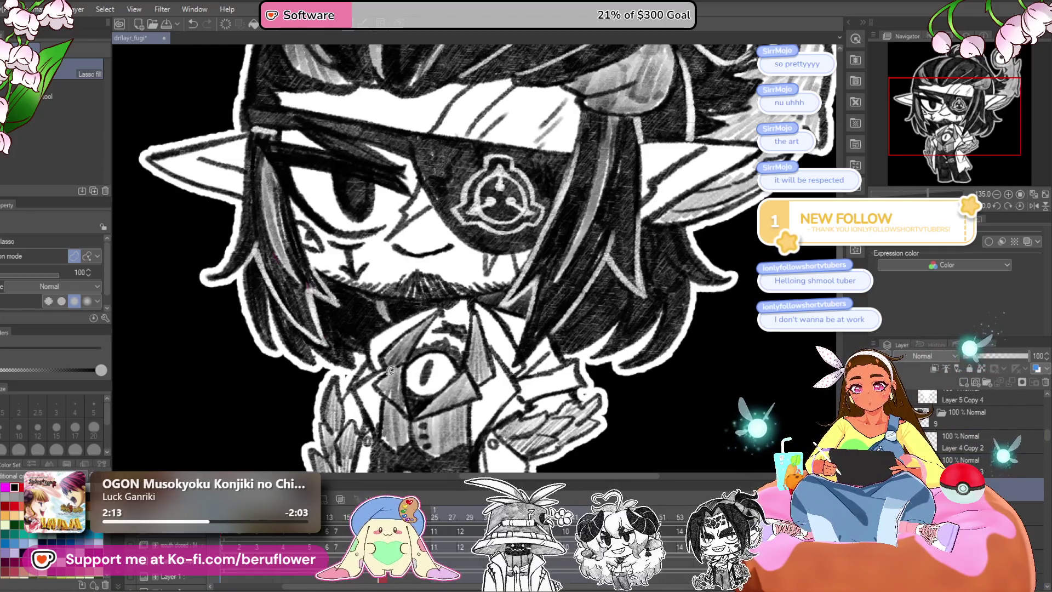
Fit the whole drawing in view, then center and zoom in on the jacket.
{"action": "key", "text": "ctrl+0"}
{"action": "scroll", "coordinate": [487, 365], "scroll_direction": "up", "scroll_amount": 2}
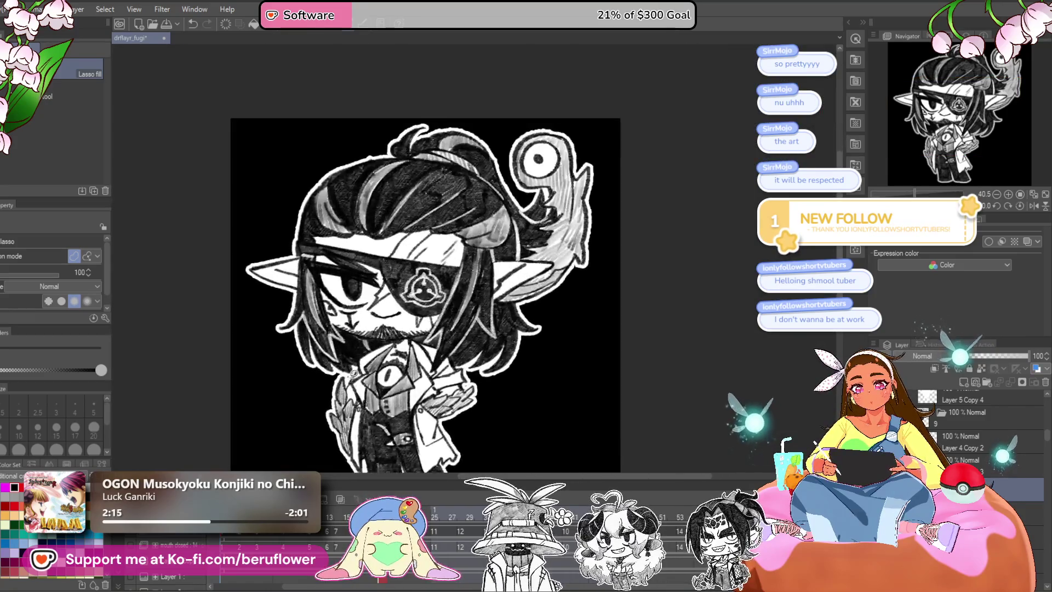
{"action": "scroll", "coordinate": [487, 365], "scroll_direction": "up", "scroll_amount": 2}
{"action": "scroll", "coordinate": [488, 364], "scroll_direction": "up", "scroll_amount": 2}
{"action": "left_click_drag", "start_coordinate": [488, 365], "coordinate": [477, 352]}
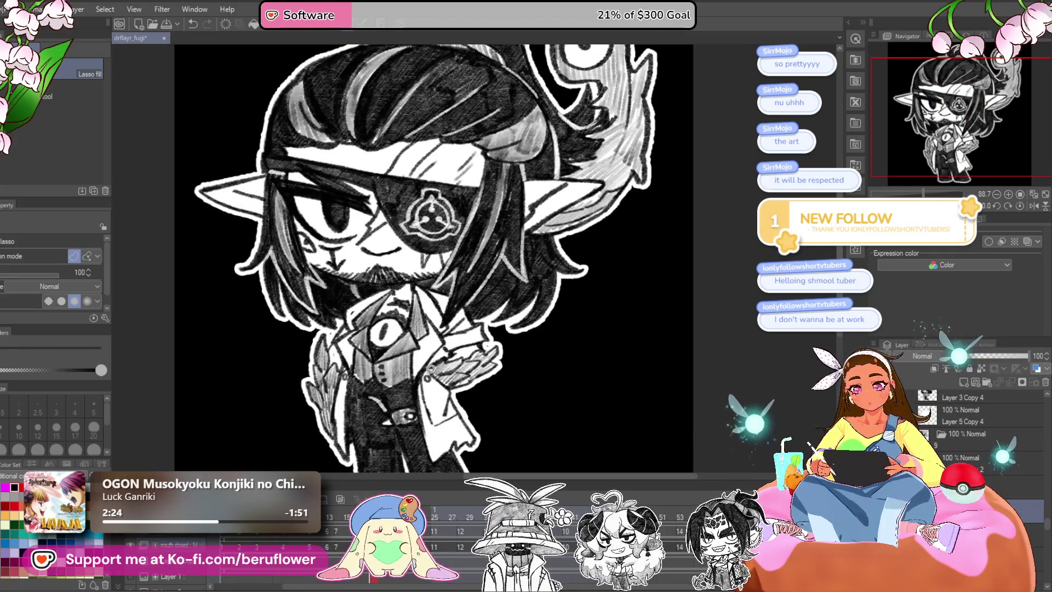
{"action": "scroll", "coordinate": [424, 369], "scroll_direction": "up", "scroll_amount": 2}
{"action": "scroll", "coordinate": [425, 371], "scroll_direction": "up", "scroll_amount": 3}
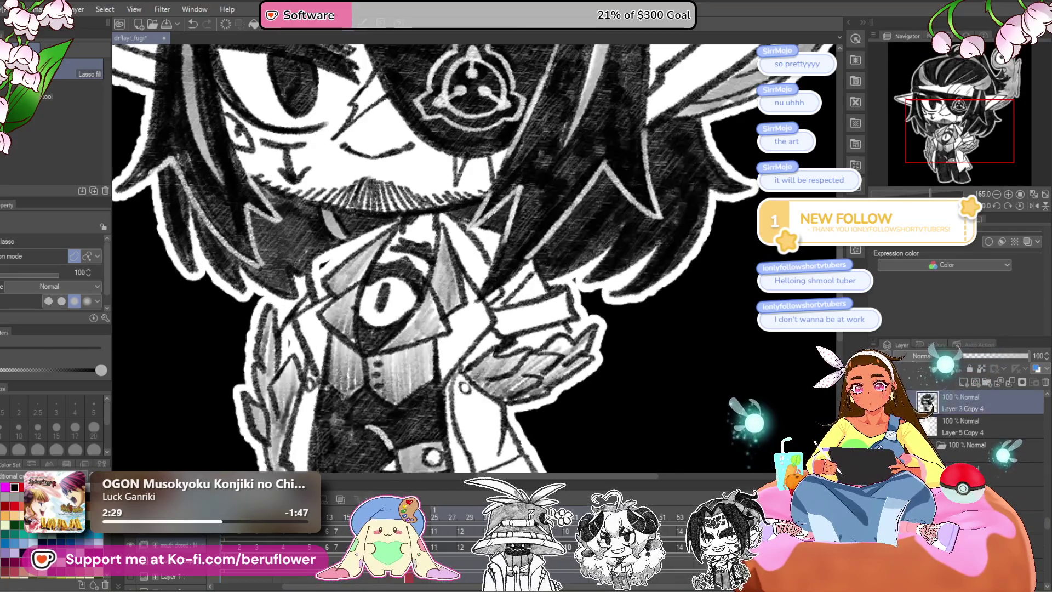
{"action": "left_click", "coordinate": [964, 426]}
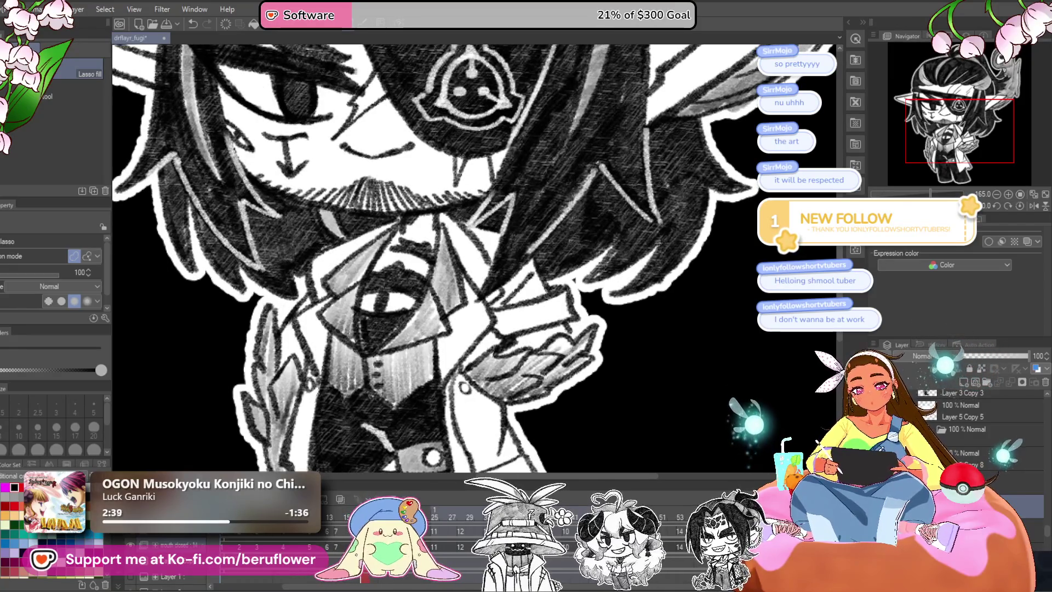
{"action": "left_click", "coordinate": [339, 516]}
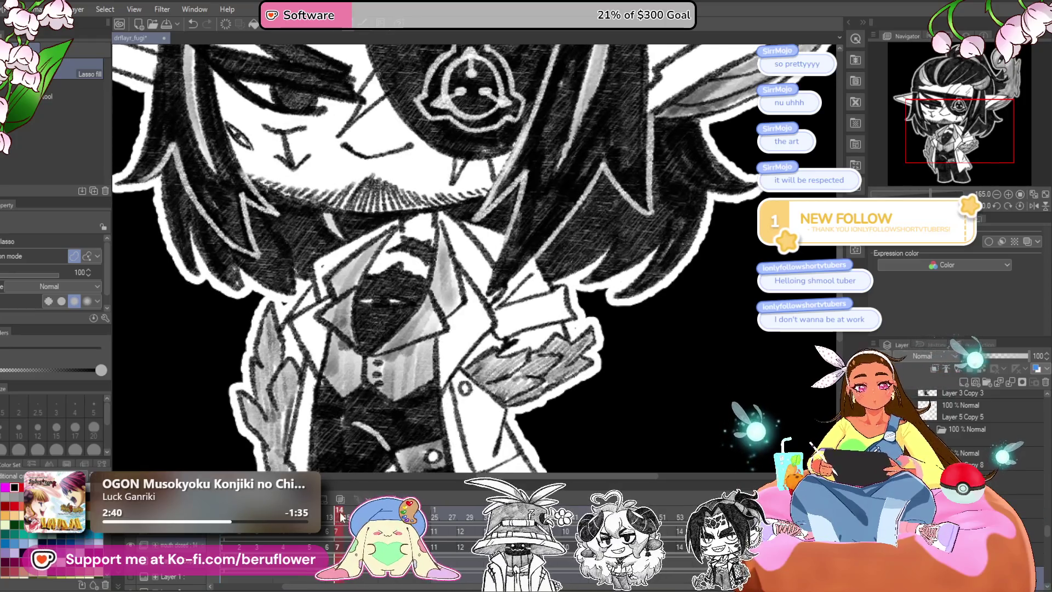
{"action": "scroll", "coordinate": [980, 427], "scroll_direction": "down", "scroll_amount": 1}
{"action": "scroll", "coordinate": [981, 428], "scroll_direction": "down", "scroll_amount": 1}
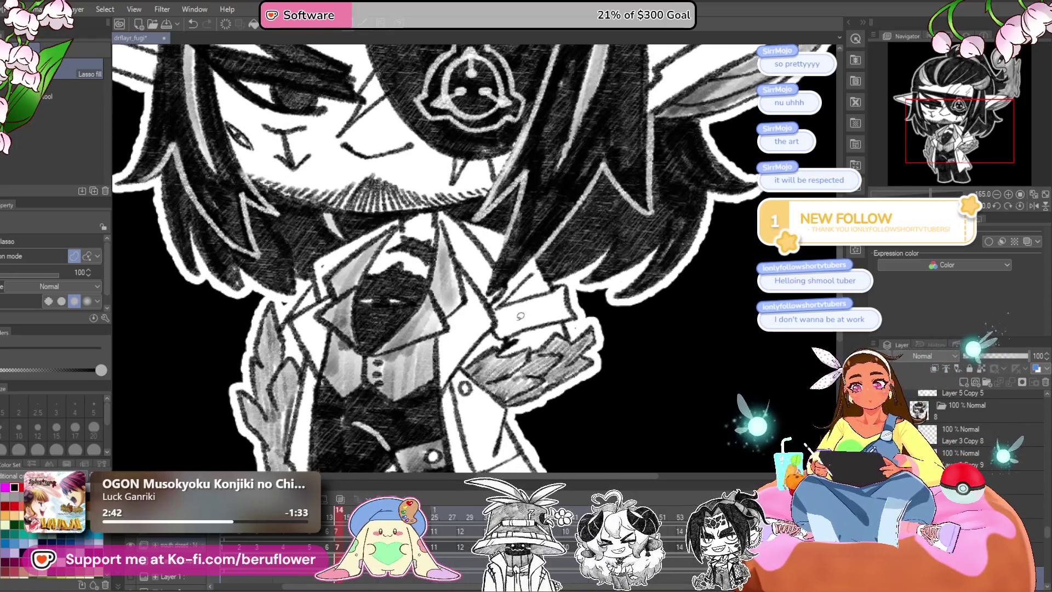
{"action": "left_click_drag", "start_coordinate": [575, 406], "coordinate": [554, 328]}
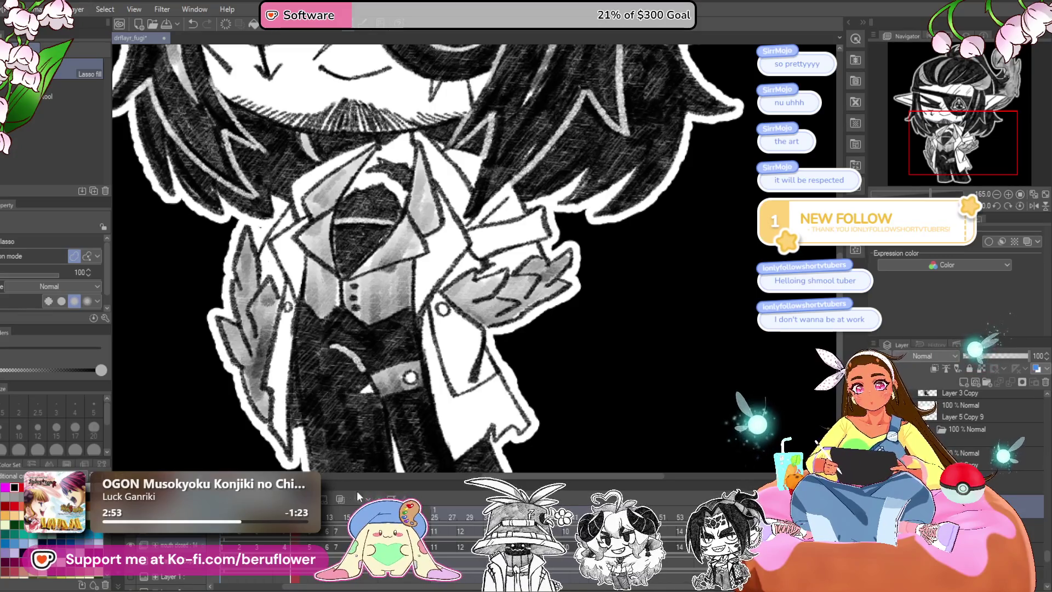
{"action": "left_click", "coordinate": [277, 575]}
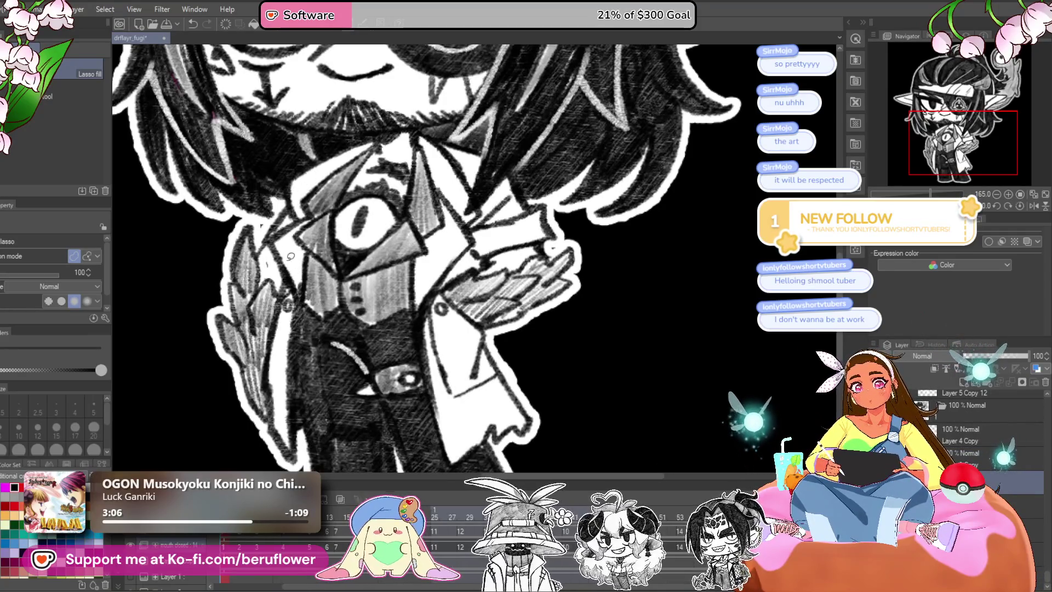
{"action": "key", "text": "ctrl+z"}
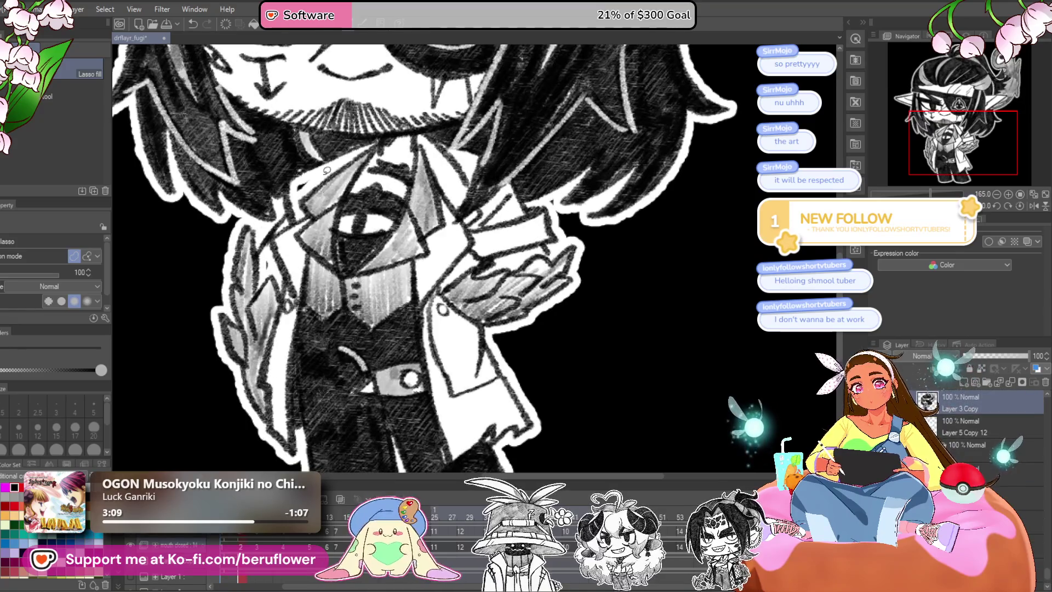
{"action": "key", "text": "ctrl+y"}
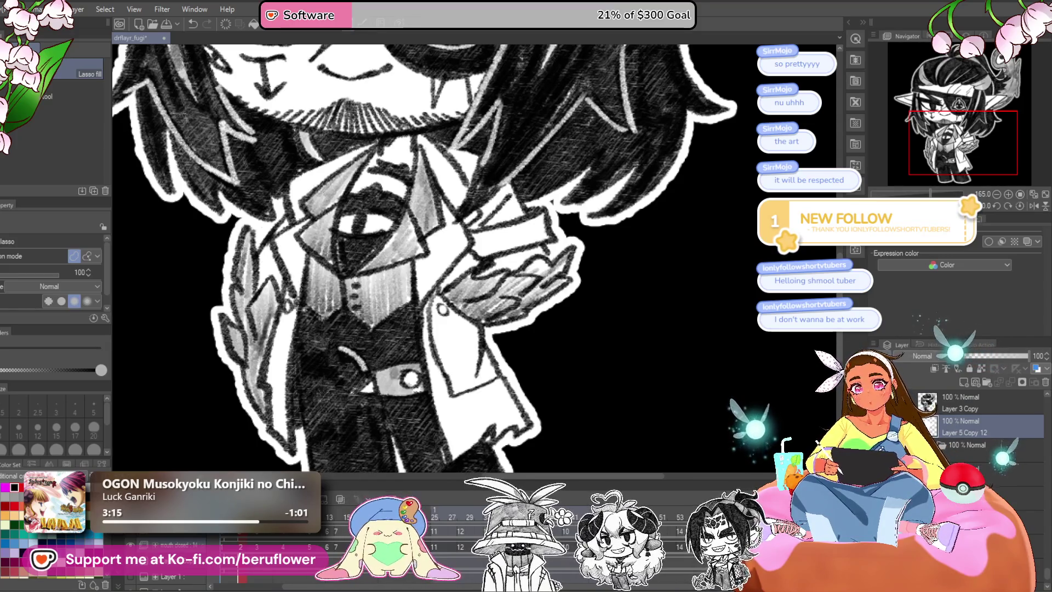
{"action": "key", "text": "ctrl+z"}
{"action": "key", "text": "ctrl+z"}
{"action": "key", "text": "ctrl+z"}
{"action": "key", "text": "ctrl+z"}
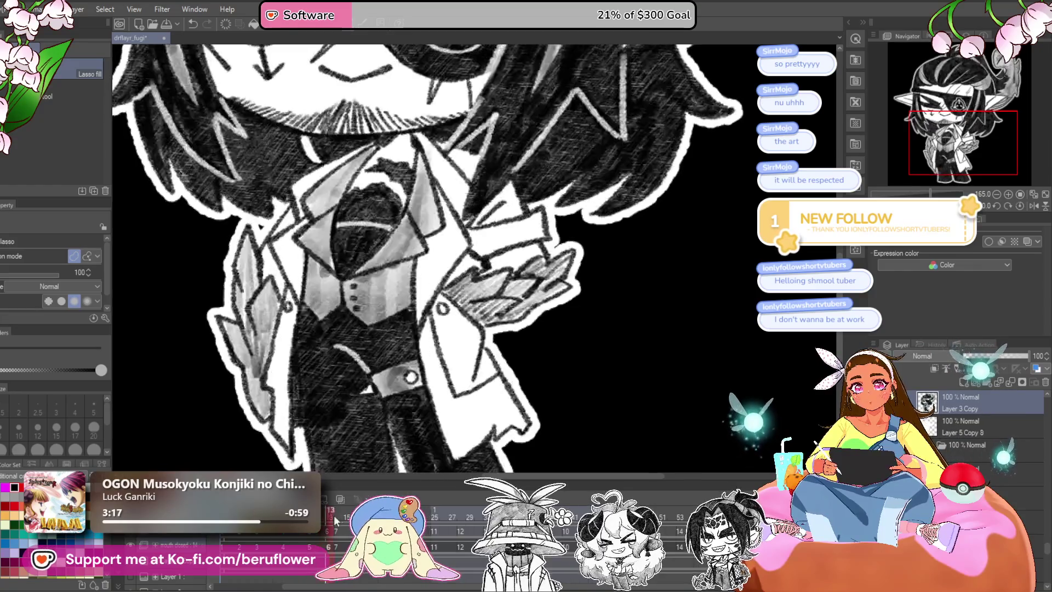
{"action": "key", "text": "ctrl+z"}
{"action": "key", "text": "ctrl+z"}
{"action": "key", "text": "ctrl+z"}
{"action": "key", "text": "ctrl+z"}
{"action": "key", "text": "ctrl+z"}
{"action": "key", "text": "ctrl+z"}
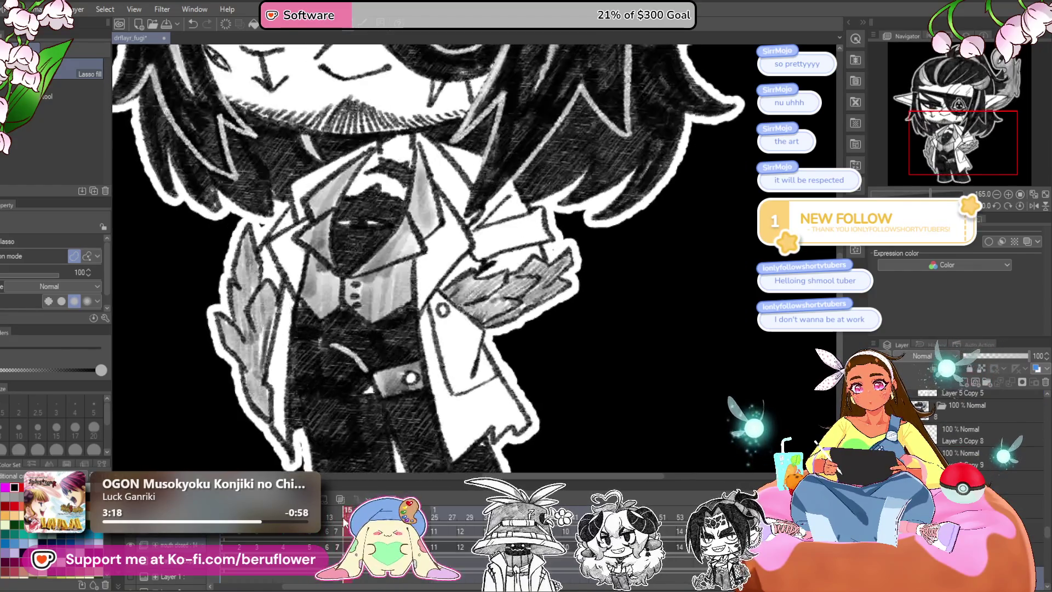
{"action": "left_click_drag", "start_coordinate": [468, 518], "coordinate": [444, 521]}
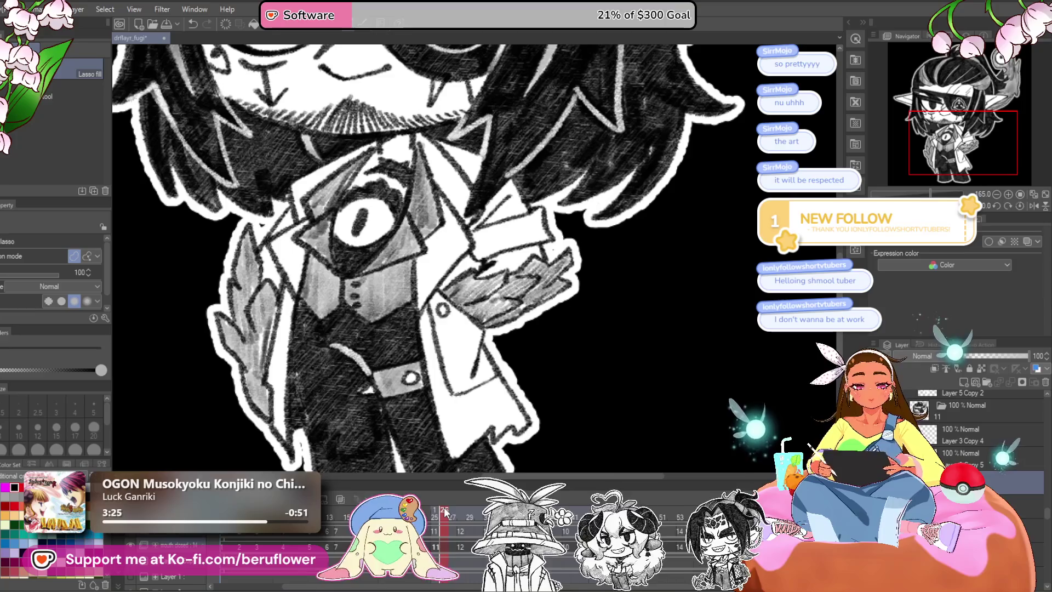
{"action": "left_click", "coordinate": [470, 517]}
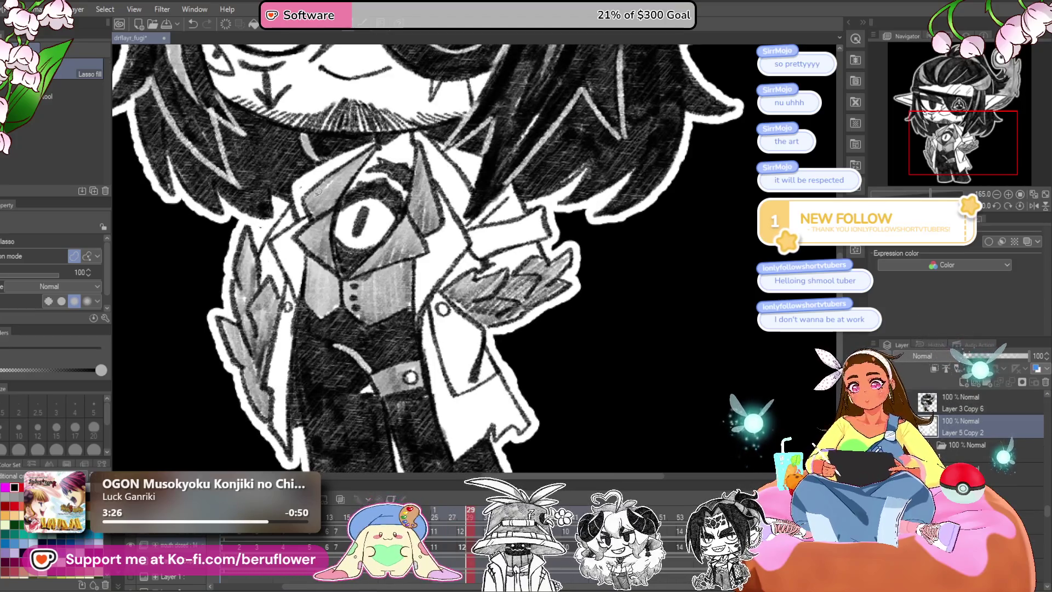
Play the animation, then step through the Layer 5 Copy 13, 12, 11 and 10 drawings.
{"action": "key", "text": "space"}
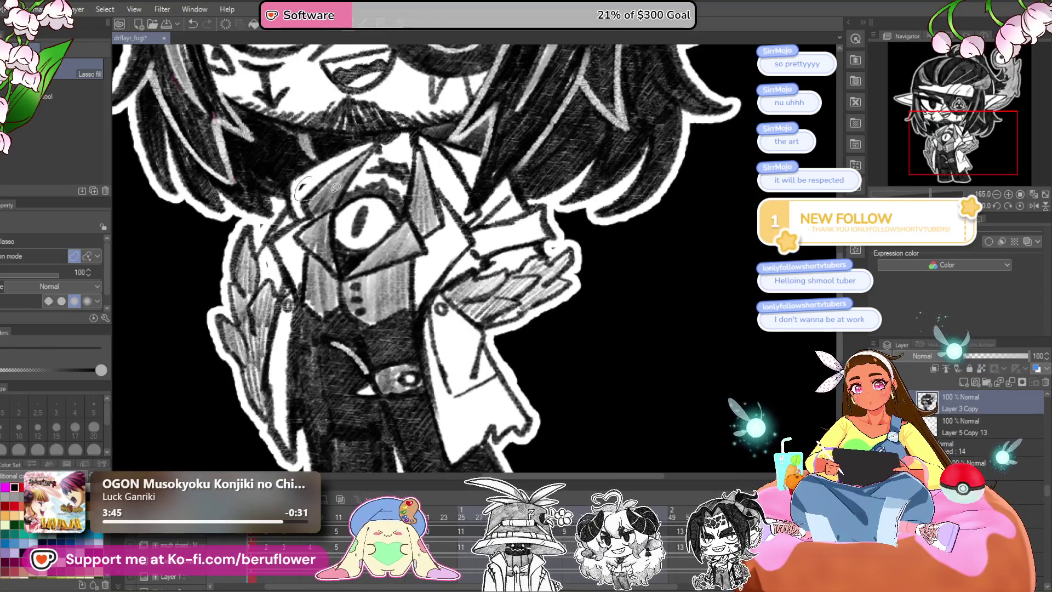
{"action": "left_click", "coordinate": [951, 421]}
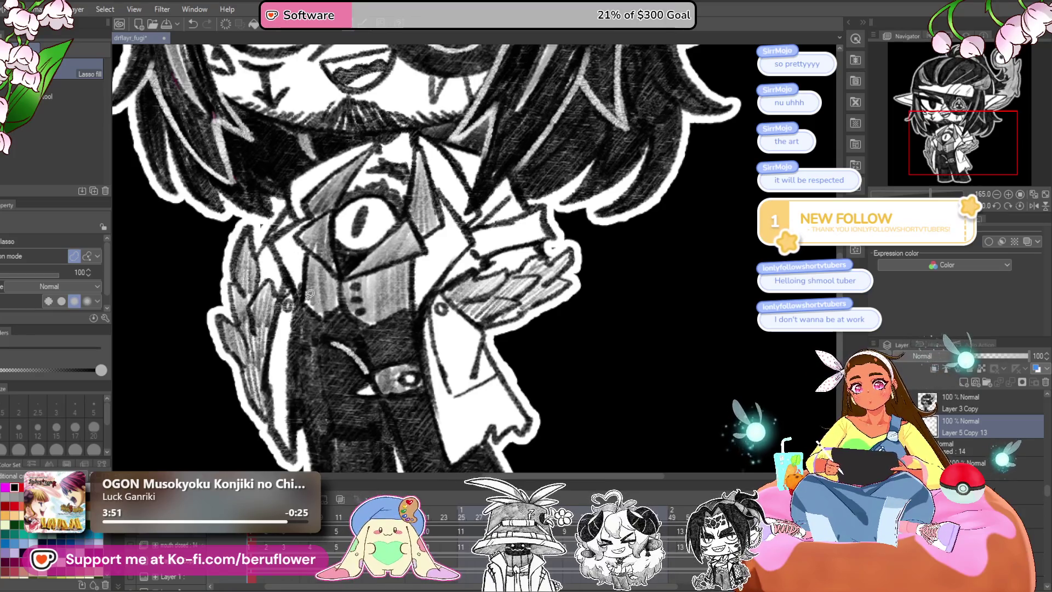
{"action": "key", "text": "Right"}
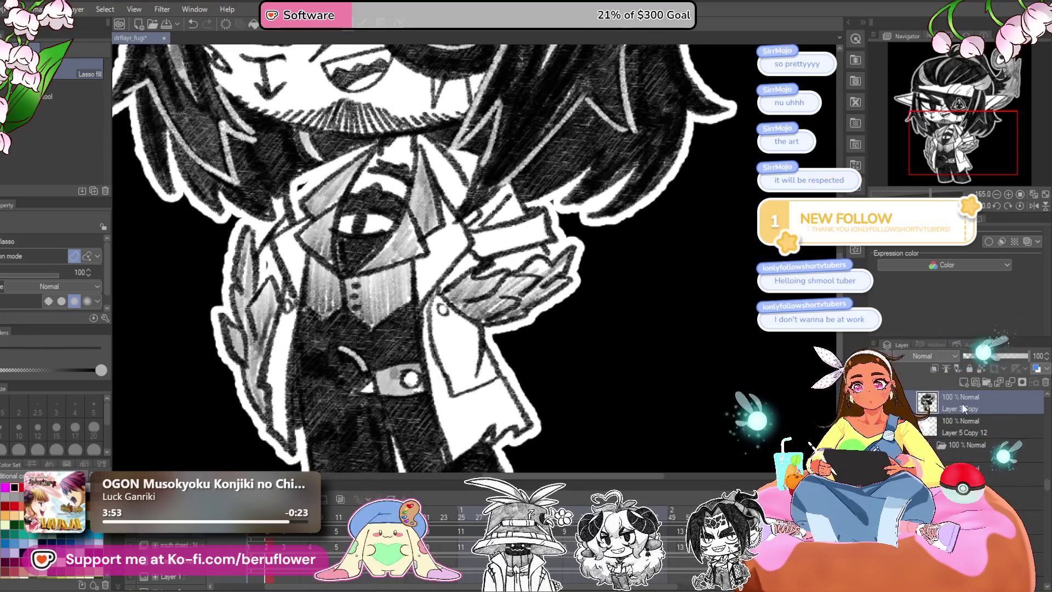
{"action": "key", "text": "alt+bracketleft"}
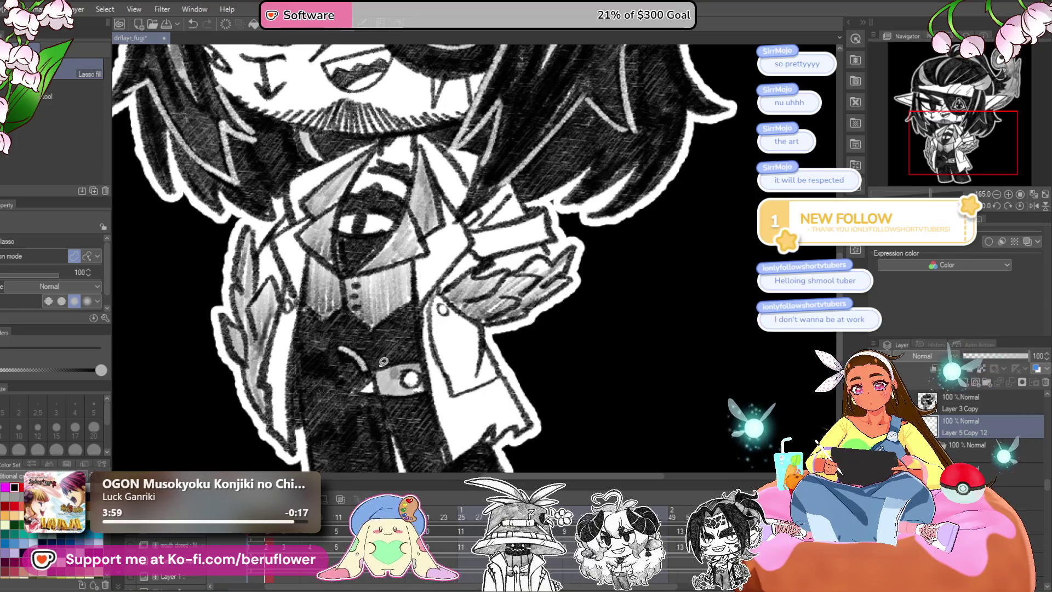
{"action": "key", "text": "ctrl+Right"}
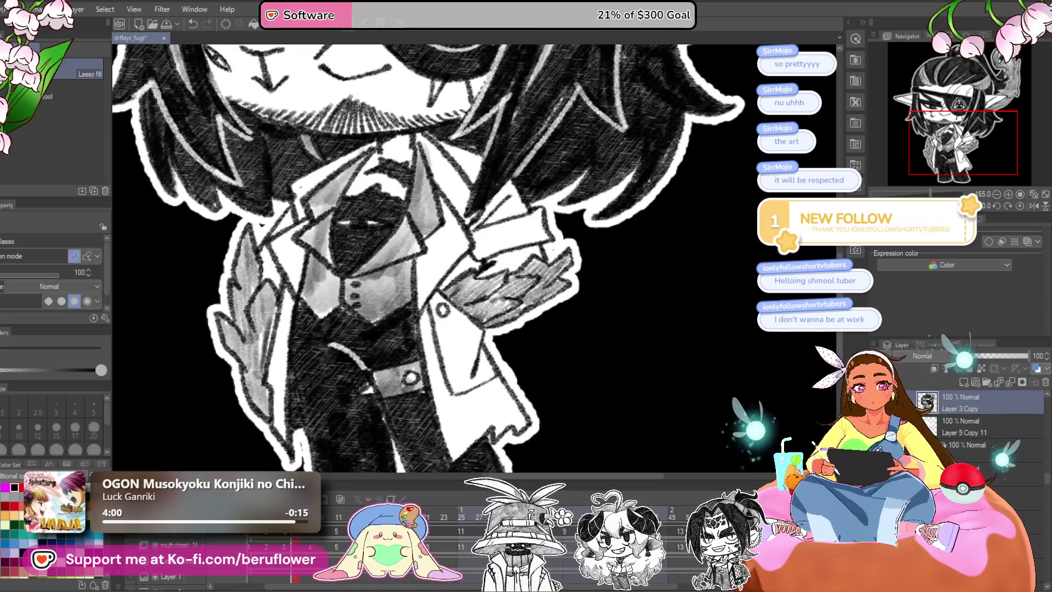
{"action": "key", "text": "alt+bracketleft"}
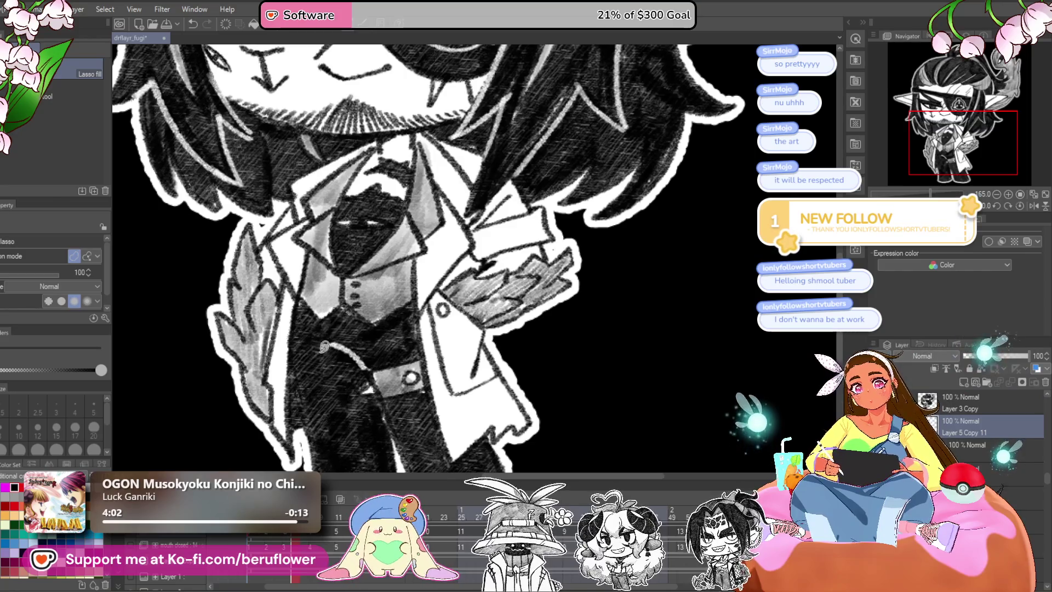
{"action": "key", "text": "ctrl+Right"}
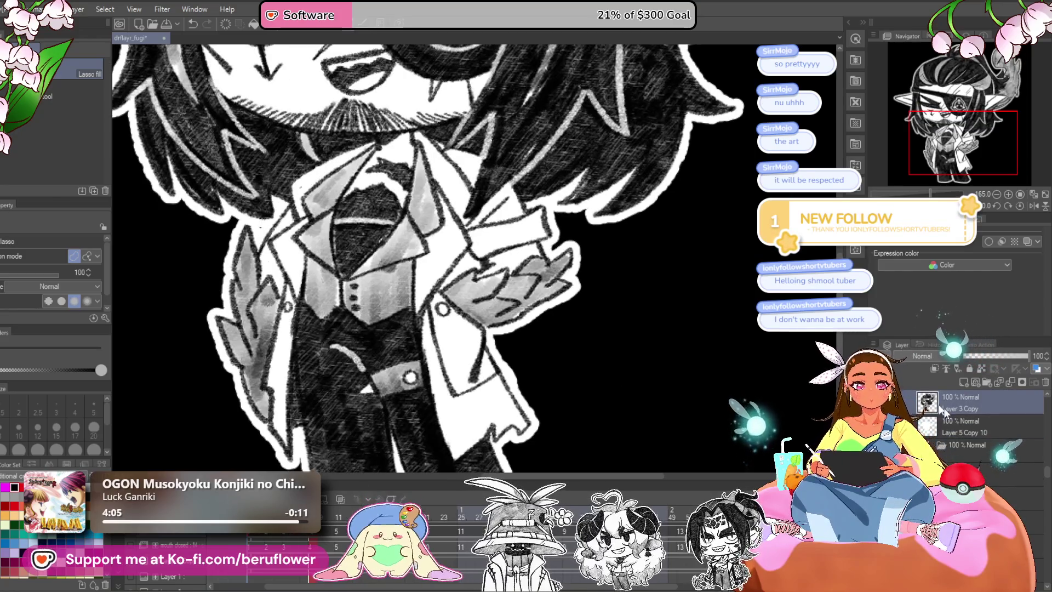
{"action": "key", "text": "alt+bracketleft"}
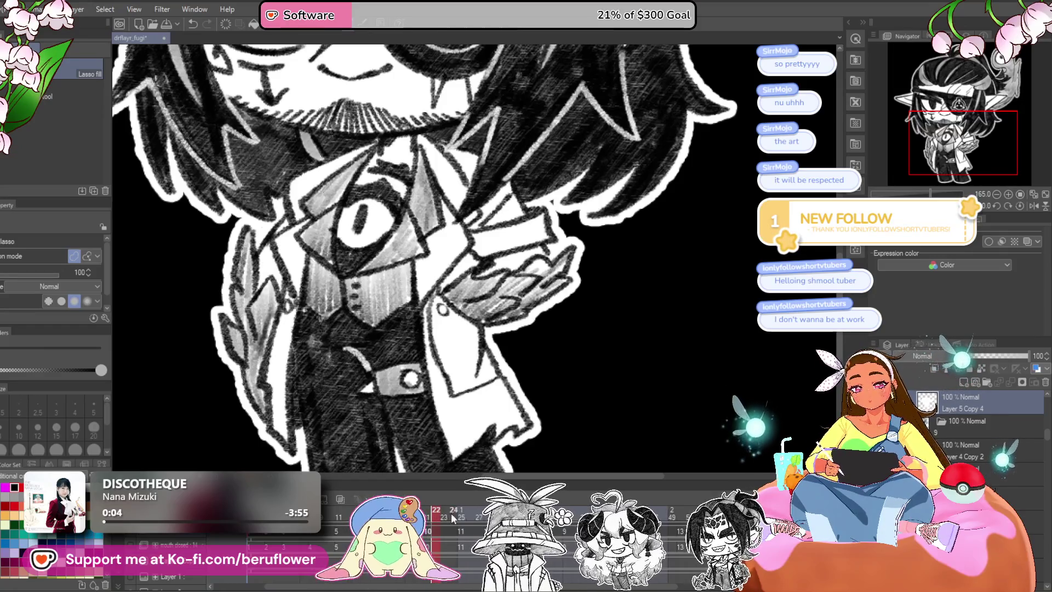
Scrub forward to the Layer 5 Copy 3 drawing, review the remaining frames and zoom out.
{"action": "left_click_drag", "start_coordinate": [444, 518], "coordinate": [475, 515]}
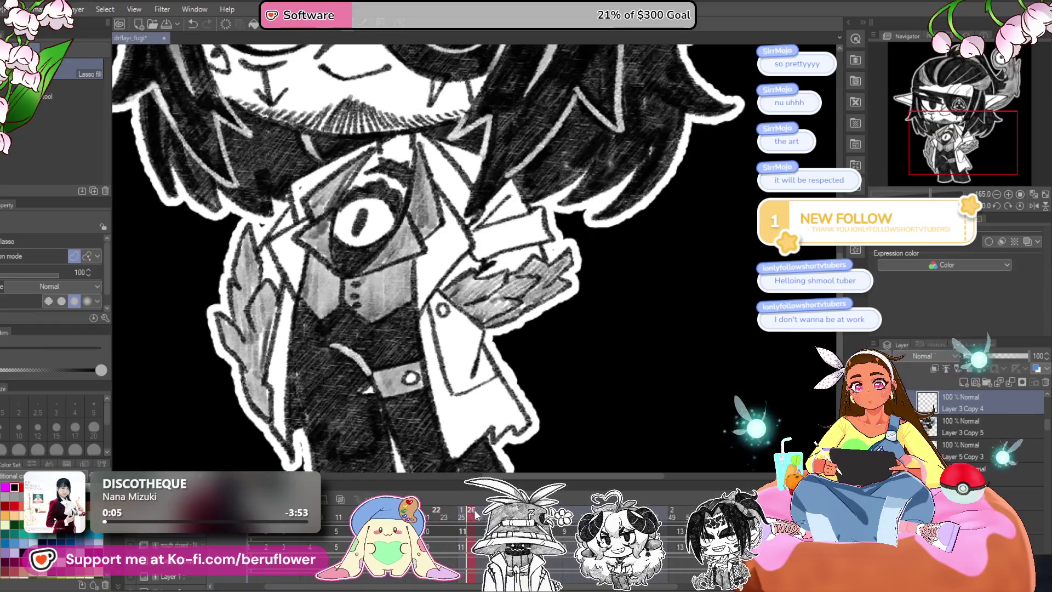
{"action": "left_click", "coordinate": [977, 449]}
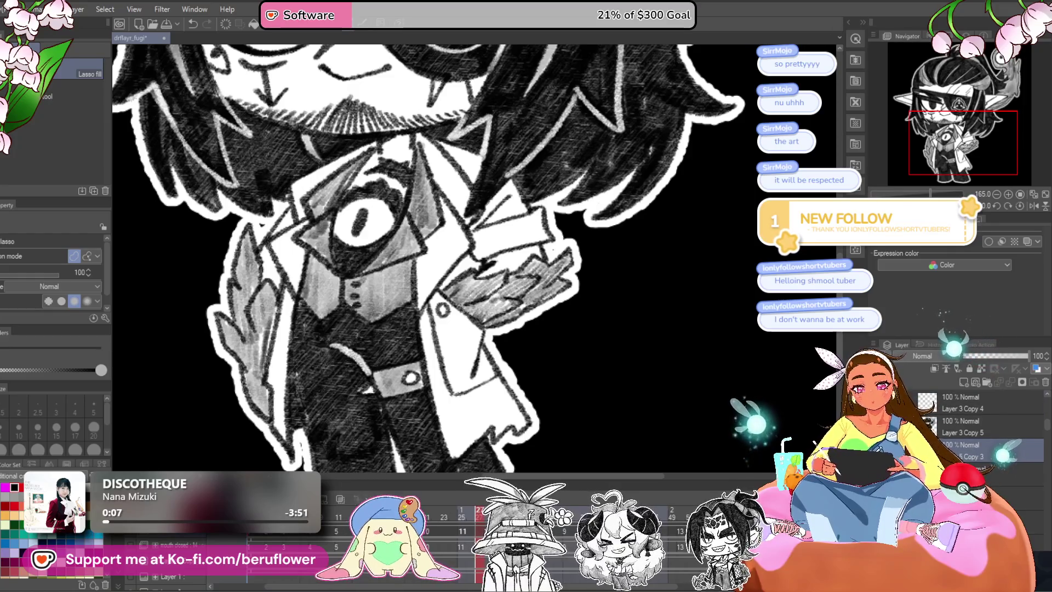
{"action": "left_click_drag", "start_coordinate": [470, 518], "coordinate": [520, 518]}
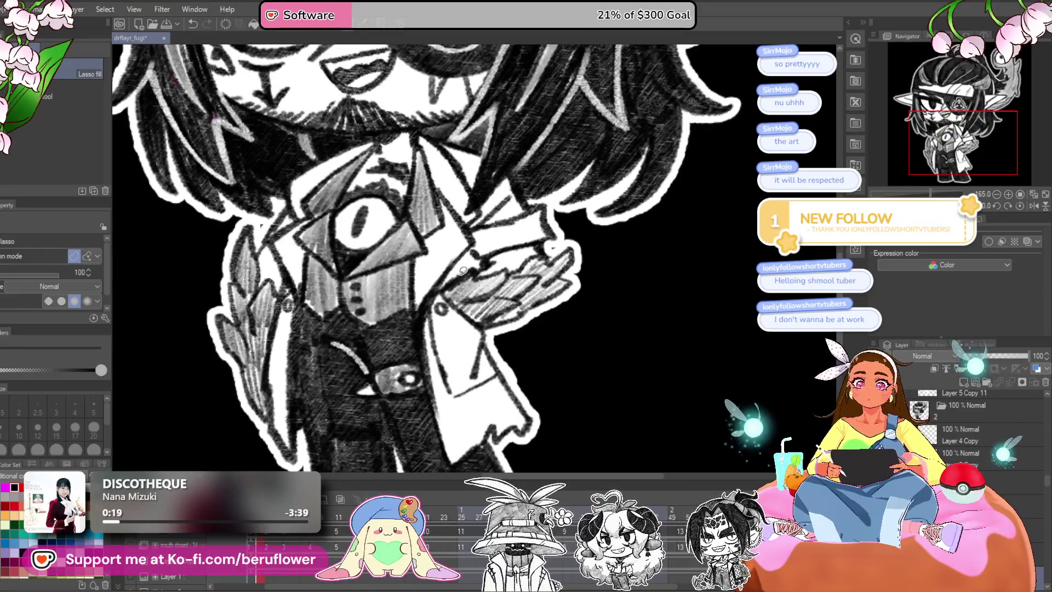
{"action": "scroll", "coordinate": [463, 270], "scroll_direction": "down", "scroll_amount": 5}
{"action": "scroll", "coordinate": [463, 270], "scroll_direction": "up", "scroll_amount": 2}
{"action": "scroll", "coordinate": [463, 270], "scroll_direction": "up", "scroll_amount": 2}
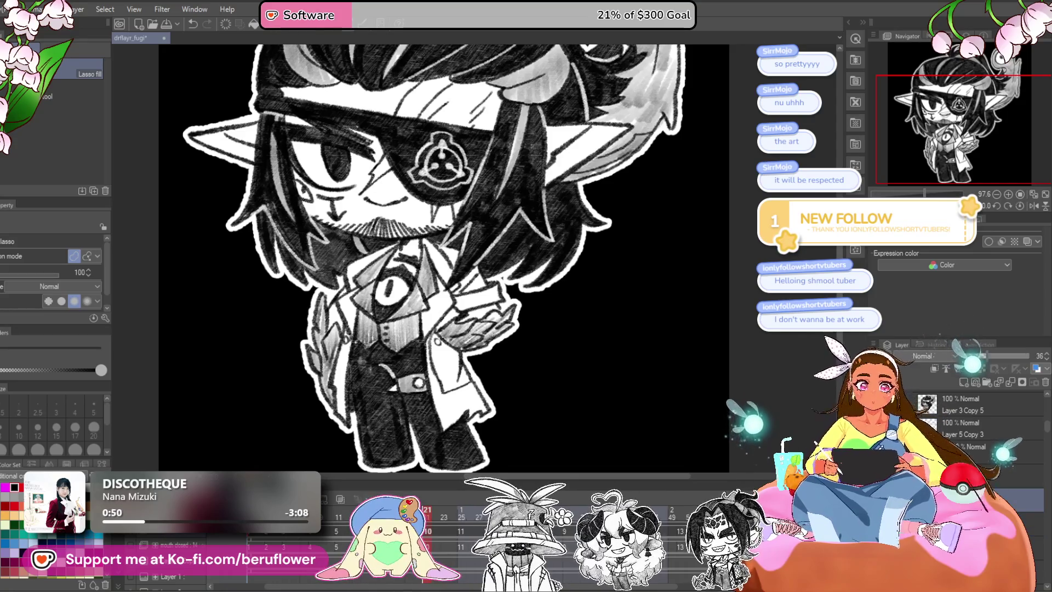
With the pencil, lighten the dark stroke beside the mouth and add a mark at the lip's left end.
{"action": "key", "text": "p"}
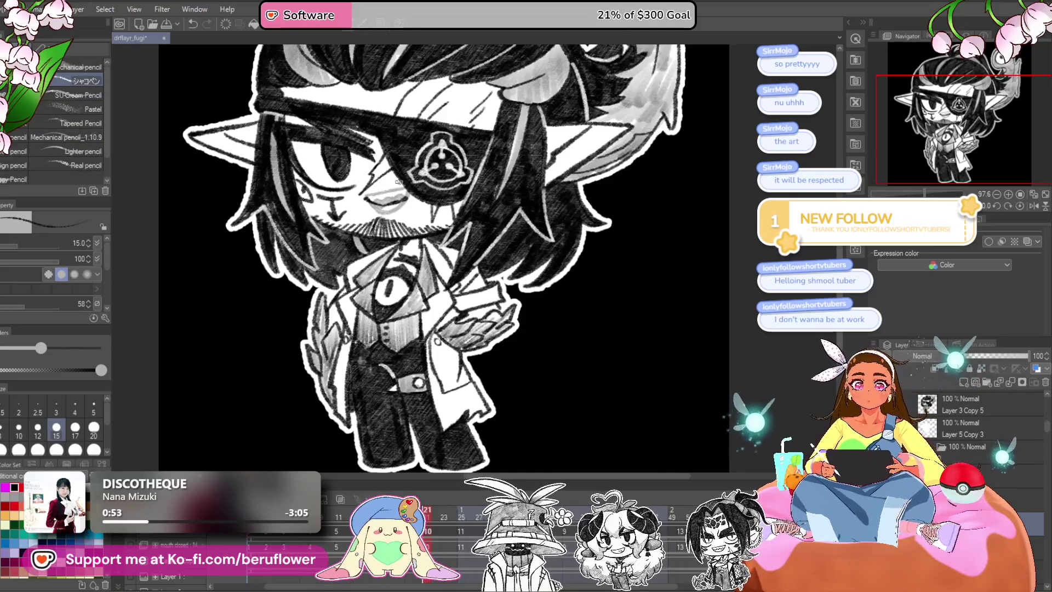
{"action": "scroll", "coordinate": [508, 344], "scroll_direction": "up", "scroll_amount": 5}
{"action": "left_click_drag", "start_coordinate": [508, 344], "coordinate": [526, 329]}
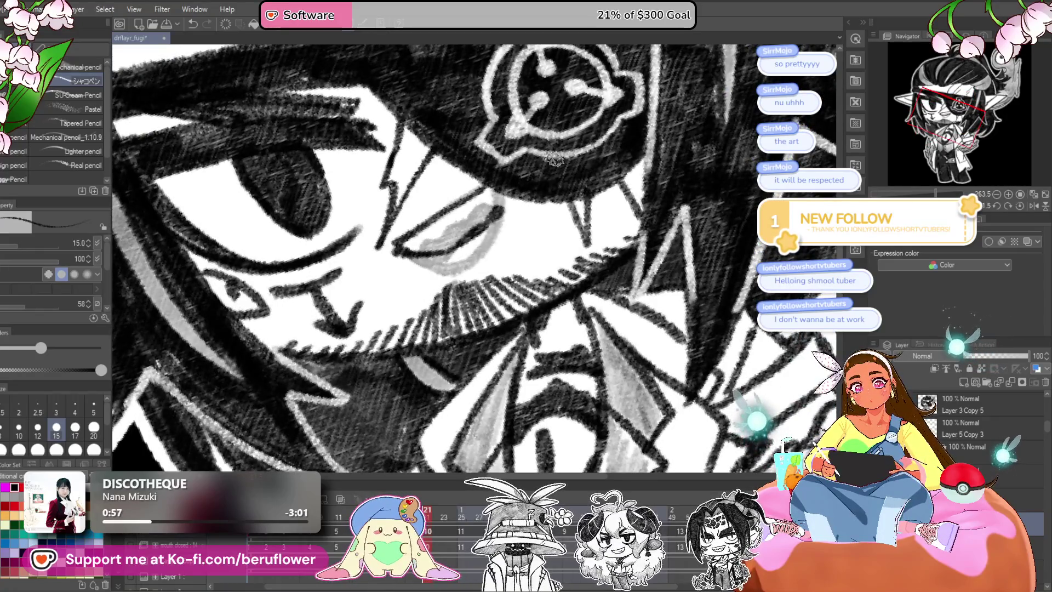
{"action": "left_click_drag", "start_coordinate": [493, 214], "coordinate": [414, 257]}
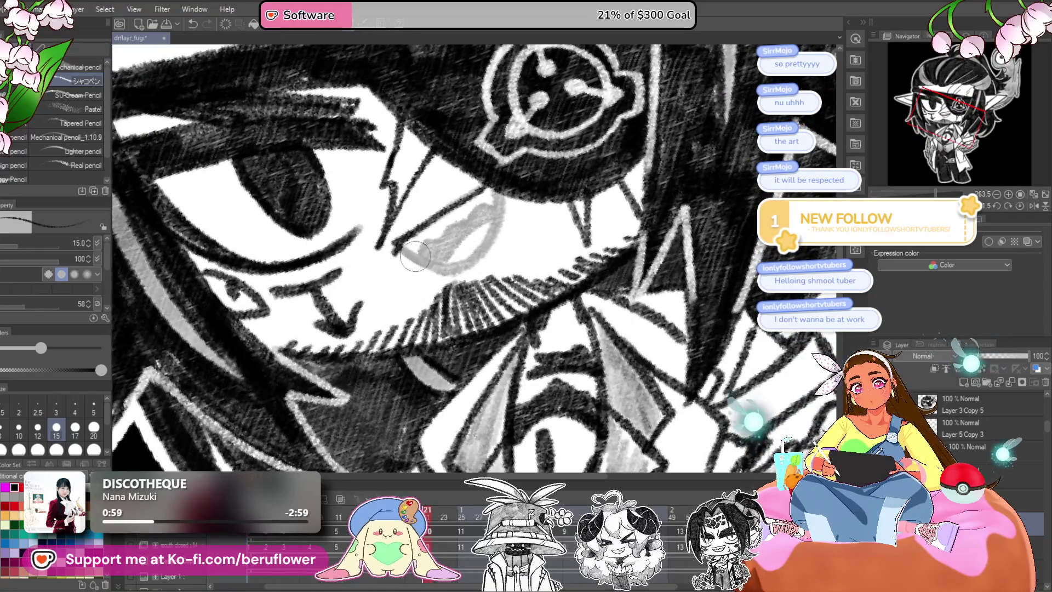
{"action": "key", "text": "ctrl+0"}
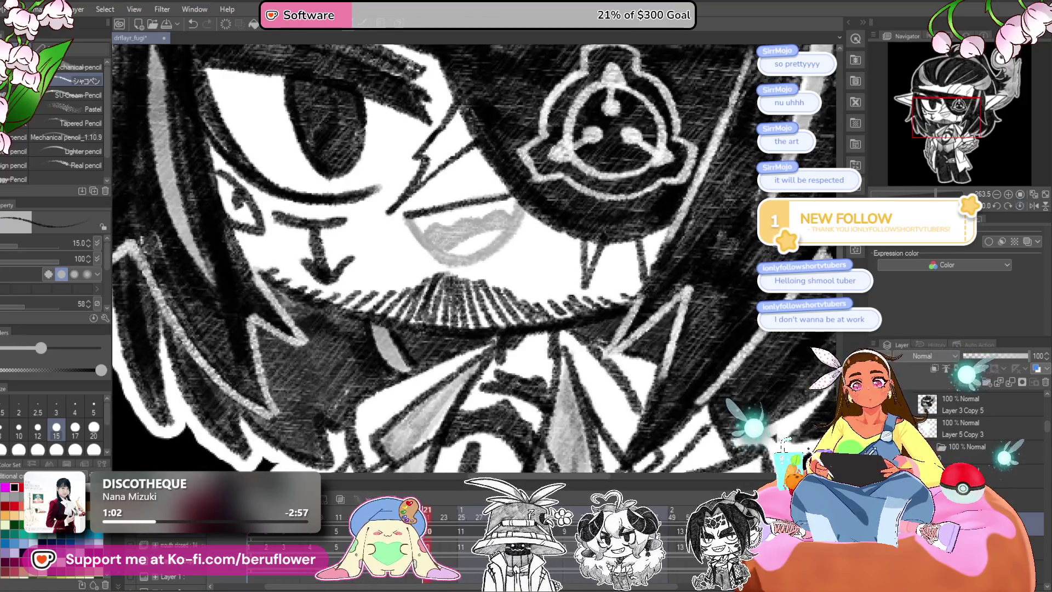
{"action": "left_click_drag", "start_coordinate": [406, 213], "coordinate": [416, 217]}
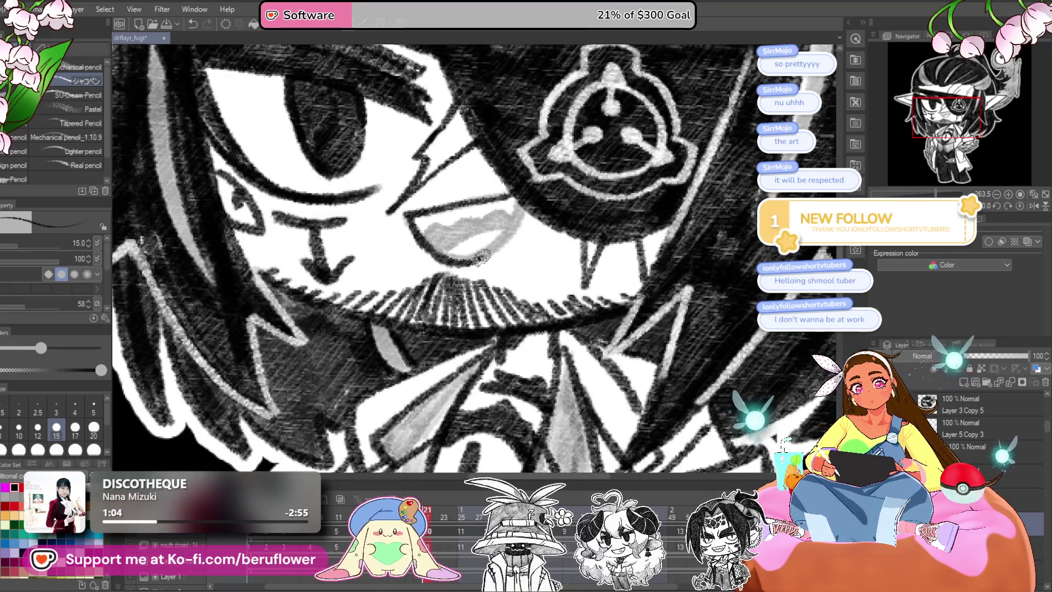
Pan and zoom out to center the whole character.
{"action": "left_click_drag", "start_coordinate": [506, 208], "coordinate": [520, 239]}
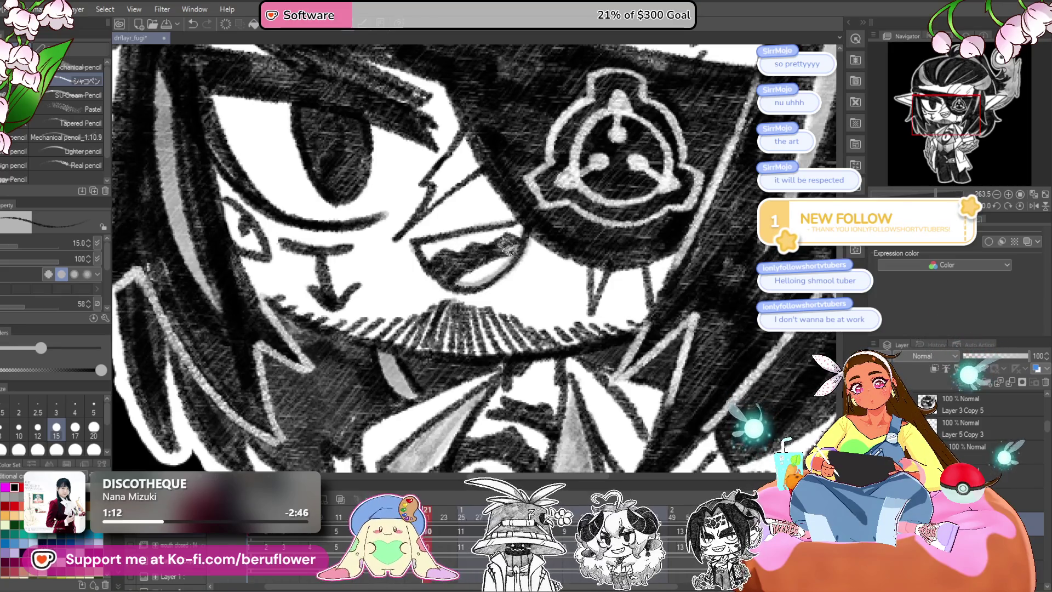
{"action": "scroll", "coordinate": [509, 237], "scroll_direction": "down", "scroll_amount": 10}
{"action": "scroll", "coordinate": [721, 395], "scroll_direction": "up", "scroll_amount": 2}
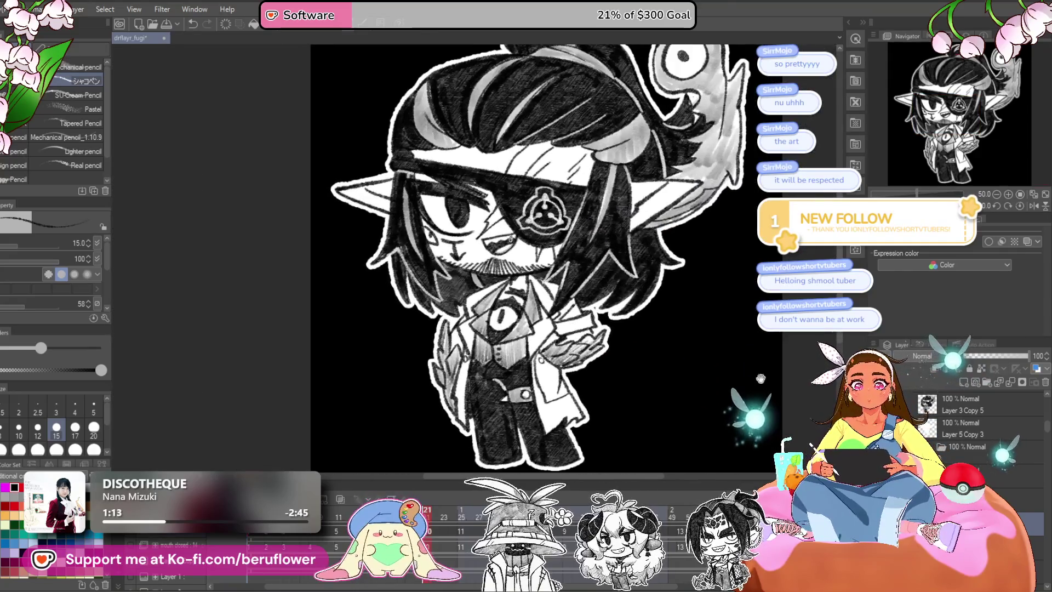
{"action": "scroll", "coordinate": [721, 395], "scroll_direction": "up", "scroll_amount": 2}
{"action": "scroll", "coordinate": [721, 396], "scroll_direction": "up", "scroll_amount": 2}
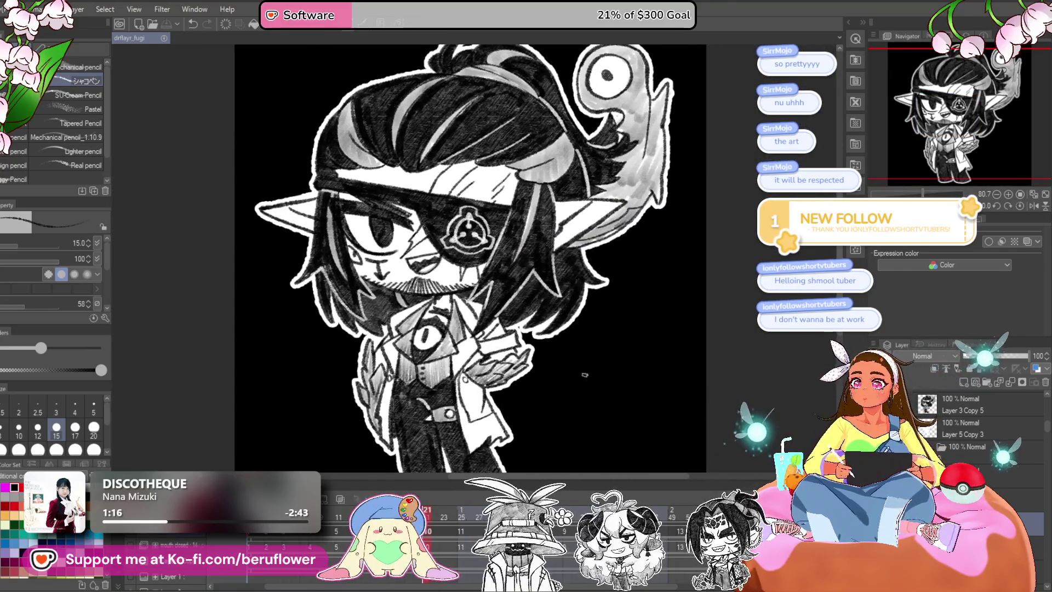
{"action": "left_click_drag", "start_coordinate": [585, 375], "coordinate": [536, 443]}
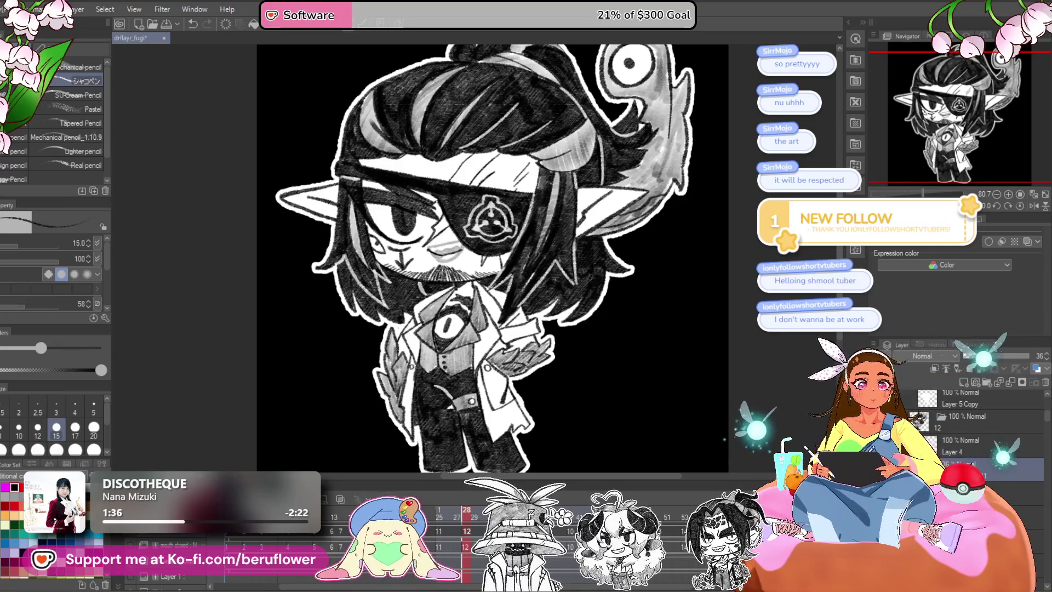
Add a small dark line inside the open mouth, resetting rotation and zooming out afterward.
{"action": "scroll", "coordinate": [446, 263], "scroll_direction": "up", "scroll_amount": 3}
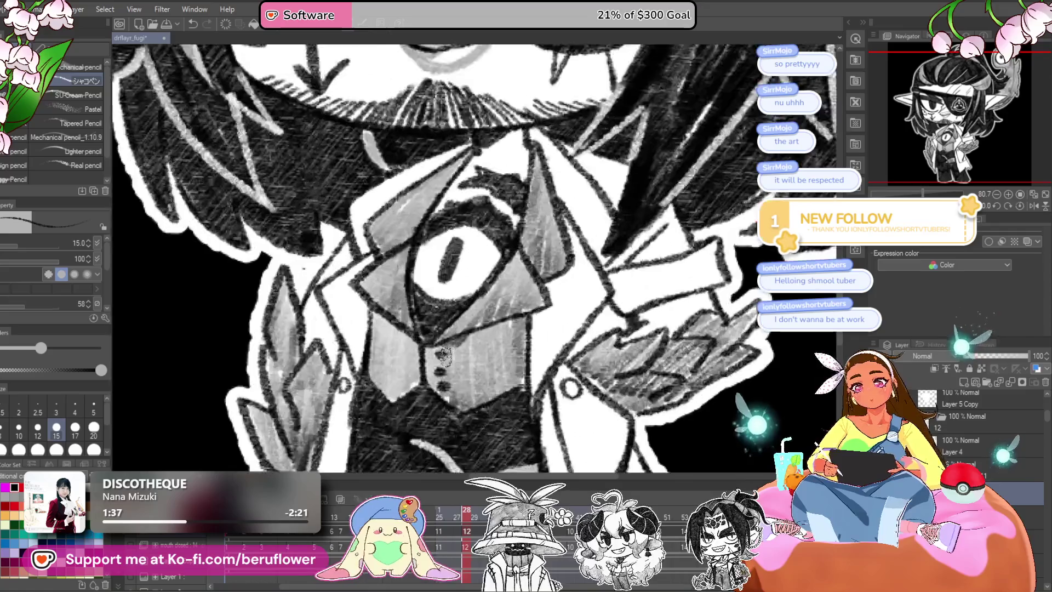
{"action": "left_click_drag", "start_coordinate": [444, 192], "coordinate": [469, 367]}
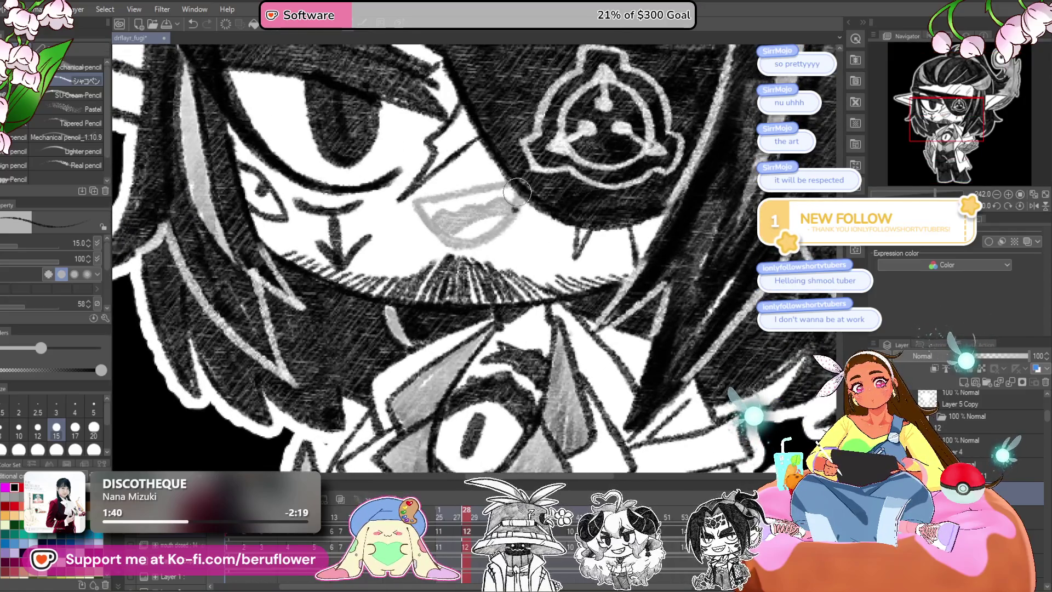
{"action": "left_click_drag", "start_coordinate": [420, 190], "coordinate": [413, 281]}
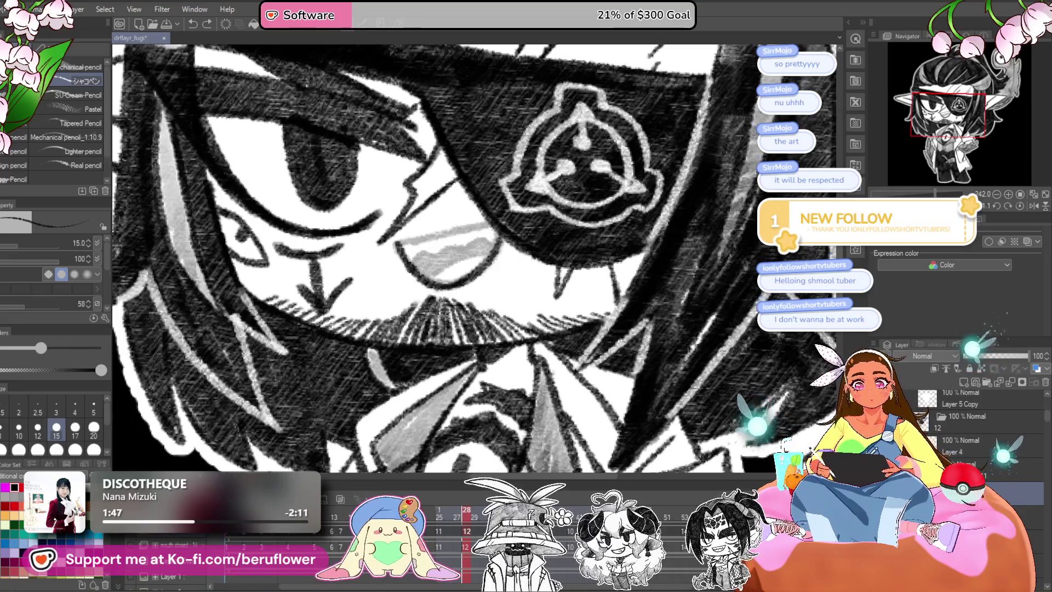
{"action": "left_click_drag", "start_coordinate": [471, 258], "coordinate": [531, 262]}
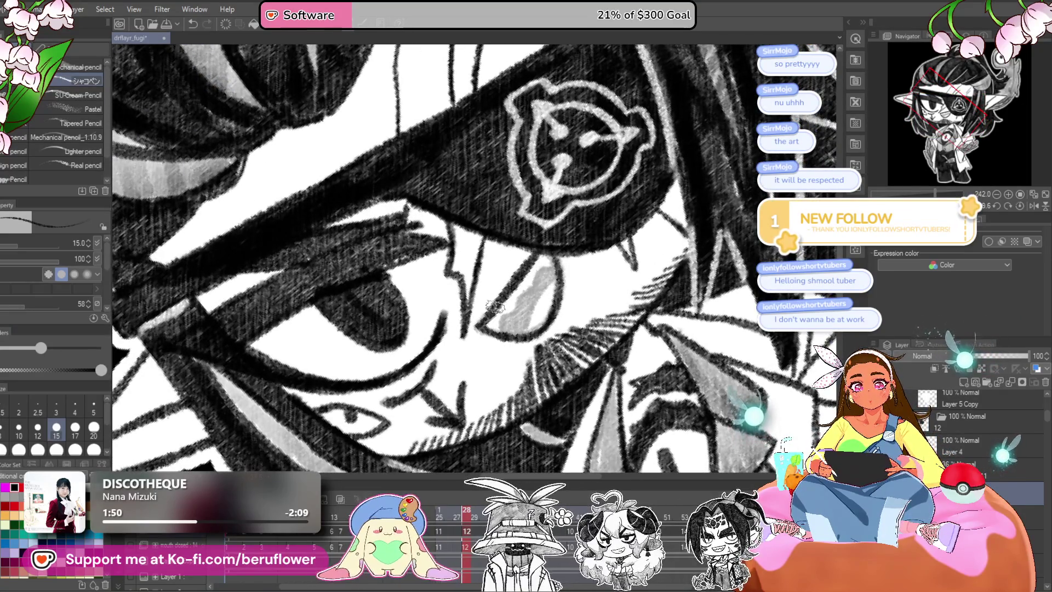
{"action": "left_click", "coordinate": [1017, 206]}
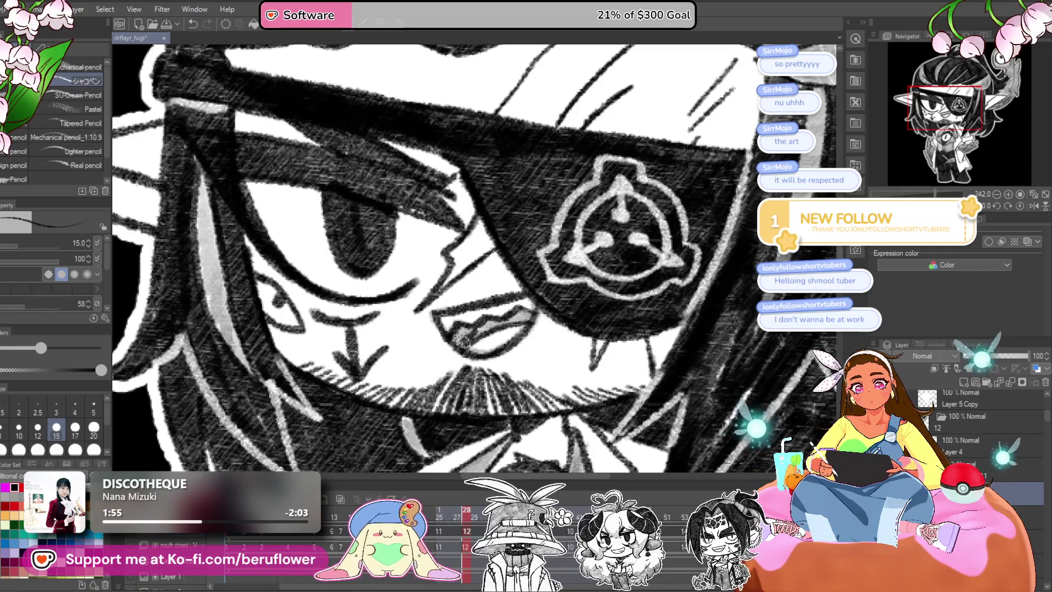
{"action": "scroll", "coordinate": [482, 329], "scroll_direction": "down", "scroll_amount": 6}
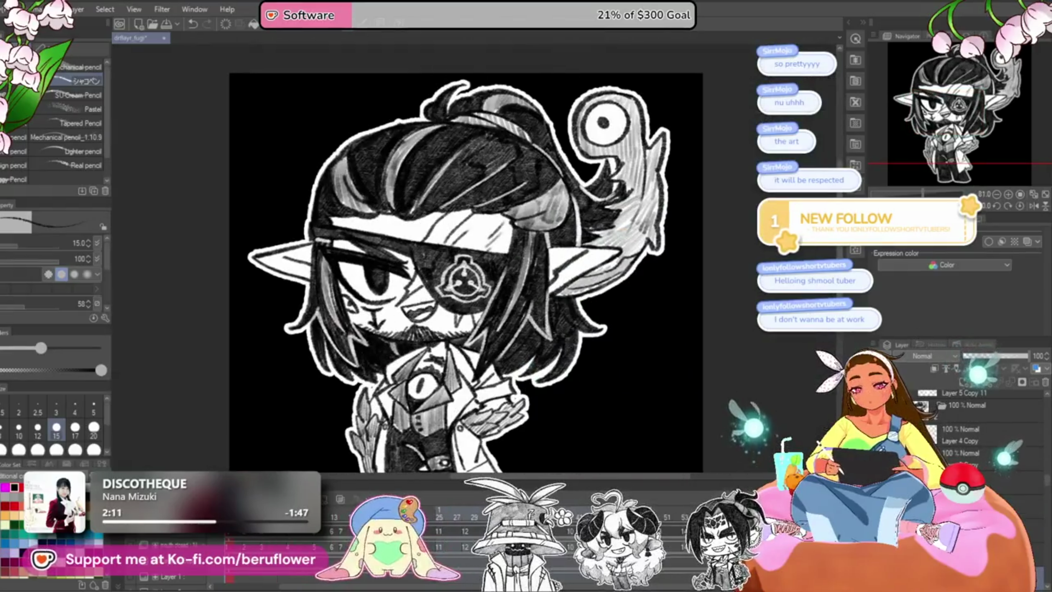
Play the animation, then step through frames 48, 49, 50 and the next mouth pose.
{"action": "key", "text": "space"}
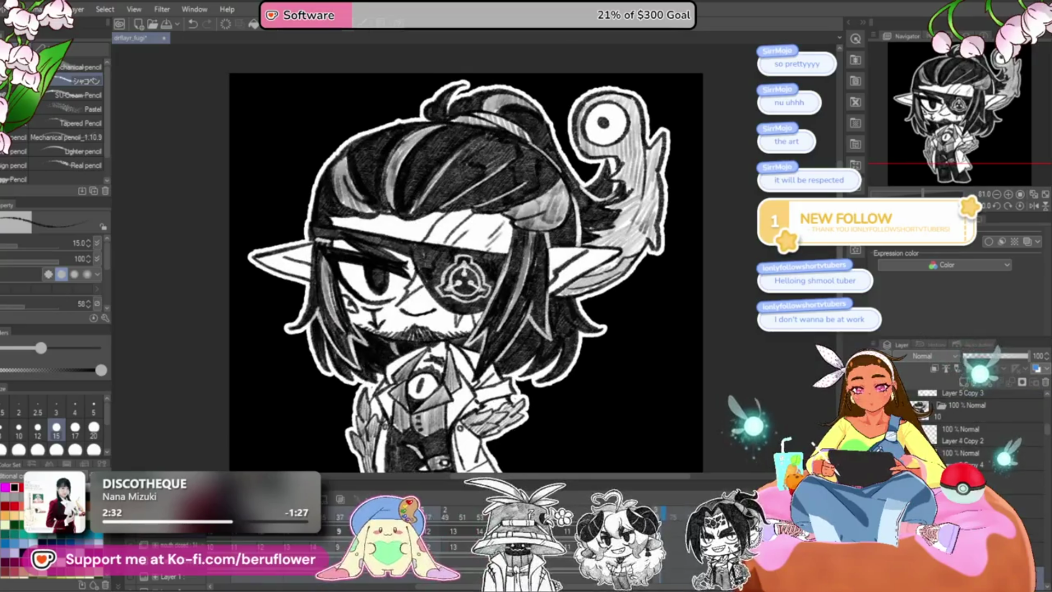
{"action": "left_click", "coordinate": [437, 511]}
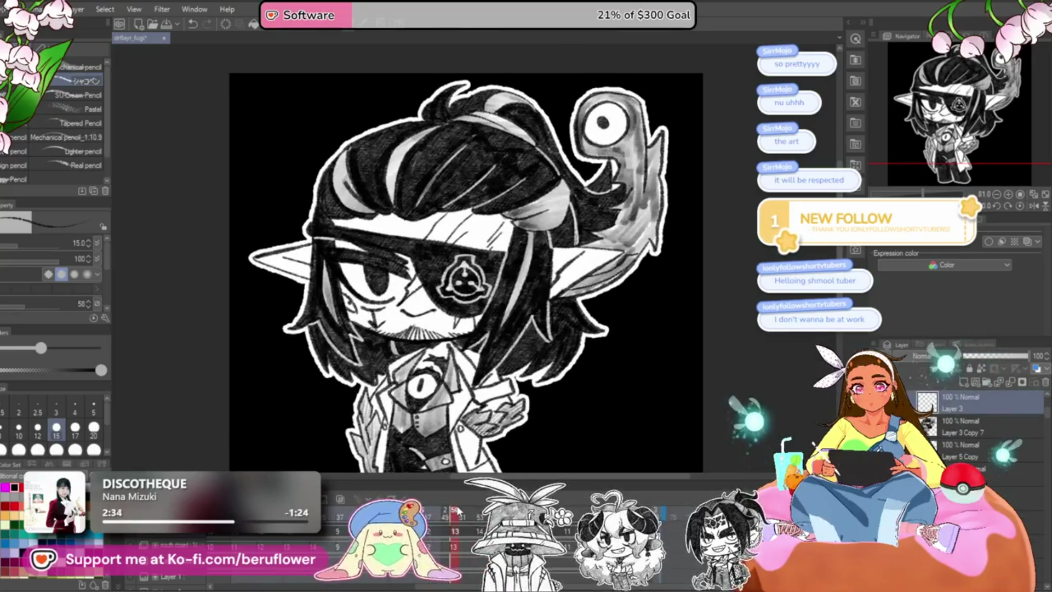
{"action": "left_click", "coordinate": [451, 511]}
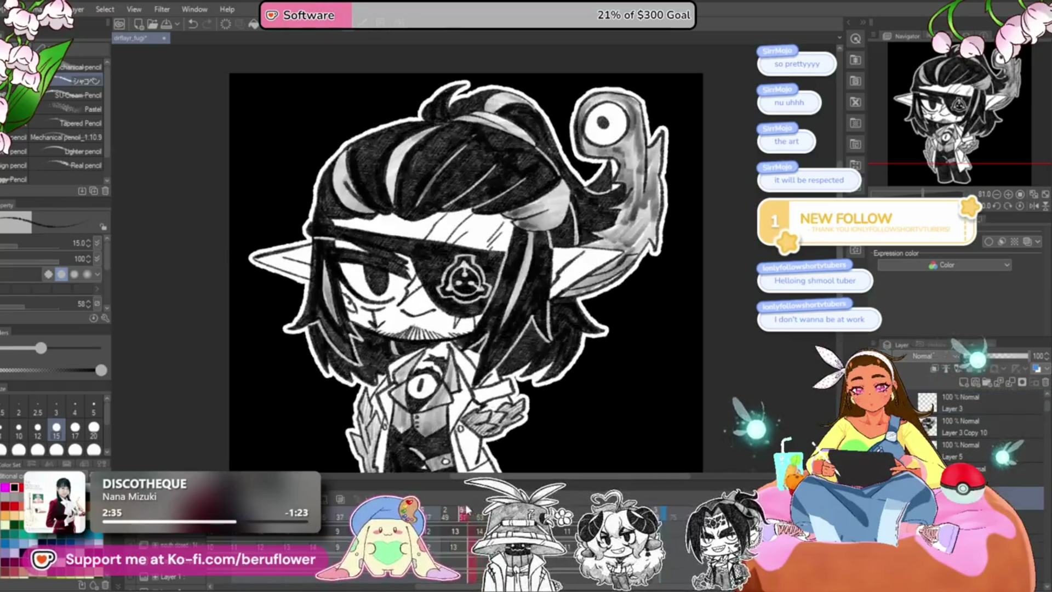
{"action": "left_click", "coordinate": [455, 510]}
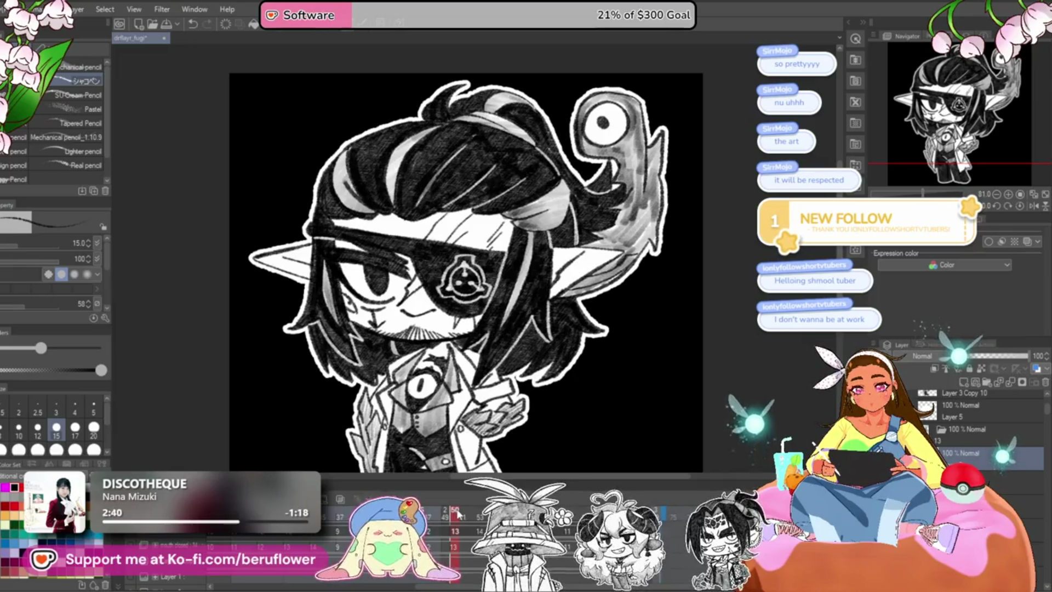
{"action": "left_click", "coordinate": [466, 511]}
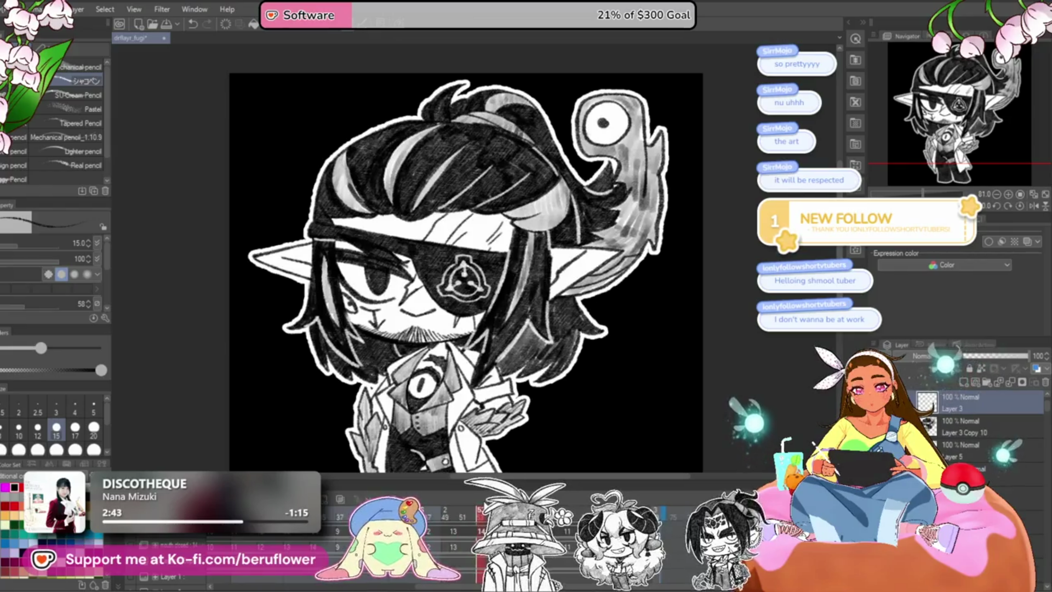
Select Layer 3 Copy 10, zoom onto the mouth and undo the dark stroke across the lips.
{"action": "left_click", "coordinate": [971, 423]}
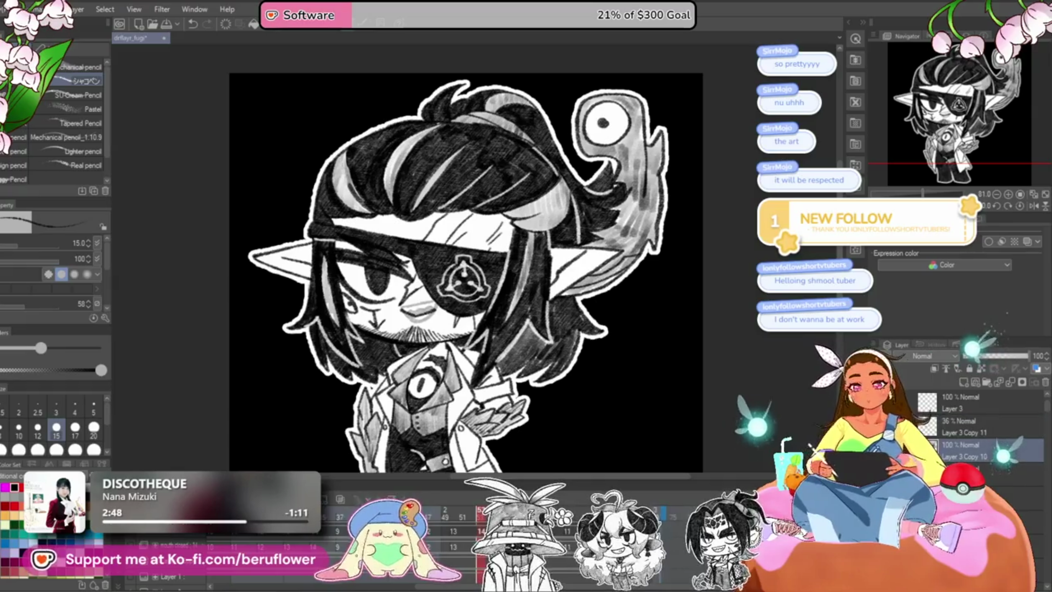
{"action": "scroll", "coordinate": [404, 334], "scroll_direction": "up", "scroll_amount": 5}
{"action": "key", "text": "ctrl+z"}
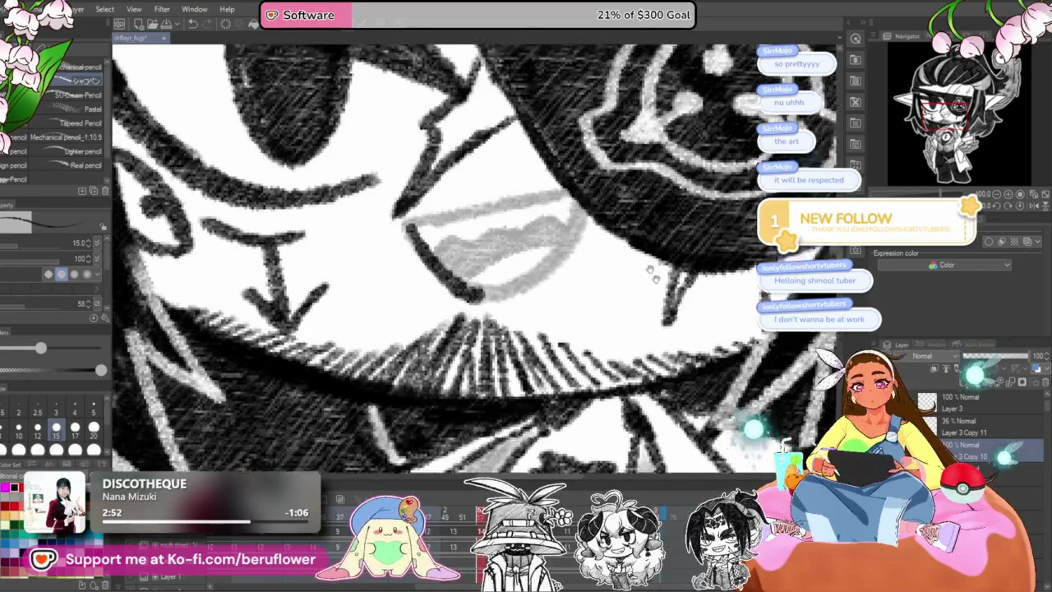
Redraw the diagonal mouth outline on a rotated canvas, then set it upright and recenter the face.
{"action": "left_click_drag", "start_coordinate": [400, 213], "coordinate": [525, 313]}
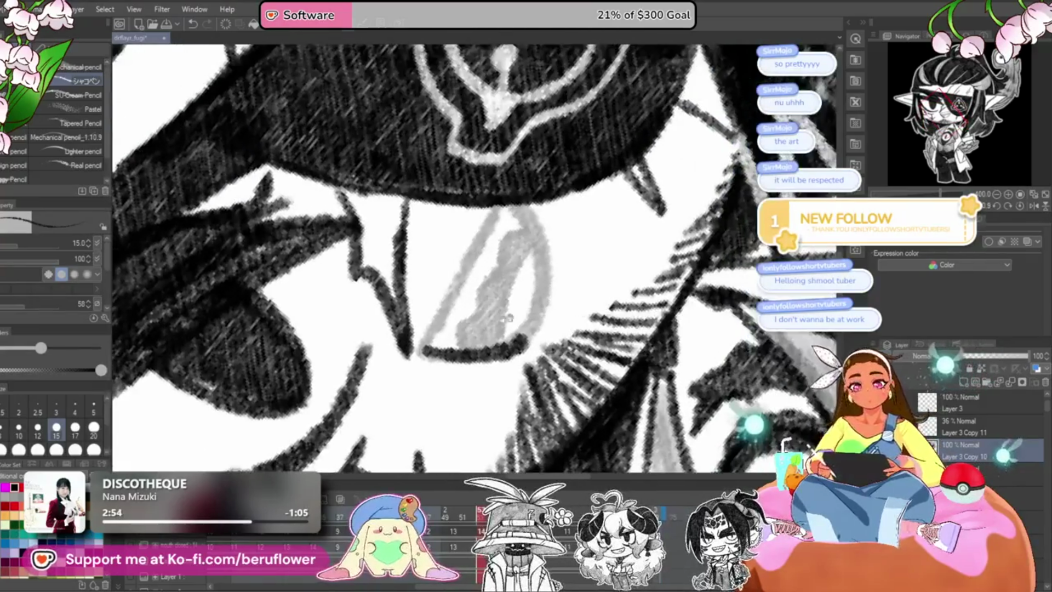
{"action": "left_click_drag", "start_coordinate": [430, 340], "coordinate": [496, 206]}
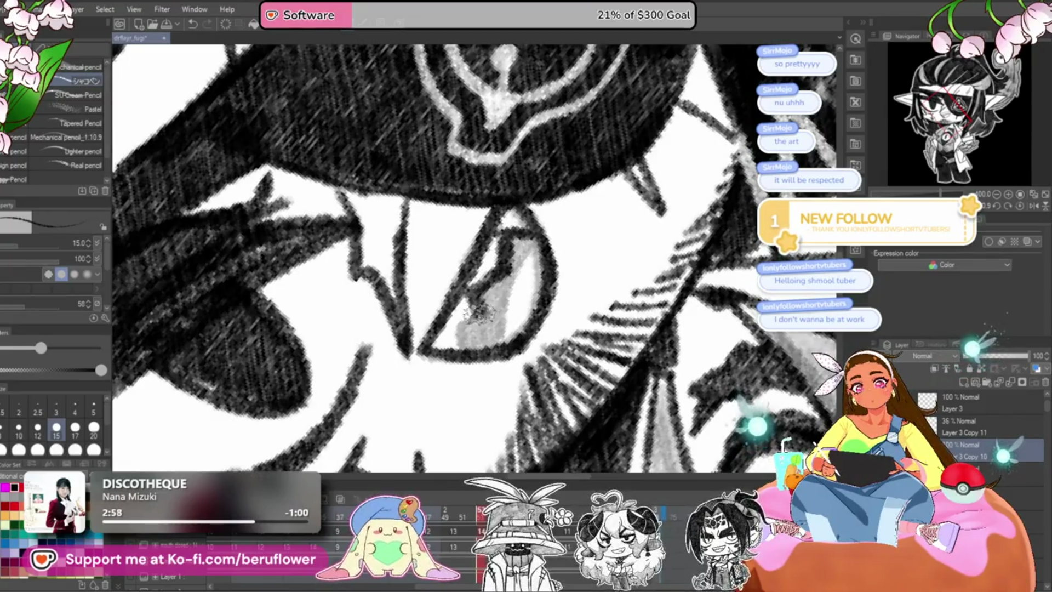
{"action": "key", "text": "ctrl+z"}
{"action": "key", "text": "ctrl+z"}
{"action": "key", "text": "ctrl+z"}
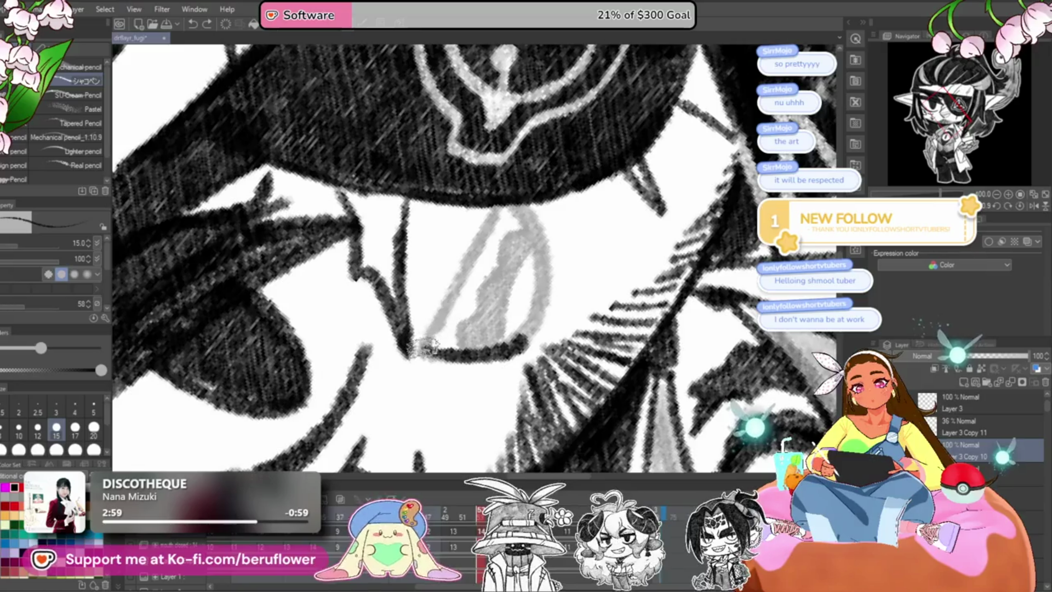
{"action": "left_click_drag", "start_coordinate": [427, 345], "coordinate": [499, 199]}
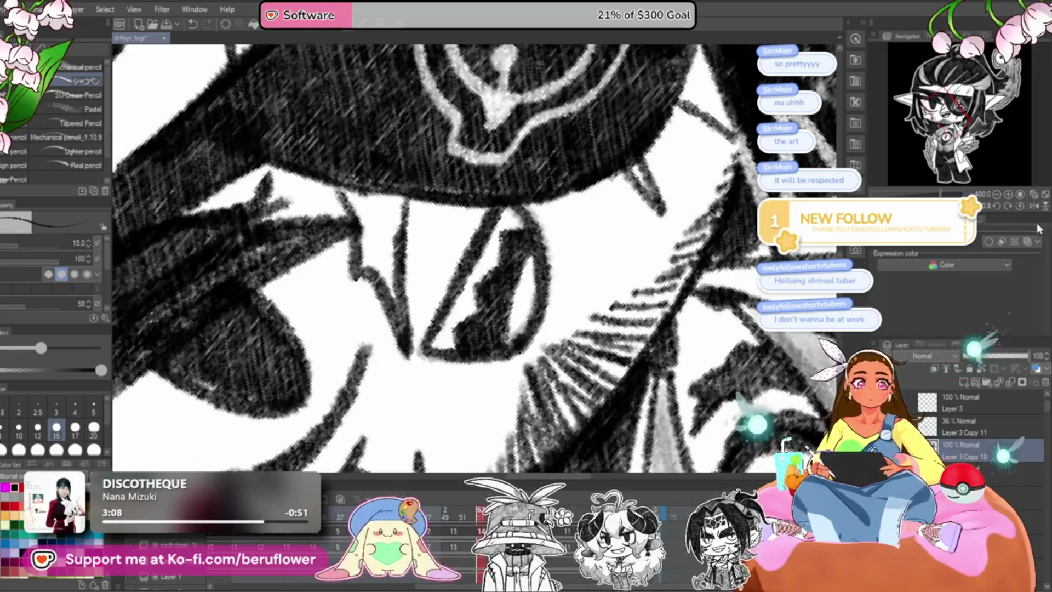
{"action": "left_click", "coordinate": [1020, 205]}
{"action": "scroll", "coordinate": [474, 257], "scroll_direction": "down", "scroll_amount": 5}
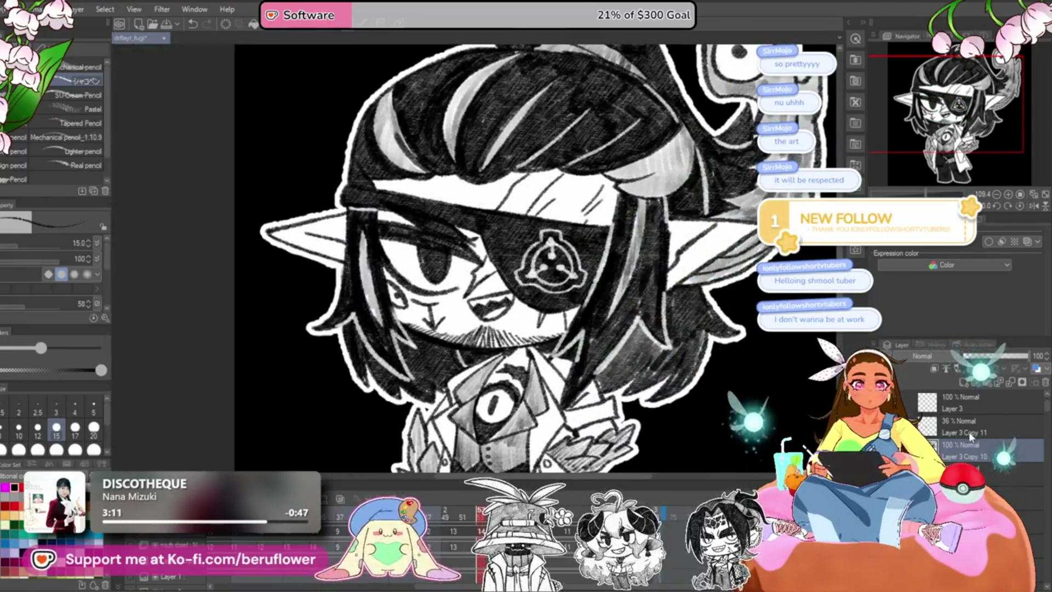
{"action": "left_click_drag", "start_coordinate": [493, 257], "coordinate": [445, 221]}
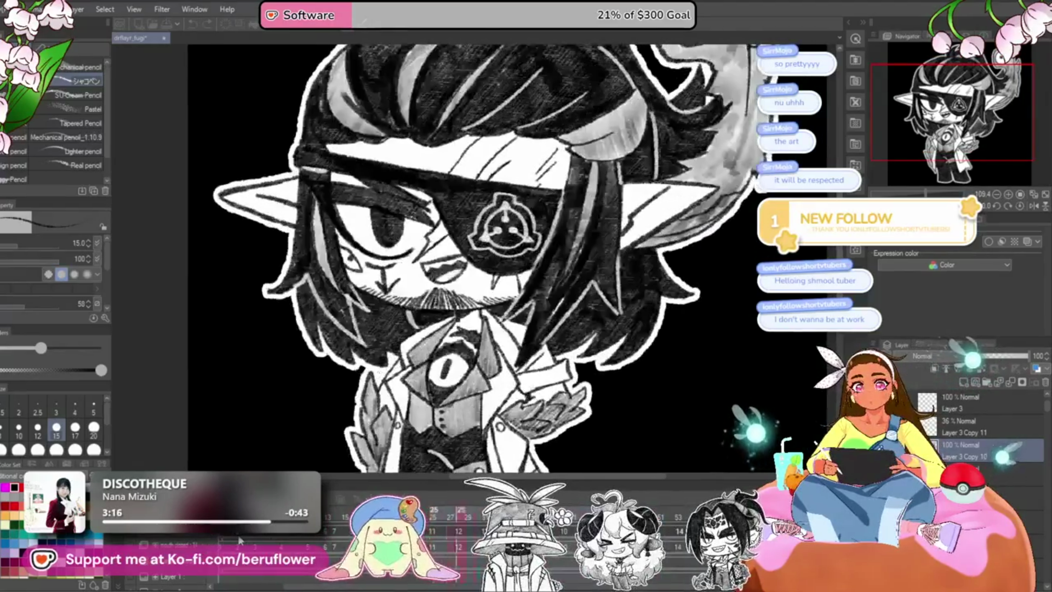
{"action": "scroll", "coordinate": [496, 305], "scroll_direction": "down", "scroll_amount": 4}
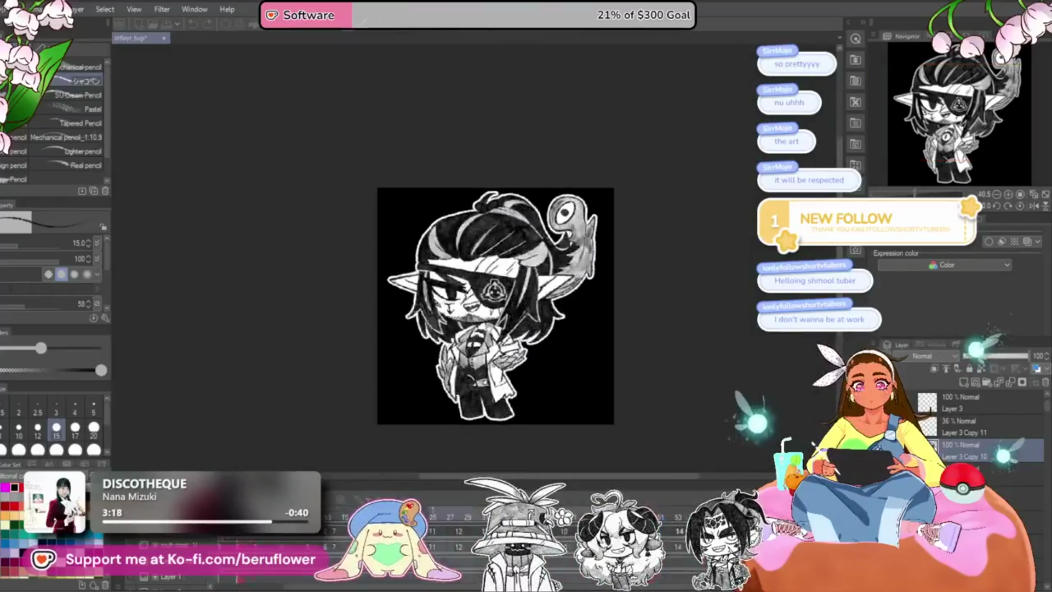
{"action": "scroll", "coordinate": [491, 329], "scroll_direction": "up", "scroll_amount": 3}
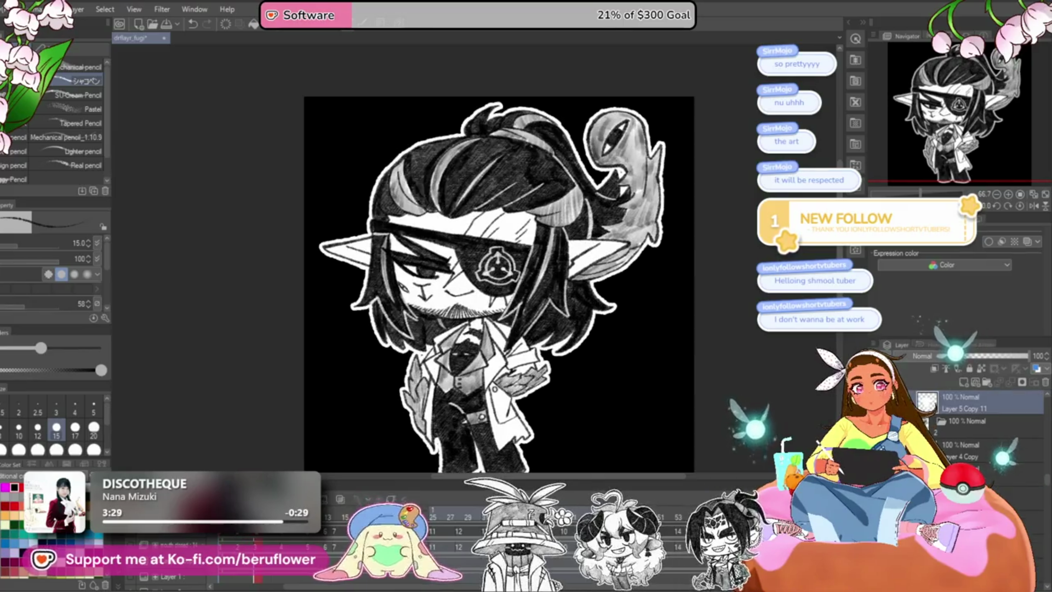
Lasso-select around the mouth, deselect, and step back to the closed-smirk frame.
{"action": "scroll", "coordinate": [461, 334], "scroll_direction": "up", "scroll_amount": 2}
{"action": "key", "text": "m"}
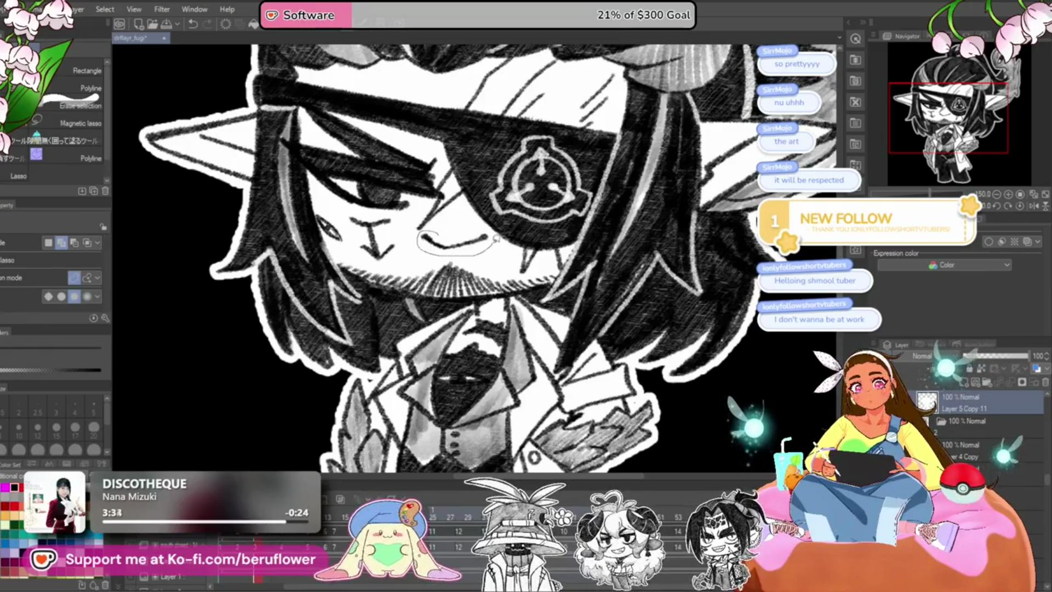
{"action": "scroll", "coordinate": [953, 420], "scroll_direction": "down", "scroll_amount": 1}
{"action": "left_click", "coordinate": [958, 454]}
{"action": "key", "text": "ctrl+d"}
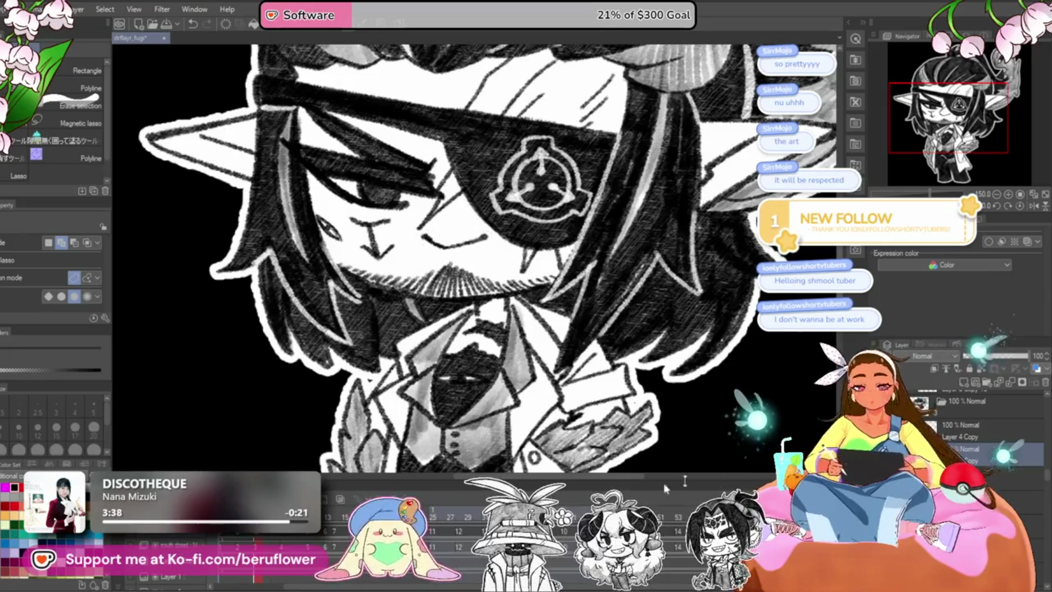
{"action": "left_click", "coordinate": [926, 425]}
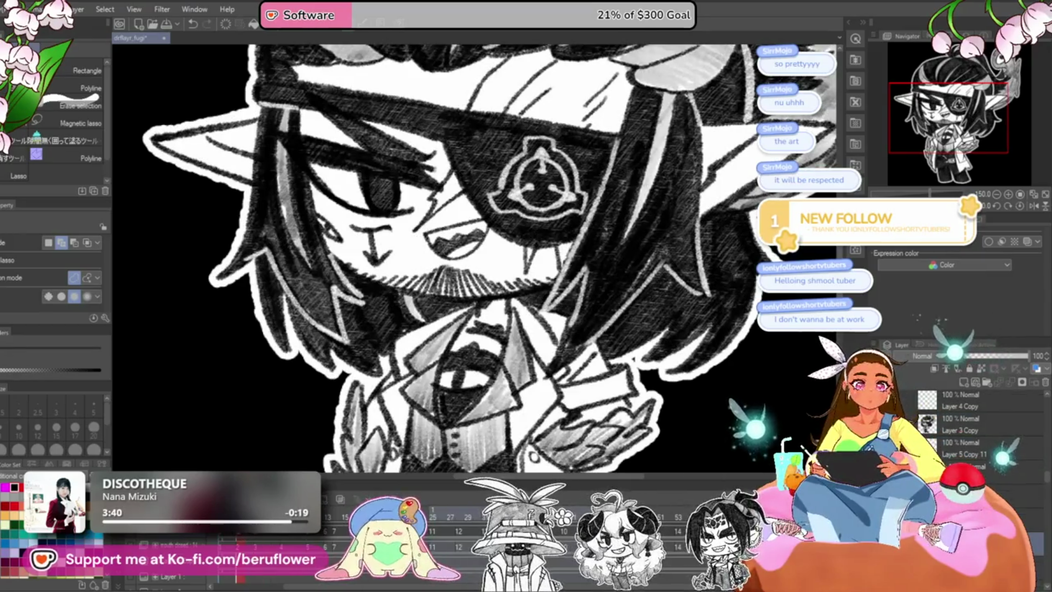
{"action": "key", "text": "ctrl+z"}
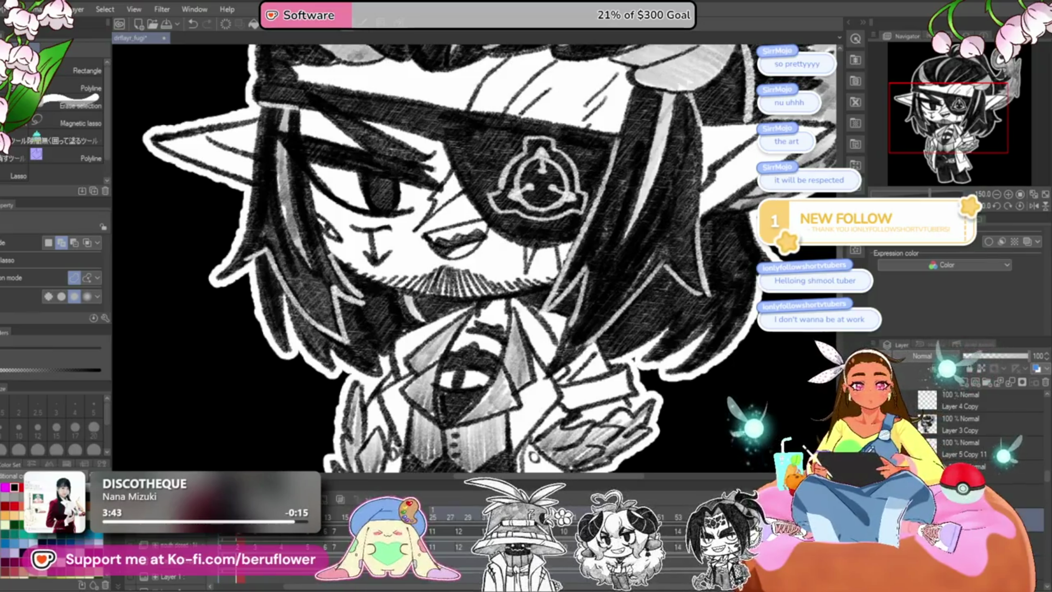
Redraw the mouth as a thinner line, discarding a trial open-mouth stroke and selection.
{"action": "left_click_drag", "start_coordinate": [460, 241], "coordinate": [435, 251]}
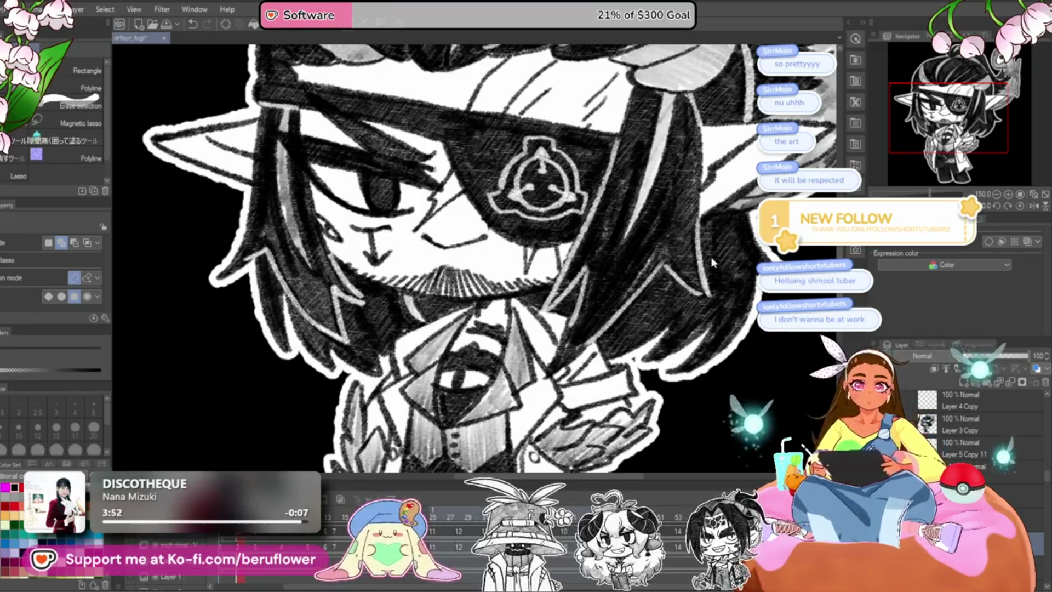
{"action": "left_click_drag", "start_coordinate": [484, 236], "coordinate": [426, 243]}
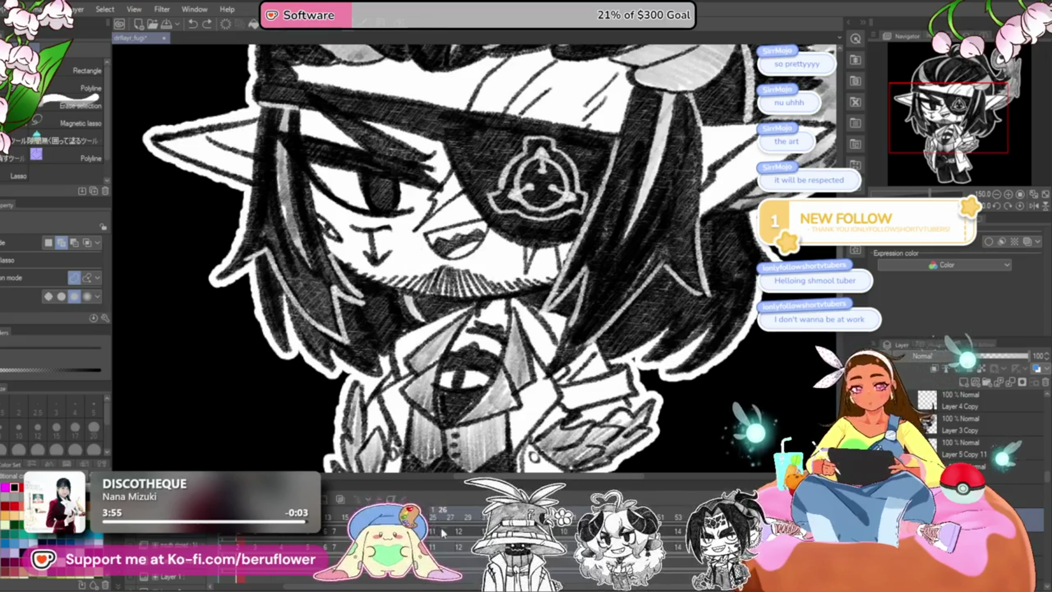
{"action": "key", "text": "ctrl+z"}
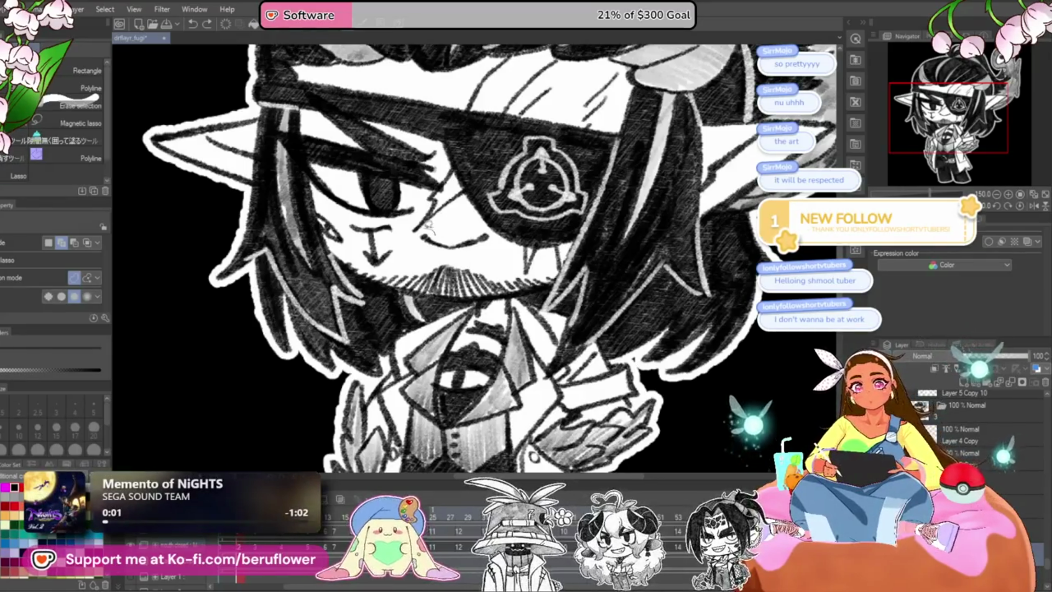
{"action": "left_click_drag", "start_coordinate": [495, 233], "coordinate": [492, 234]}
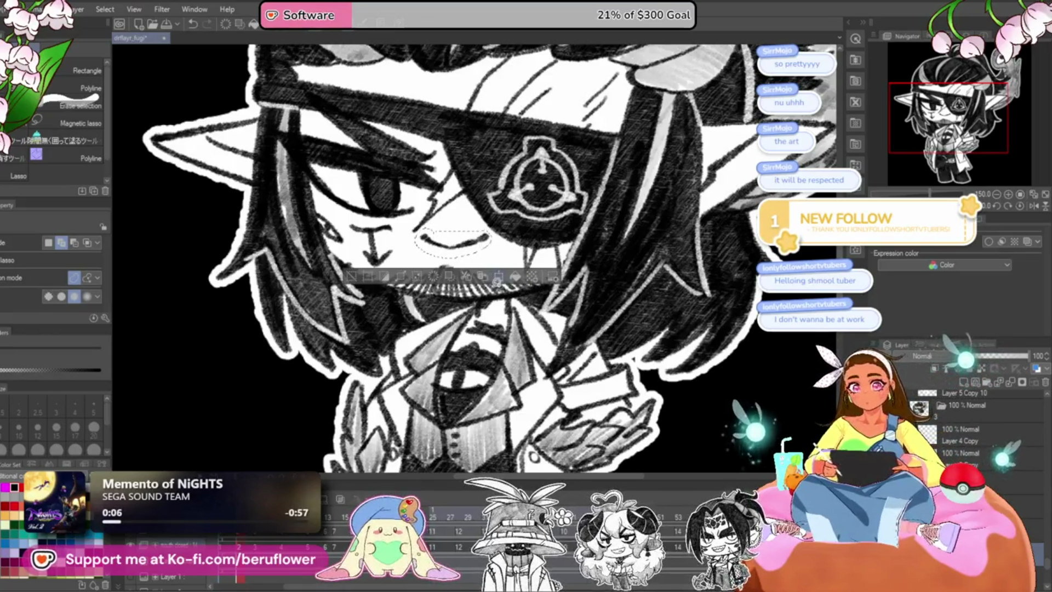
{"action": "key", "text": "ctrl+d"}
{"action": "key", "text": "ctrl+z"}
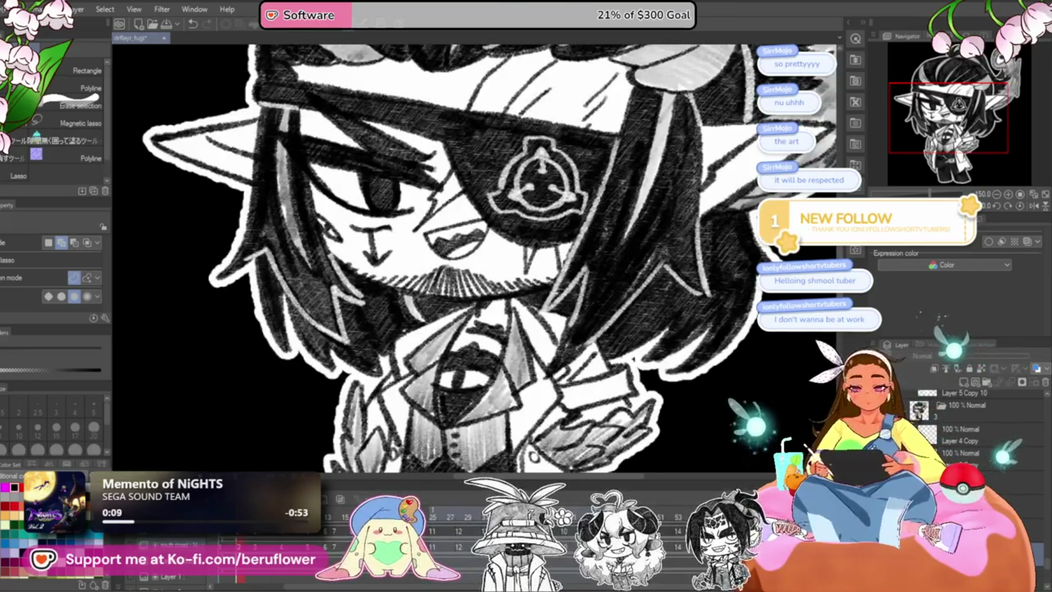
Move Layer 3 Copy below Layer 3 Copy 12, then delete that extra layer.
{"action": "left_click", "coordinate": [964, 403]}
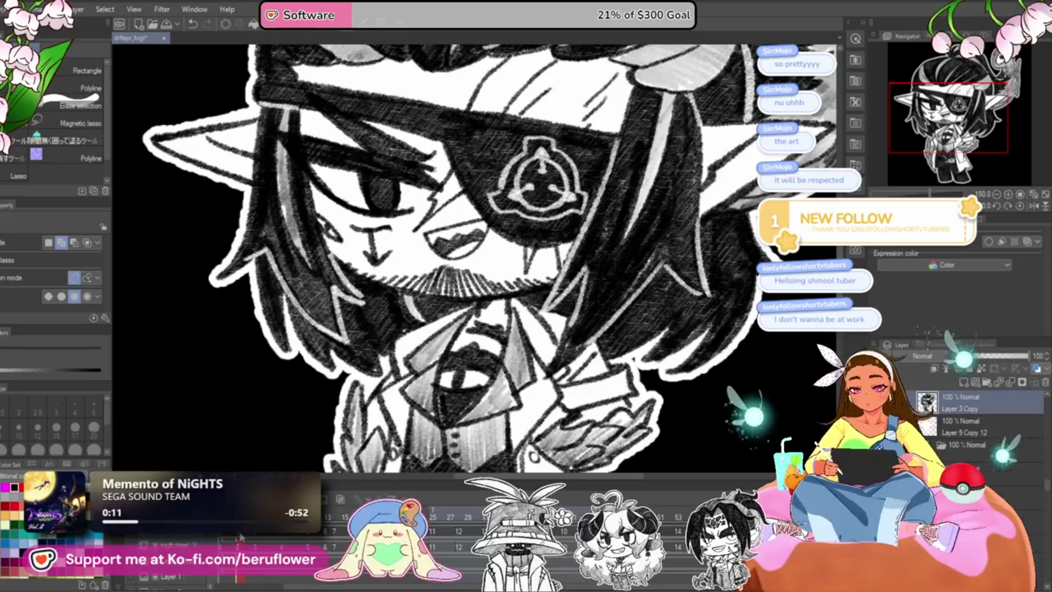
{"action": "left_click_drag", "start_coordinate": [964, 403], "coordinate": [953, 431]}
{"action": "left_click", "coordinate": [954, 431]}
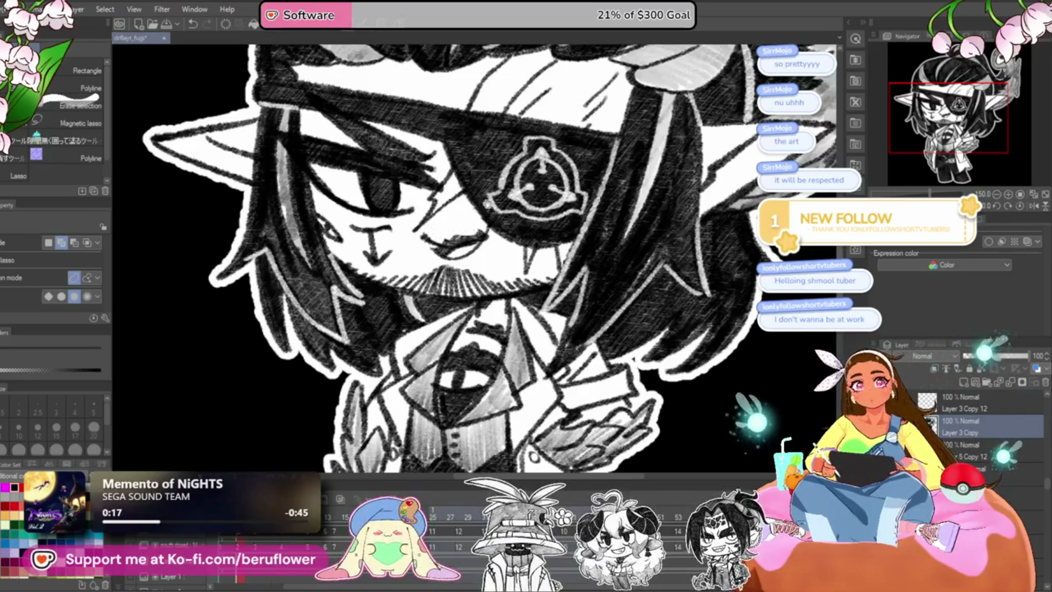
{"action": "left_click_drag", "start_coordinate": [477, 223], "coordinate": [460, 262]}
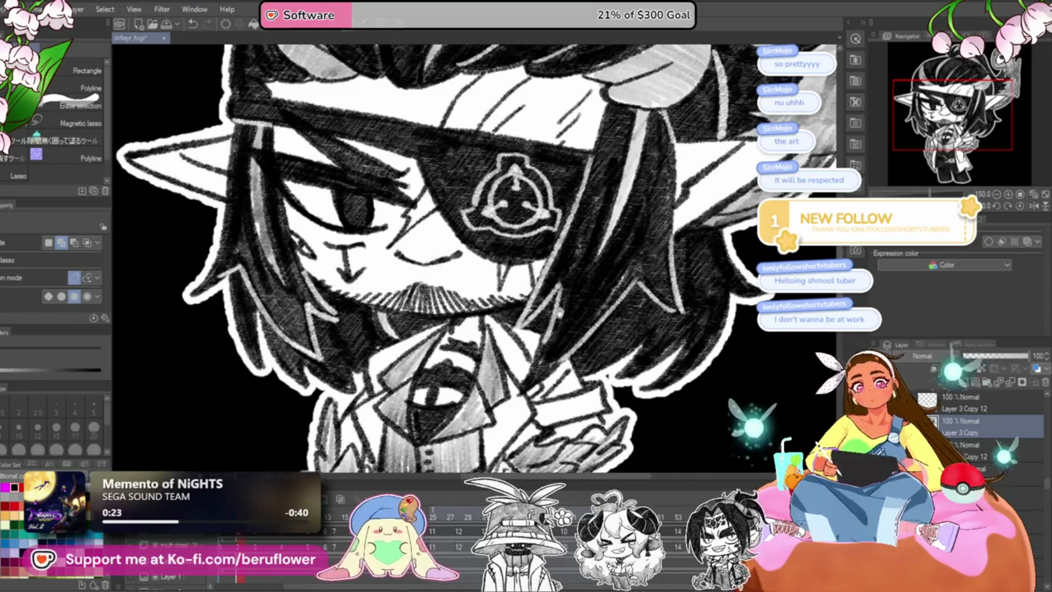
{"action": "scroll", "coordinate": [458, 258], "scroll_direction": "down", "scroll_amount": 1}
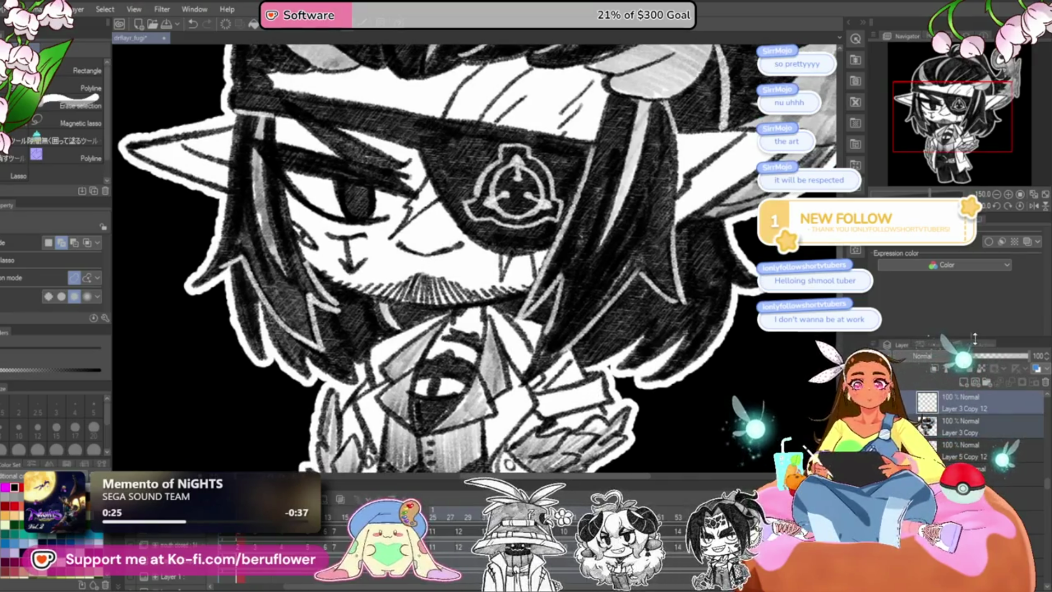
{"action": "right_click", "coordinate": [952, 428]}
{"action": "left_click", "coordinate": [977, 393]}
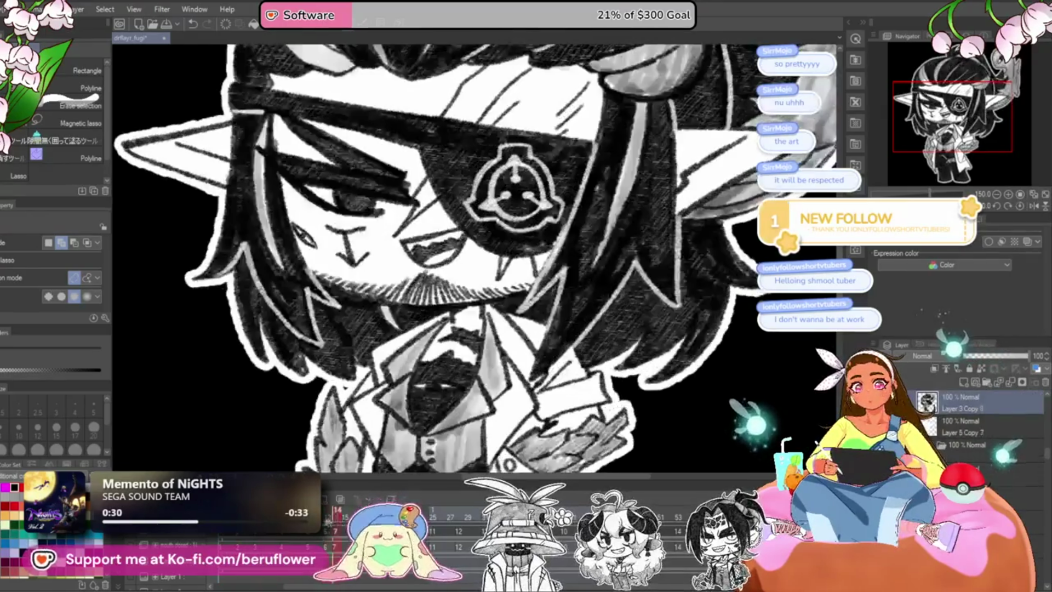
{"action": "scroll", "coordinate": [417, 276], "scroll_direction": "down", "scroll_amount": 2}
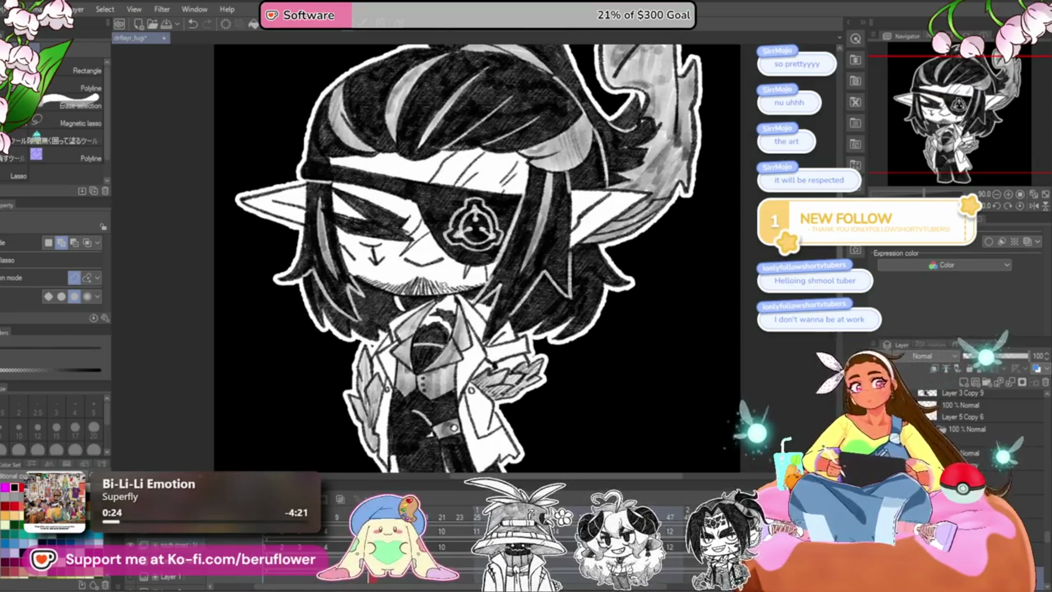
{"action": "scroll", "coordinate": [433, 287], "scroll_direction": "up", "scroll_amount": 5}
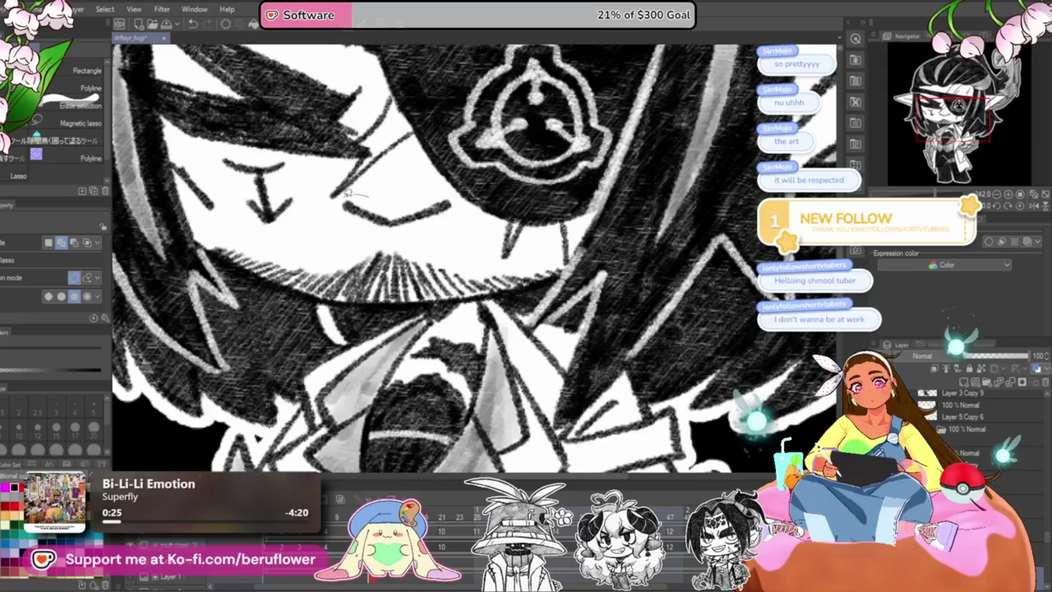
{"action": "left_click_drag", "start_coordinate": [460, 195], "coordinate": [399, 187]}
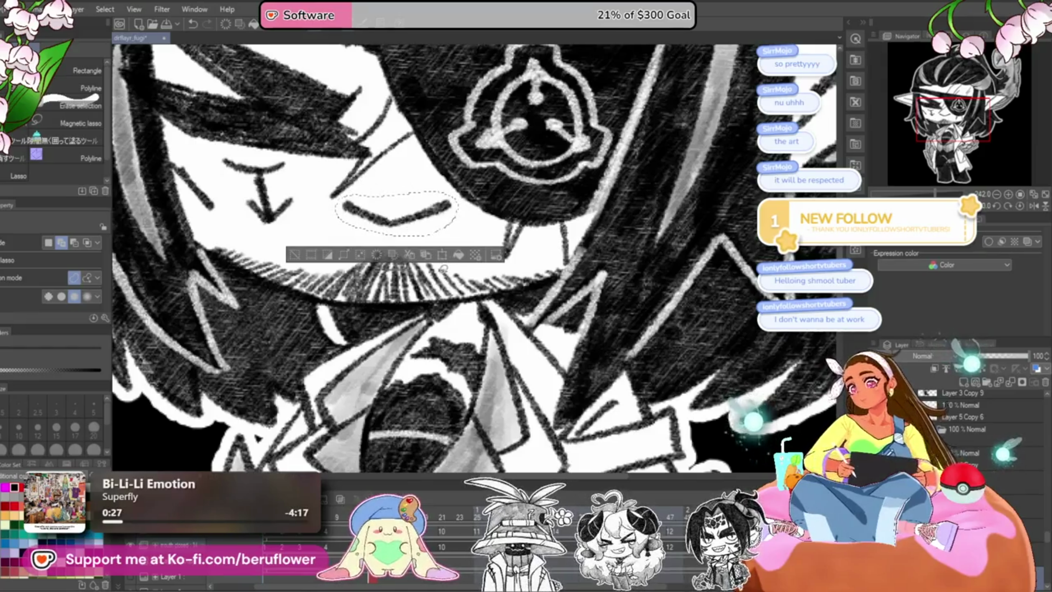
{"action": "key", "text": "ctrl+d"}
{"action": "key", "text": "ctrl+z"}
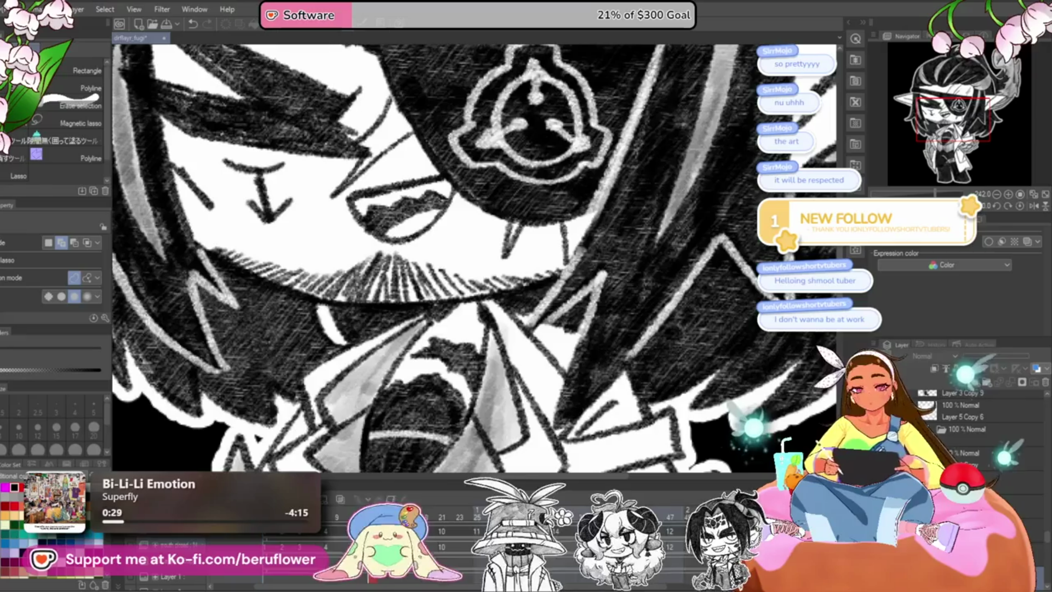
{"action": "scroll", "coordinate": [964, 441], "scroll_direction": "up", "scroll_amount": 3}
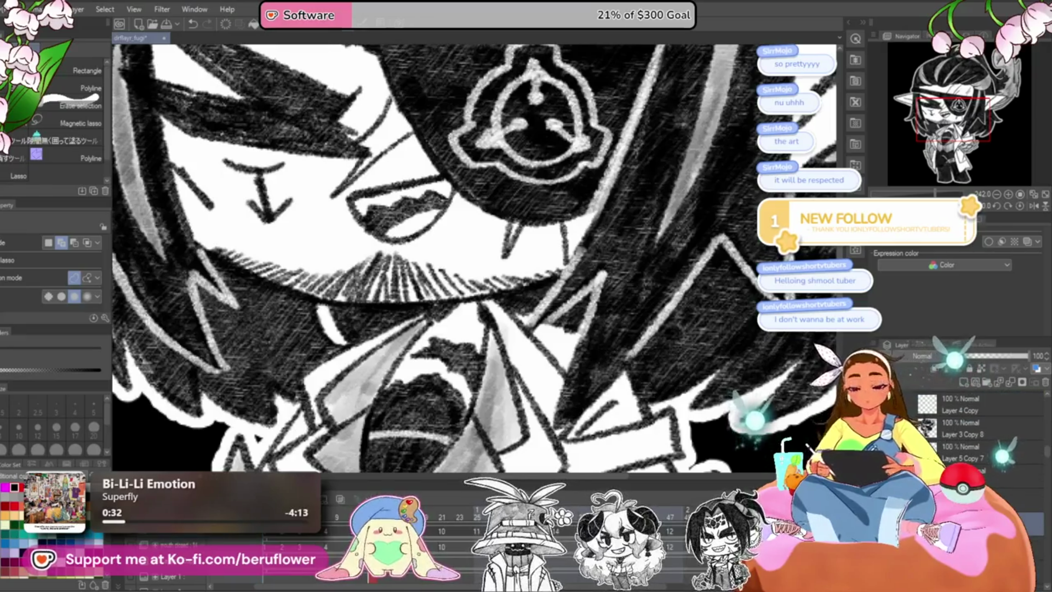
{"action": "key", "text": "ctrl+z"}
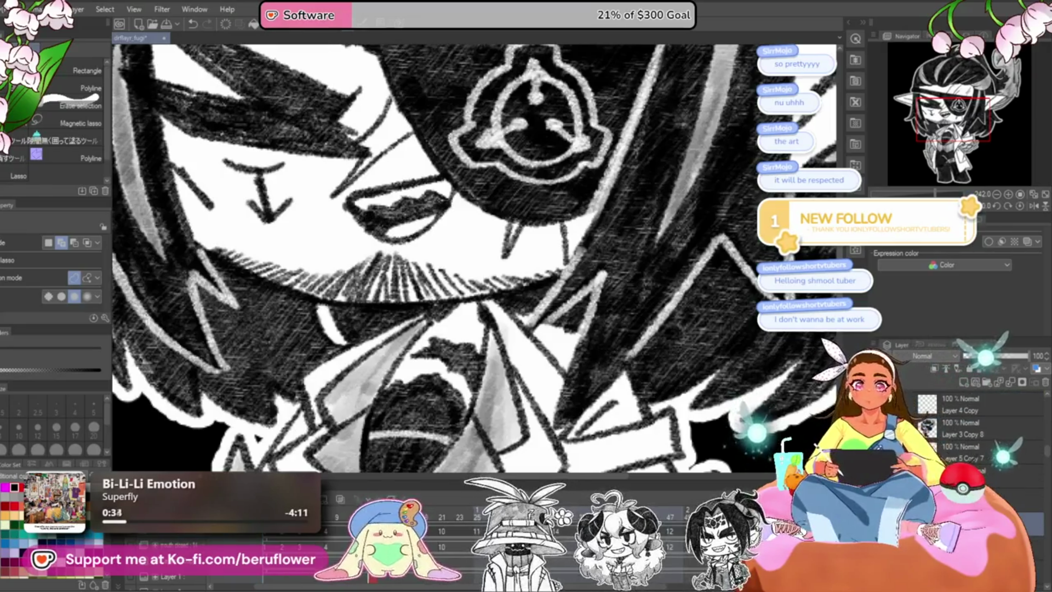
{"action": "key", "text": "ctrl+z"}
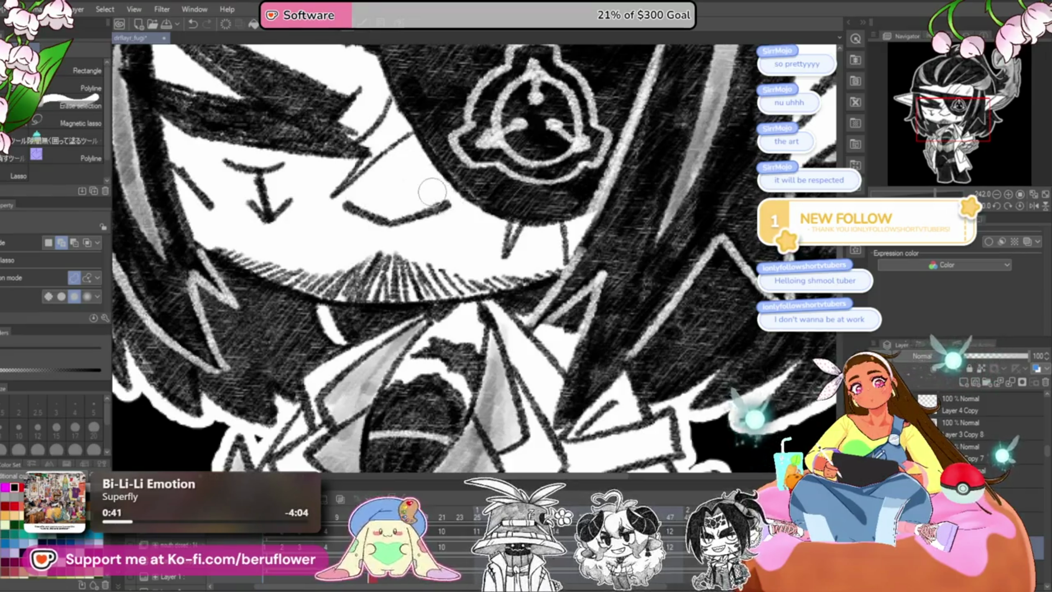
{"action": "key", "text": "ctrl+0"}
{"action": "scroll", "coordinate": [432, 191], "scroll_direction": "up", "scroll_amount": 2}
{"action": "scroll", "coordinate": [432, 191], "scroll_direction": "up", "scroll_amount": 2}
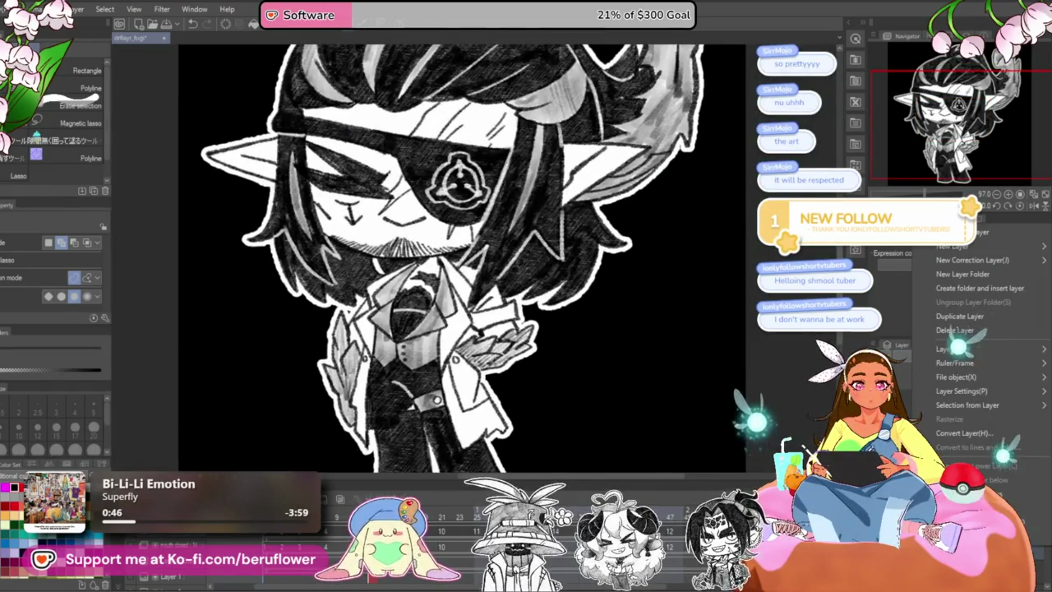
Preview the talking animation, scrub the playhead, and stop on frame 25.
{"action": "right_click", "coordinate": [1000, 483]}
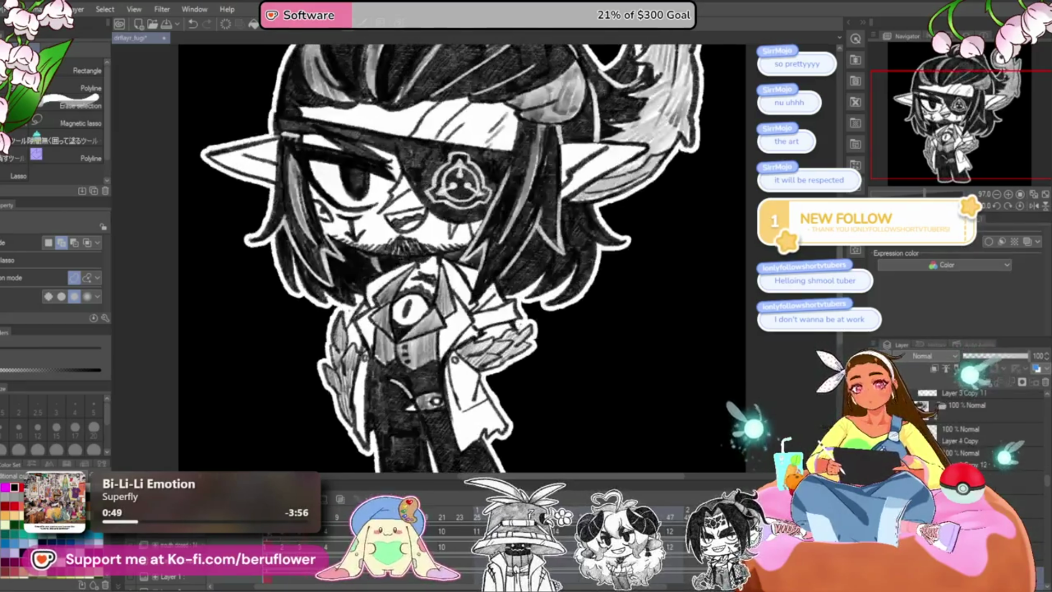
{"action": "scroll", "coordinate": [462, 262], "scroll_direction": "down", "scroll_amount": 5}
{"action": "scroll", "coordinate": [452, 256], "scroll_direction": "up", "scroll_amount": 2}
{"action": "key", "text": "space"}
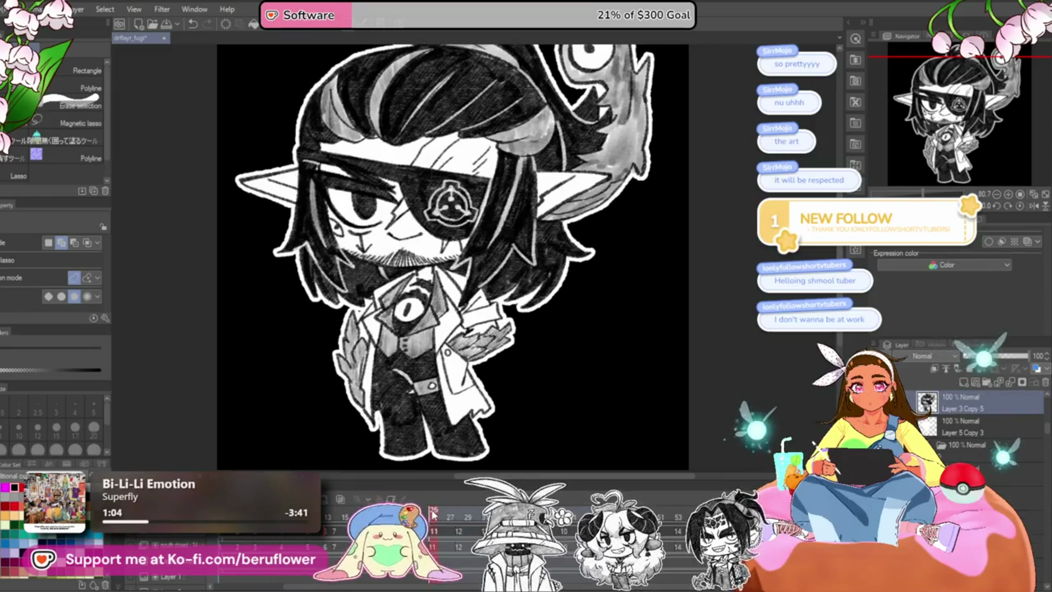
{"action": "left_click_drag", "start_coordinate": [433, 512], "coordinate": [460, 507]}
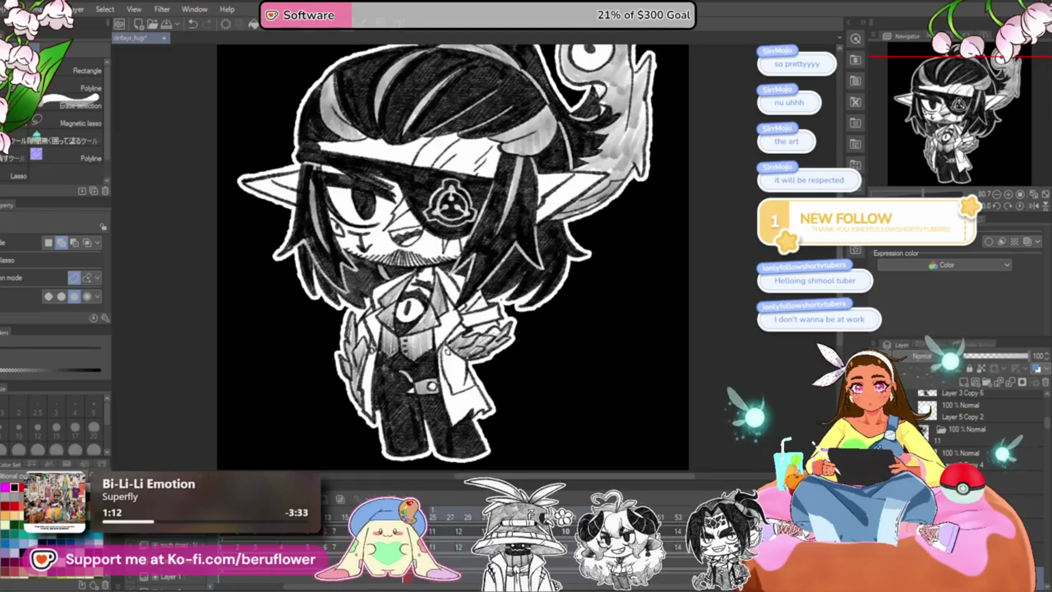
{"action": "left_click", "coordinate": [436, 536]}
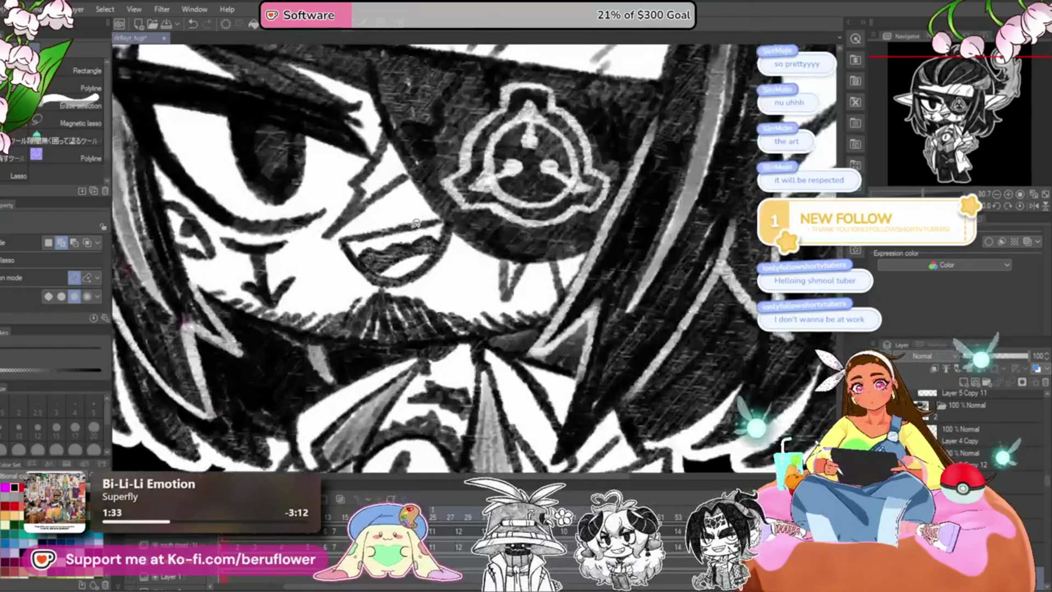
Lasso around the elf's open mouth to rework it, then deselect it.
{"action": "scroll", "coordinate": [359, 224], "scroll_direction": "up", "scroll_amount": 5}
{"action": "left_click_drag", "start_coordinate": [359, 225], "coordinate": [389, 222]}
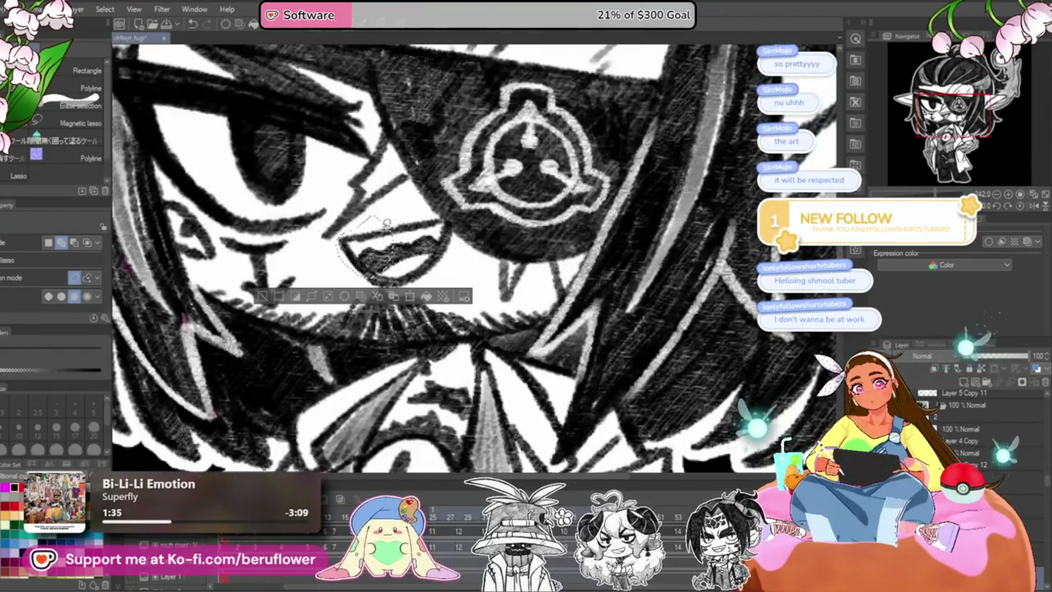
{"action": "mouse_move", "coordinate": [465, 249]}
{"action": "left_mouse_down"}
{"action": "mouse_move", "coordinate": [450, 278]}
{"action": "mouse_move", "coordinate": [378, 285]}
{"action": "left_mouse_up"}
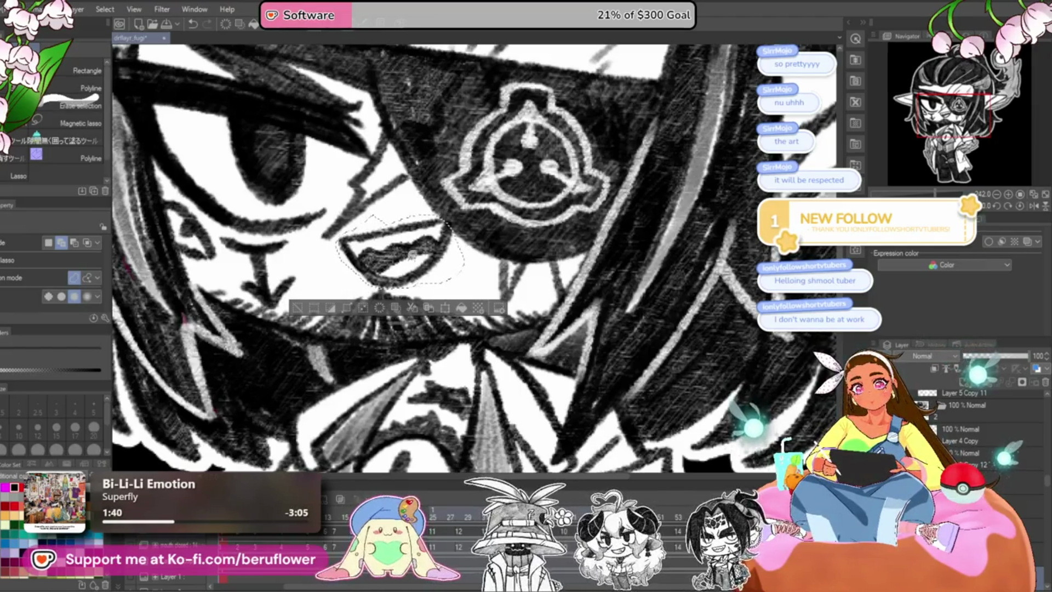
{"action": "key", "text": "ctrl+d"}
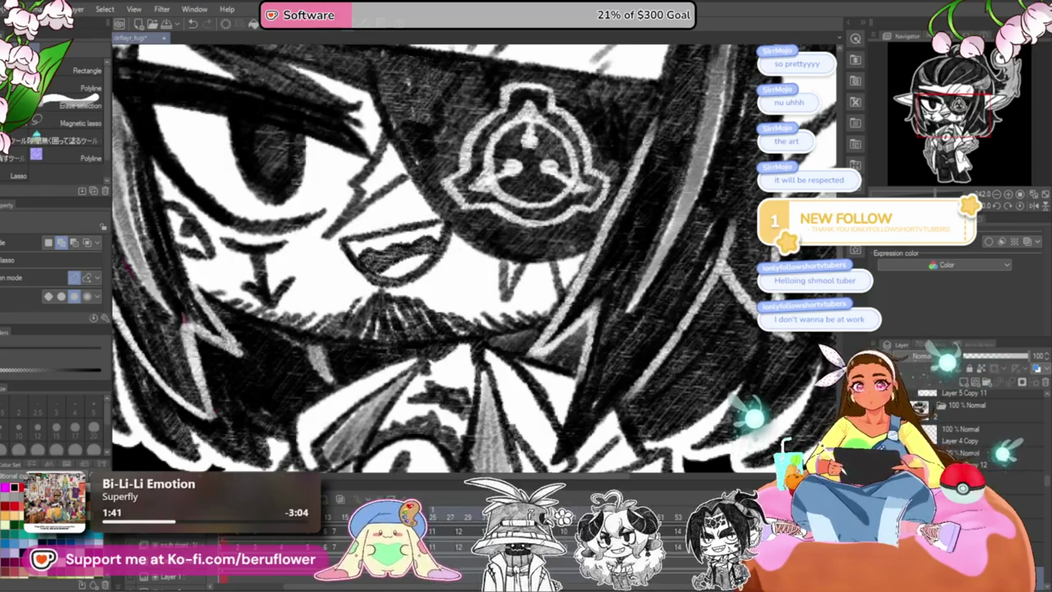
Step between neighbouring frames, including frame 25, to compare the open and closed mouth.
{"action": "key", "text": "ctrl+z"}
{"action": "key", "text": "ctrl+z"}
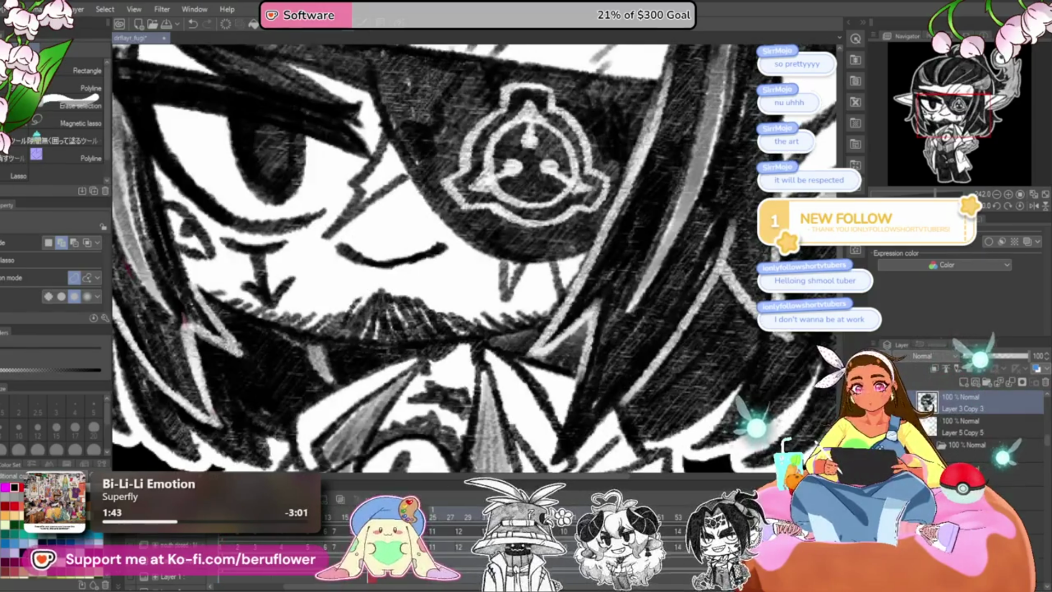
{"action": "key", "text": "ctrl+z"}
{"action": "key", "text": "ctrl+z"}
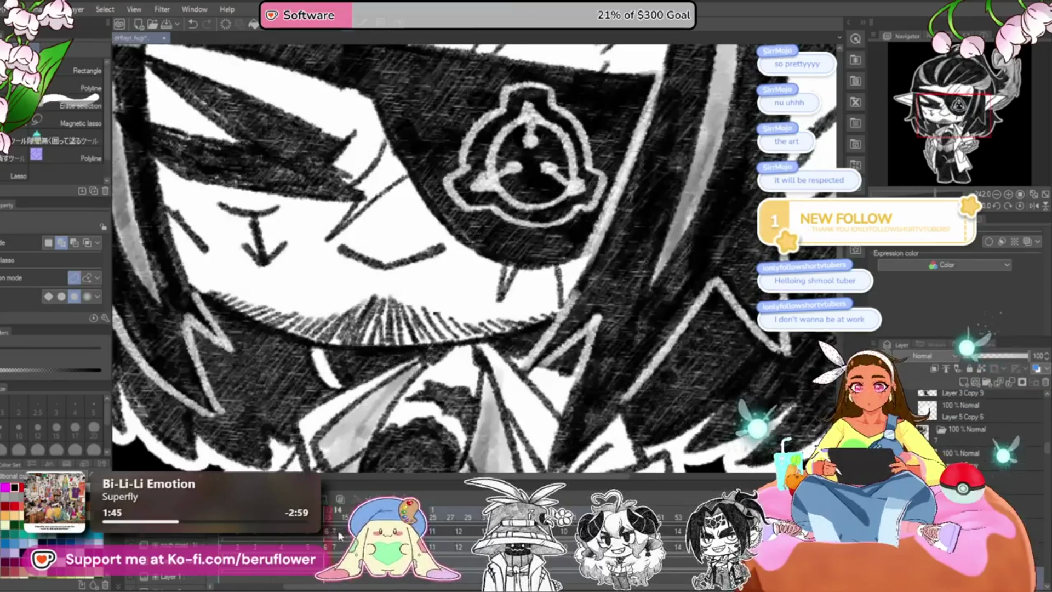
{"action": "key", "text": "ctrl+z"}
{"action": "key", "text": "ctrl+z"}
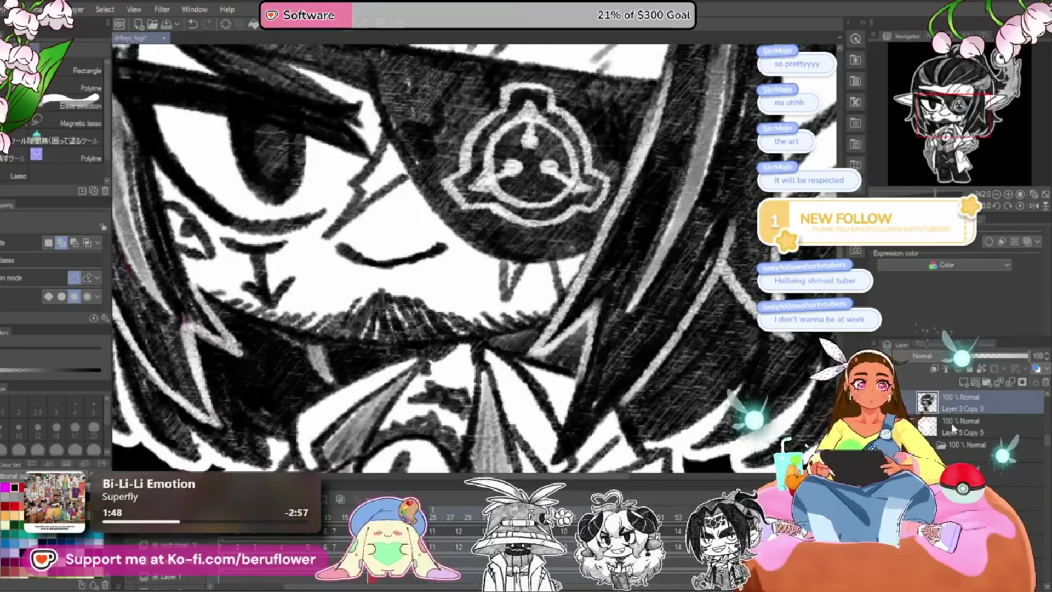
{"action": "key", "text": "ctrl+z"}
{"action": "key", "text": "ctrl+z"}
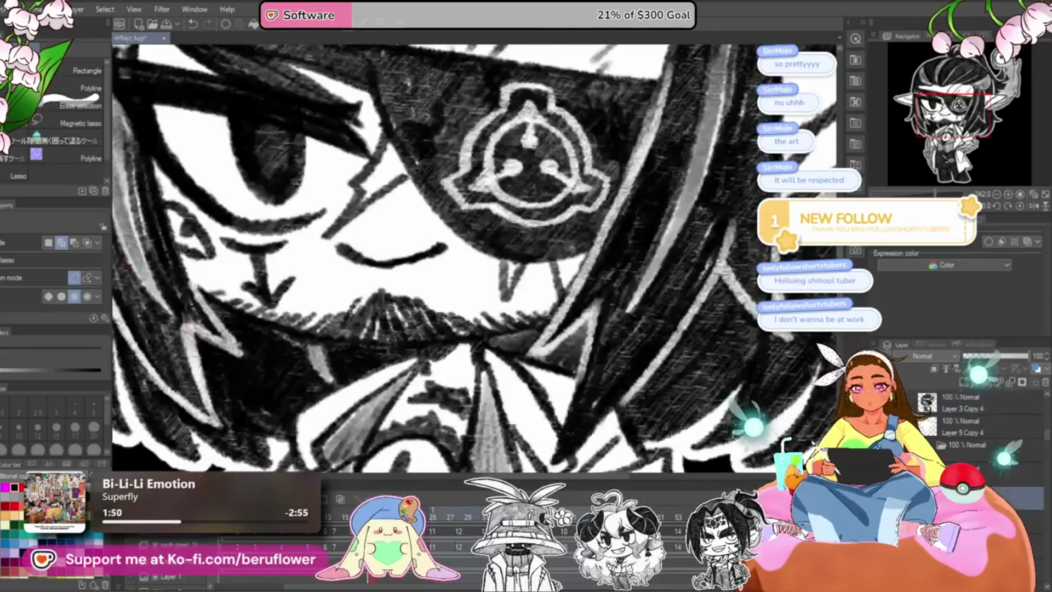
{"action": "key", "text": "ctrl+z"}
{"action": "key", "text": "ctrl+z"}
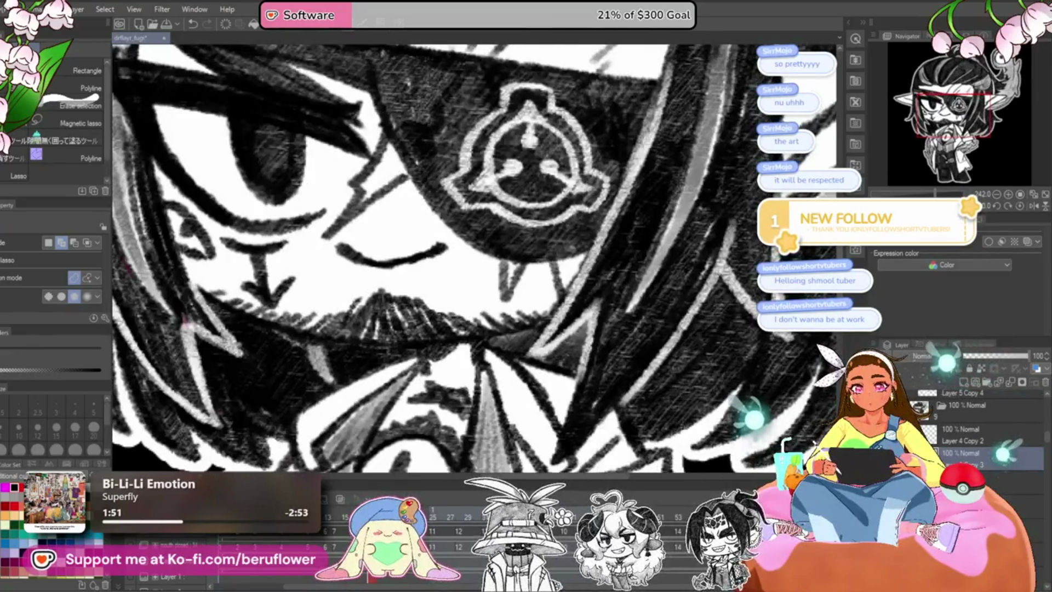
{"action": "left_click", "coordinate": [434, 539]}
{"action": "left_click", "coordinate": [434, 539]}
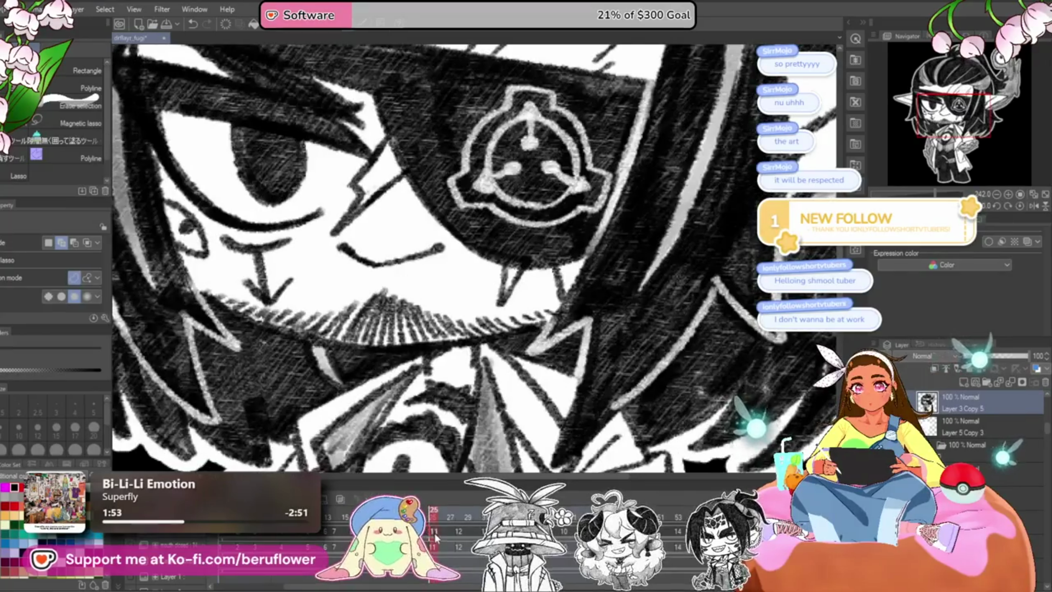
{"action": "key", "text": "ctrl+z"}
{"action": "key", "text": "ctrl+z"}
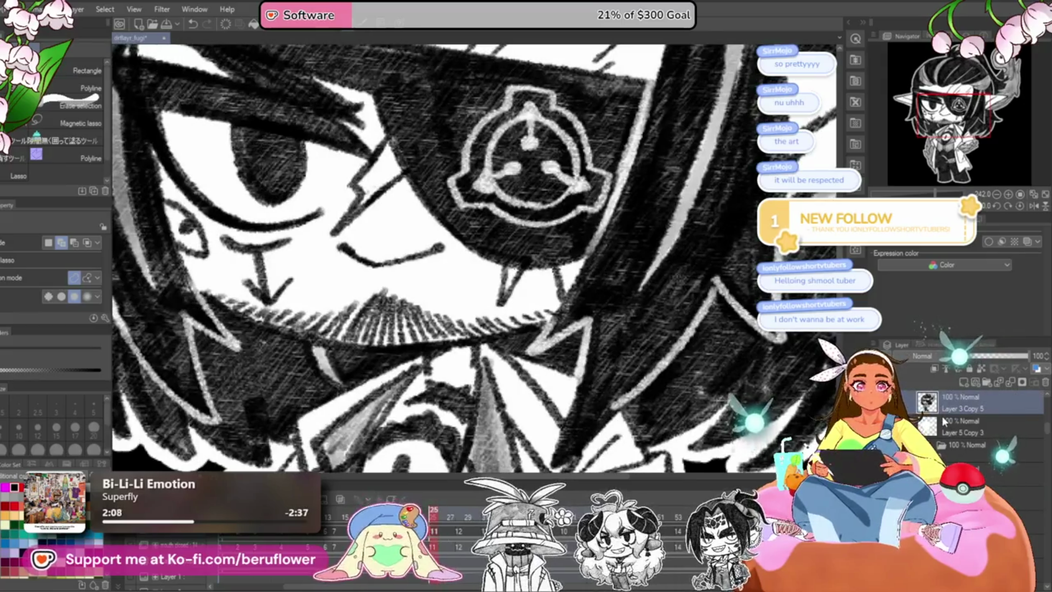
Reselect the open mouth, deselect it, and zoom back out to 100% to see the whole elf.
{"action": "scroll", "coordinate": [943, 421], "scroll_direction": "up", "scroll_amount": 1}
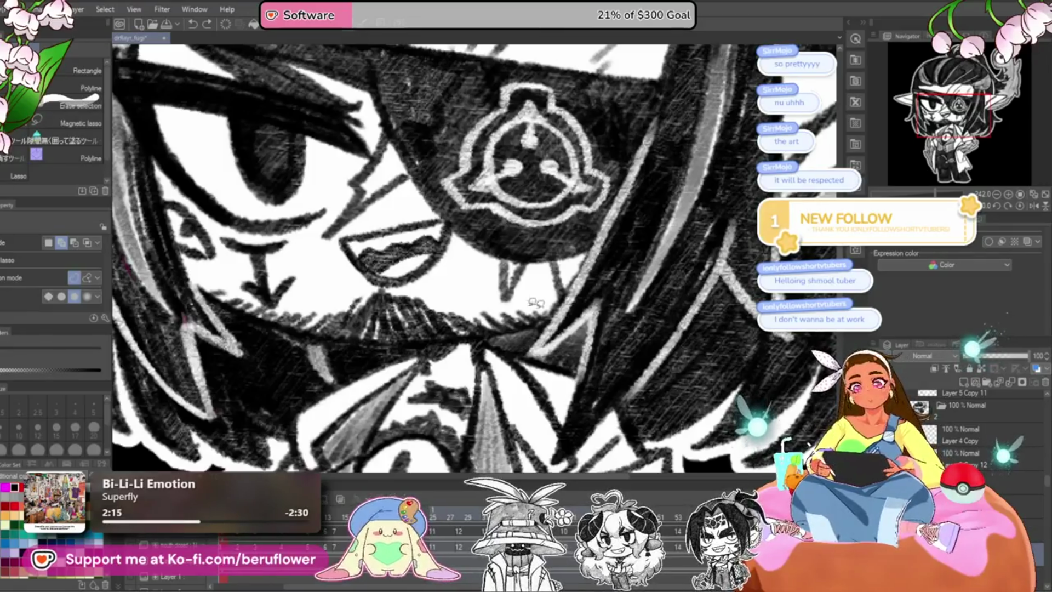
{"action": "mouse_move", "coordinate": [346, 229]}
{"action": "left_mouse_down"}
{"action": "mouse_move", "coordinate": [455, 232]}
{"action": "mouse_move", "coordinate": [343, 236]}
{"action": "left_mouse_up"}
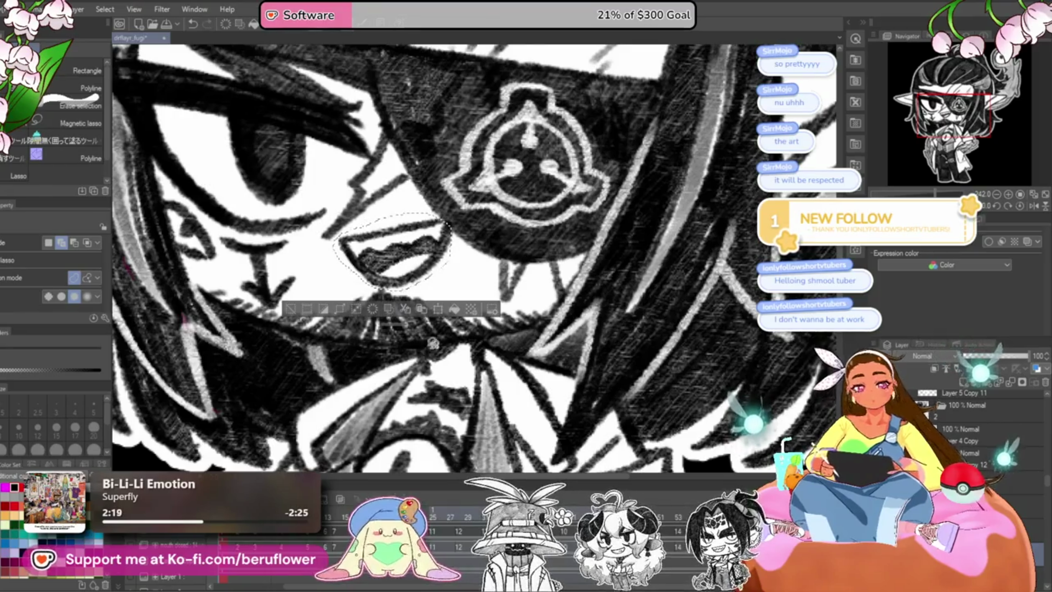
{"action": "key", "text": "ctrl+d"}
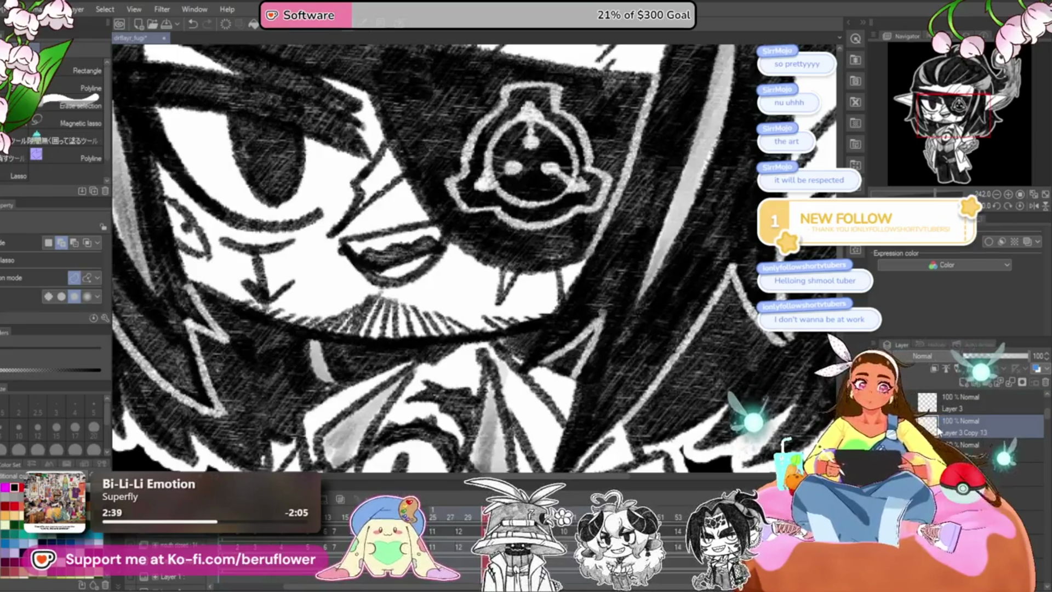
{"action": "key", "text": "ctrl+alt+0"}
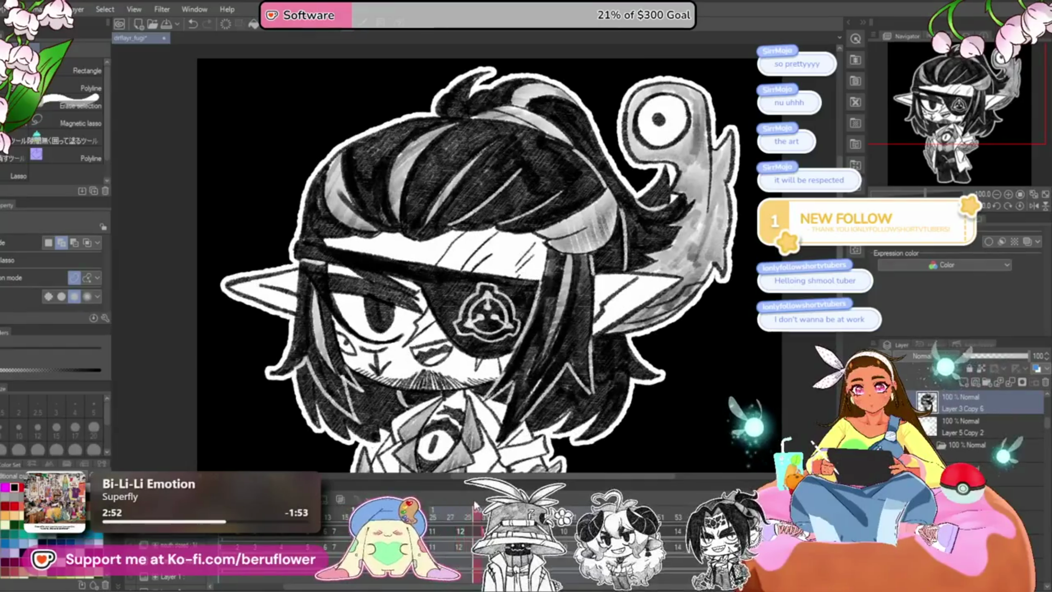
Set Layer 3 Copy 13 to 60% opacity as a guide and select Layer 3 Copy 7.
{"action": "left_click", "coordinate": [1001, 356]}
{"action": "left_click", "coordinate": [969, 426]}
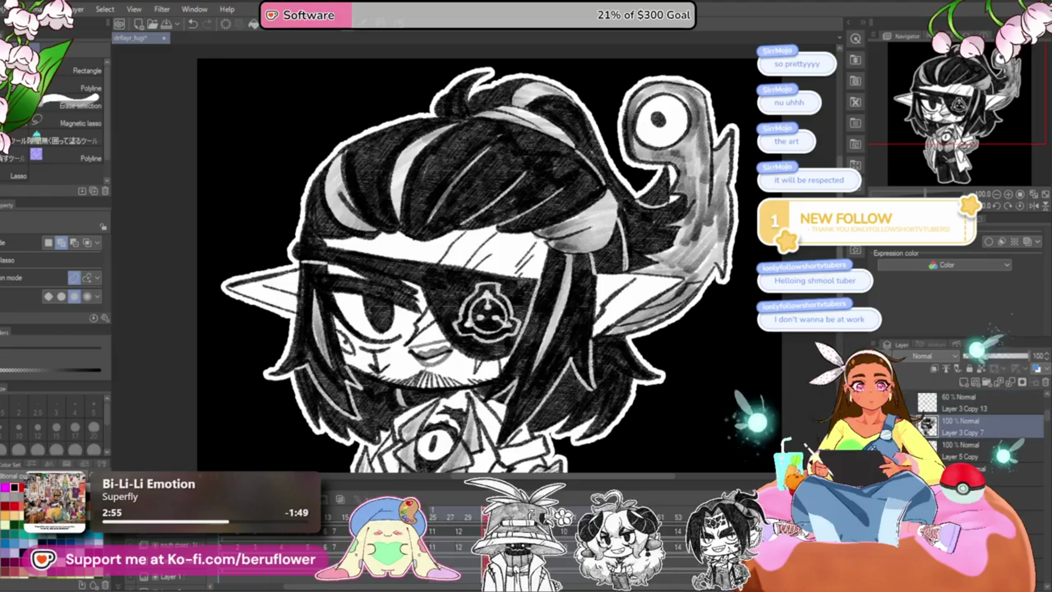
{"action": "scroll", "coordinate": [394, 336], "scroll_direction": "up", "scroll_amount": 5}
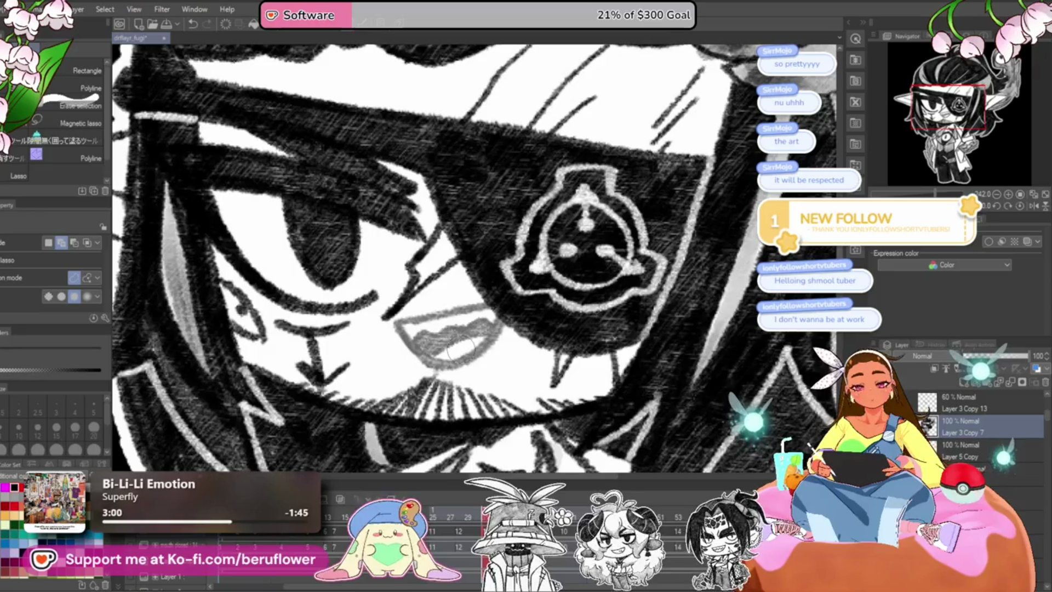
With the pencil (P), draw the lower-lip line and extend its right side.
{"action": "key", "text": "p"}
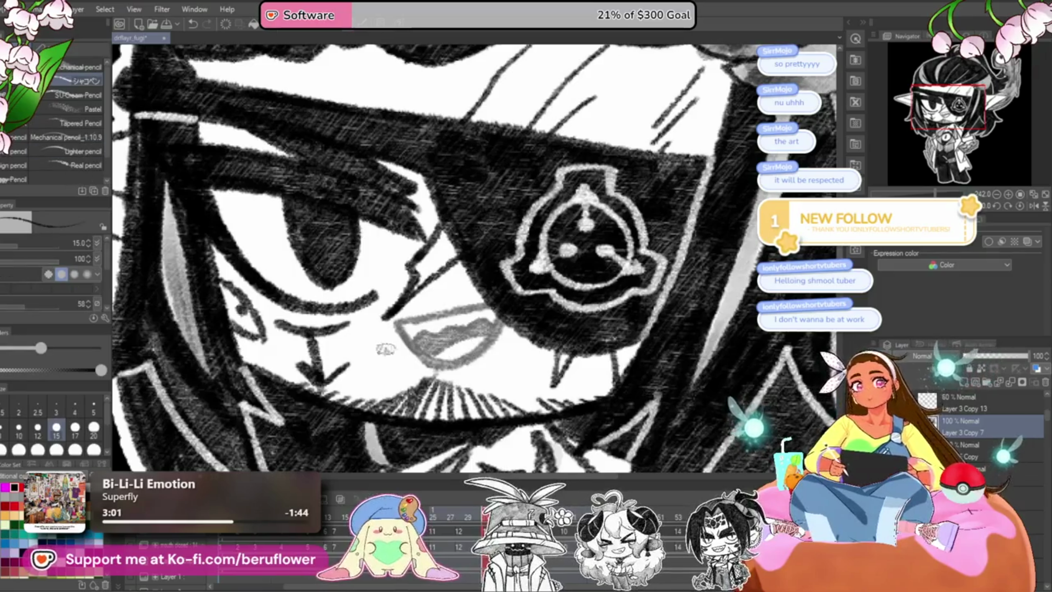
{"action": "scroll", "coordinate": [437, 351], "scroll_direction": "up", "scroll_amount": 1}
{"action": "scroll", "coordinate": [438, 351], "scroll_direction": "up", "scroll_amount": 2}
{"action": "mouse_move", "coordinate": [355, 302]}
{"action": "left_mouse_down"}
{"action": "mouse_move", "coordinate": [416, 361]}
{"action": "mouse_move", "coordinate": [465, 378]}
{"action": "mouse_move", "coordinate": [489, 370]}
{"action": "left_mouse_up"}
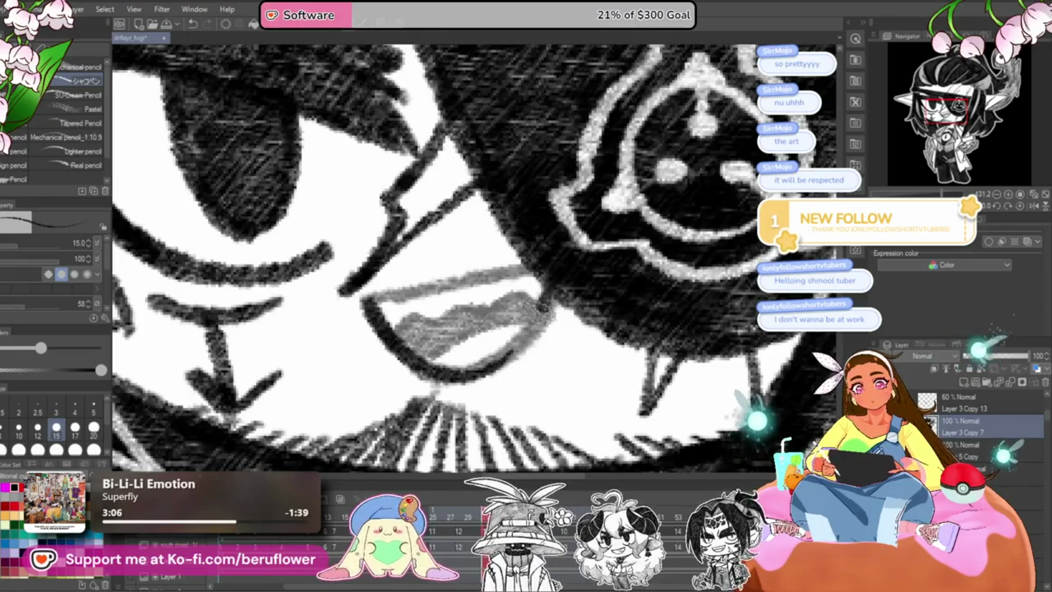
{"action": "left_click_drag", "start_coordinate": [548, 299], "coordinate": [482, 378]}
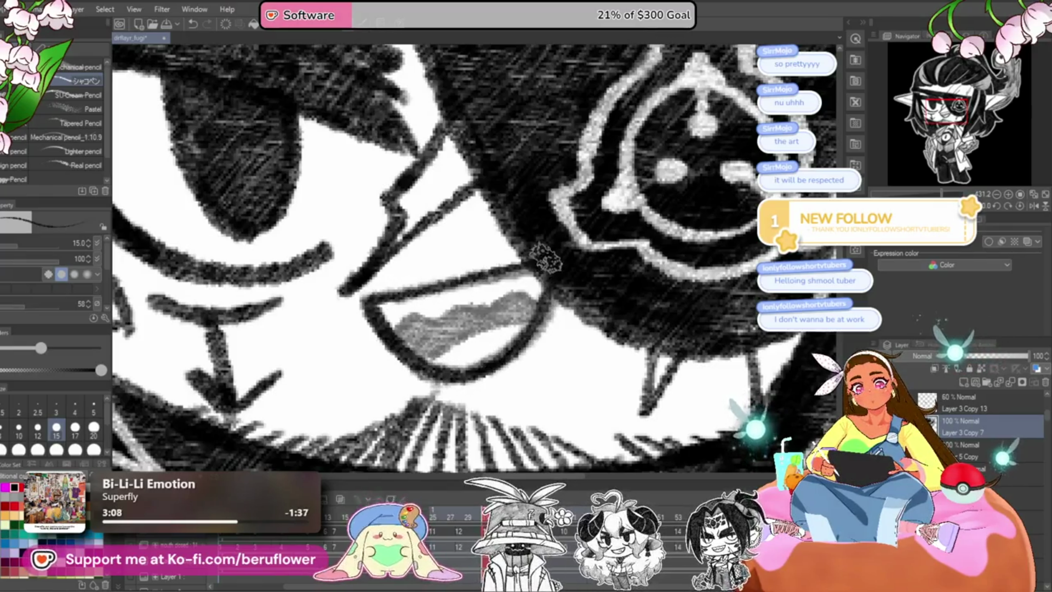
Rotate the canvas, reset it upright, and play the animation to preview the mouth.
{"action": "left_click_drag", "start_coordinate": [548, 307], "coordinate": [515, 243]}
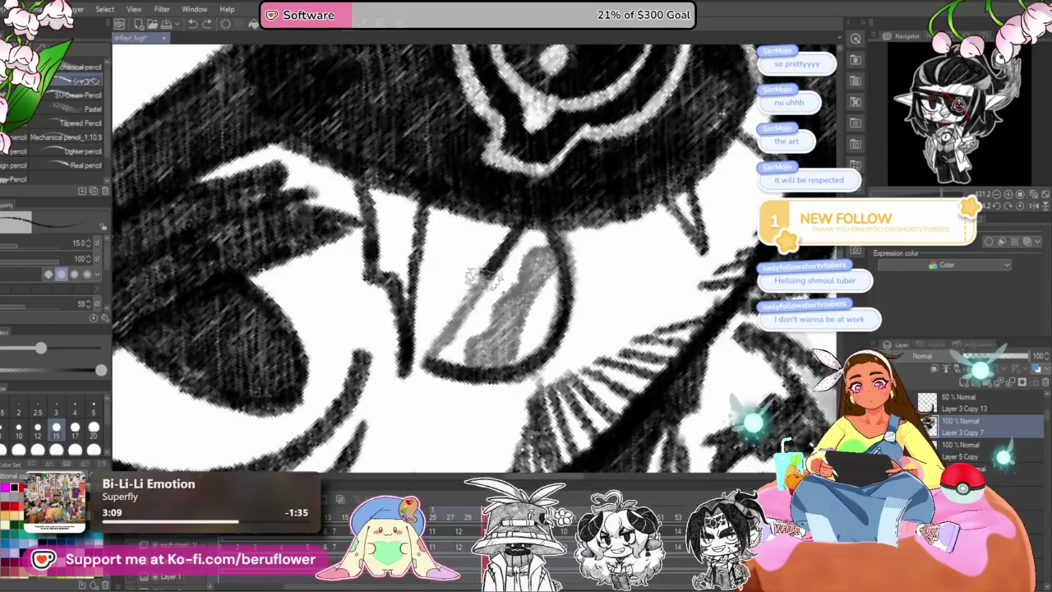
{"action": "left_click", "coordinate": [1019, 206]}
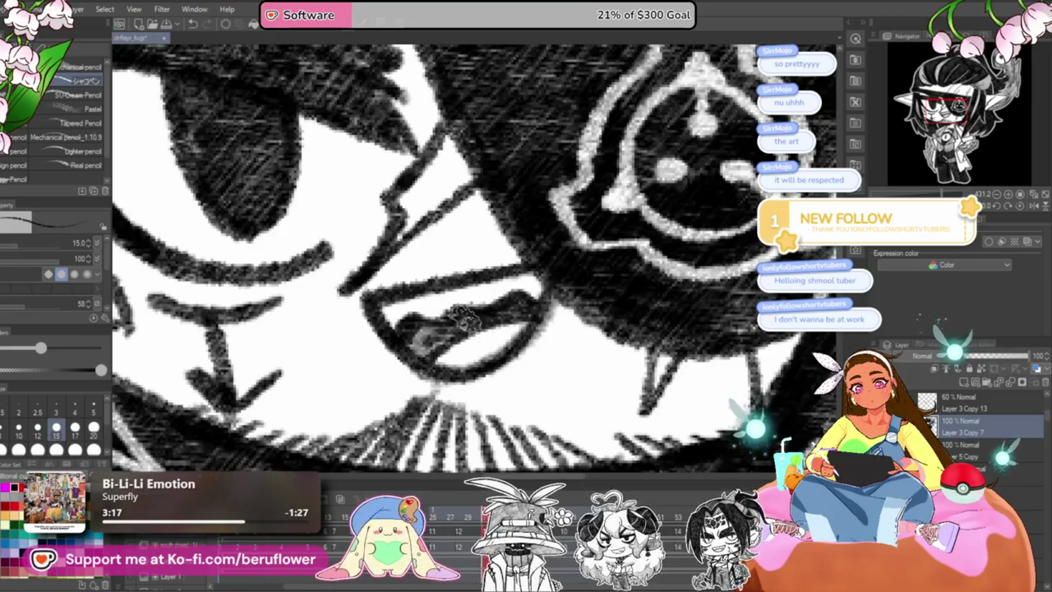
{"action": "scroll", "coordinate": [408, 329], "scroll_direction": "down", "scroll_amount": 2}
{"action": "scroll", "coordinate": [408, 329], "scroll_direction": "down", "scroll_amount": 2}
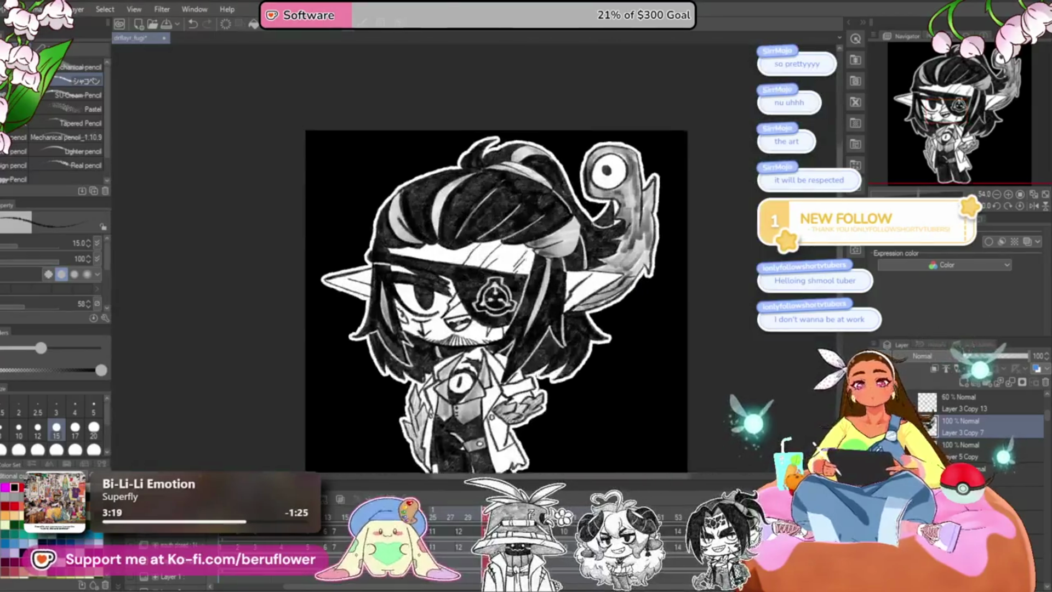
{"action": "scroll", "coordinate": [408, 329], "scroll_direction": "up", "scroll_amount": 3}
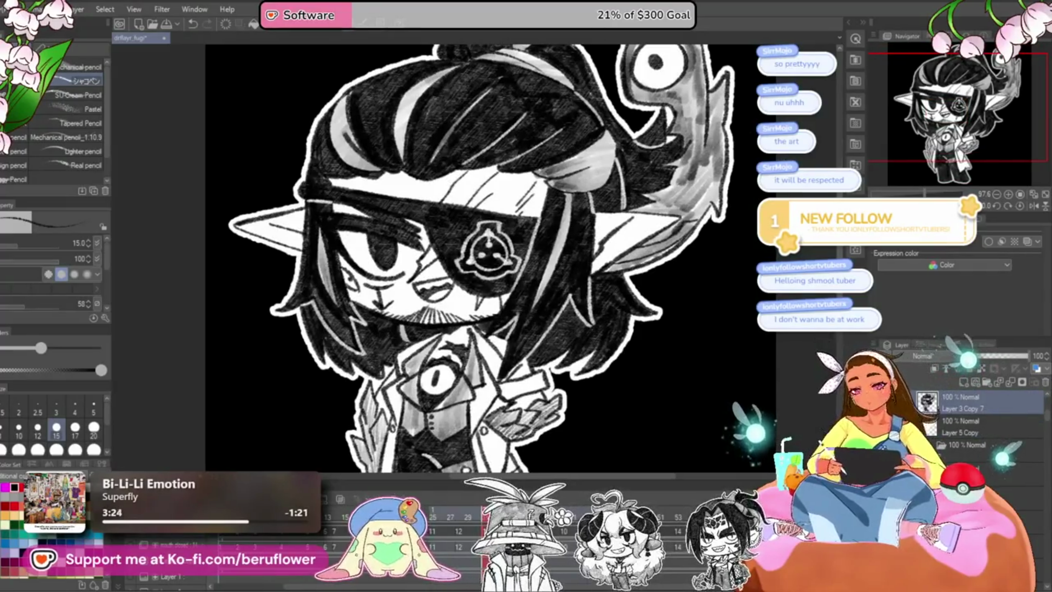
{"action": "key", "text": "space"}
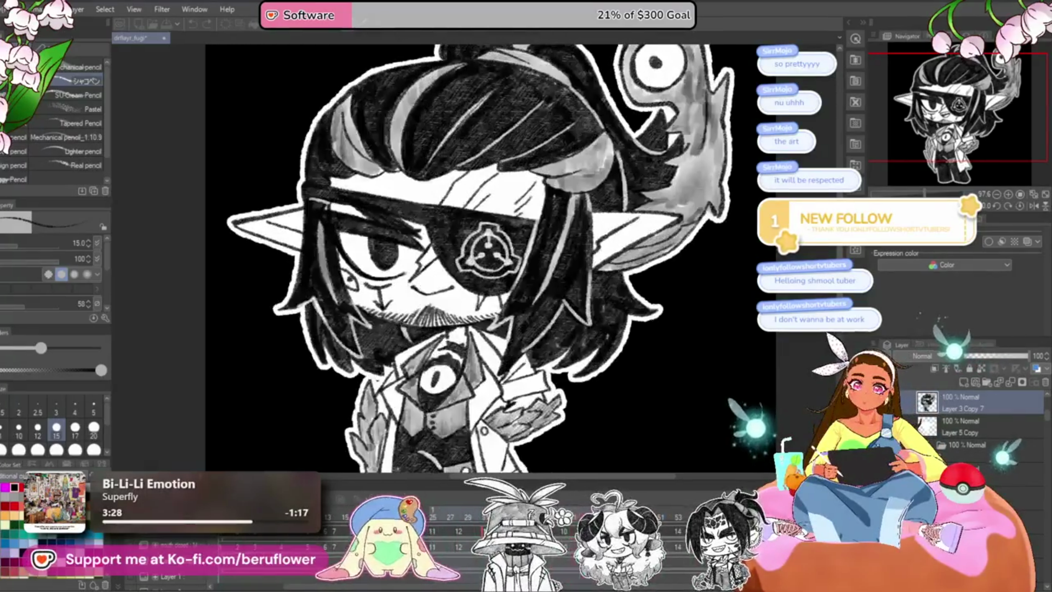
{"action": "scroll", "coordinate": [469, 313], "scroll_direction": "down", "scroll_amount": 4}
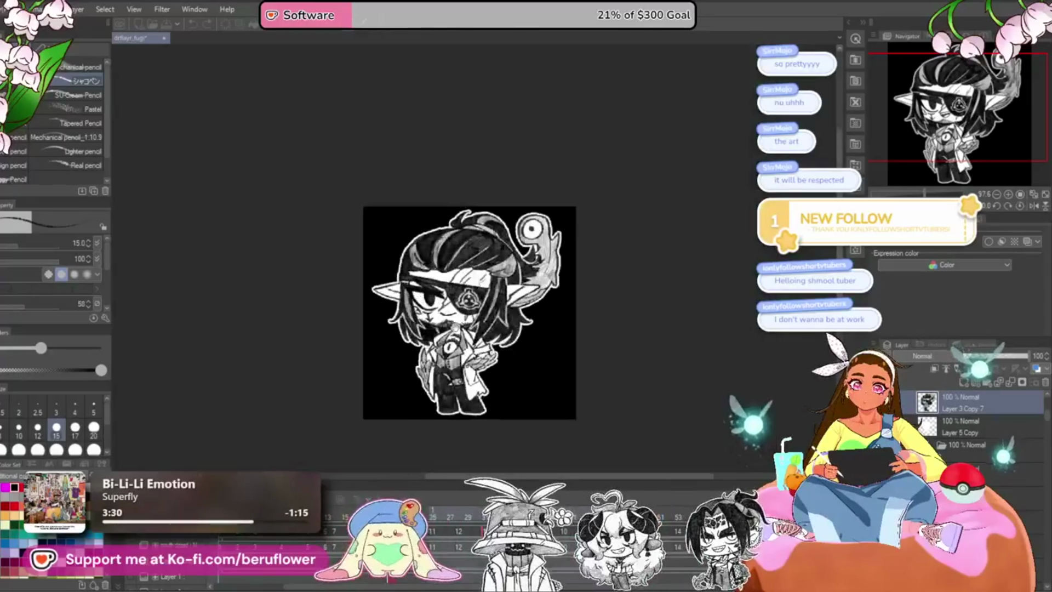
{"action": "scroll", "coordinate": [669, 377], "scroll_direction": "up", "scroll_amount": 3}
{"action": "scroll", "coordinate": [668, 378], "scroll_direction": "up", "scroll_amount": 1}
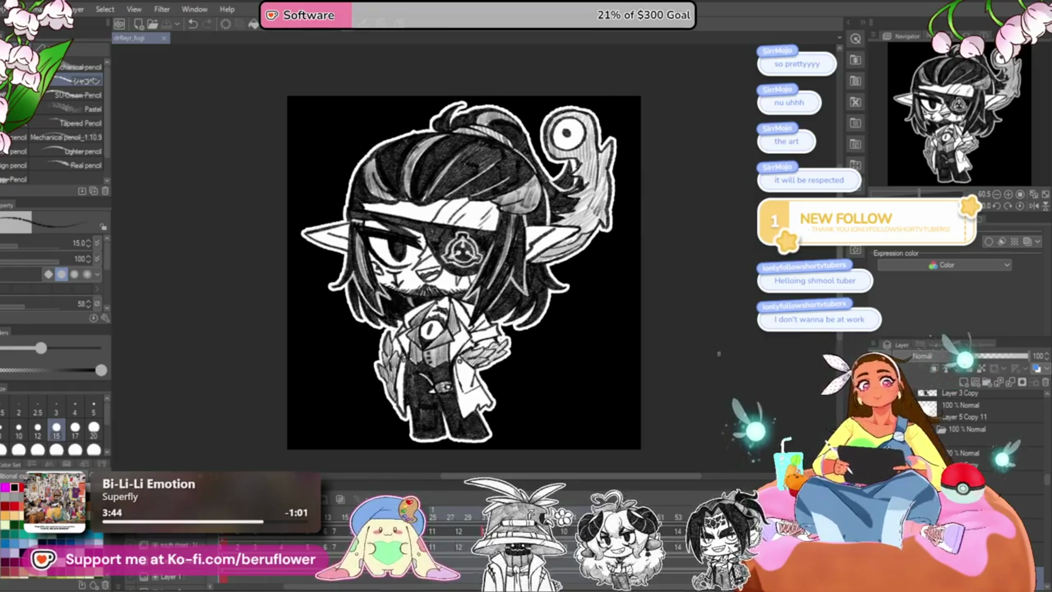
{"action": "scroll", "coordinate": [627, 299], "scroll_direction": "down", "scroll_amount": 1}
{"action": "scroll", "coordinate": [444, 273], "scroll_direction": "up", "scroll_amount": 2}
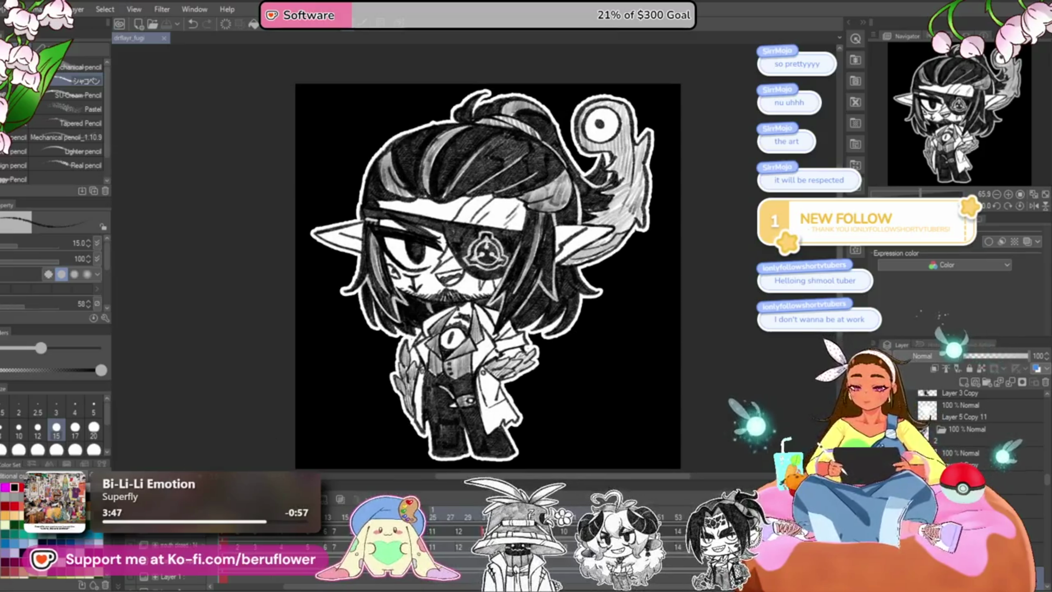
Stop the talking-mouth preview so the elf holds on a single frame.
{"action": "key", "text": "ctrl+z"}
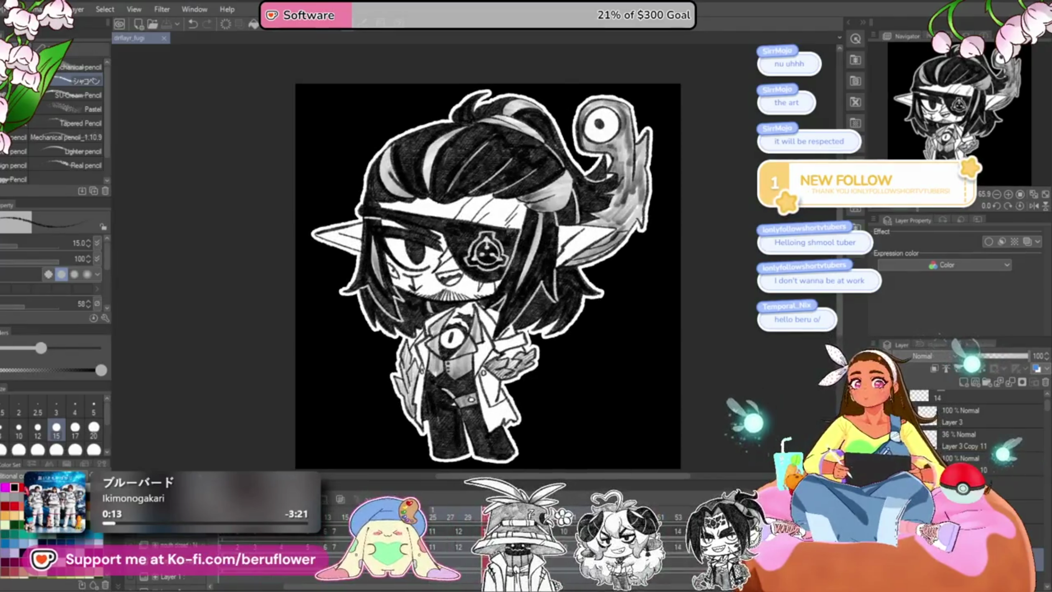
Export an animated GIF at width 1000 with transparent background, then close the completion message.
{"action": "left_click", "coordinate": [9, 9]}
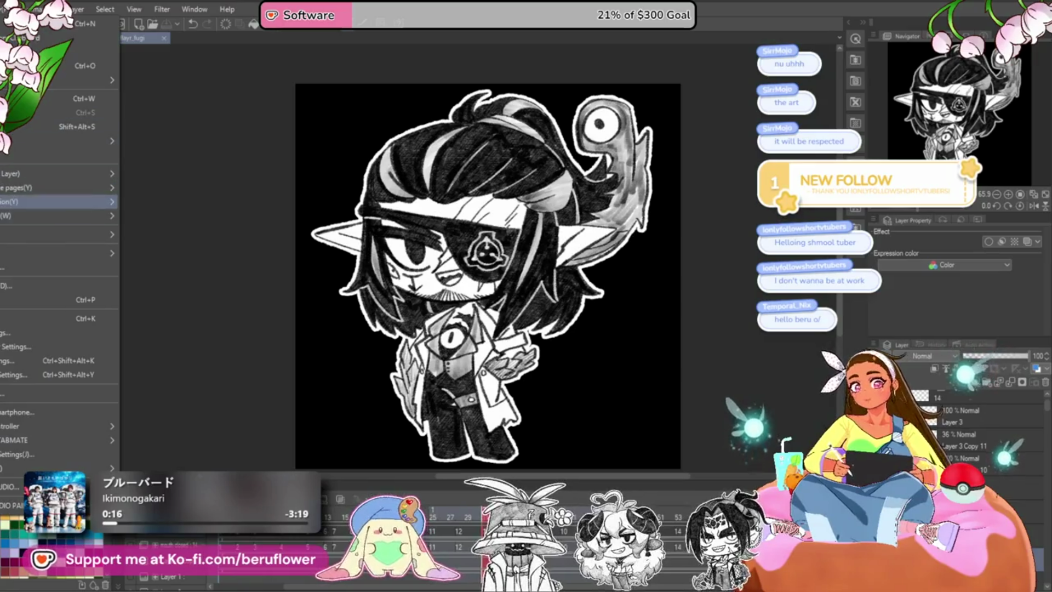
{"action": "mouse_move", "coordinate": [57, 202]}
{"action": "left_click", "coordinate": [174, 216]}
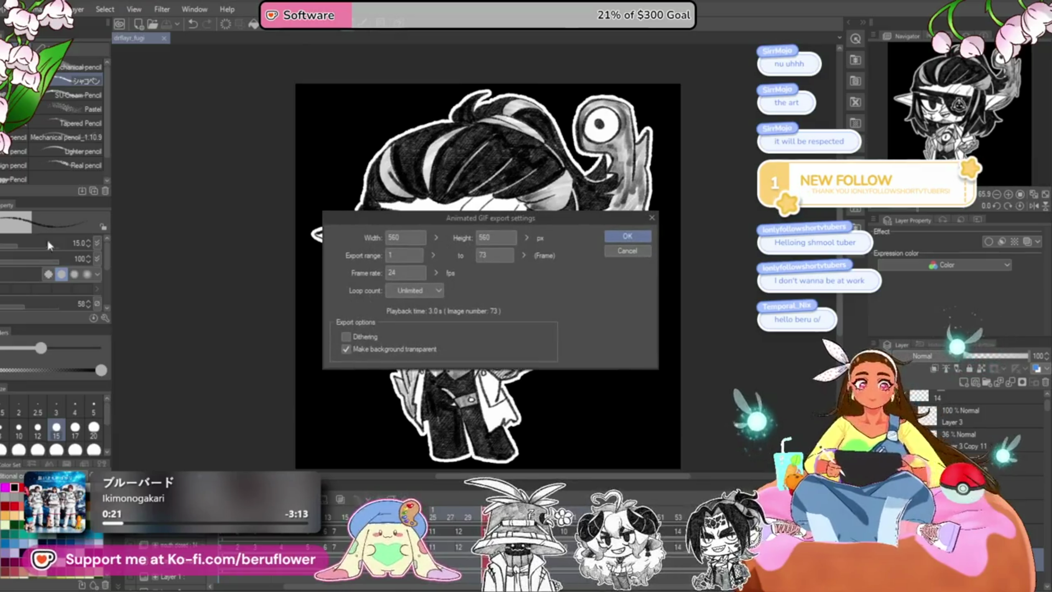
{"action": "double_click", "coordinate": [408, 236]}
{"action": "type", "text": "1"}
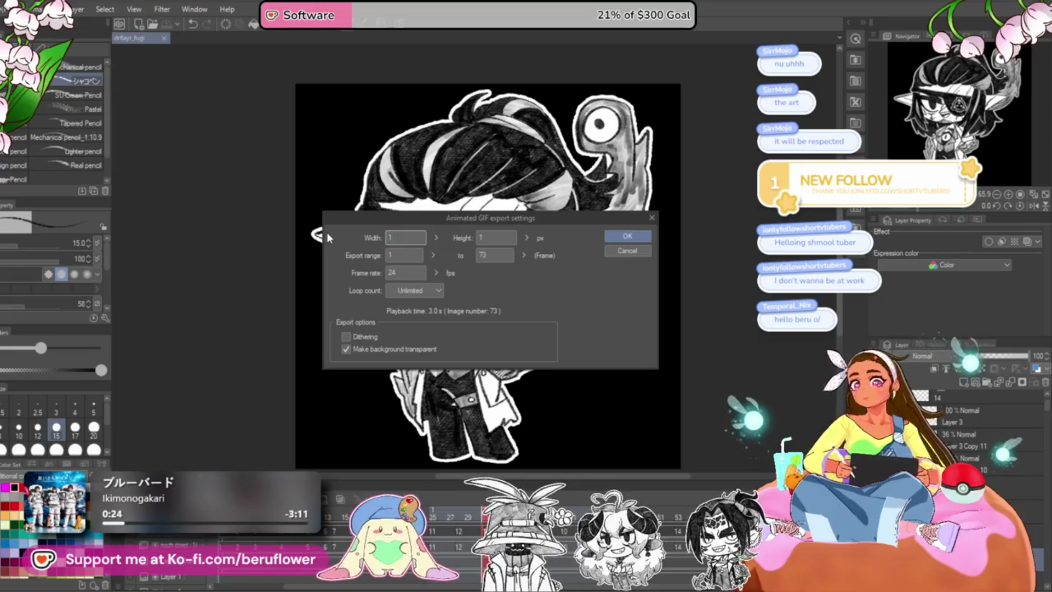
{"action": "type", "text": "000"}
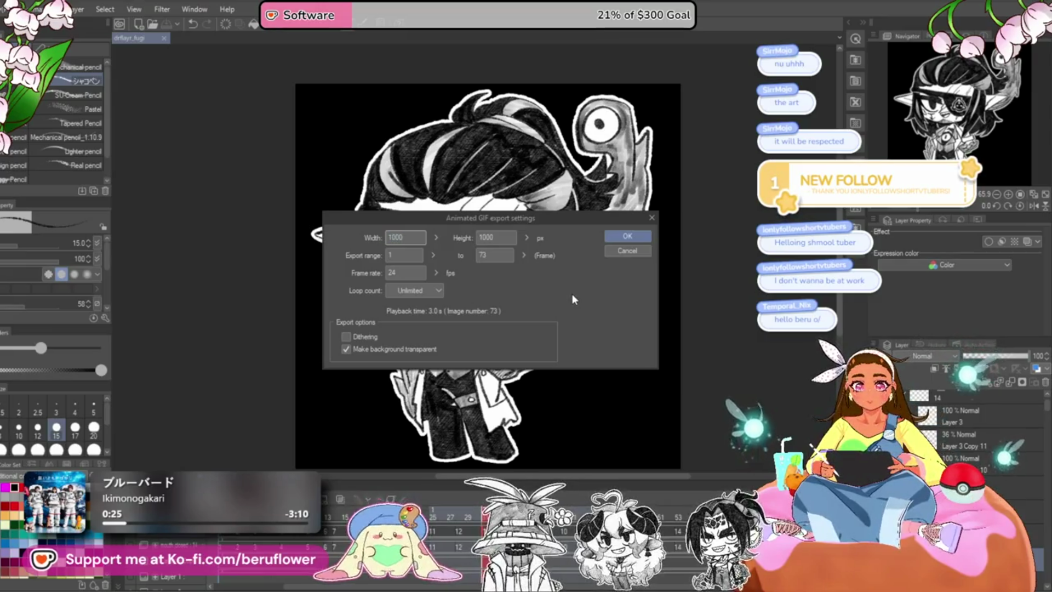
{"action": "left_click", "coordinate": [346, 349]}
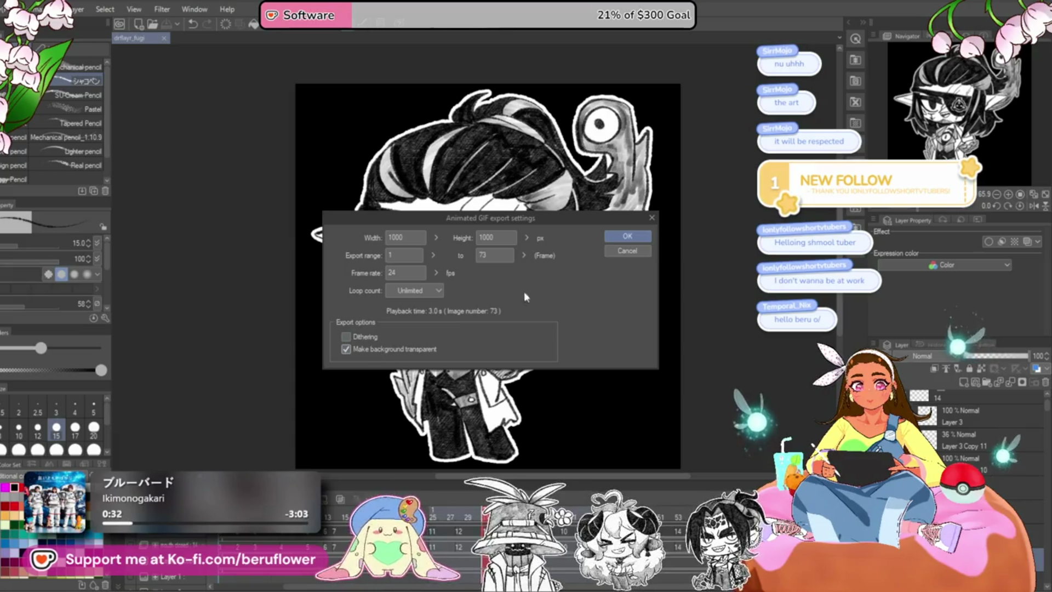
{"action": "left_click", "coordinate": [609, 237]}
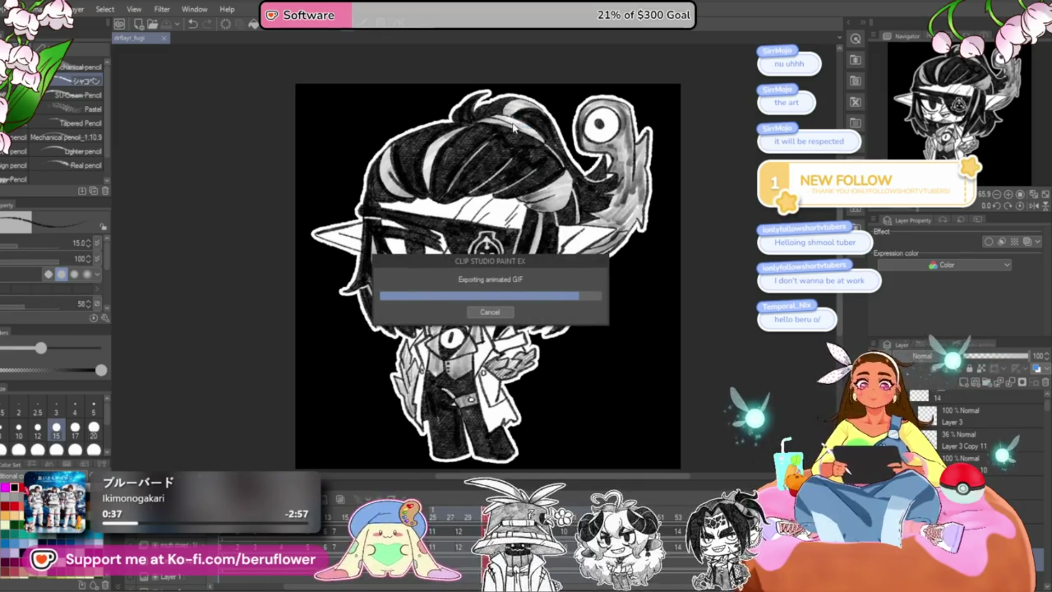
{"action": "left_click", "coordinate": [570, 220]}
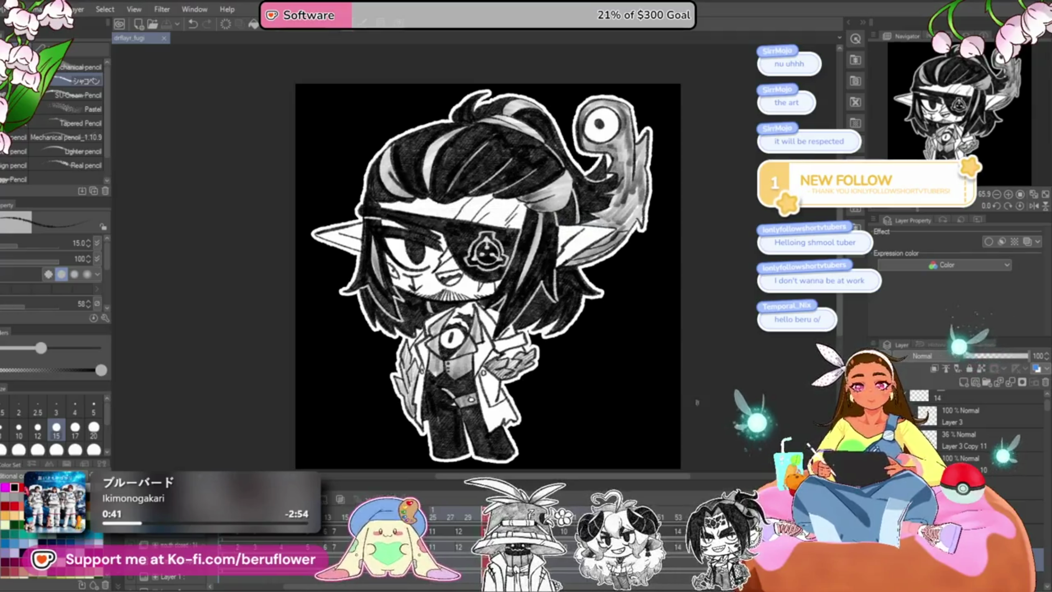
{"action": "scroll", "coordinate": [981, 433], "scroll_direction": "down", "scroll_amount": 3}
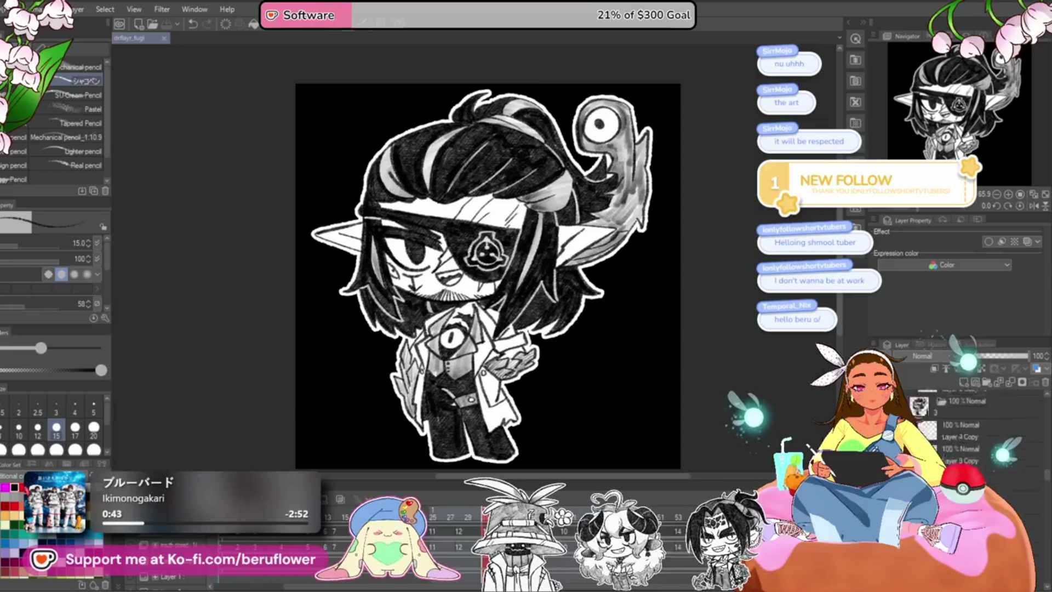
Hide the black background and white paper layers, duplicate the 'mouth closed' layer, and save.
{"action": "scroll", "coordinate": [976, 427], "scroll_direction": "down", "scroll_amount": 2}
{"action": "scroll", "coordinate": [975, 427], "scroll_direction": "down", "scroll_amount": 2}
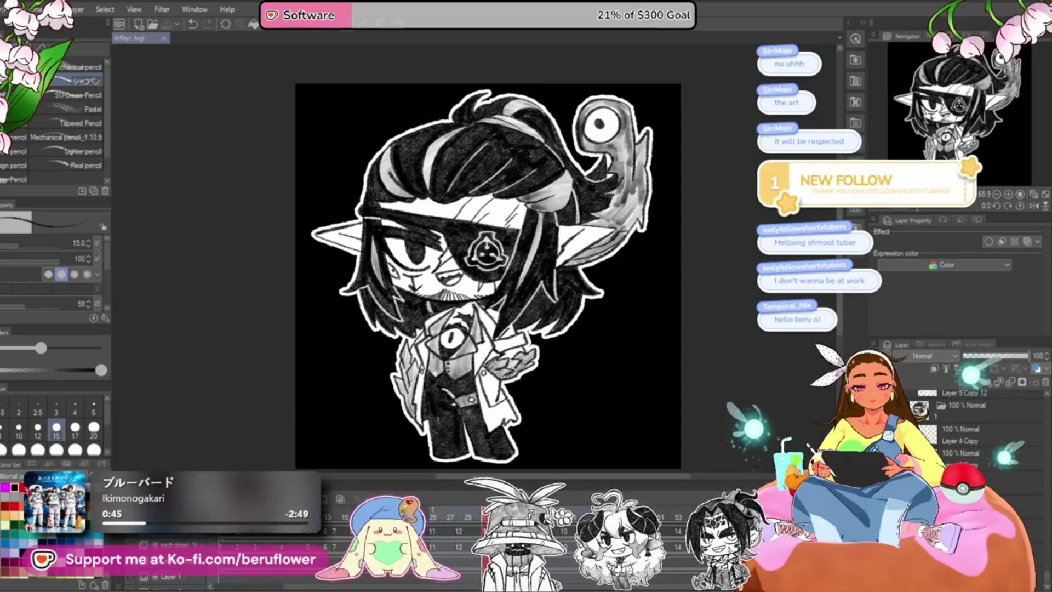
{"action": "left_click", "coordinate": [890, 436]}
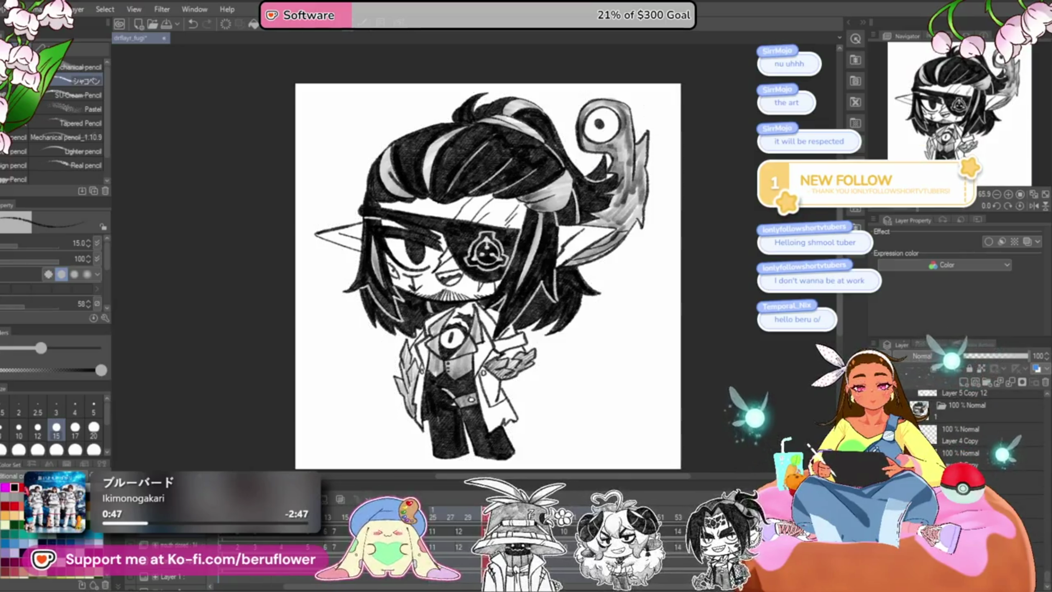
{"action": "left_click", "coordinate": [920, 432]}
{"action": "scroll", "coordinate": [975, 417], "scroll_direction": "up", "scroll_amount": 3}
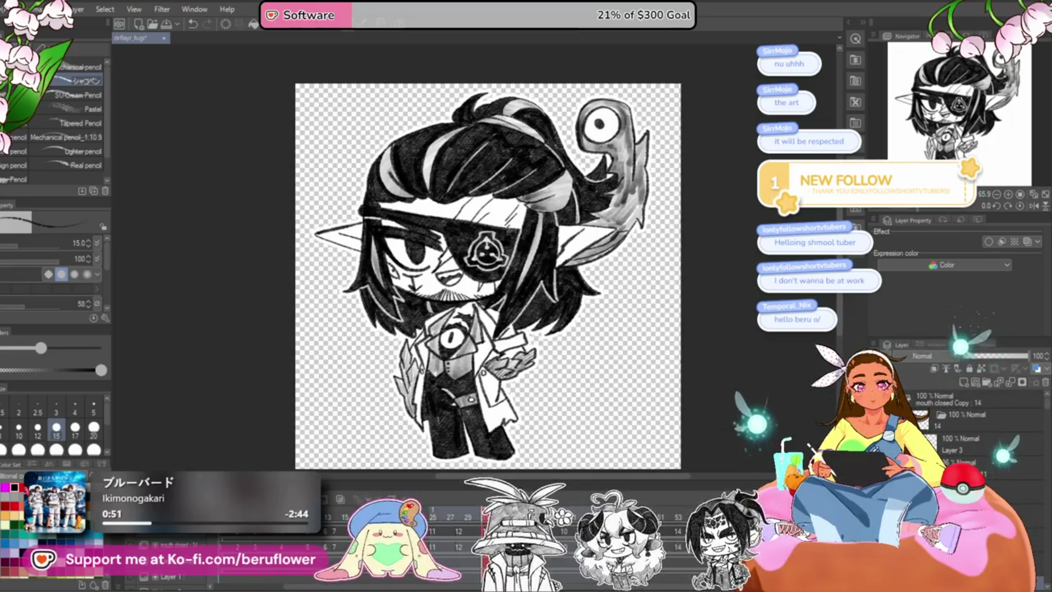
{"action": "key", "text": "ctrl+z"}
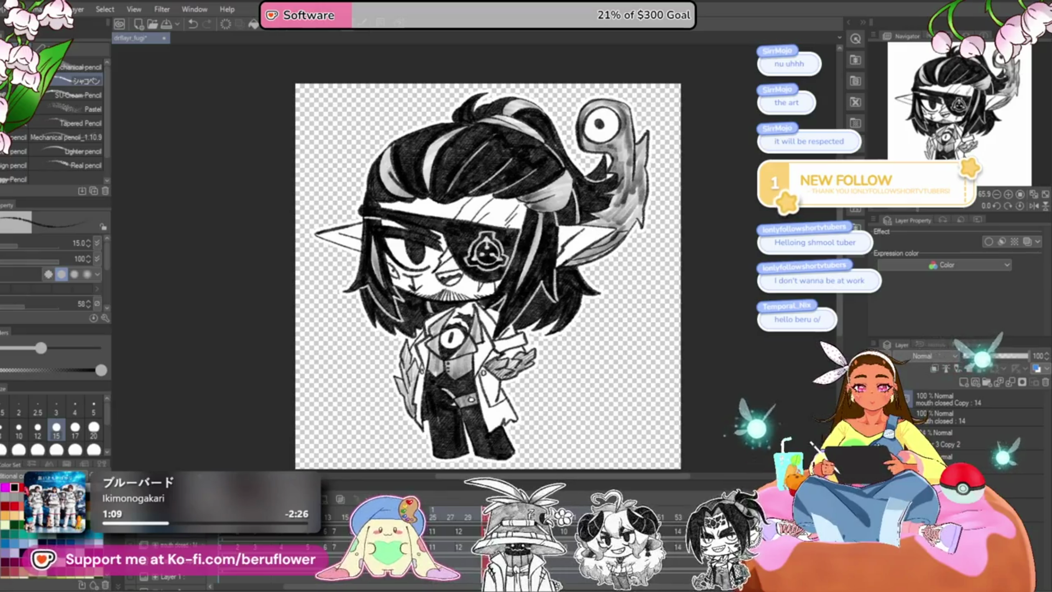
{"action": "key", "text": "ctrl+s"}
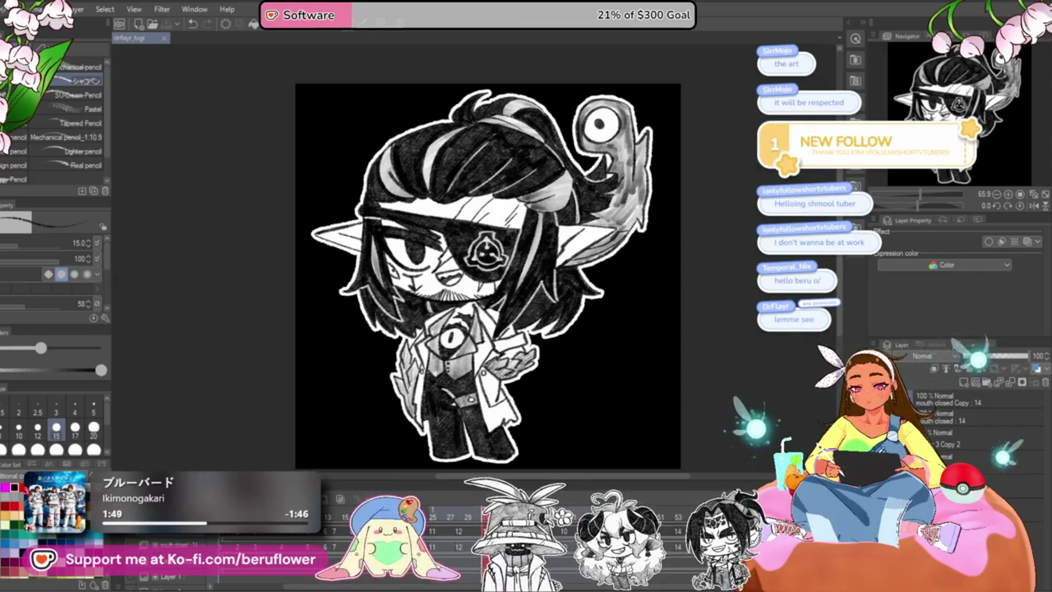
Play the talking-mouth animation preview, then save the file with Ctrl+S.
{"action": "key", "text": "ctrl+z"}
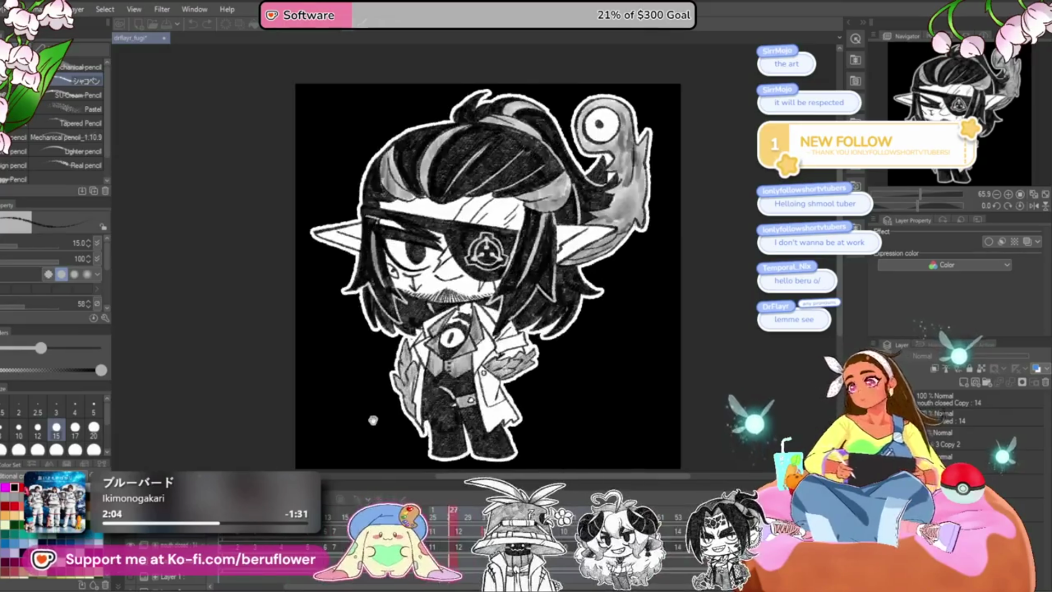
{"action": "key", "text": "ctrl+s"}
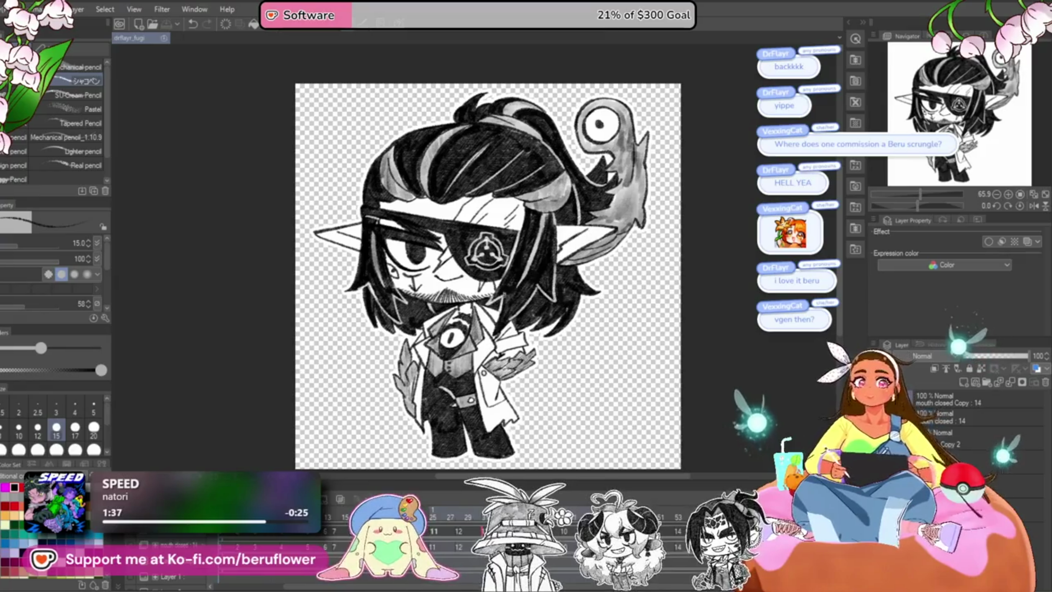
Save the file and open the Animated GIF export settings dialog.
{"action": "key", "text": "ctrl+s"}
{"action": "key", "text": "alt+e"}
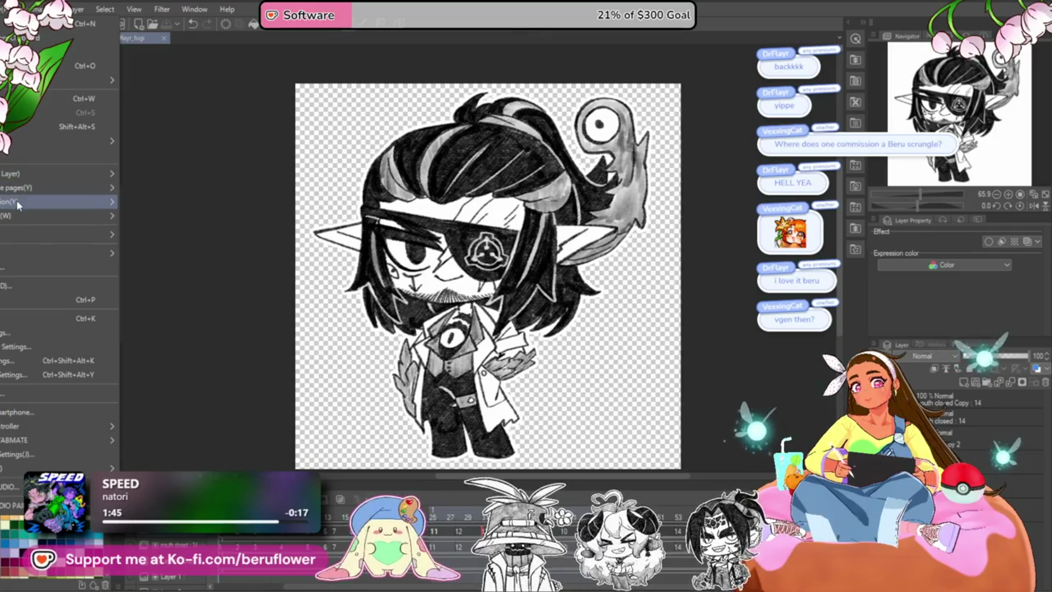
{"action": "mouse_move", "coordinate": [50, 202]}
{"action": "left_click", "coordinate": [163, 222]}
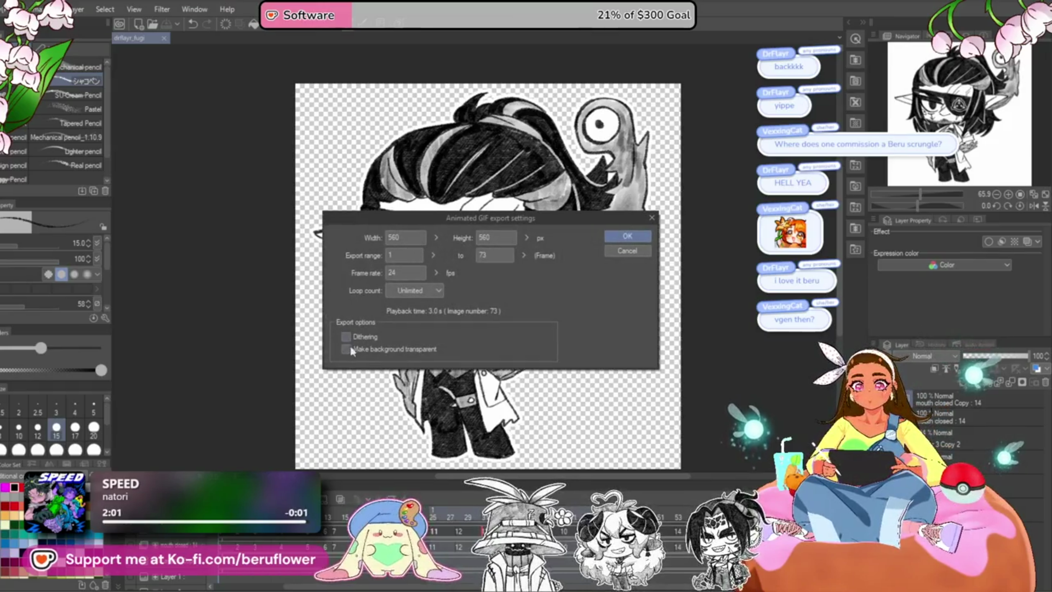
Enter width 1000, confirm the GIF export, and dismiss the export-complete message.
{"action": "type", "text": "1"}
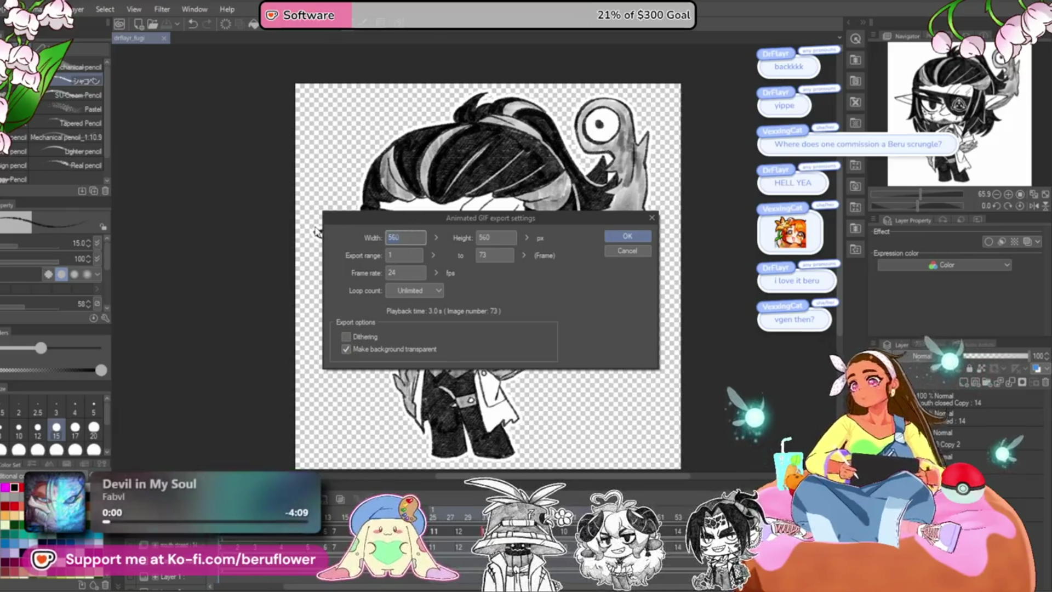
{"action": "type", "text": "000"}
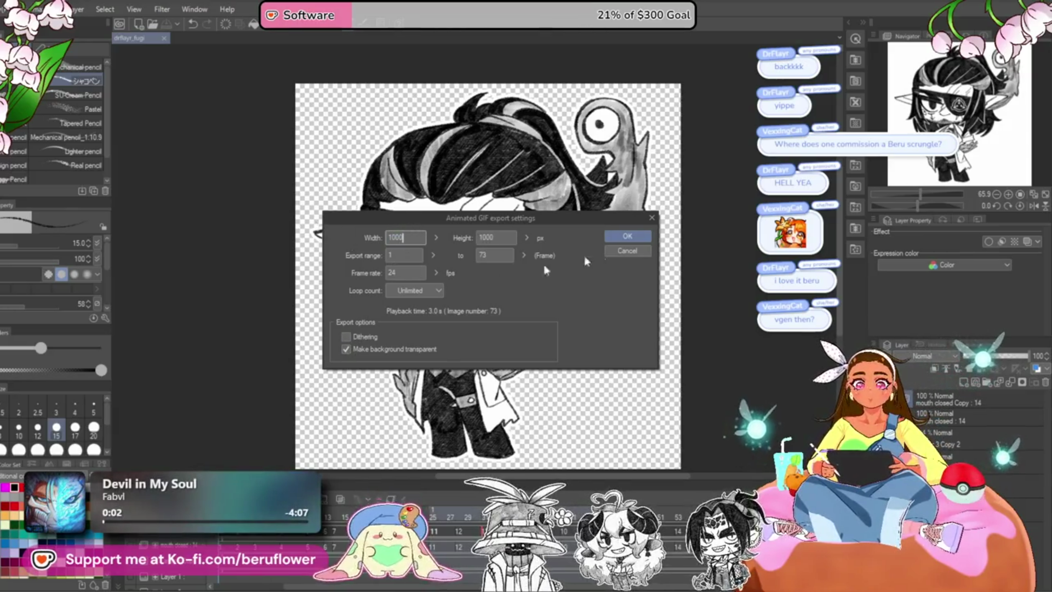
{"action": "left_click", "coordinate": [612, 239]}
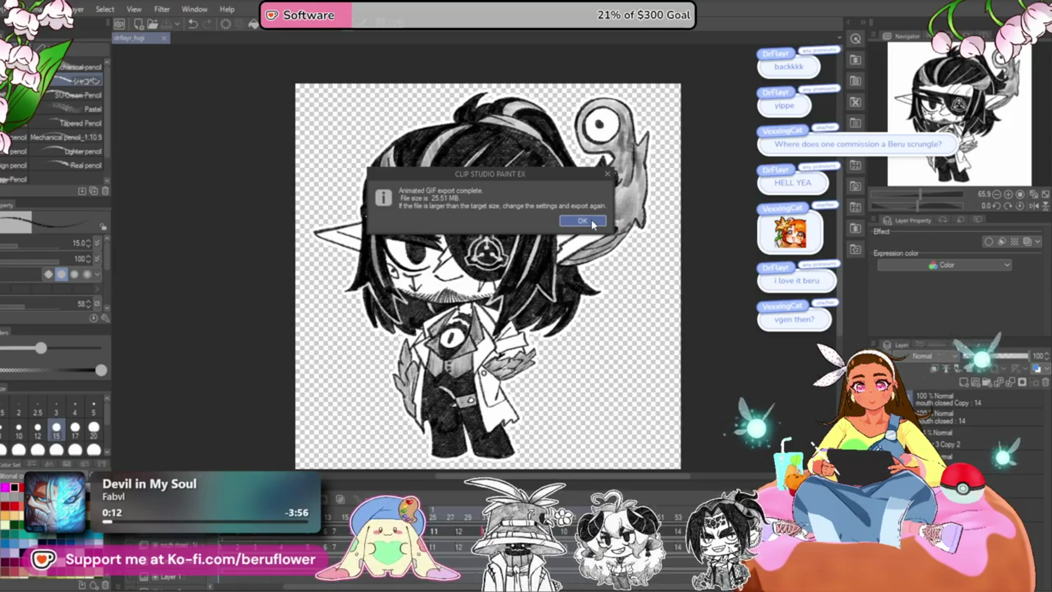
{"action": "left_click", "coordinate": [592, 221]}
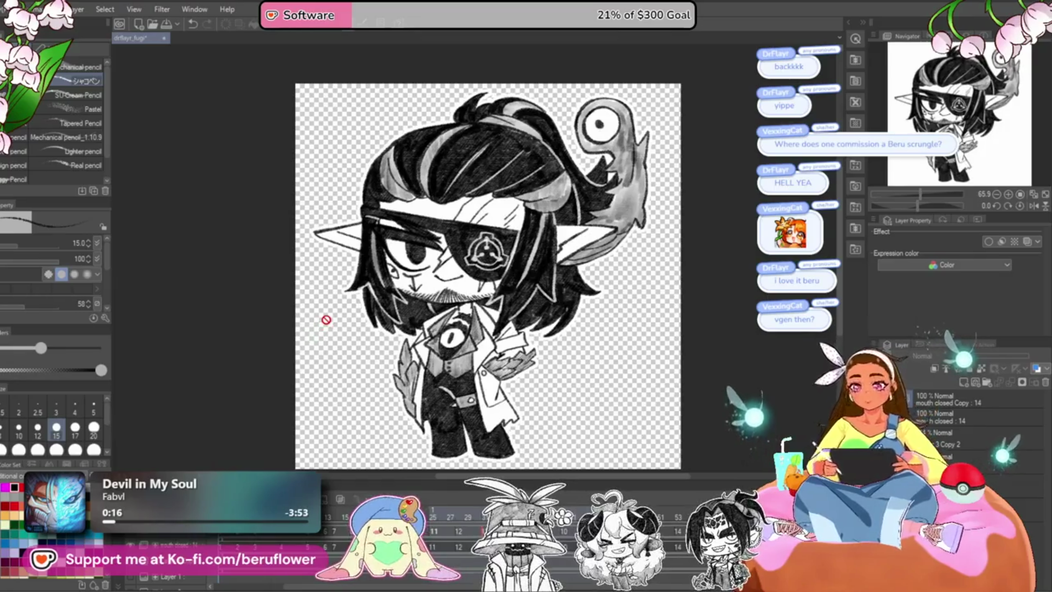
{"action": "left_click", "coordinate": [9, 9]}
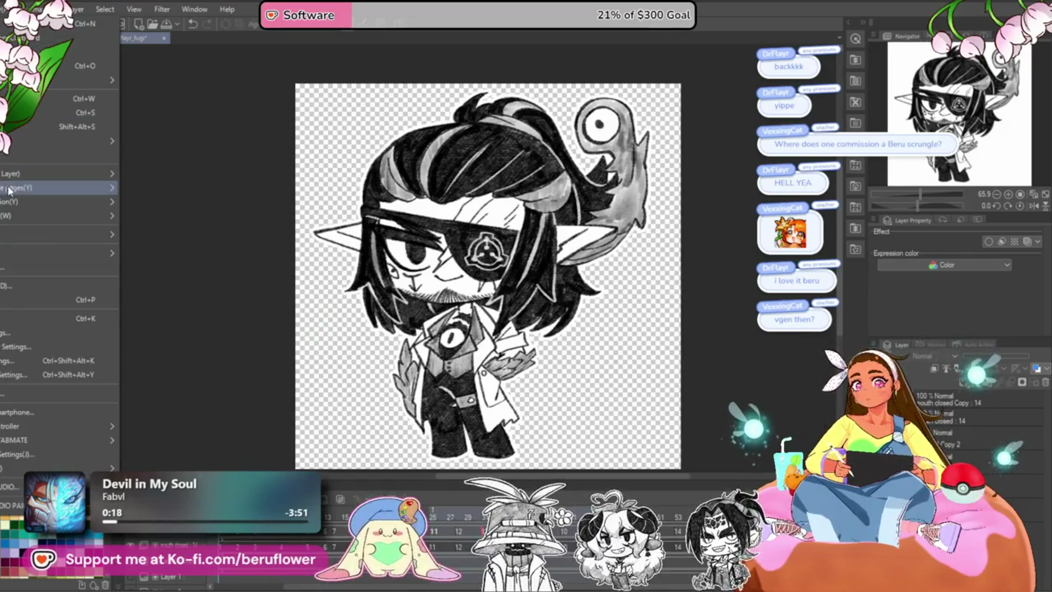
{"action": "mouse_move", "coordinate": [58, 201]}
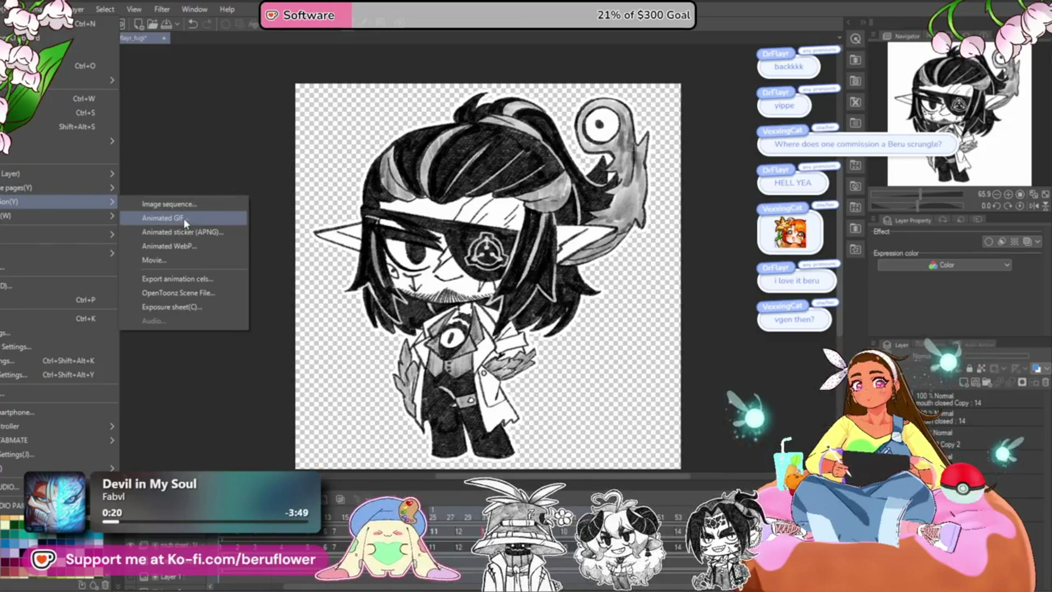
Re-run Animated GIF export at 1000 px width, confirm, and close the completion notice.
{"action": "left_click", "coordinate": [183, 218]}
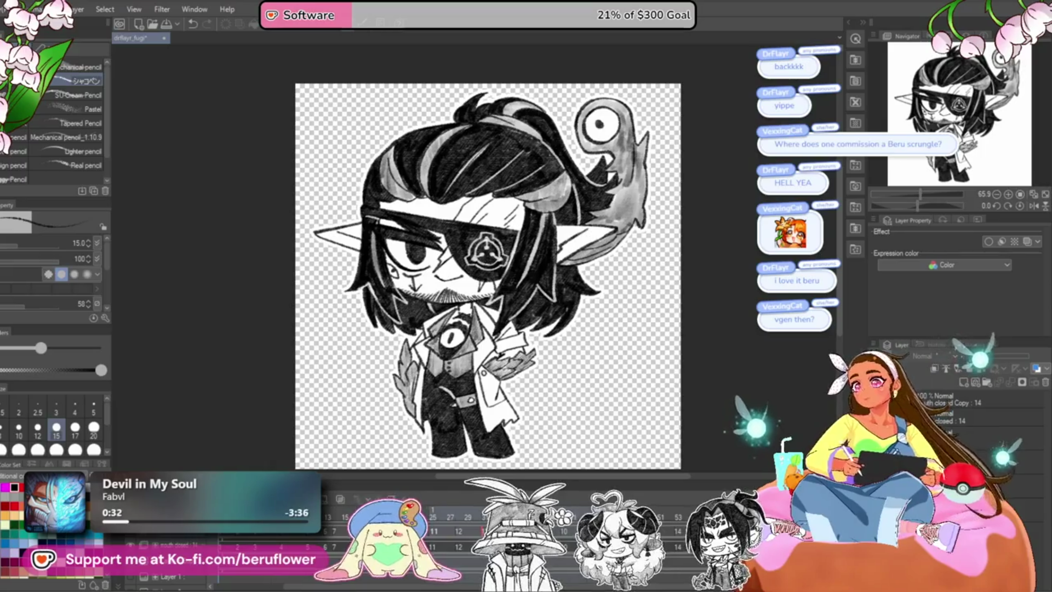
{"action": "key", "text": "Return"}
{"action": "type", "text": "1000"}
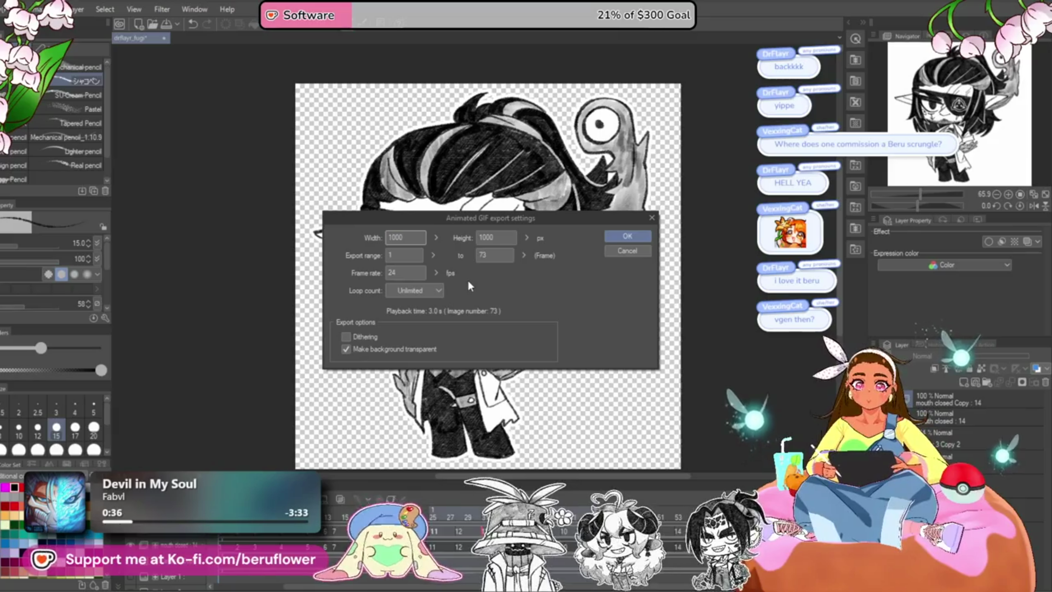
{"action": "left_click", "coordinate": [626, 236]}
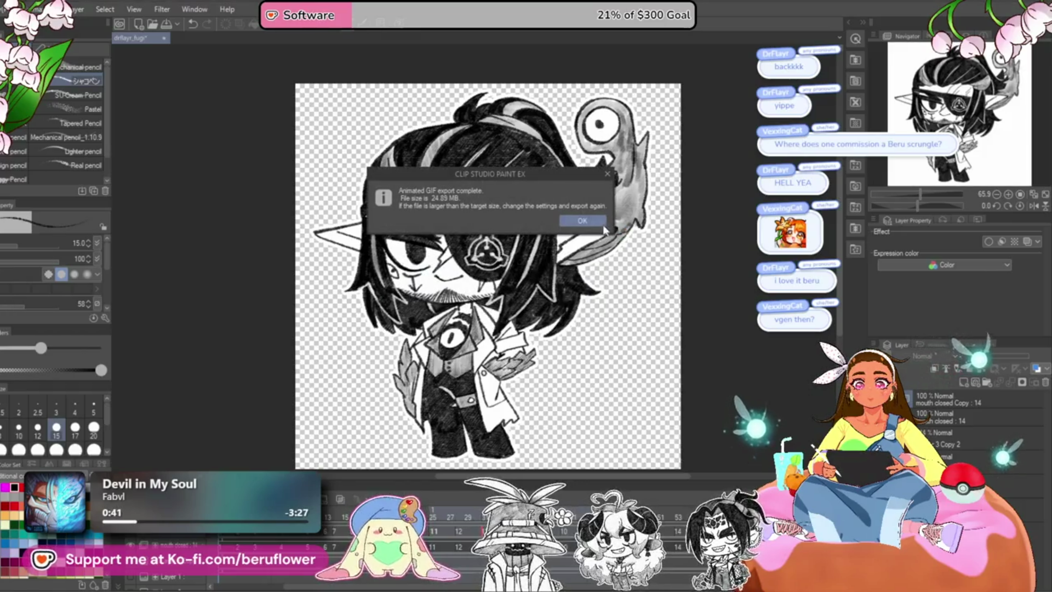
{"action": "left_click", "coordinate": [599, 229]}
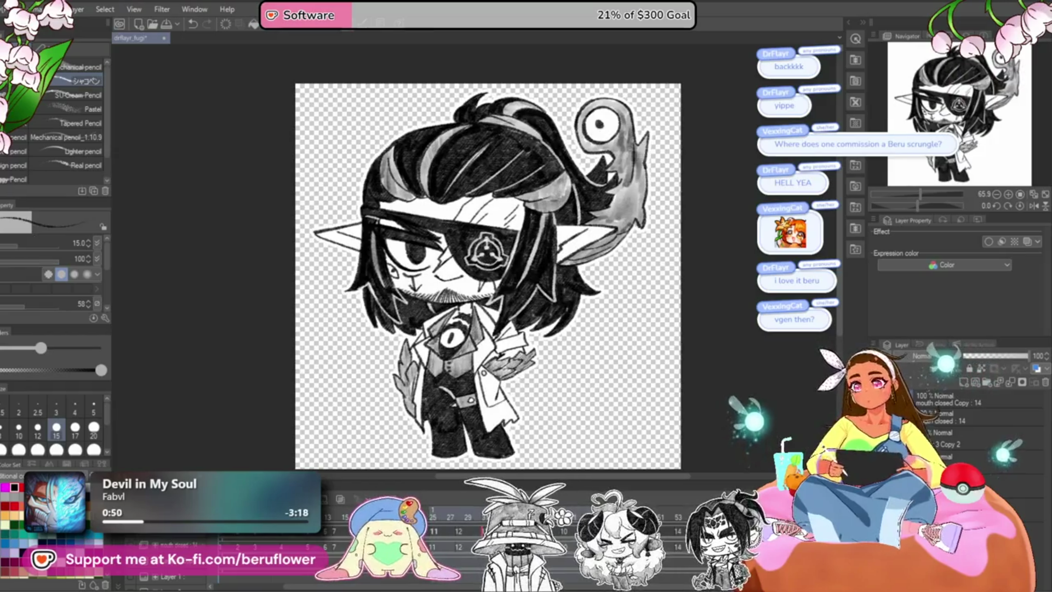
Re-export the animation as an animated GIF at 1000 px width.
{"action": "left_click", "coordinate": [11, 9]}
{"action": "mouse_move", "coordinate": [49, 173]}
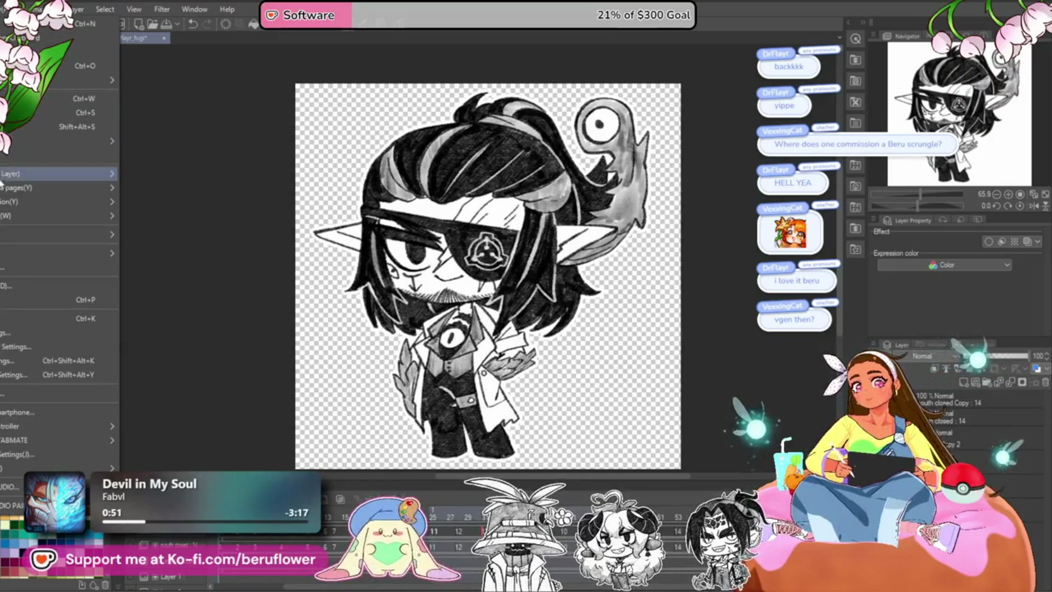
{"action": "left_click", "coordinate": [157, 217]}
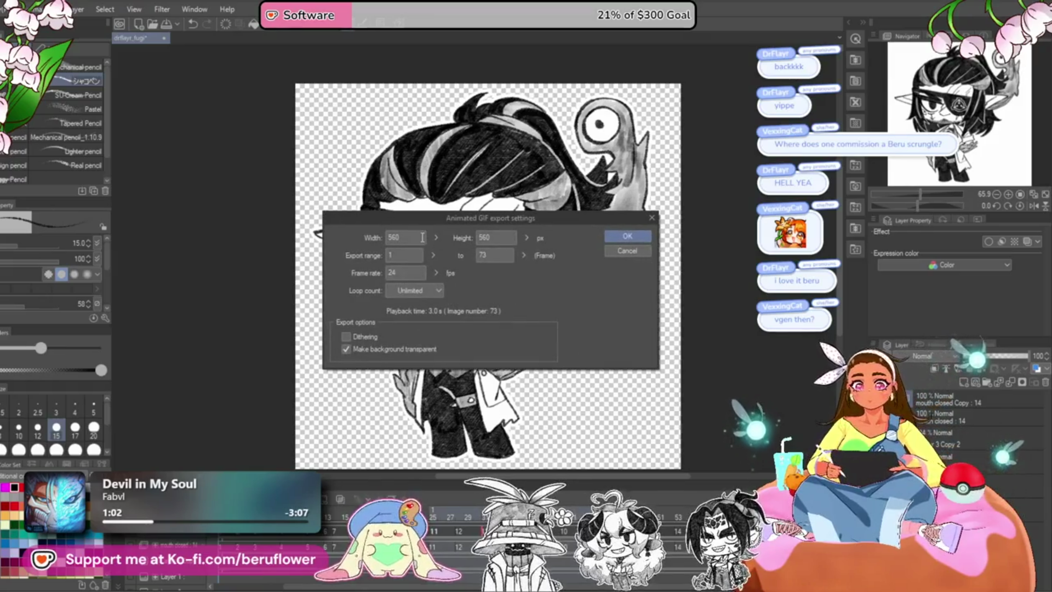
{"action": "type", "text": "1000"}
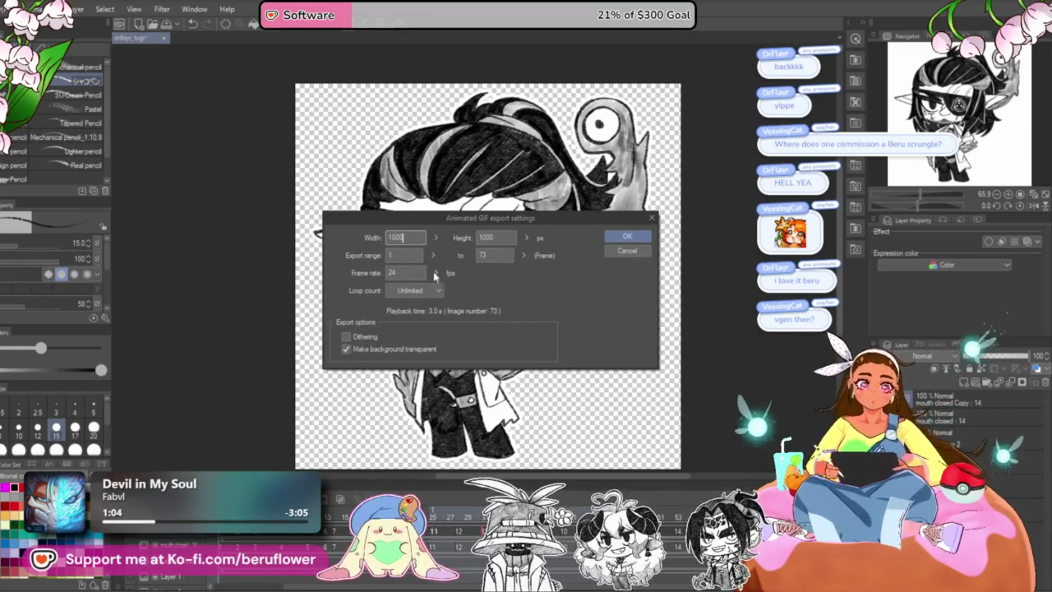
{"action": "left_click", "coordinate": [626, 235]}
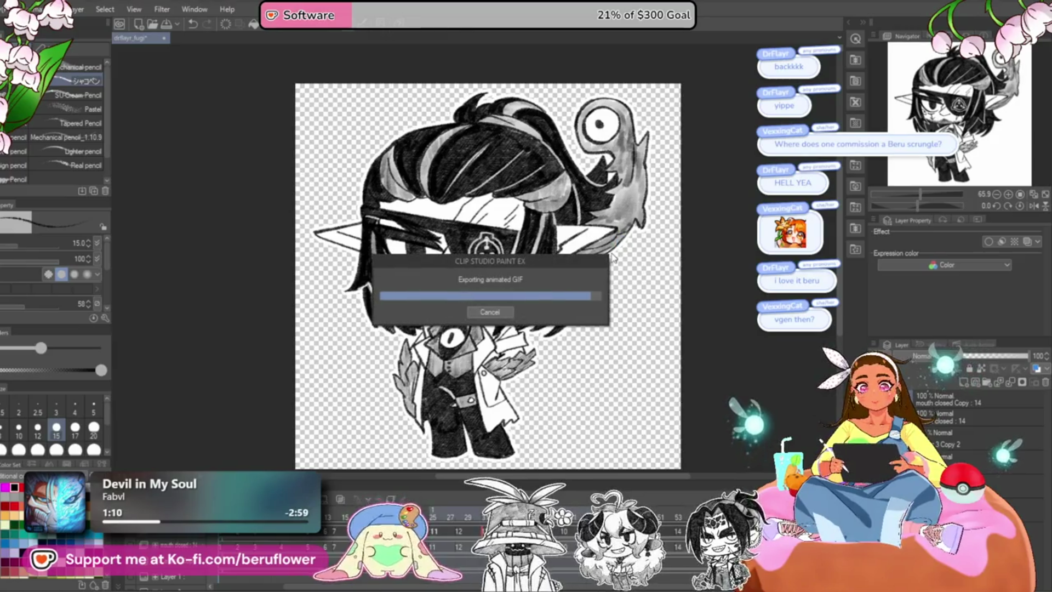
{"action": "left_click", "coordinate": [584, 224]}
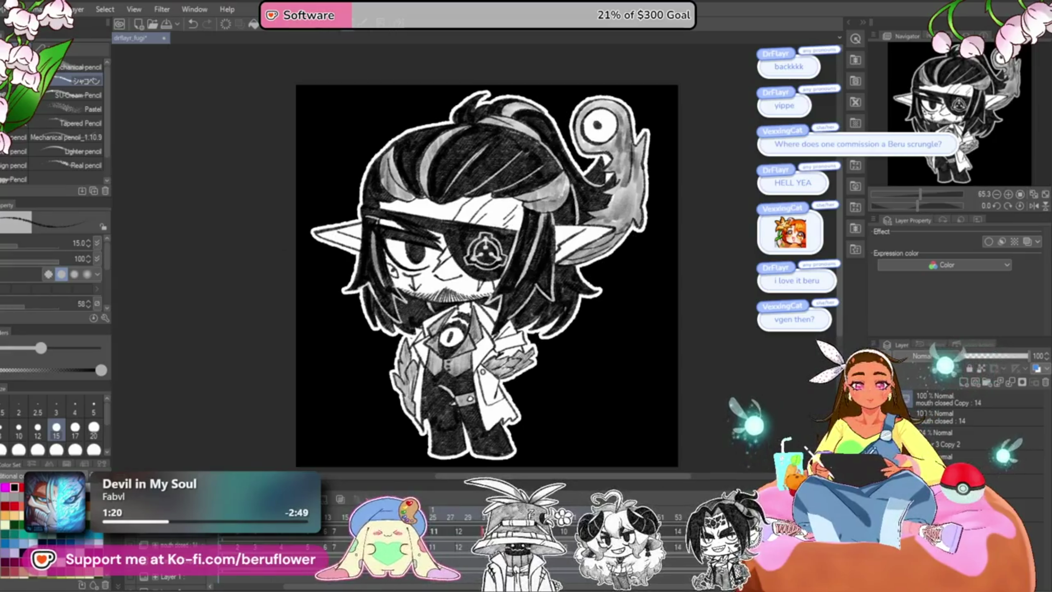
{"action": "key", "text": "ctrl+s"}
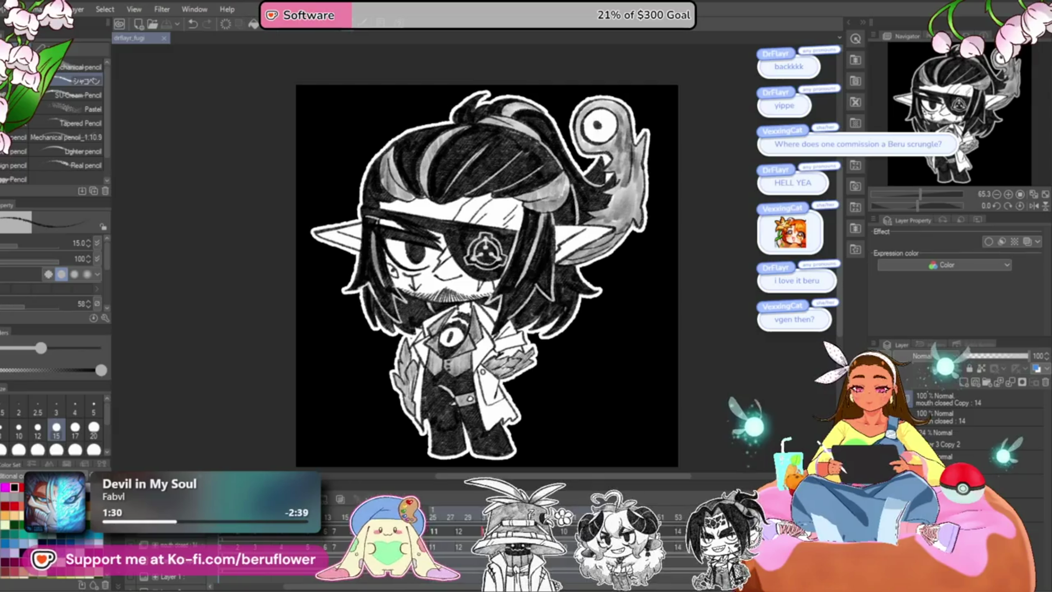
{"action": "key", "text": "space"}
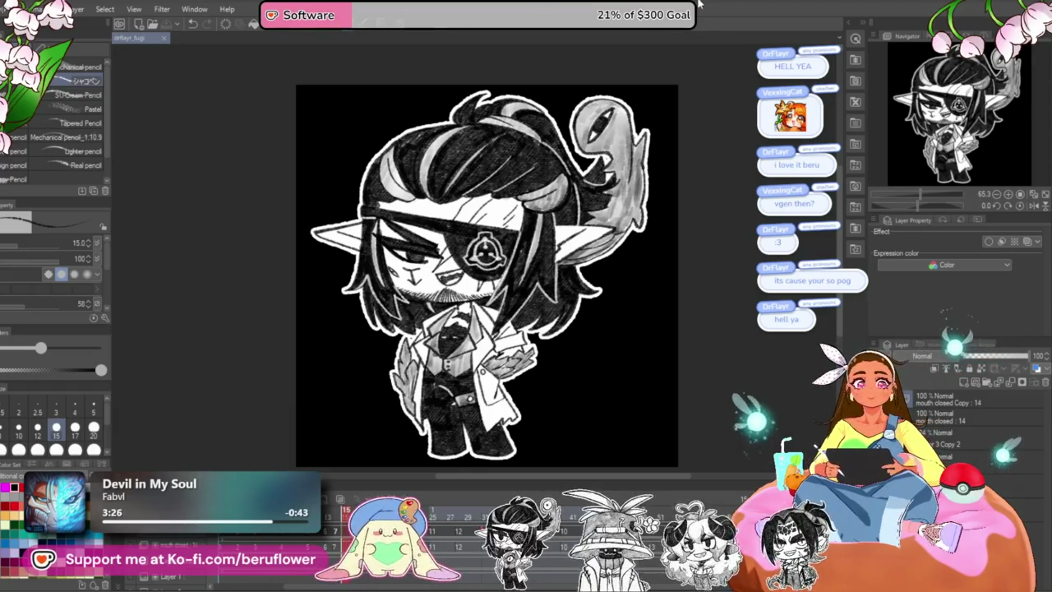
{"action": "scroll", "coordinate": [487, 276], "scroll_direction": "down", "scroll_amount": 1}
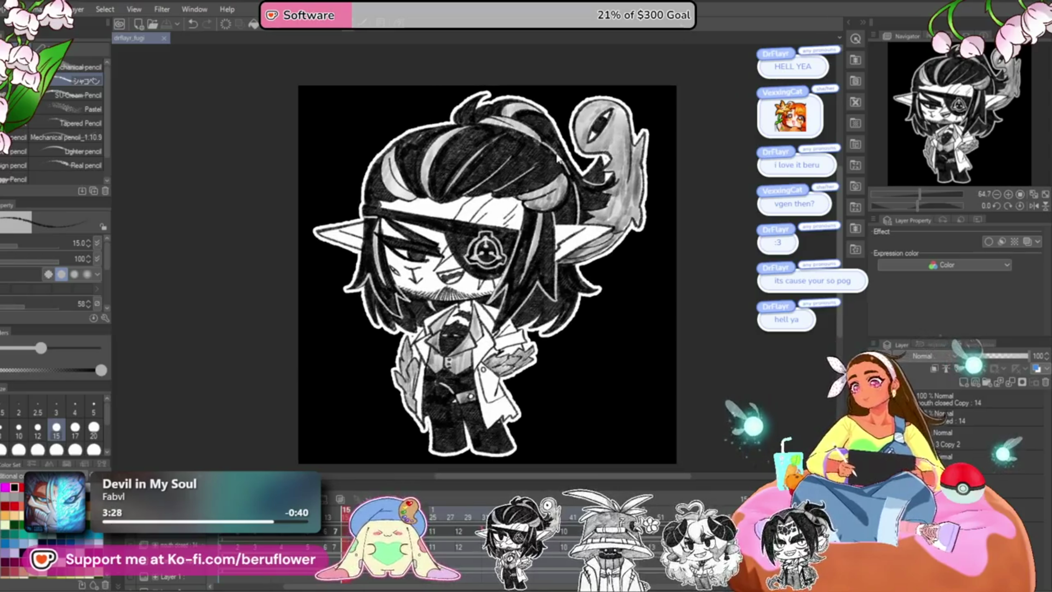